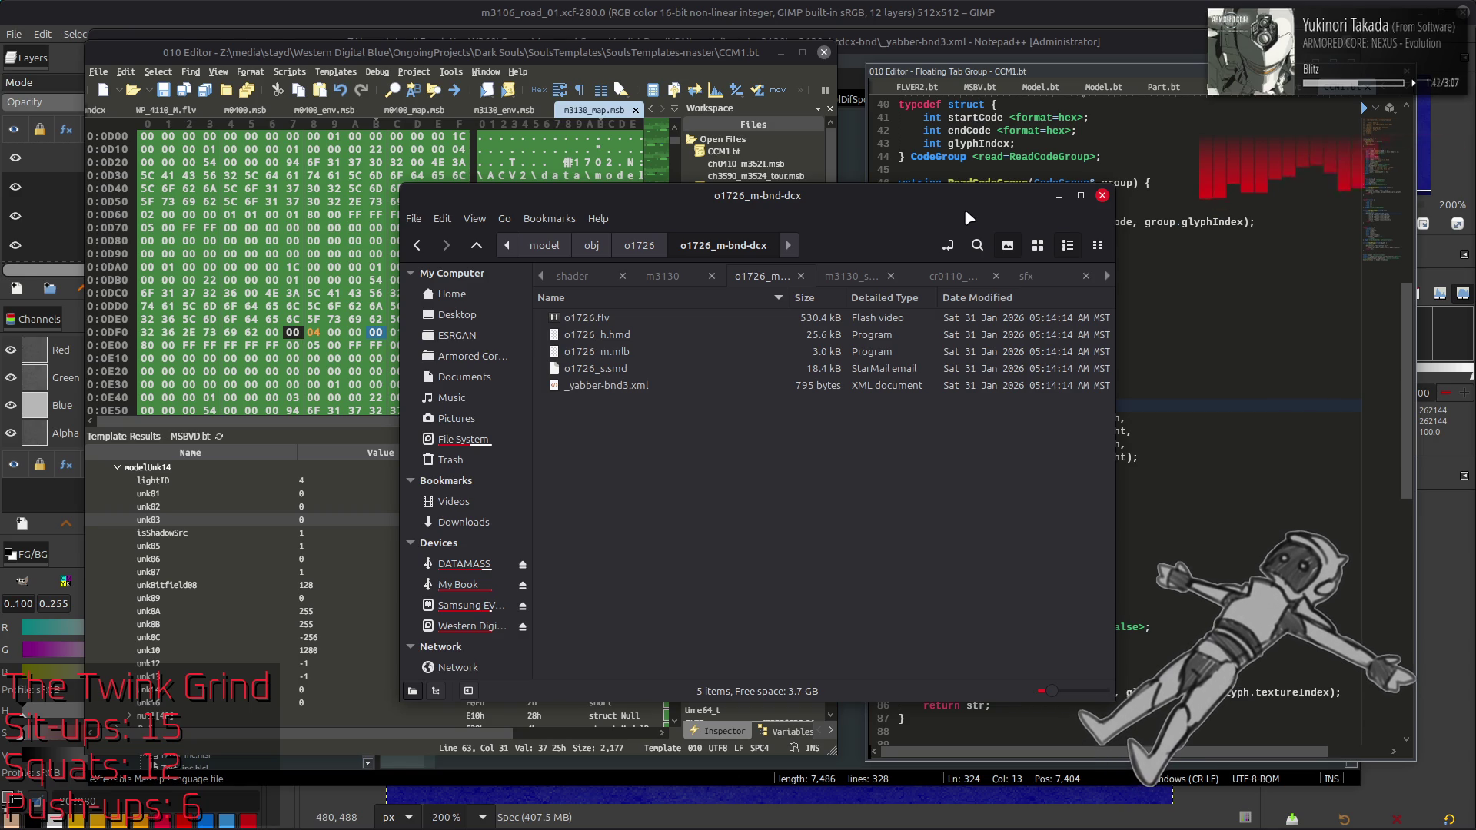
Step: Launch Blender by searching "bl" in the application menu
key("super")
type("bl")
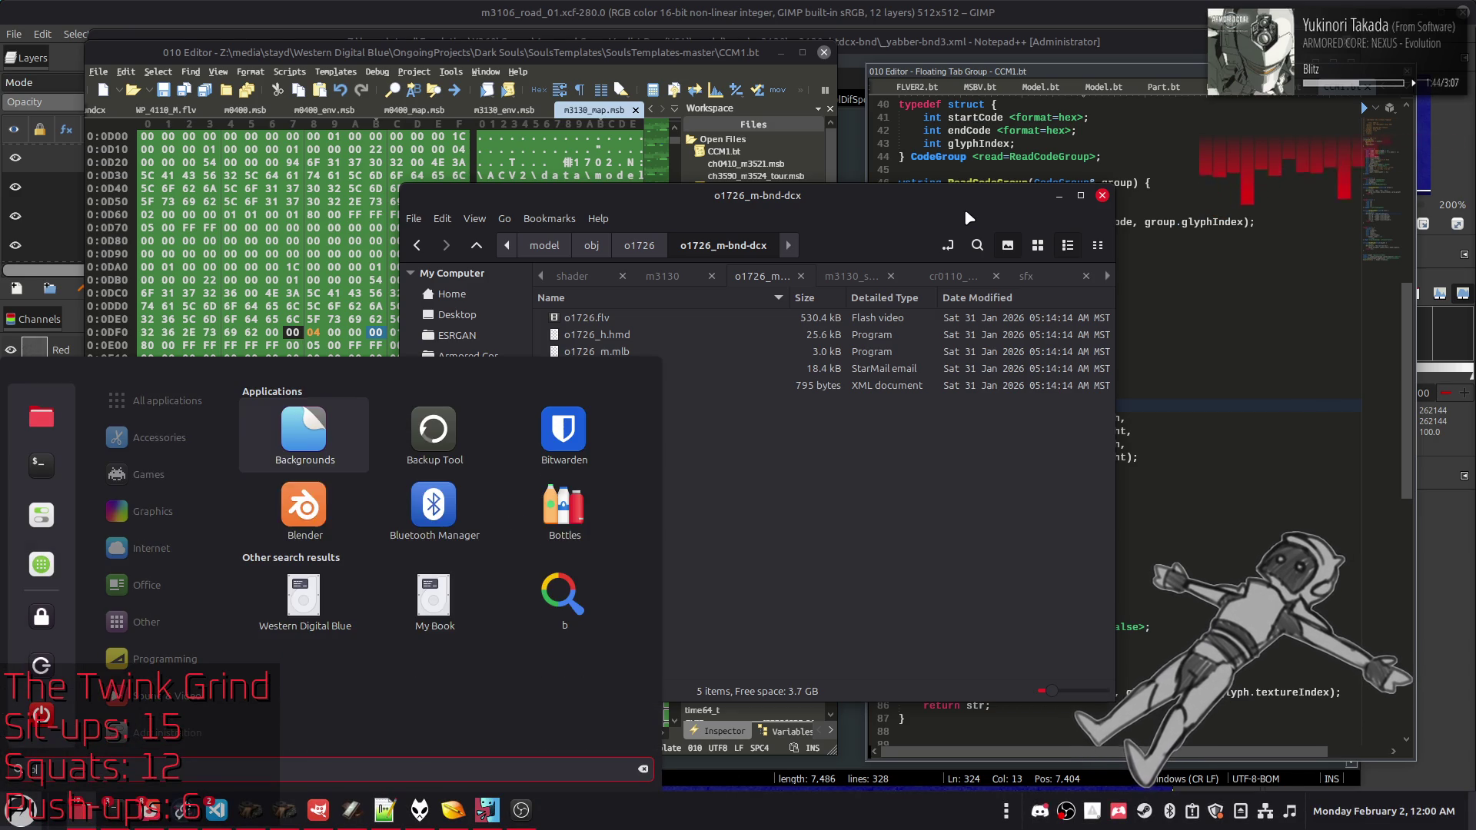
key("Return")
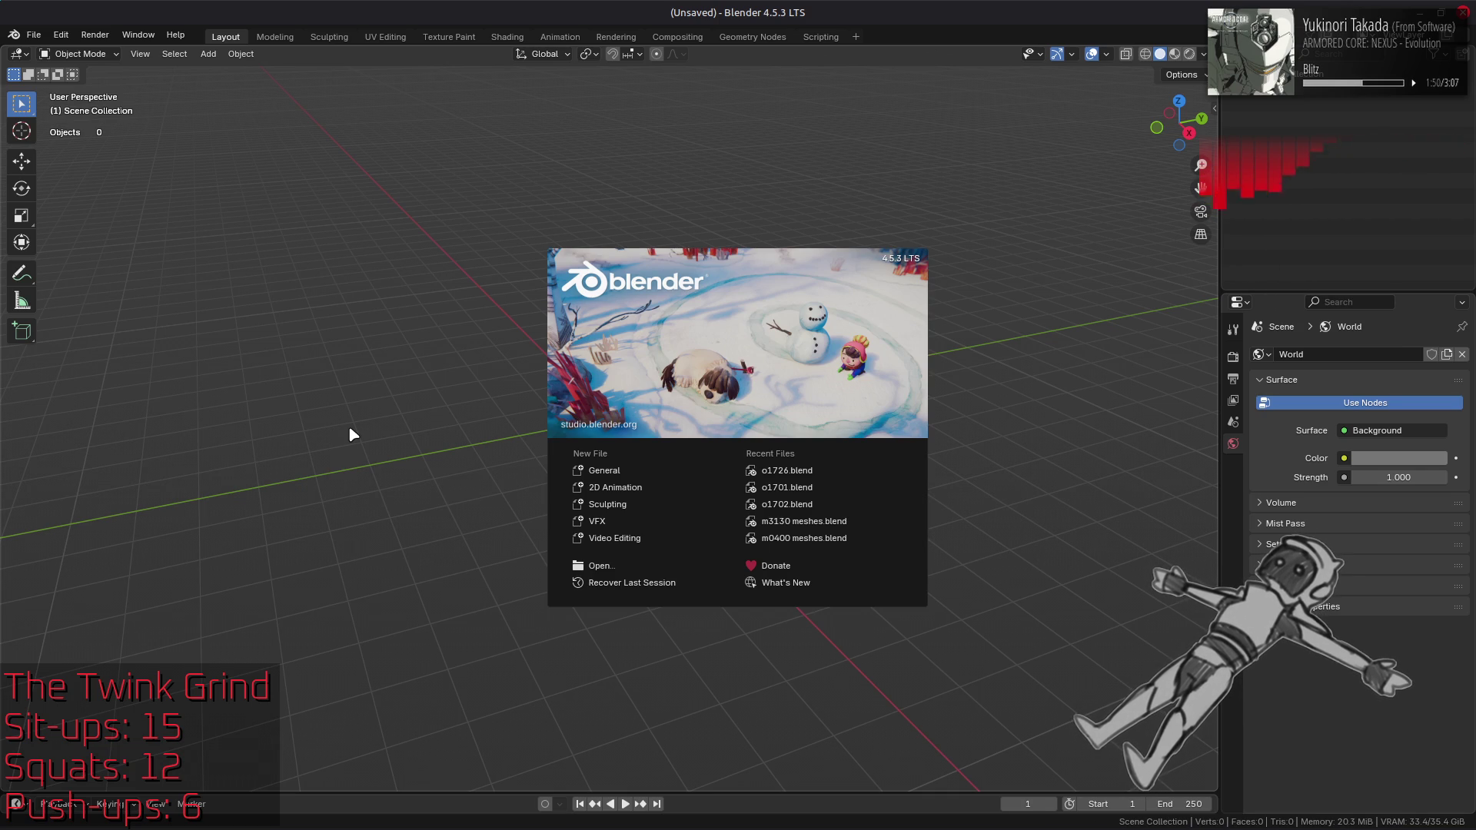
Step: Load o1726.blend from Recent Files, then show model[22] in 010 Editor's Template Results
left_click(855, 470)
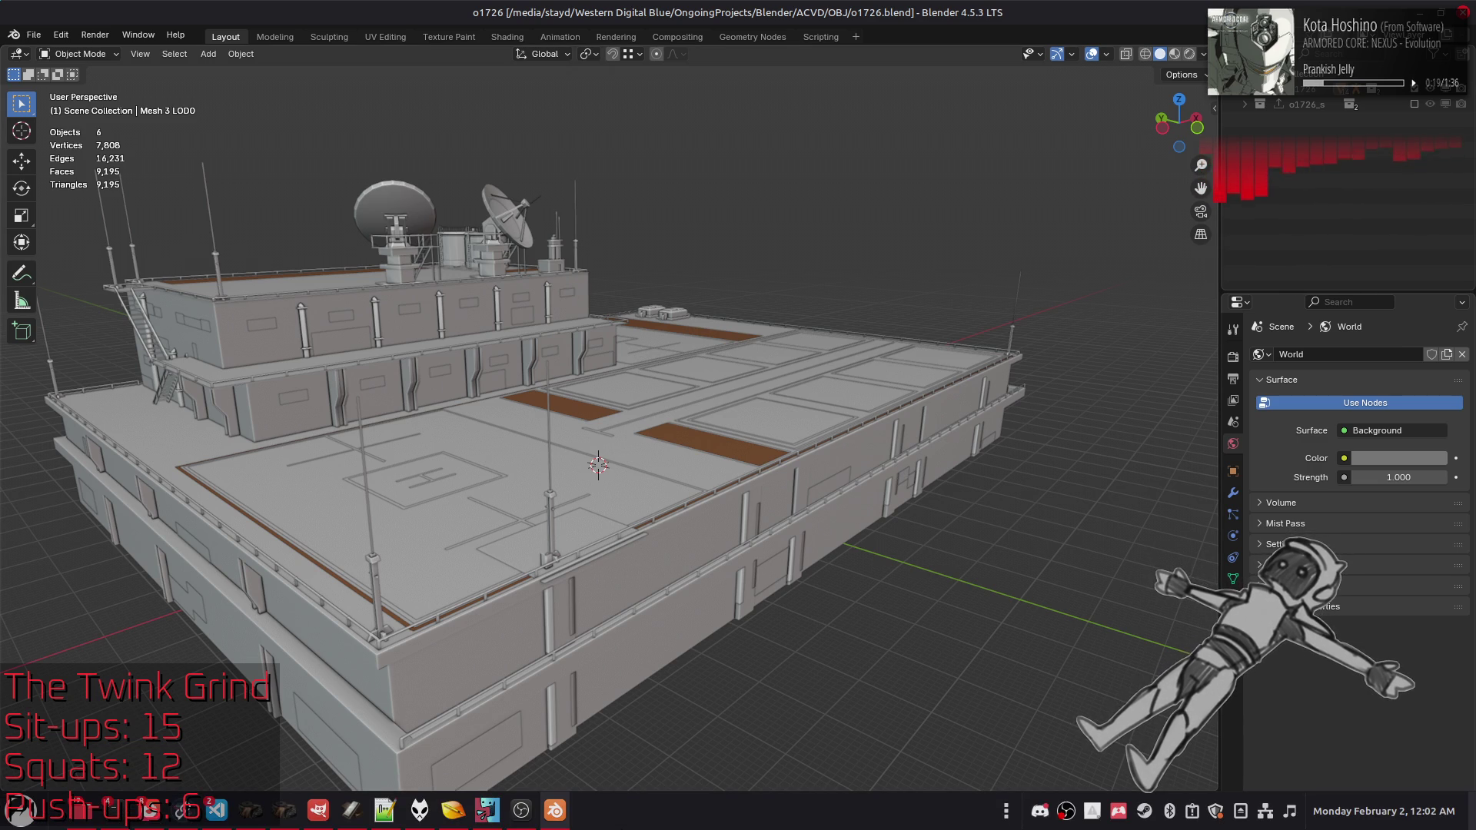
left_click(487, 810)
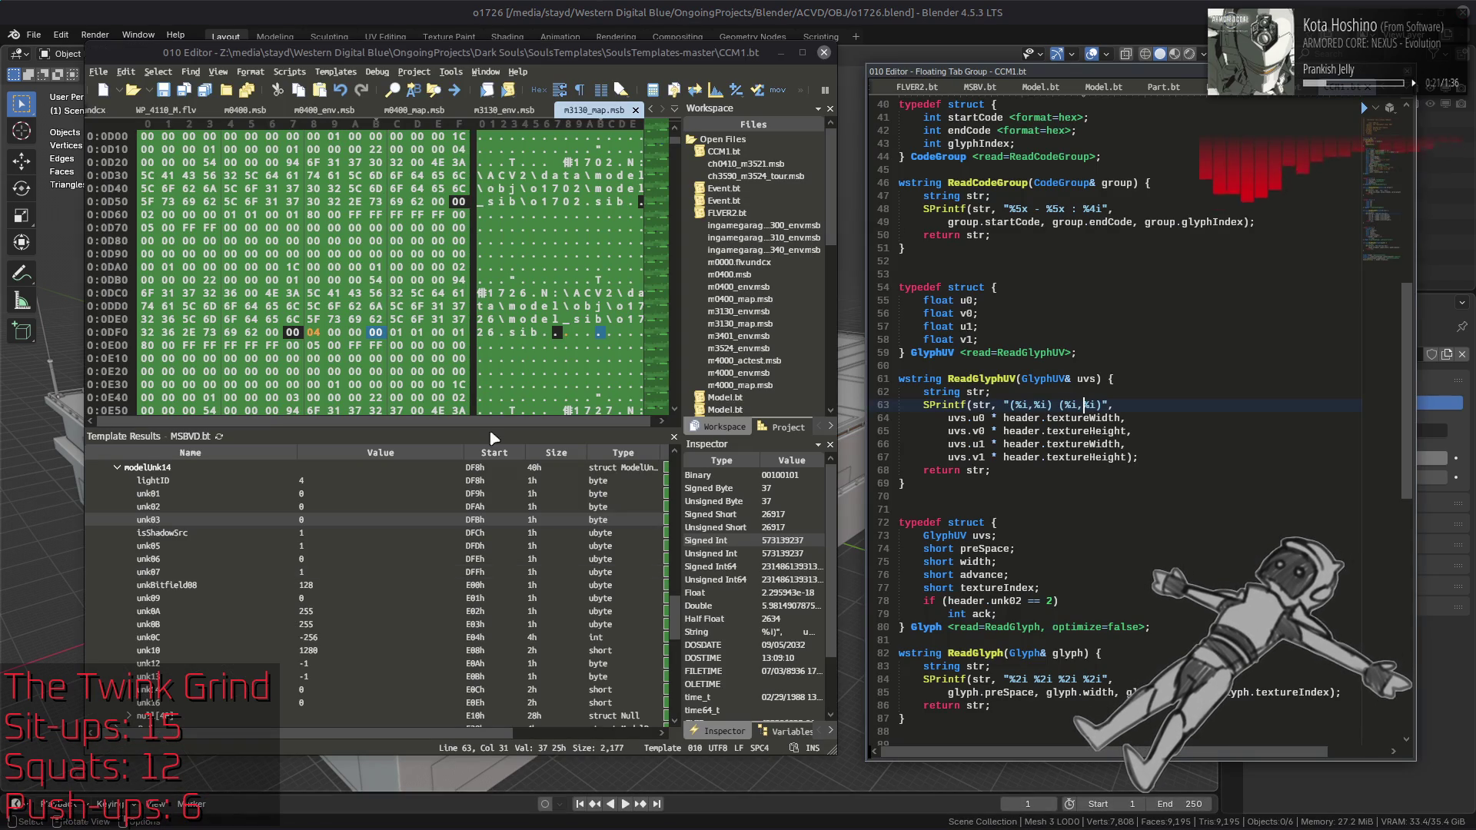
scroll(257, 553, "up", 4)
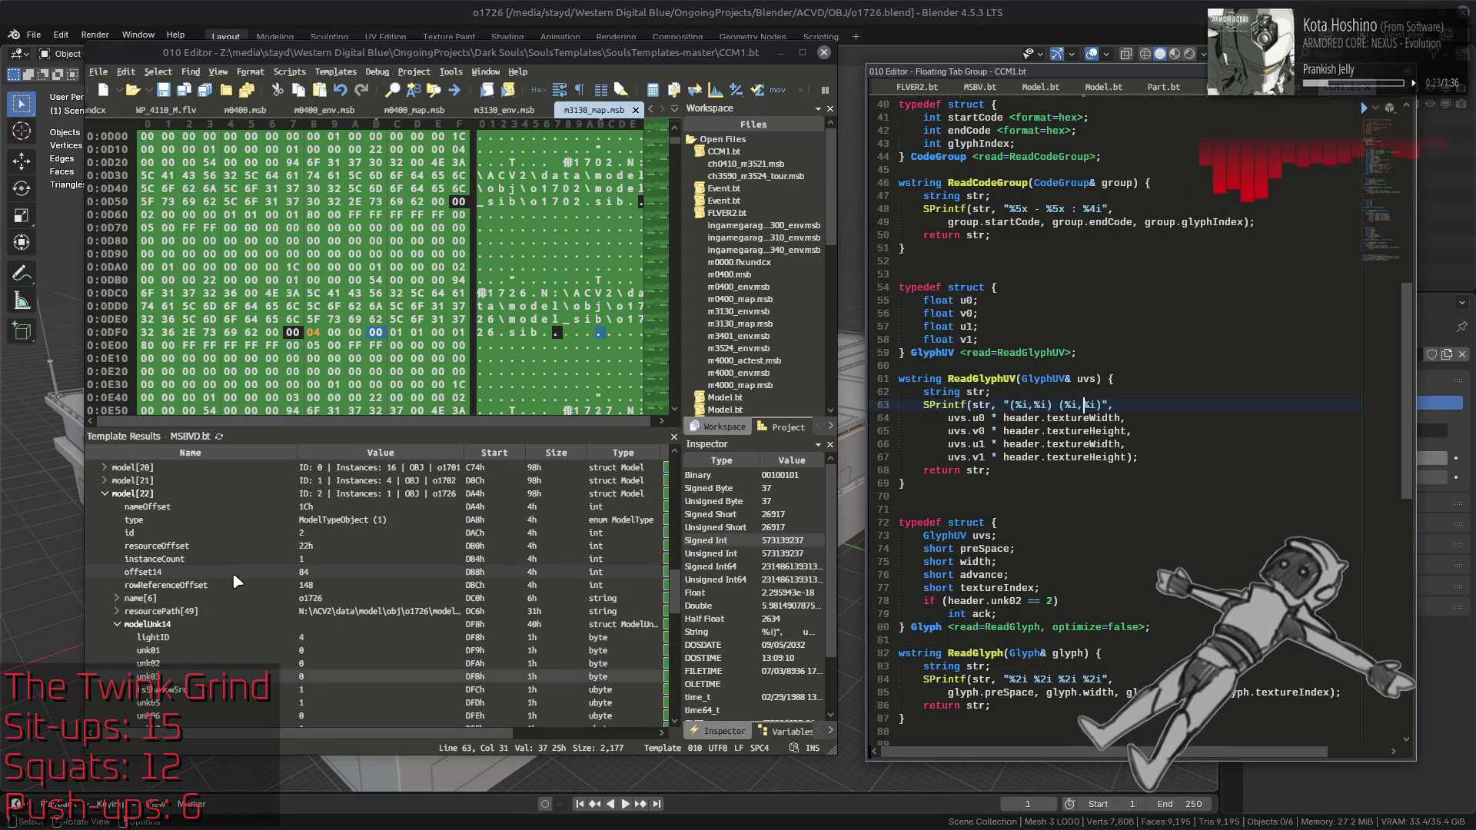
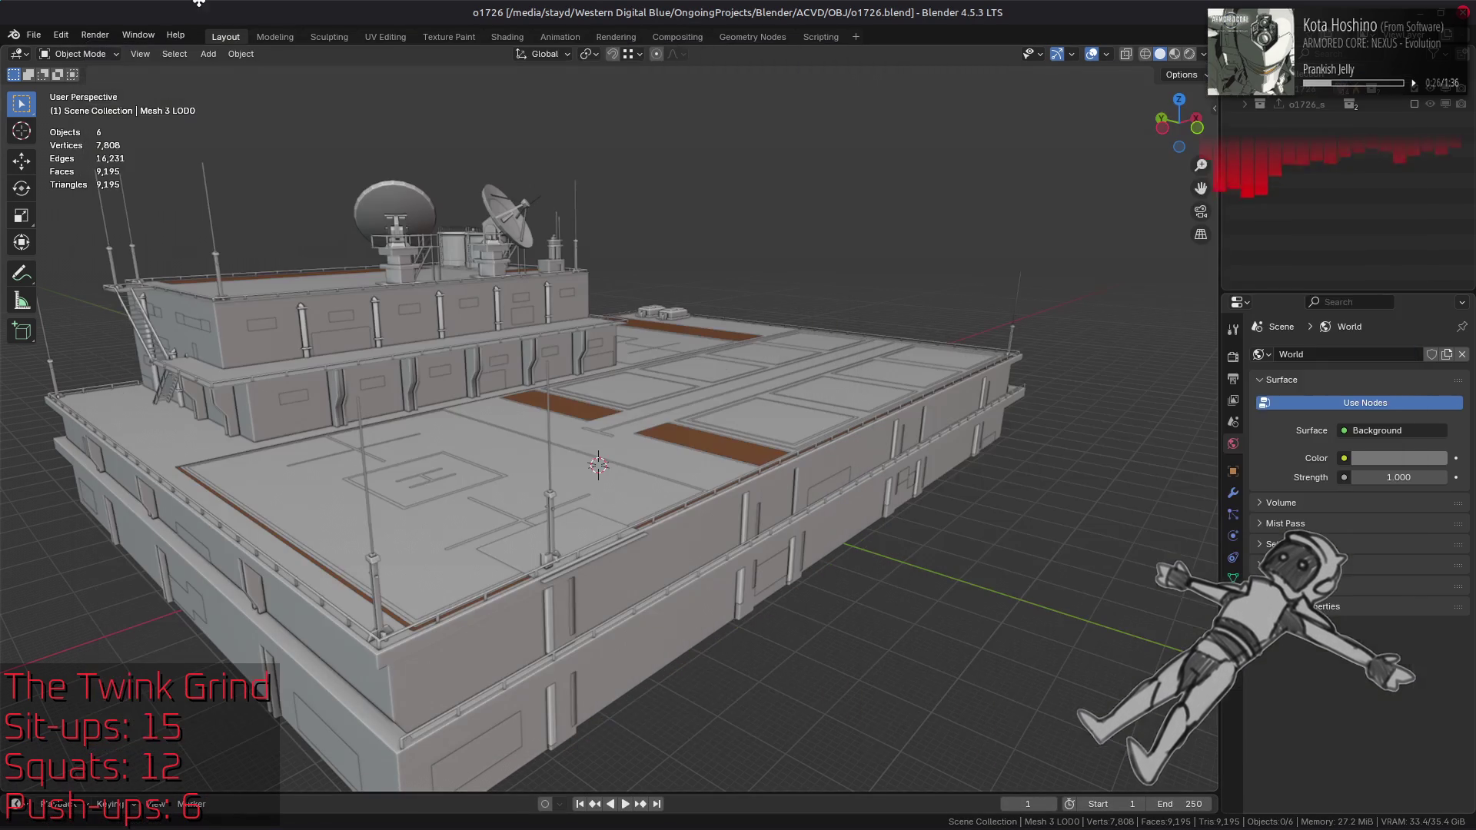
Step: Look over Blender's File menu, then switch to the Nemo window showing o1726_m-bnd-dcx
left_click(34, 34)
mouse_move(51, 54)
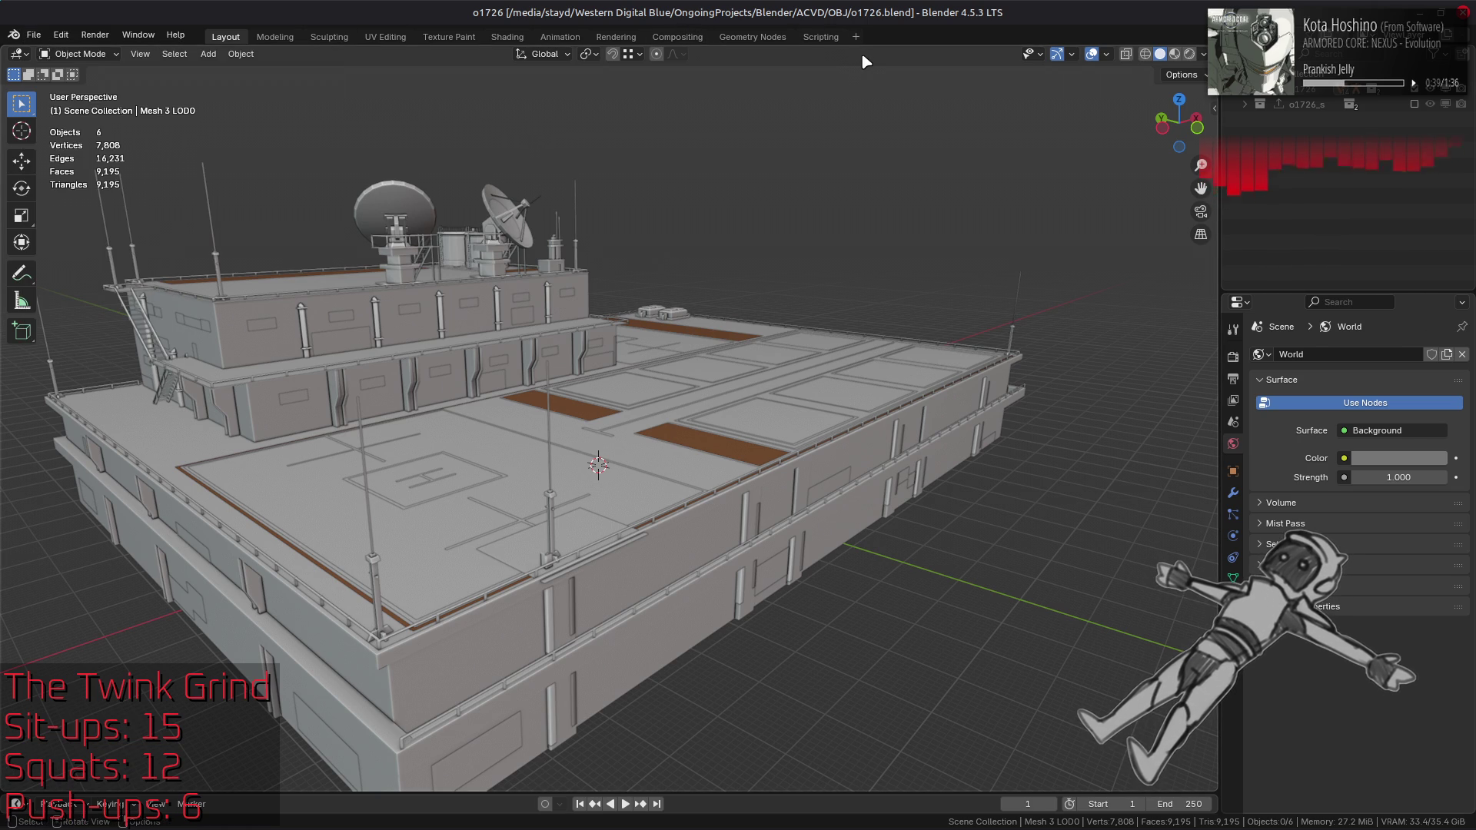
key("alt+Tab")
key("Tab")
key("Tab")
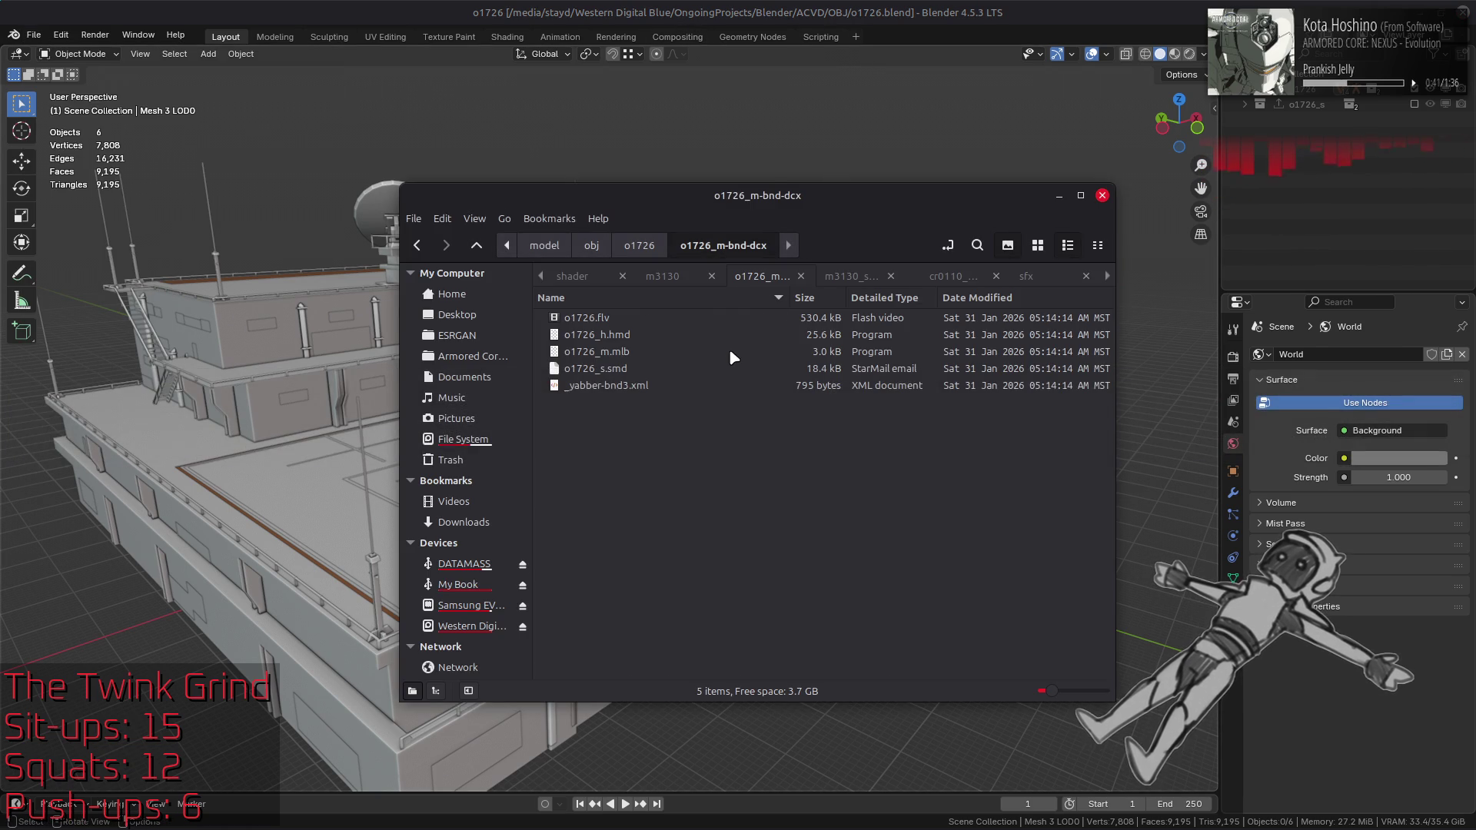
Step: In the o1727 folder, unpack o1727.tpf.dcx and o1727_m.bnd.dcx into their own folders
key("alt+Up")
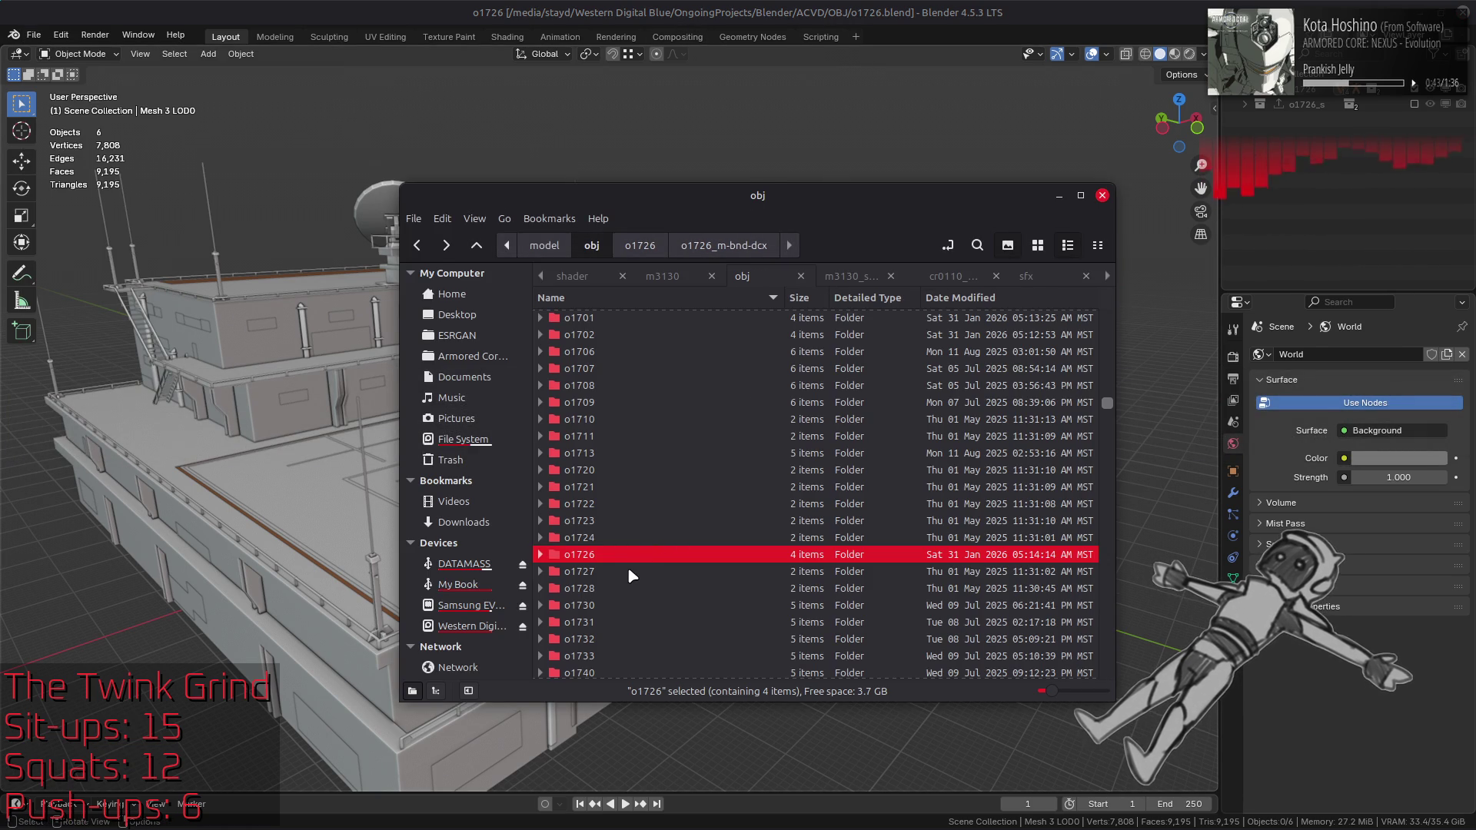
double_click(629, 570)
double_click(623, 321)
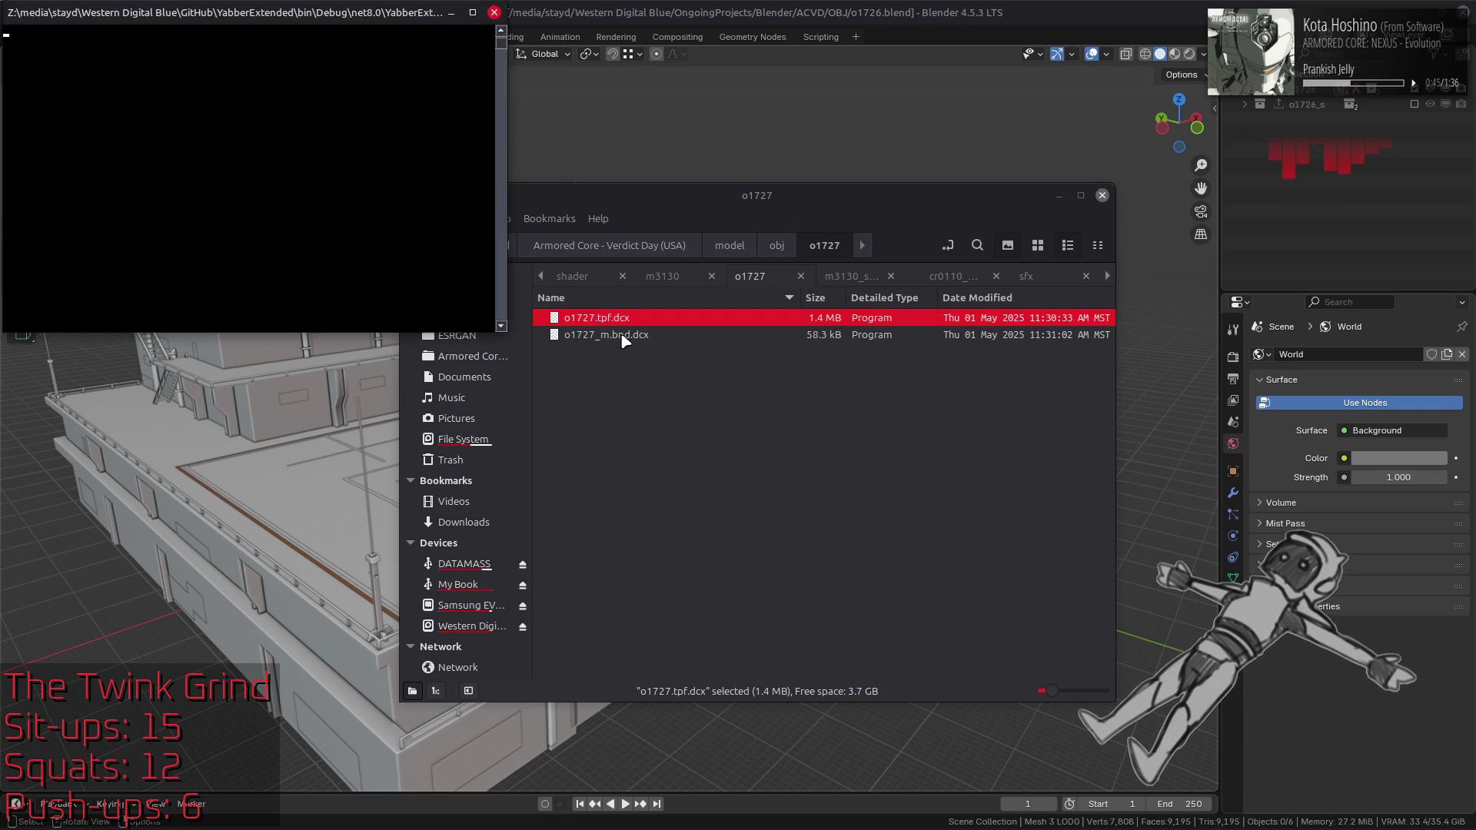
double_click(648, 353)
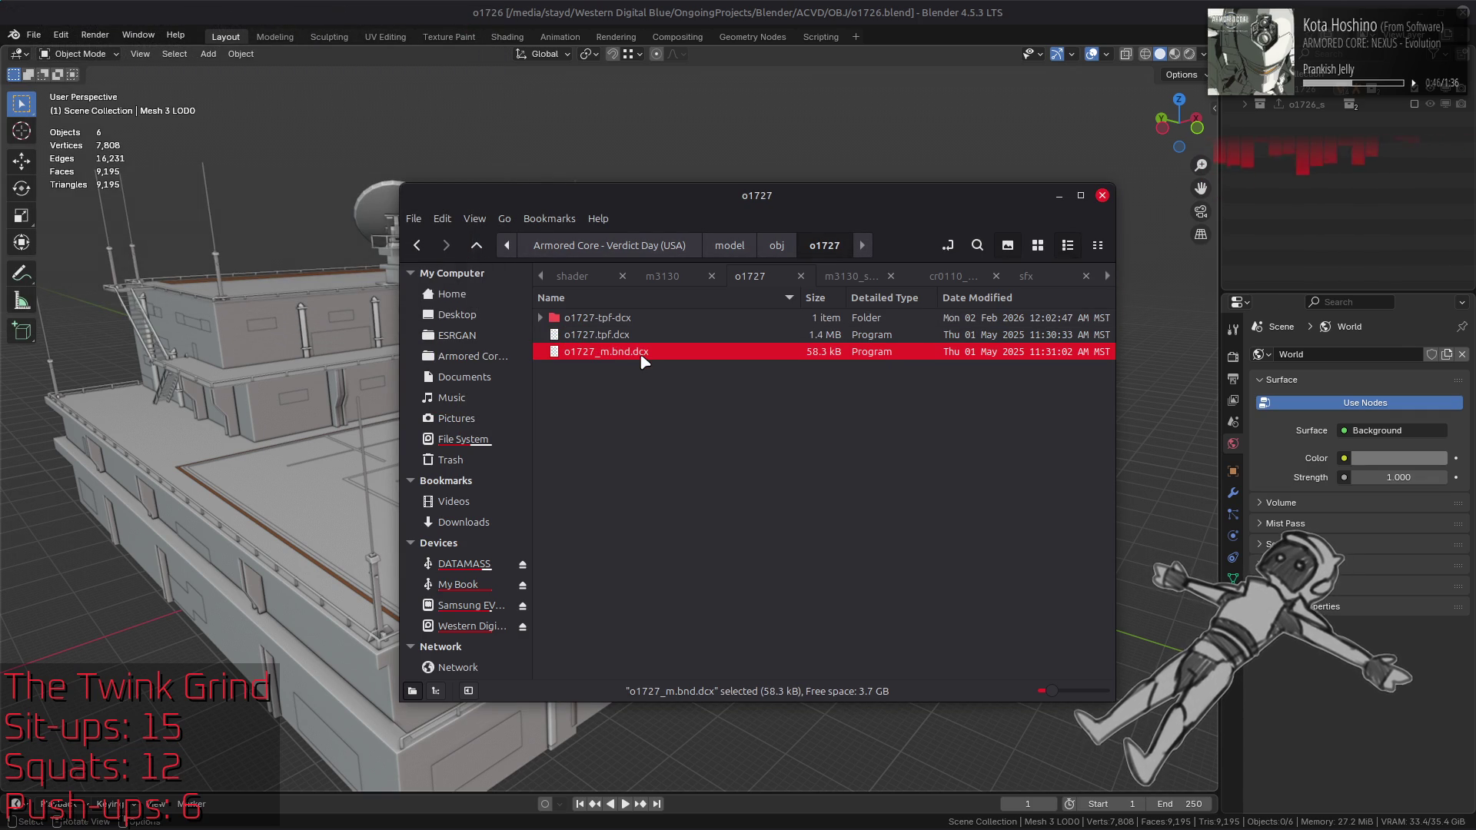
double_click(648, 327)
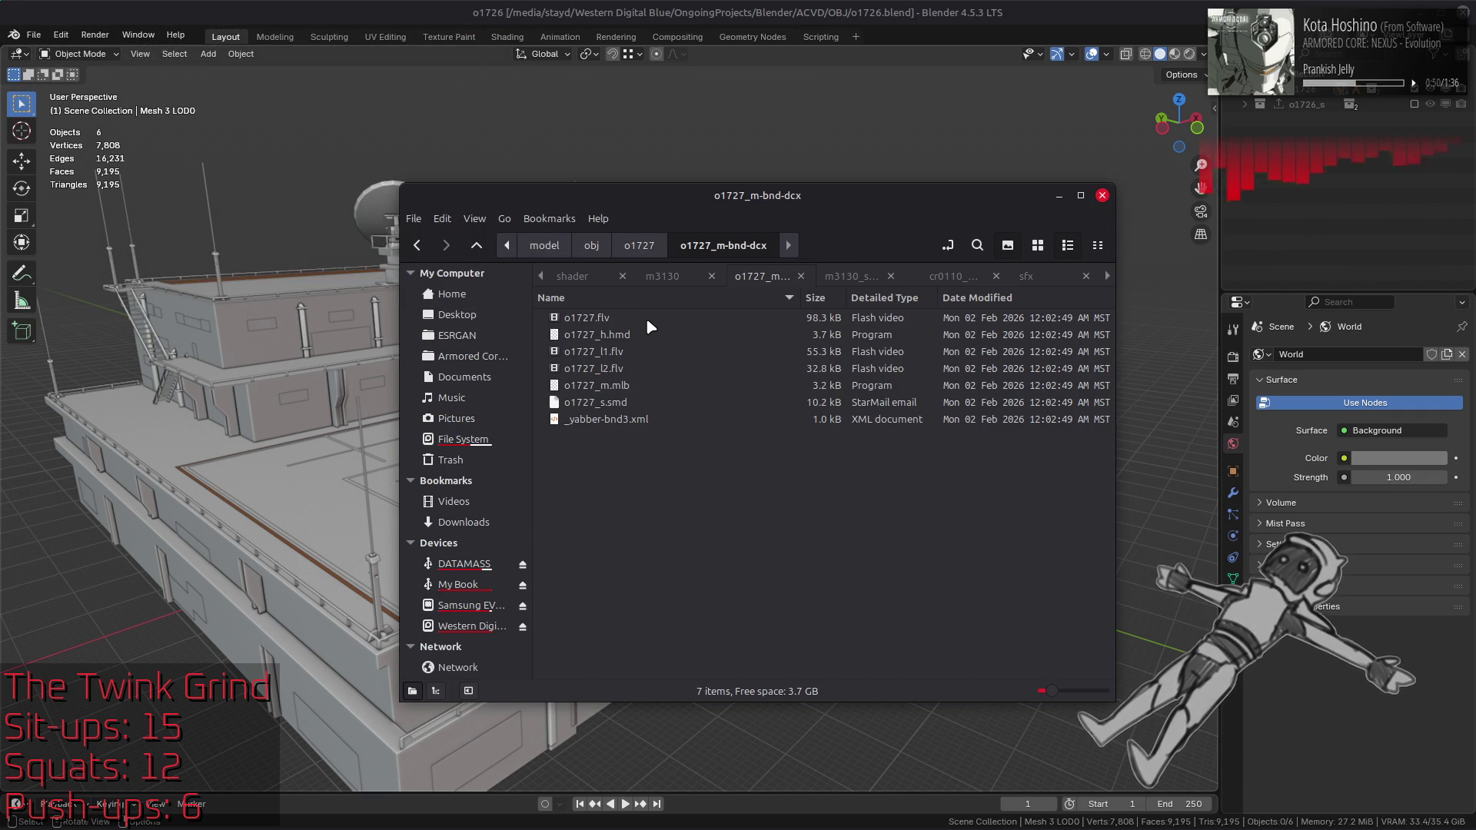
key("BackSpace")
key("BackSpace")
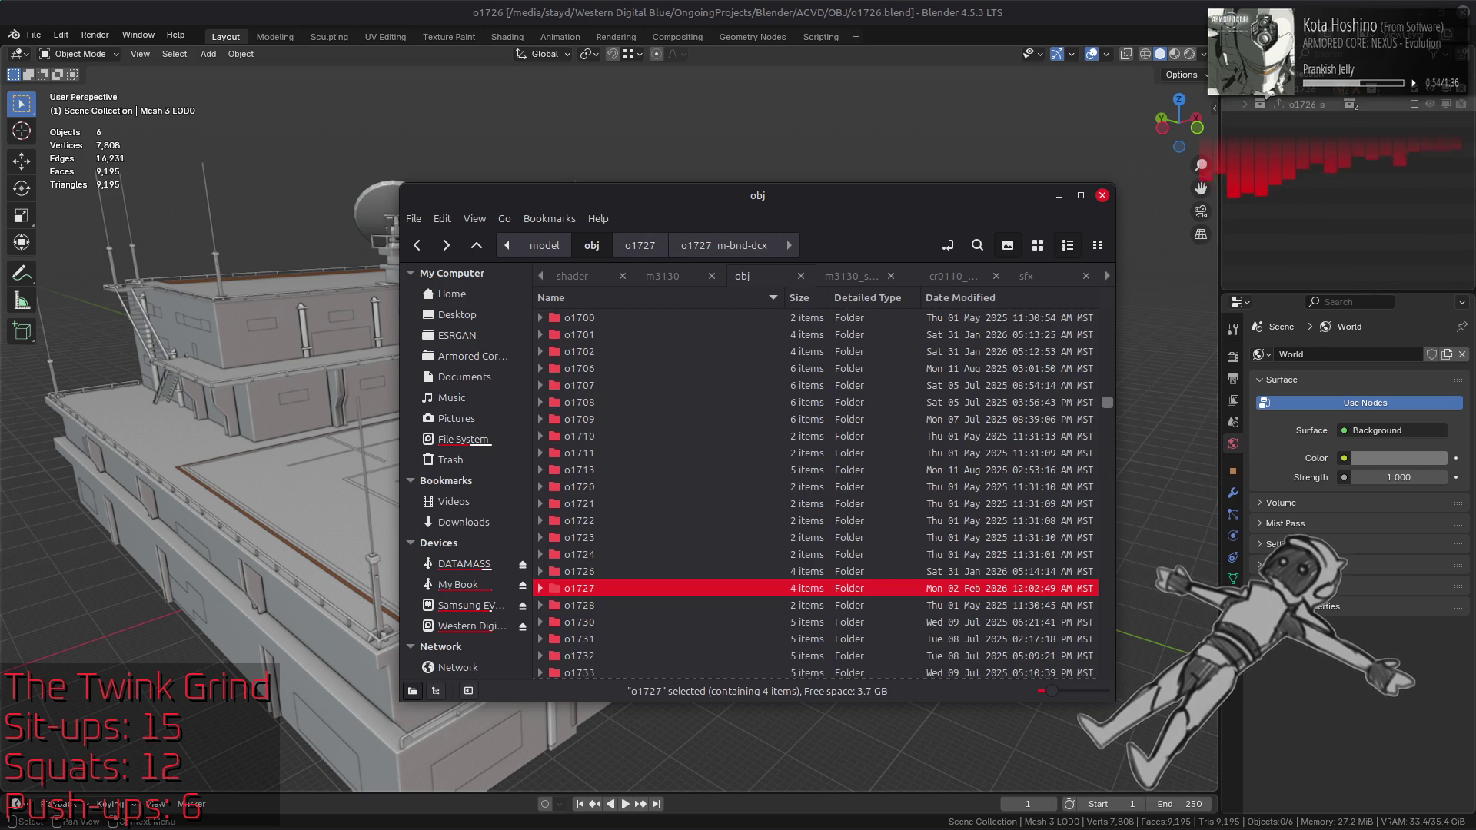
Step: Back in Blender, expand the Meshes collection and the 0 | 02 - Default LOD entries
left_click(1261, 121)
scroll(1262, 122, "up", 2)
left_click(1261, 120)
left_click(1275, 135)
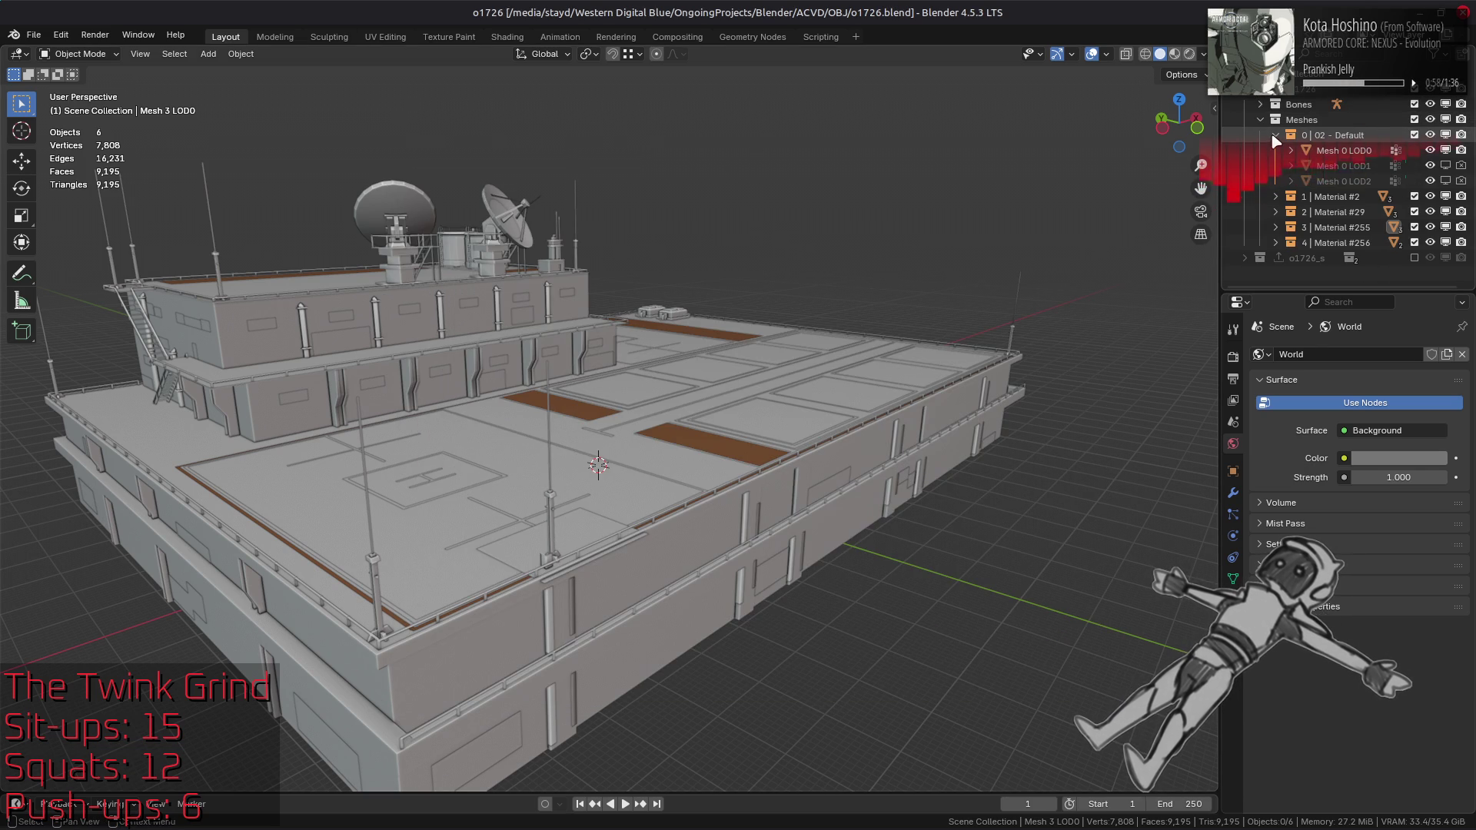
Step: Collapse the 0 | 02 - Default entry and mesh LOD rows, then save the scene
left_click(1276, 136)
left_click(1431, 197)
left_click(1430, 197)
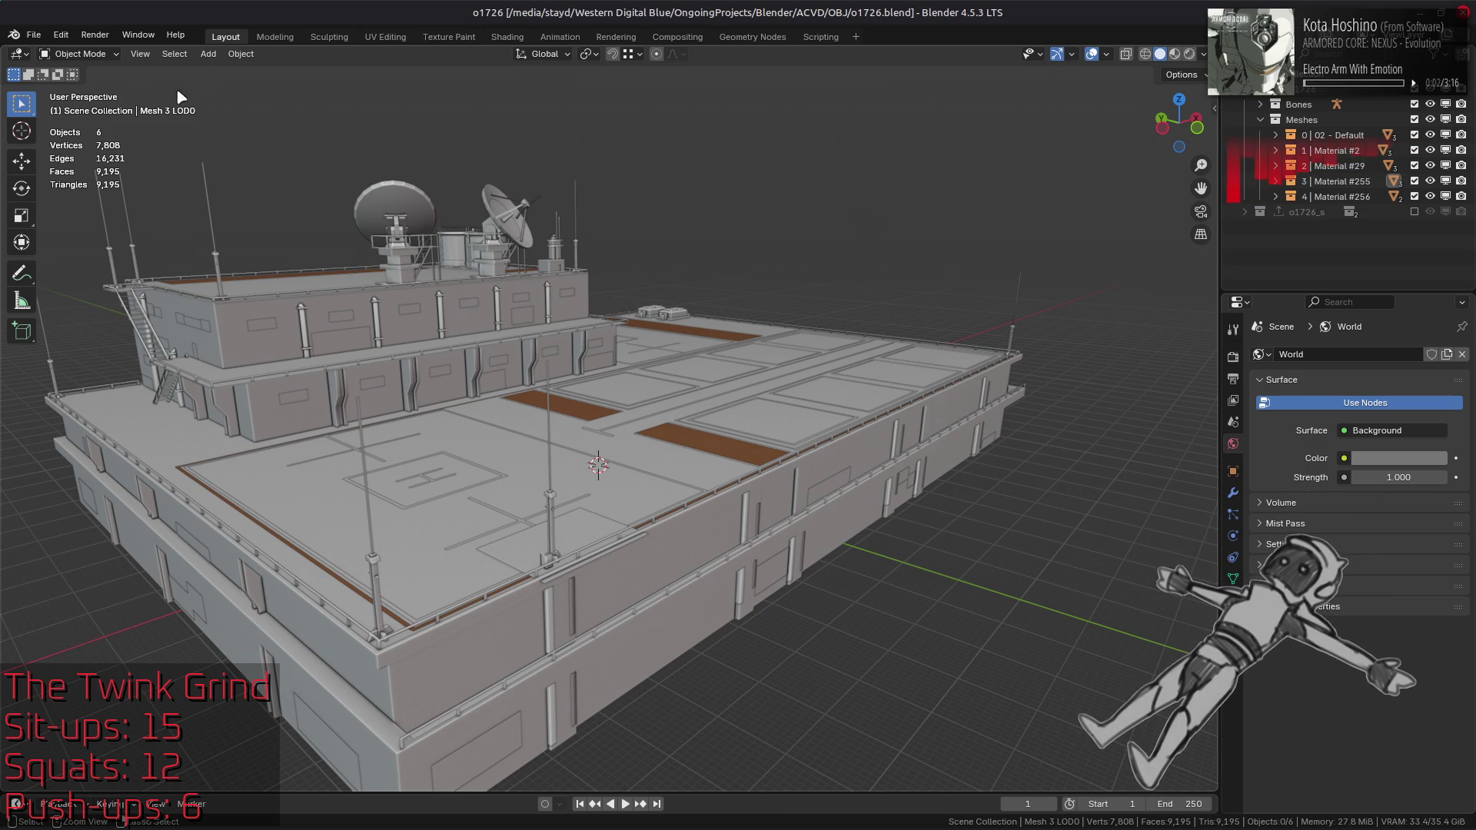
key("ctrl+s")
Step: Start a new General scene, then reopen o1726.blend from the recent files
left_click(34, 35)
mouse_move(53, 45)
left_click(219, 44)
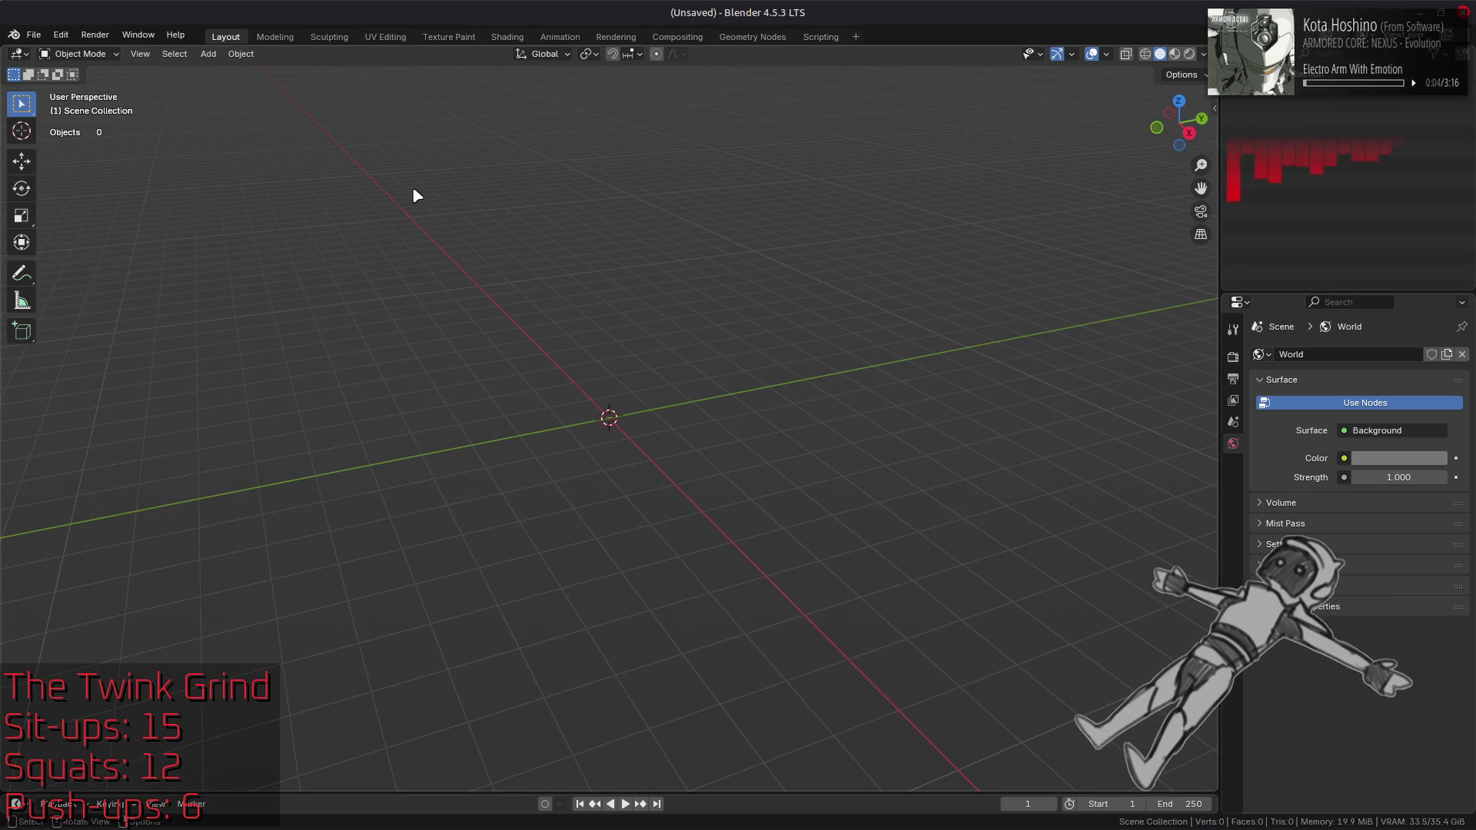
left_click(34, 34)
mouse_move(92, 83)
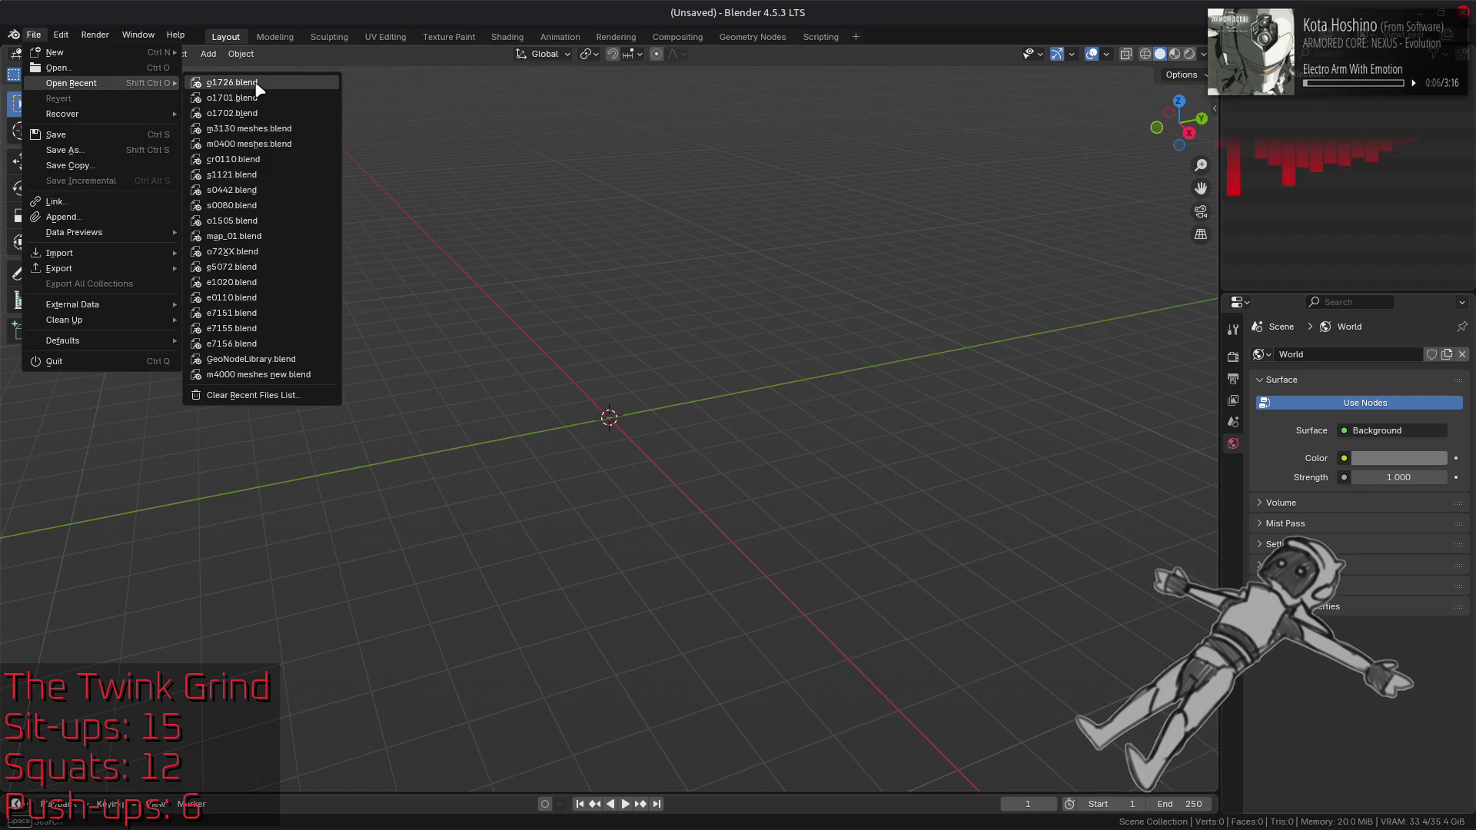
left_click(256, 90)
scroll(1240, 101, "down", 5)
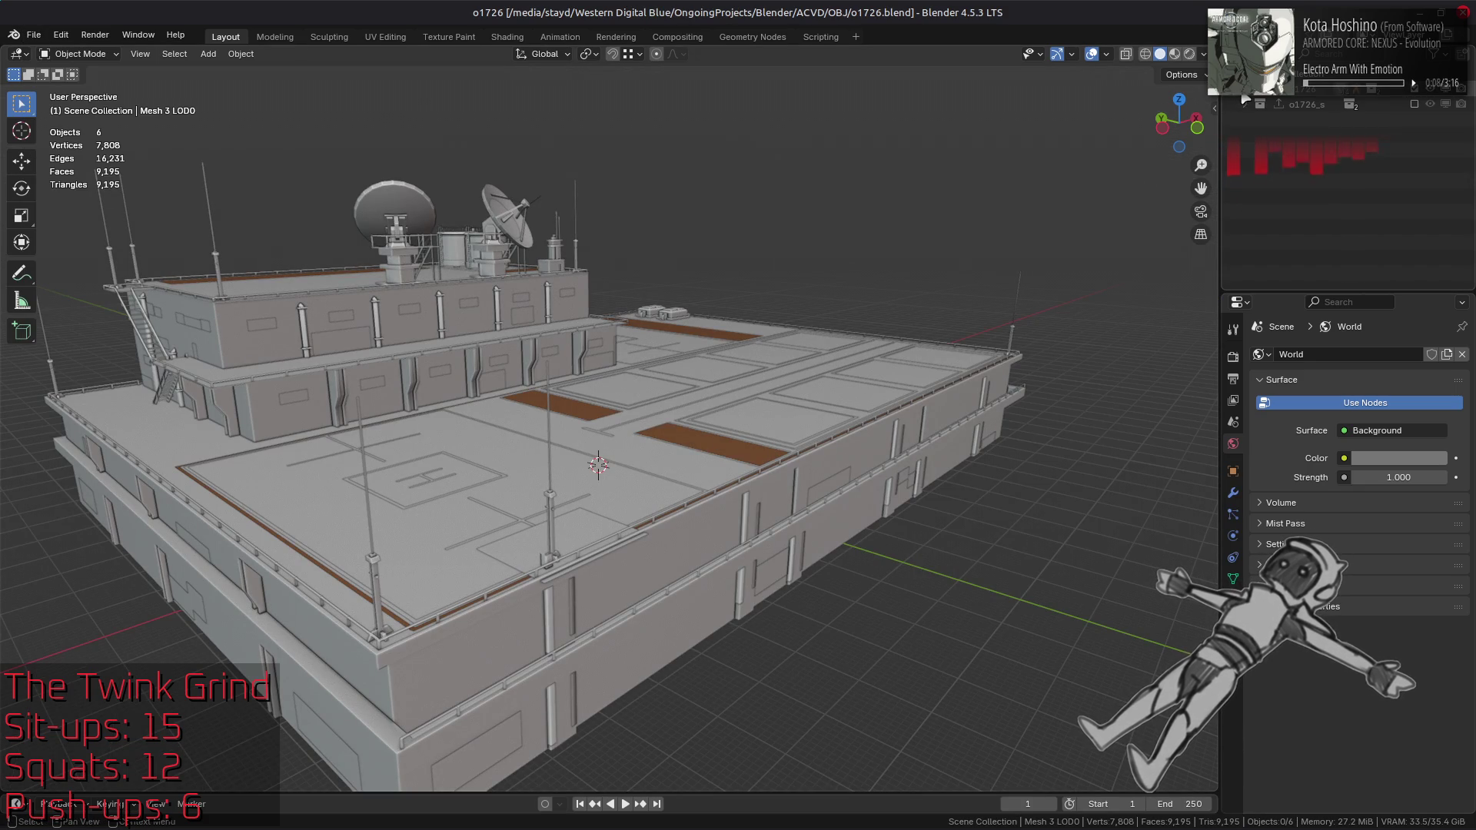
key("alt+Tab")
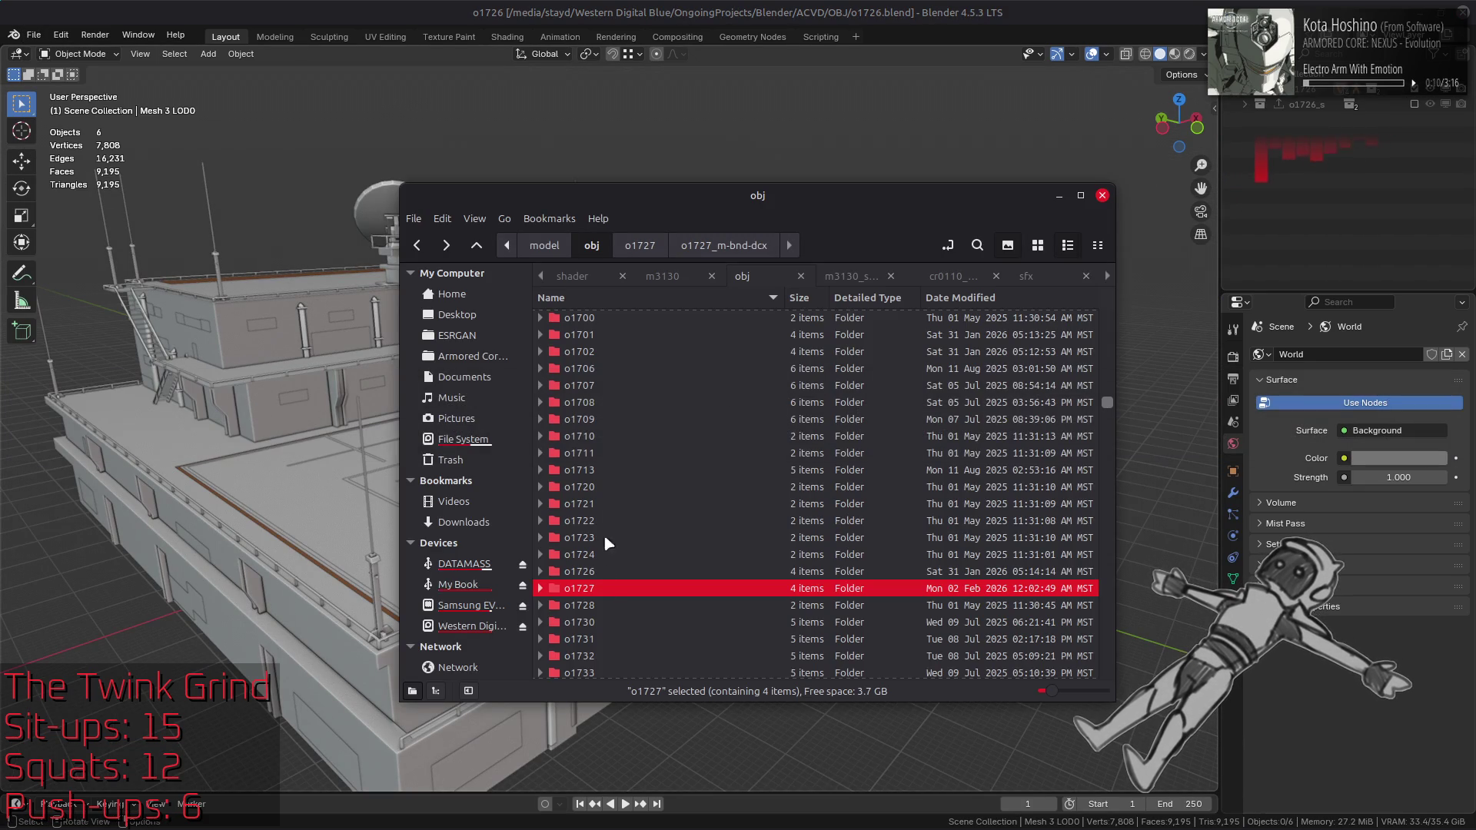
Step: Drag the o1727 .flv files plus o1727_s.smd into Blender, then cancel that import
double_click(607, 588)
double_click(639, 321)
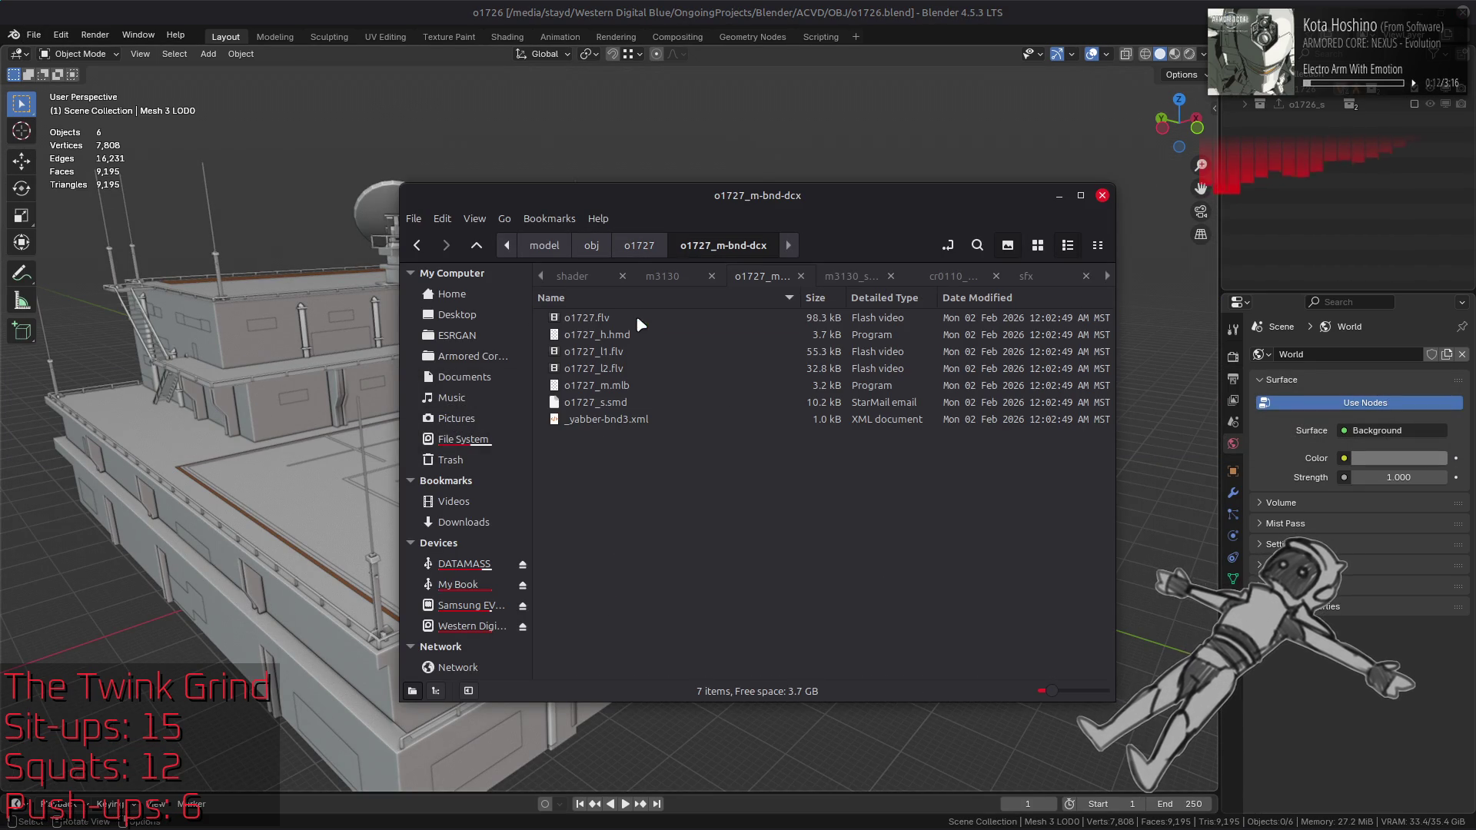
left_click(635, 317)
left_click(627, 352, "ctrl")
left_click(625, 370, "ctrl")
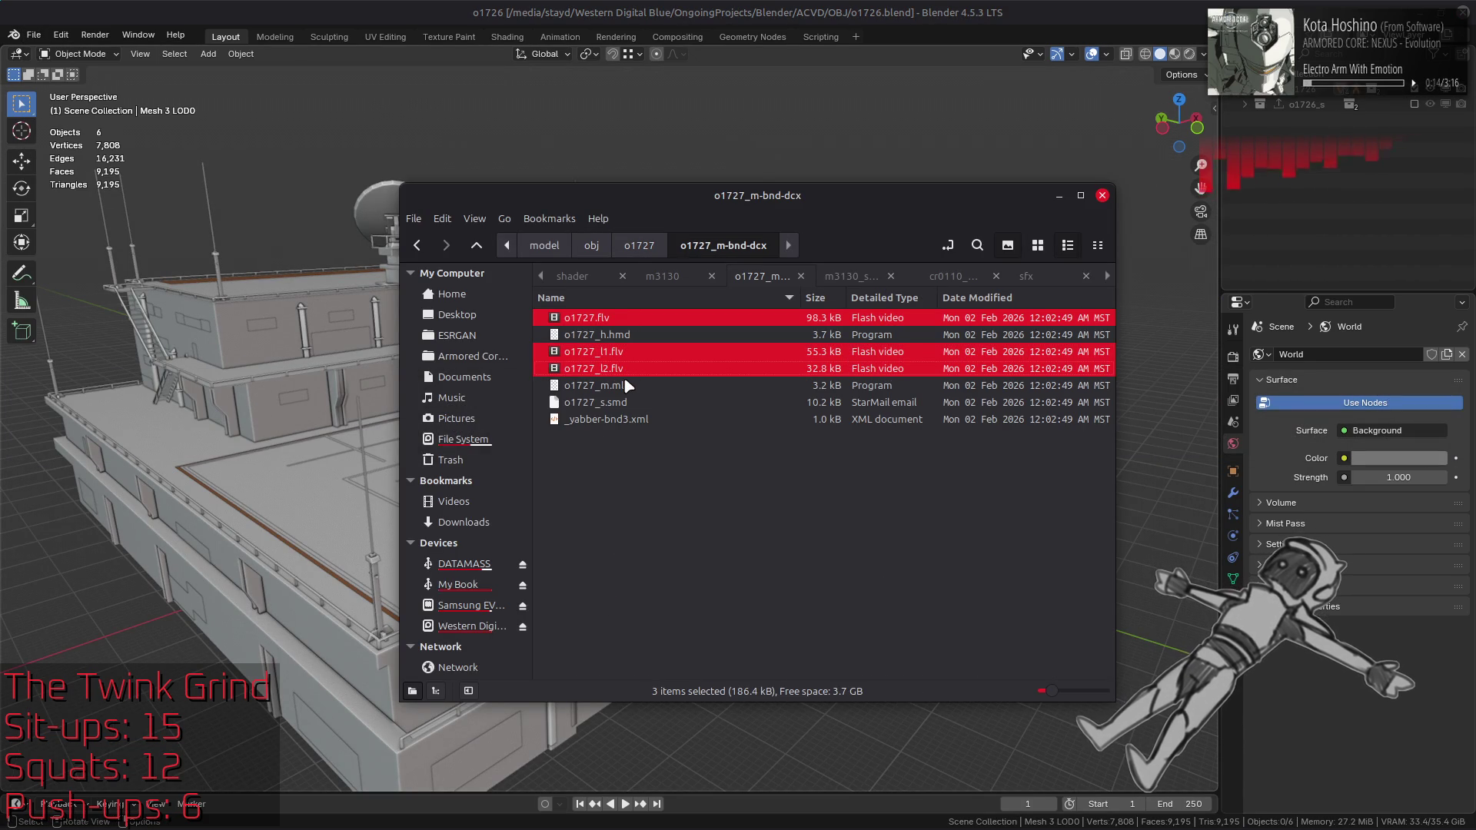
left_click(623, 403, "ctrl")
left_click_drag(584, 323, 747, 154)
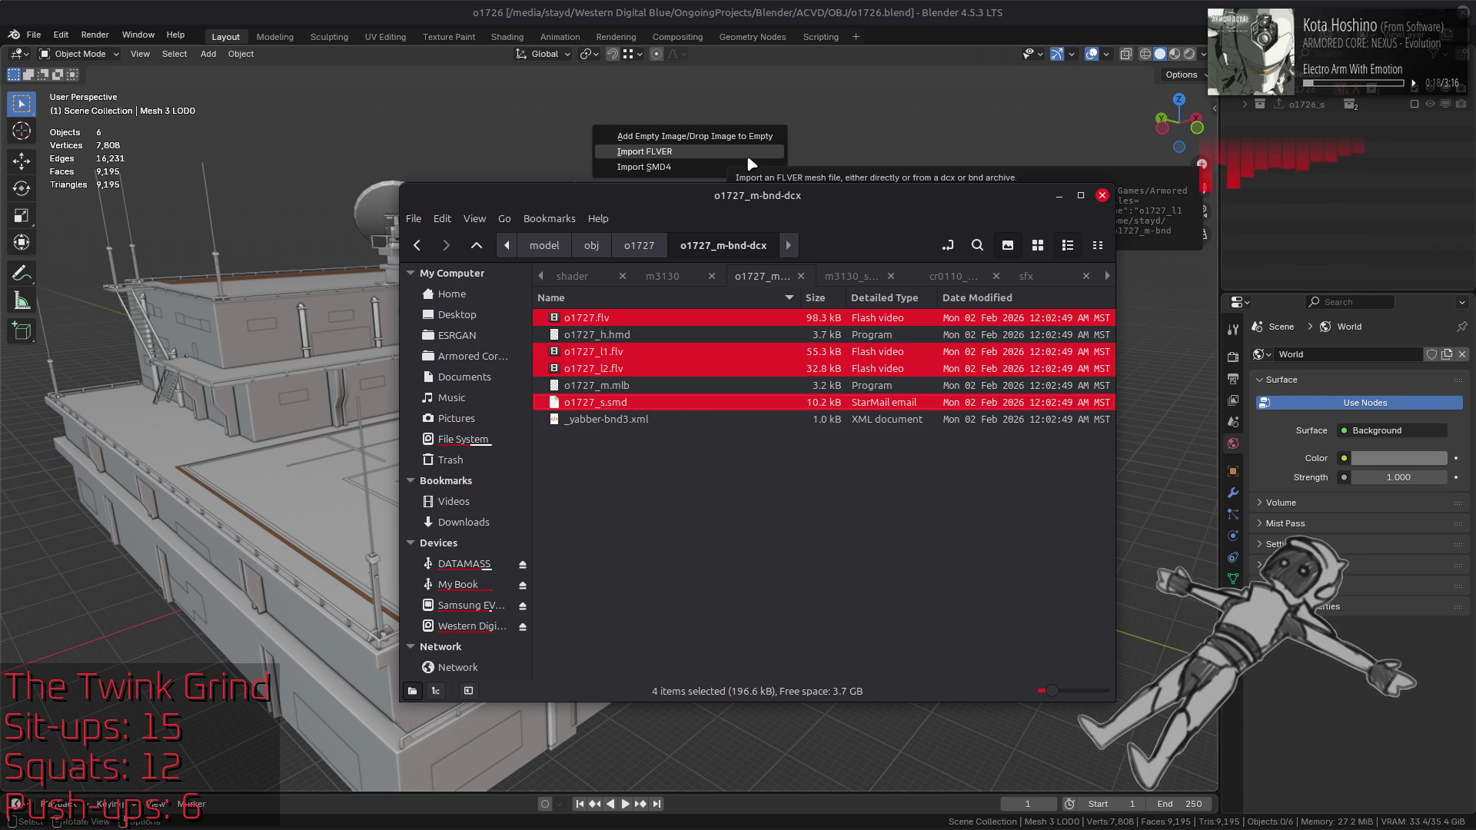
left_click(626, 12)
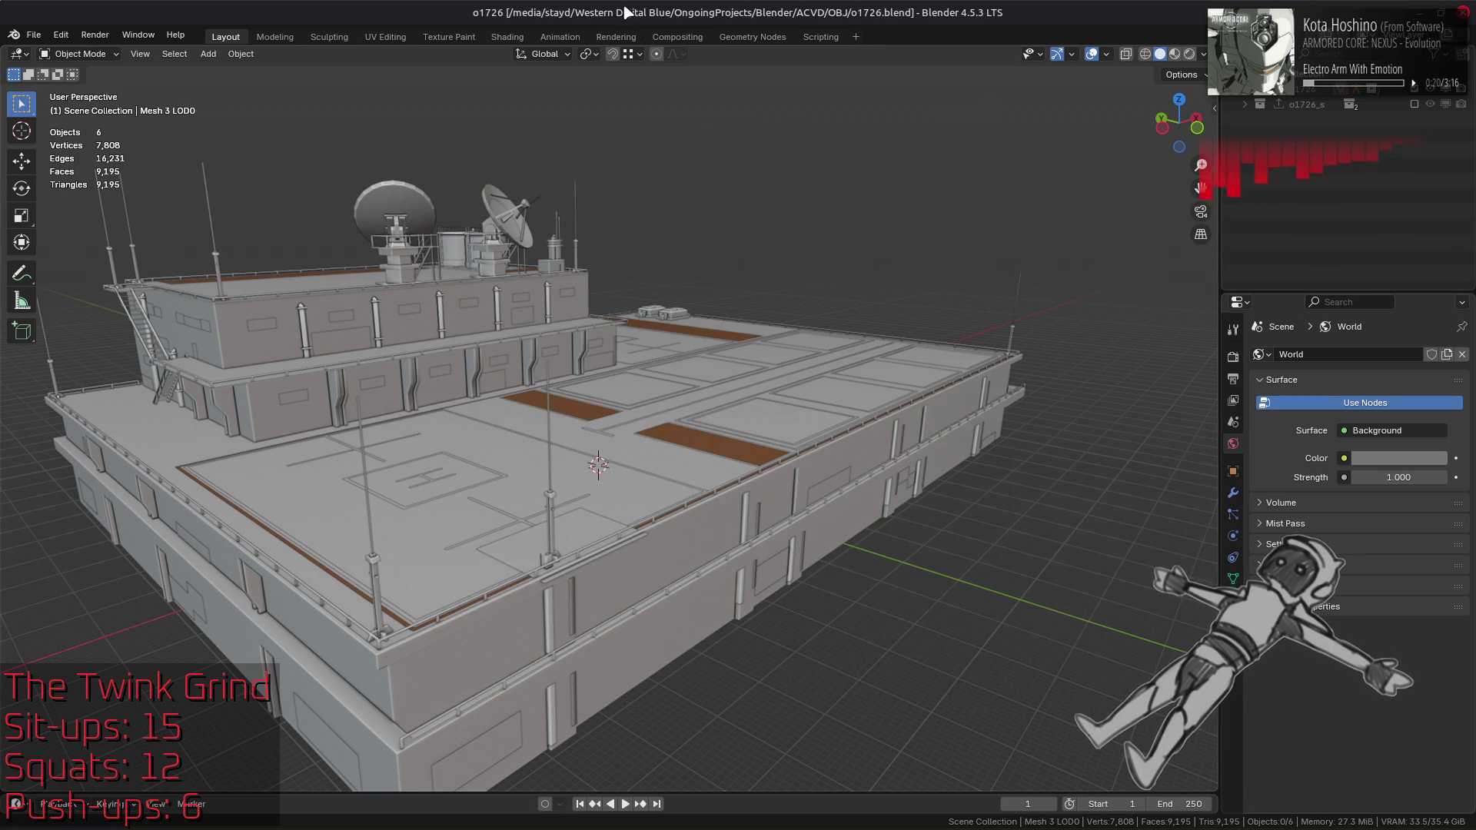
key("alt+Tab")
Step: Import o1727.flv, o1727_l1.flv and o1727_l2.flv into Blender with Import FLVER
left_click(608, 317)
left_click(627, 352, "ctrl")
left_click(634, 369, "ctrl")
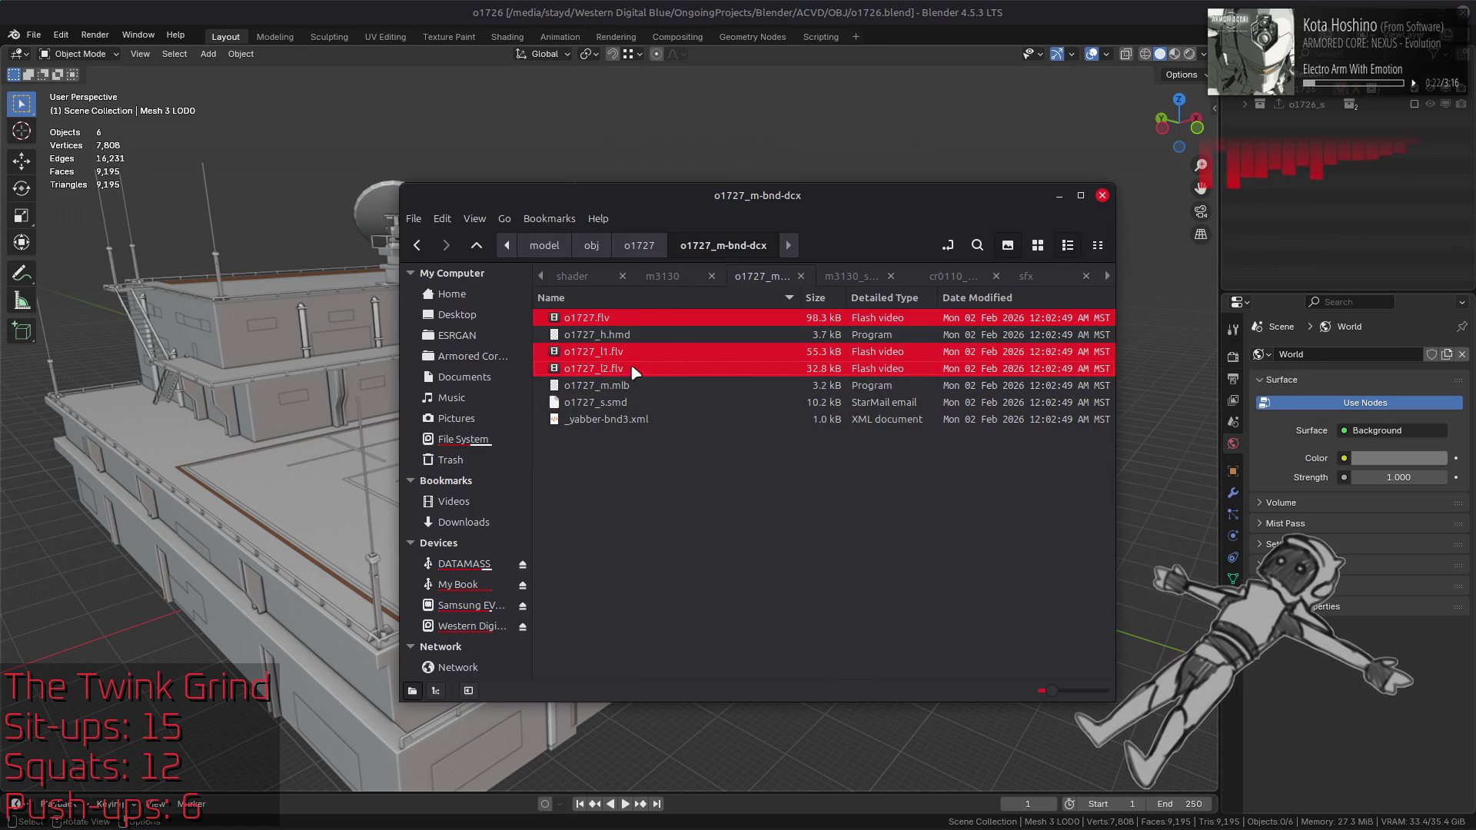
left_click_drag(634, 372, 759, 118)
left_click(759, 118)
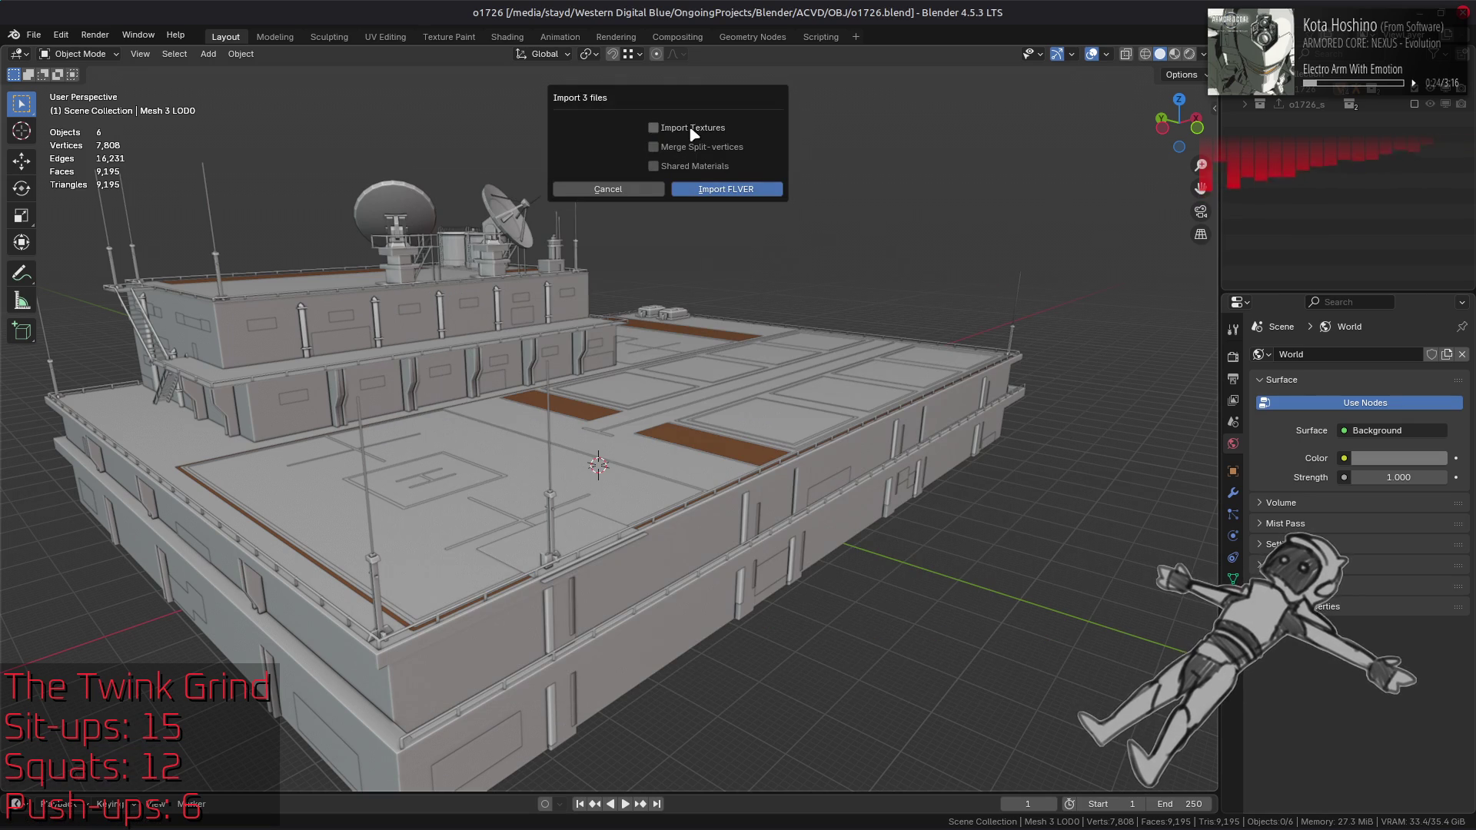
left_click(698, 187)
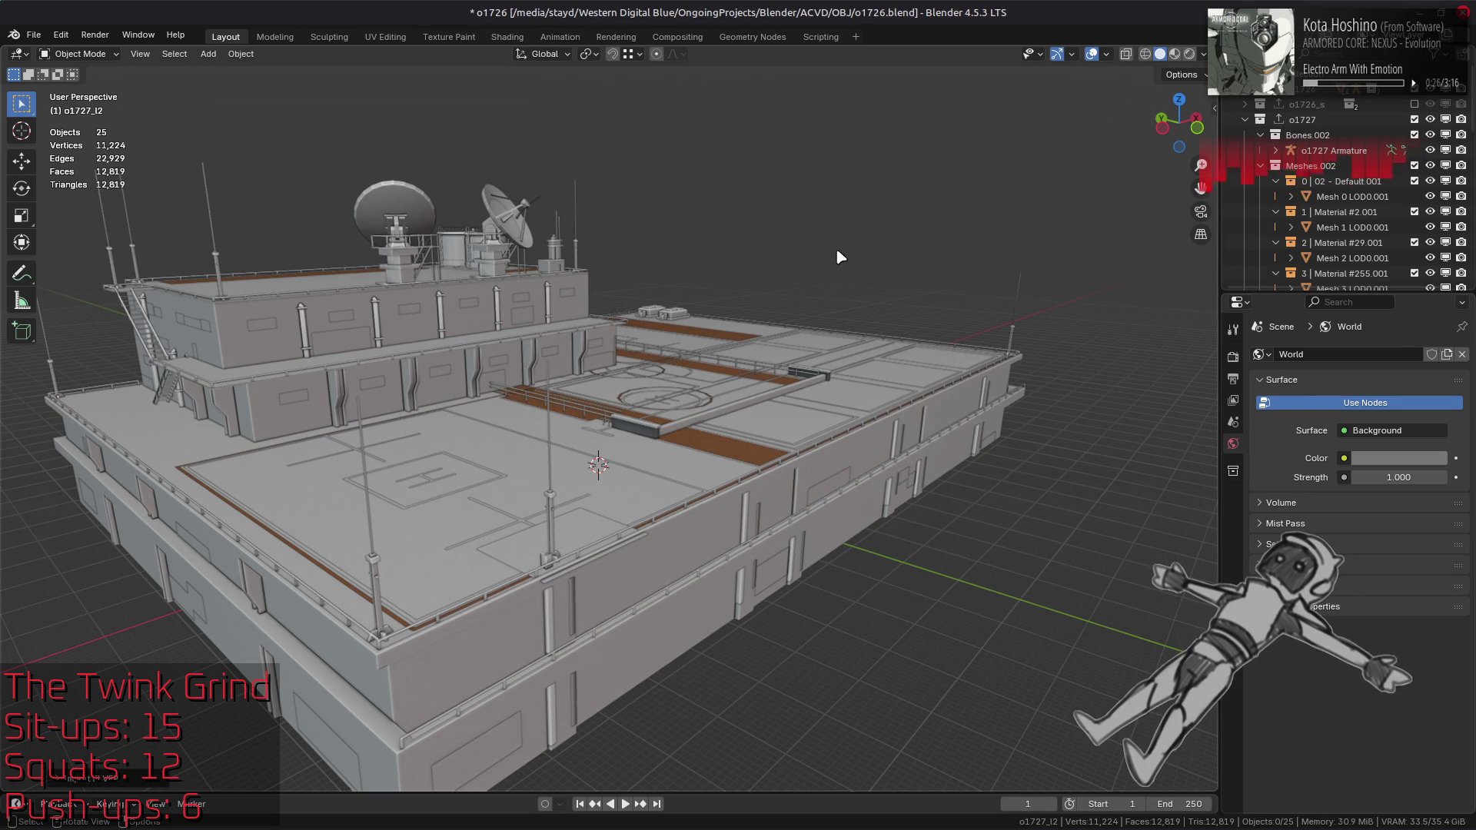
Step: Import o1727_s.smd into Blender through the SMD importer and collapse its collection
key("shift+a")
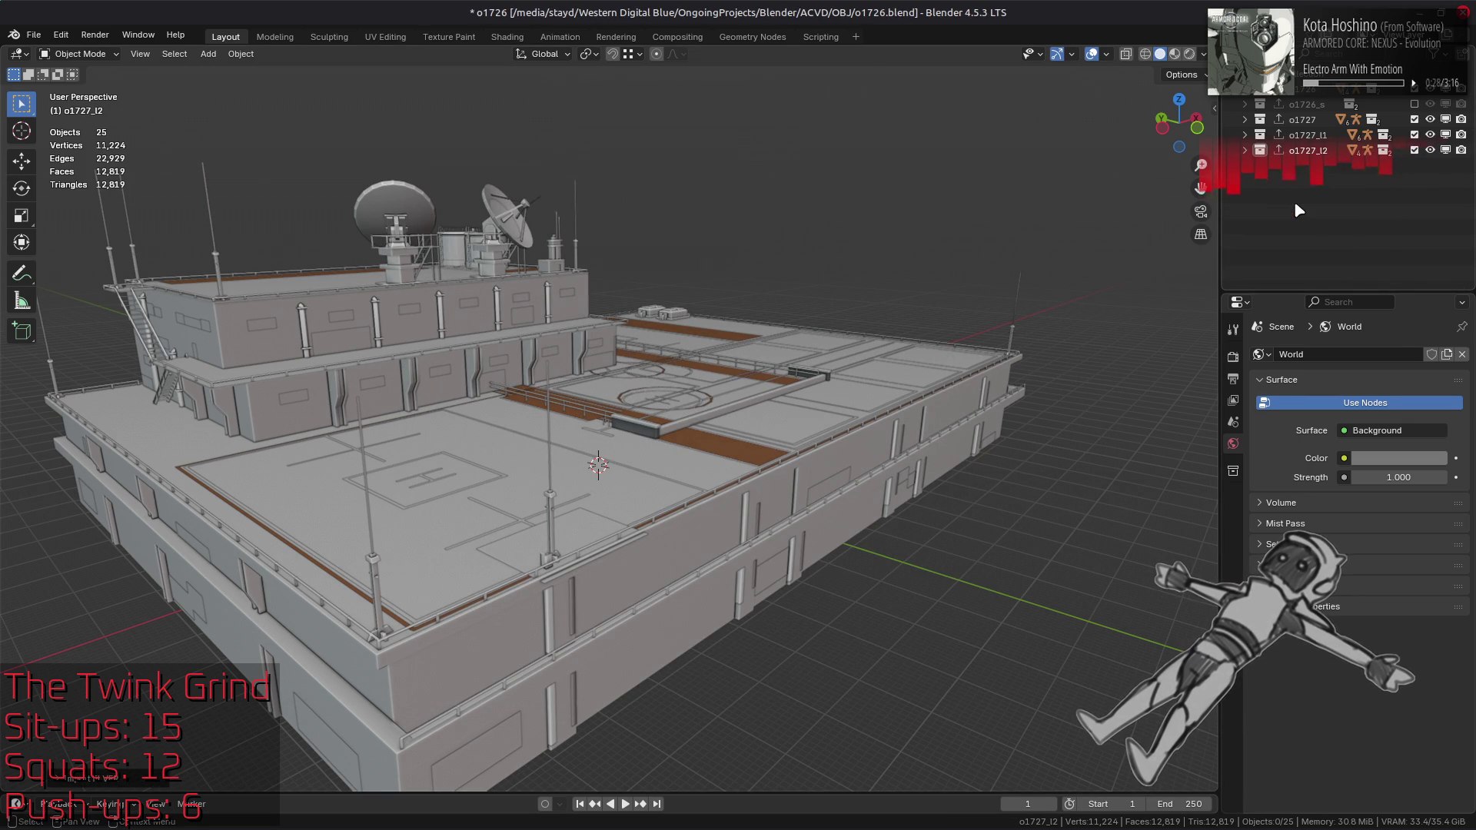
key("alt+Tab")
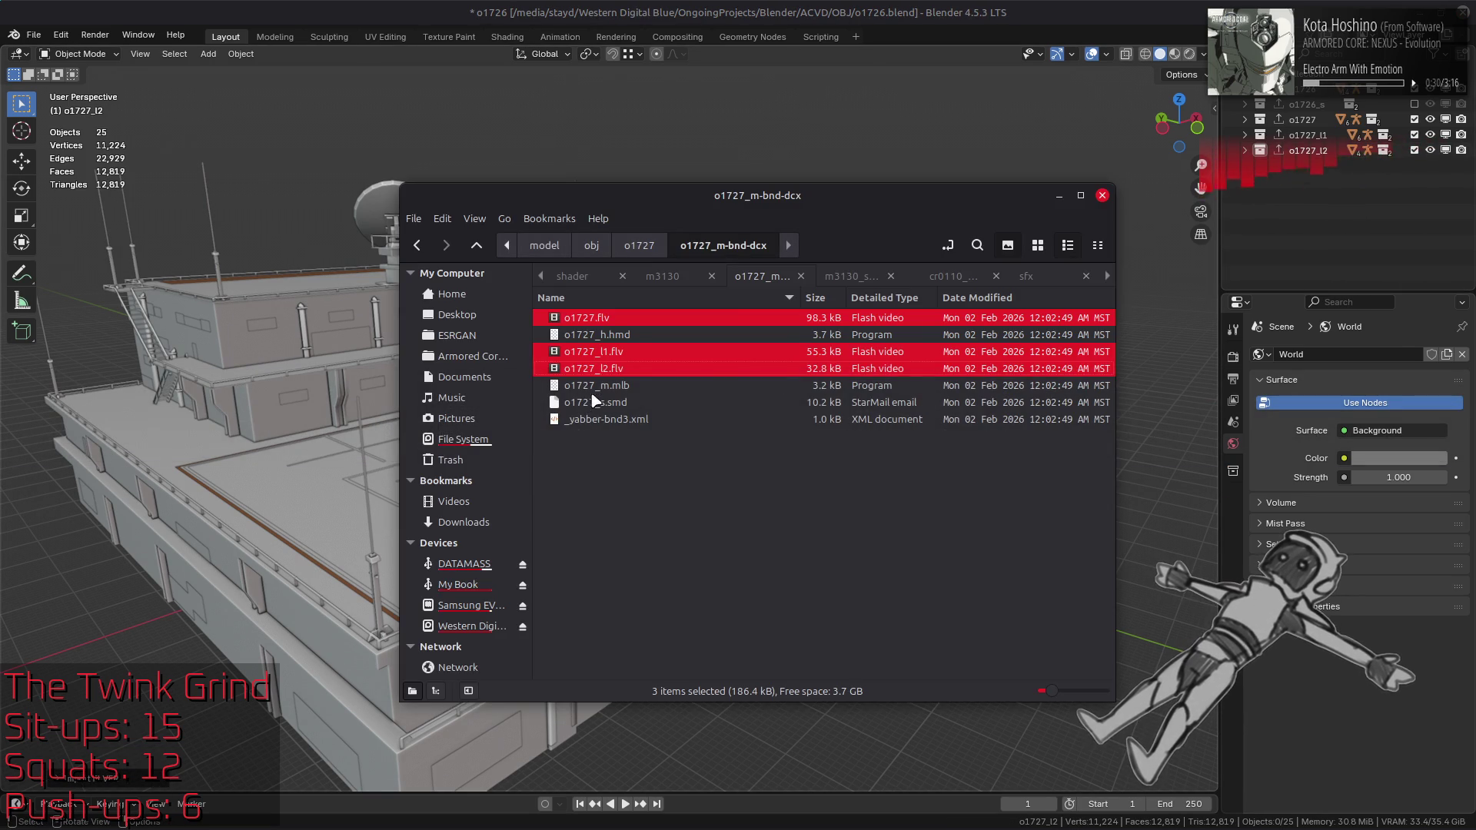
left_click(589, 403)
left_click_drag(590, 404, 847, 125)
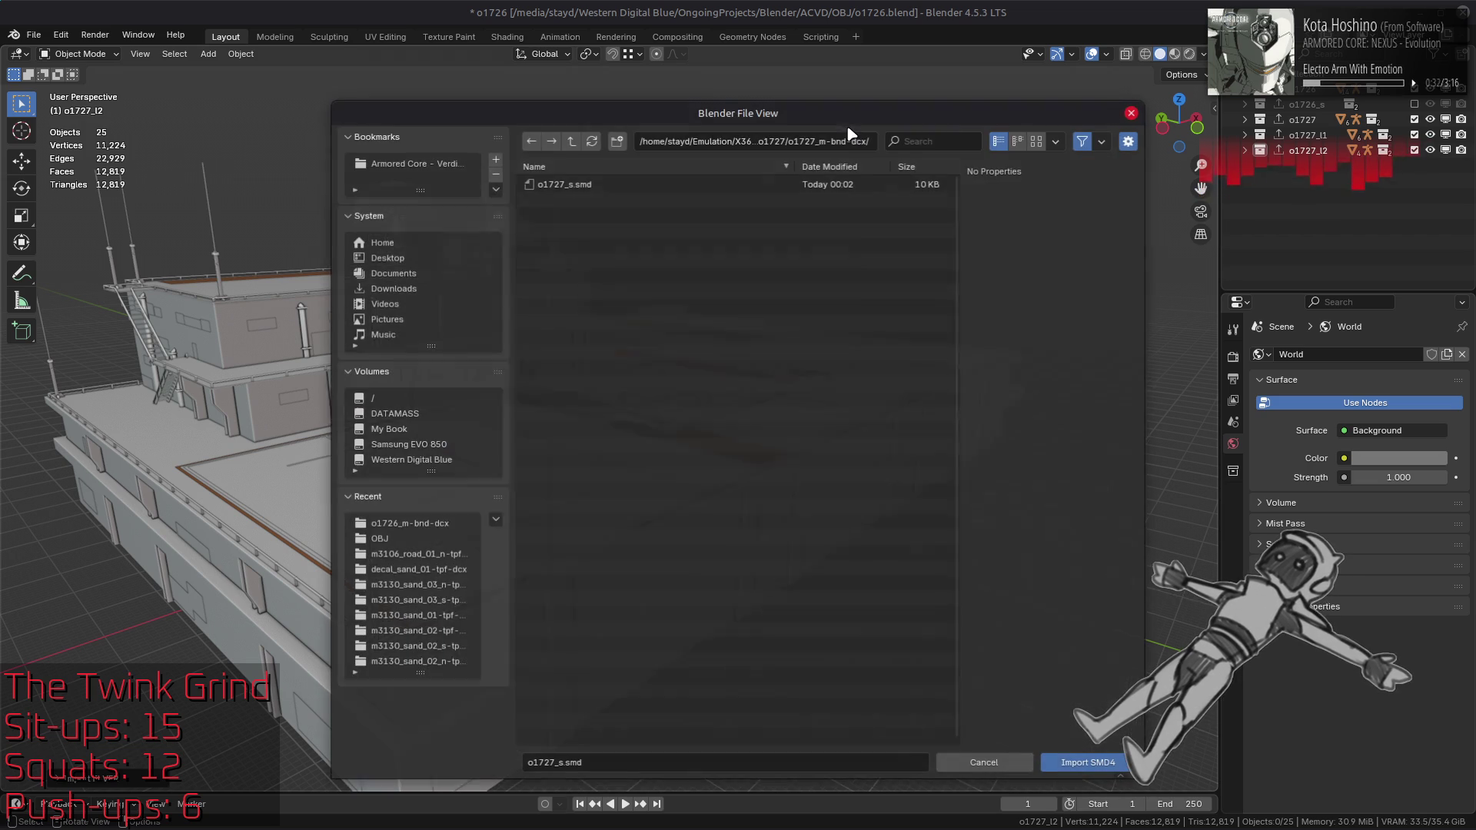
double_click(819, 183)
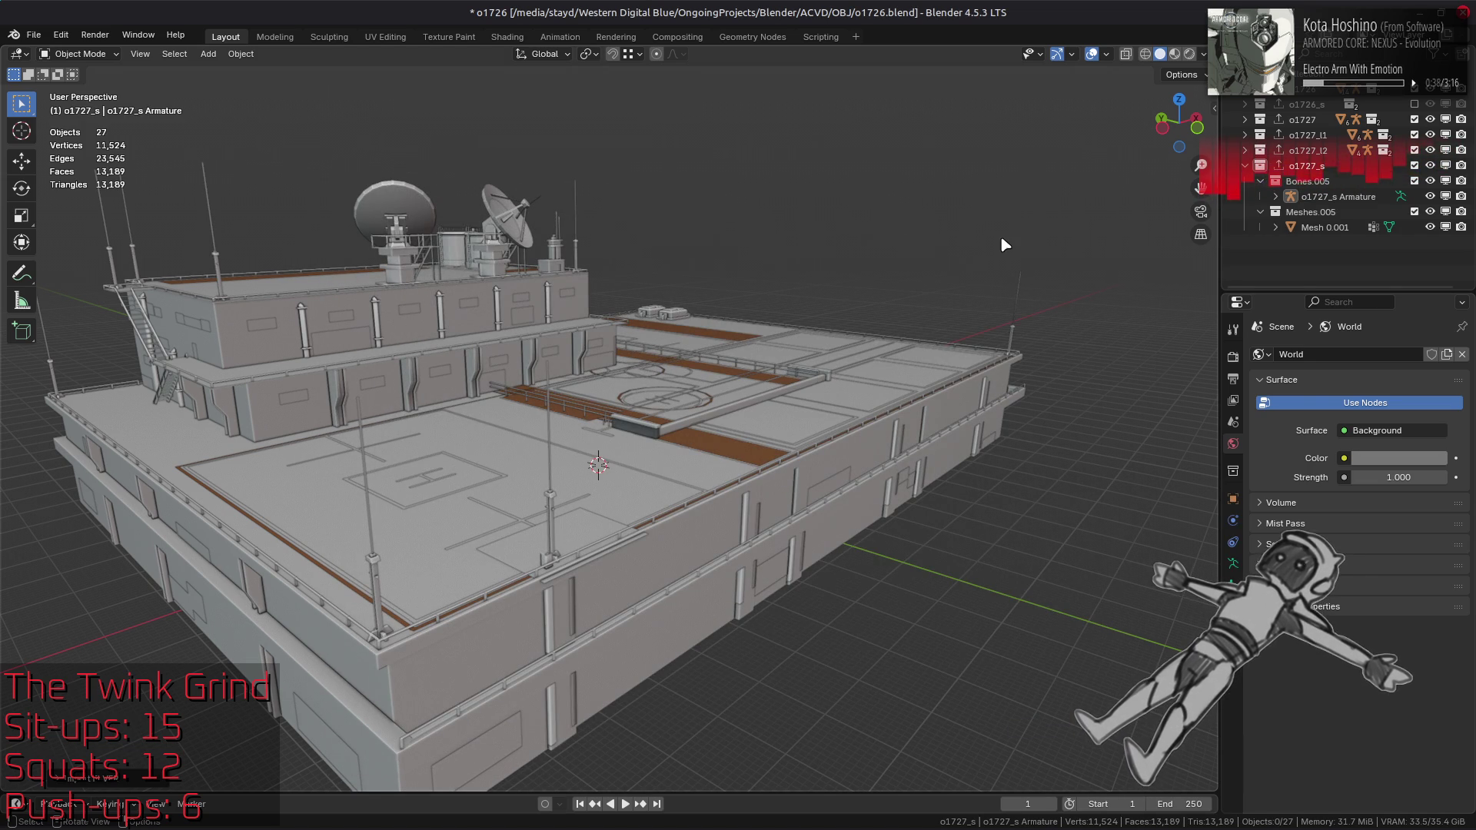
left_click(1245, 165)
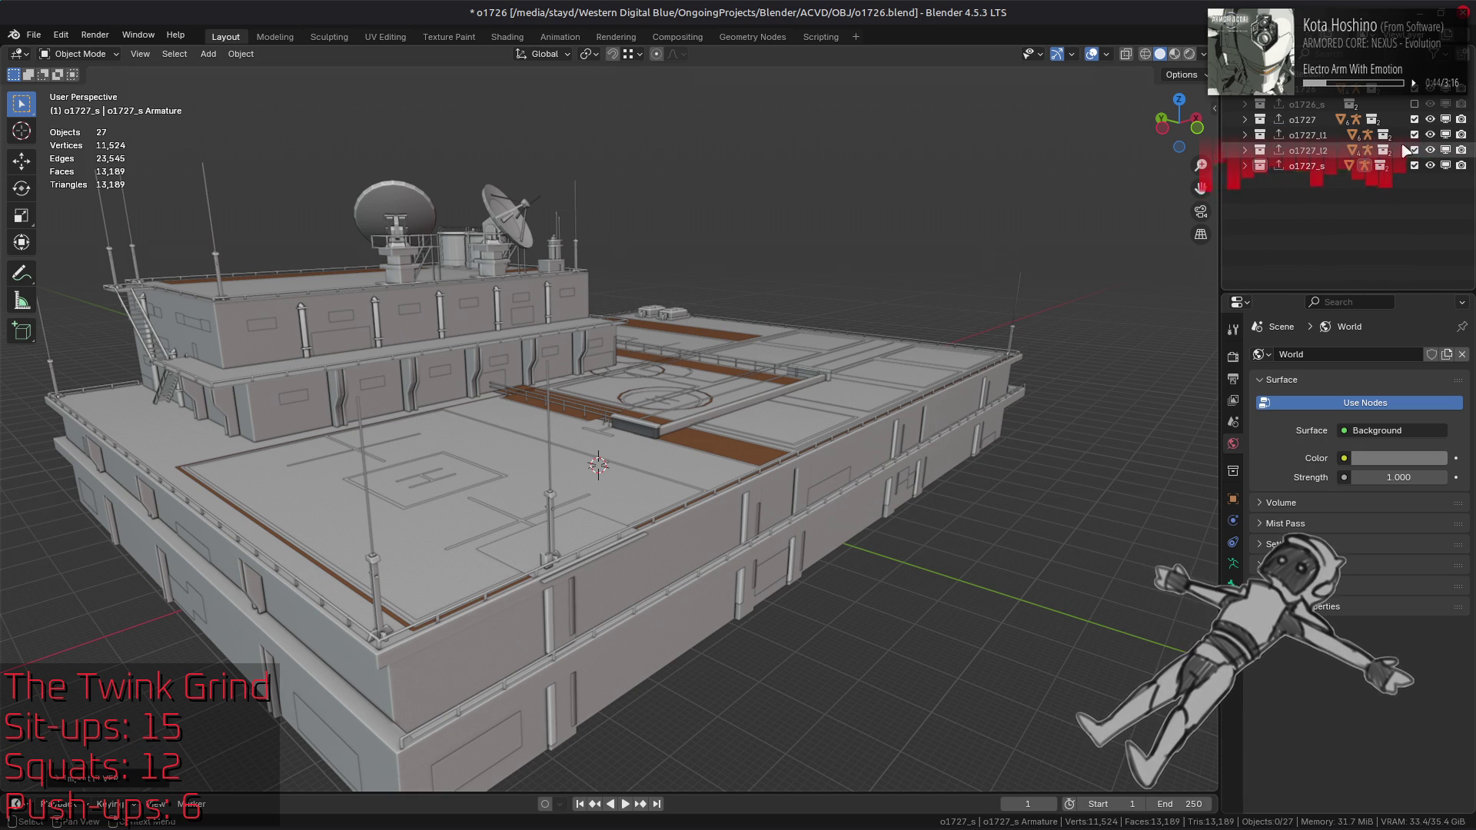
Step: Exclude o1727_l1, o1727_l2, o1727_s and o1726_s so only o1727 shows, then save
left_click_drag(1414, 119, 1414, 165)
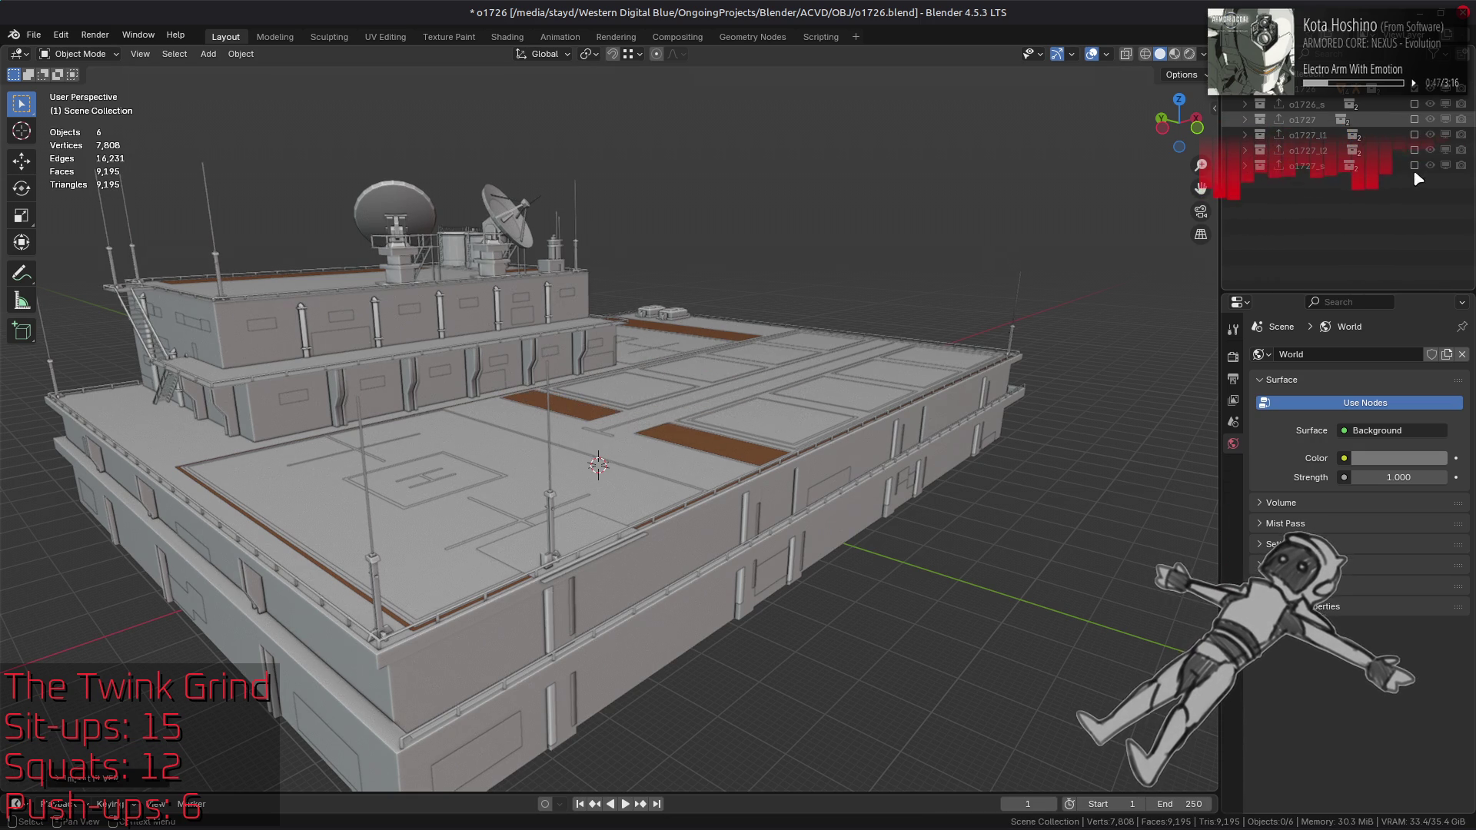
left_click(1414, 119)
left_click(1415, 102)
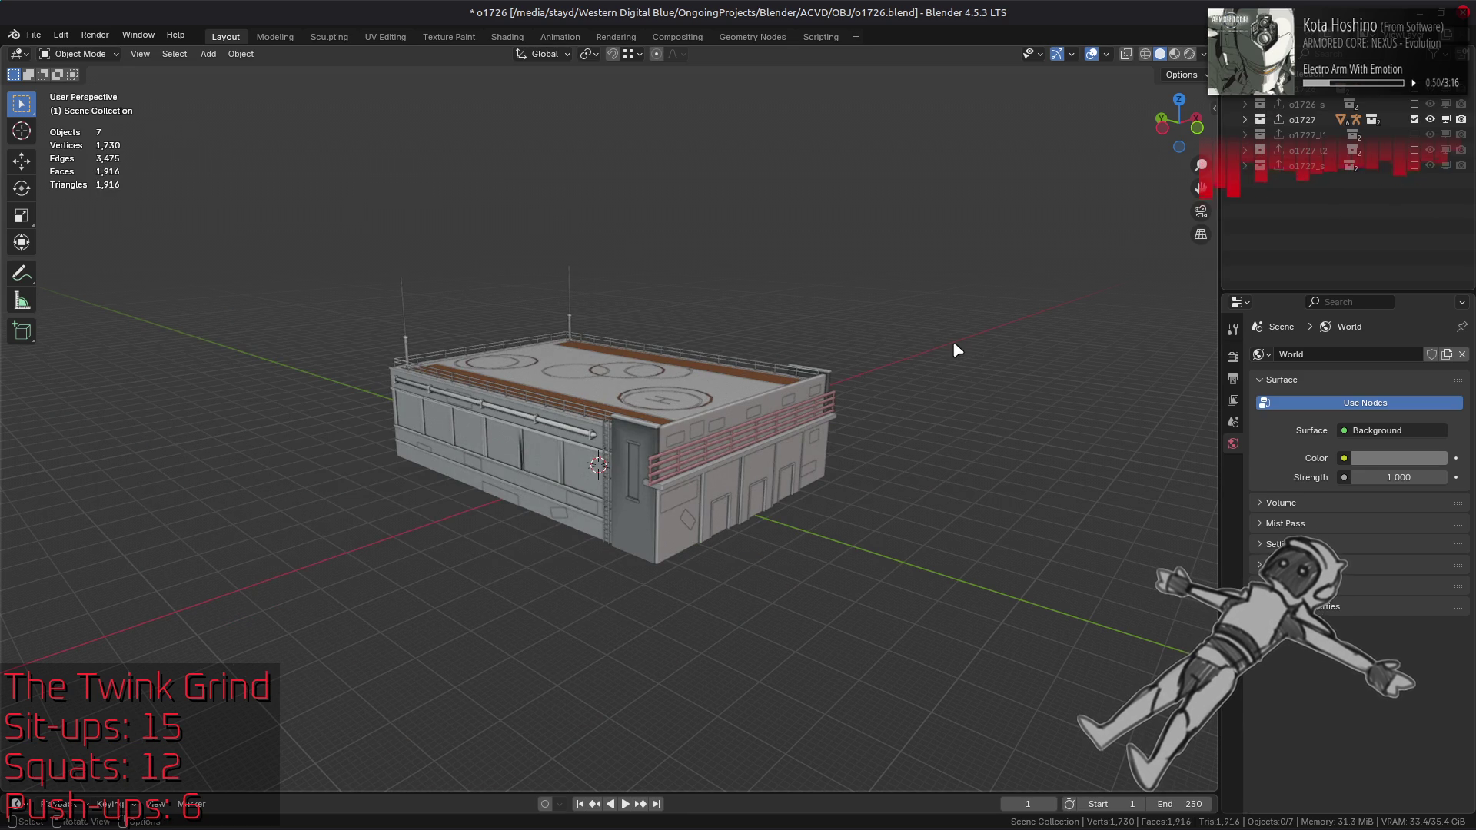
key("ctrl+s")
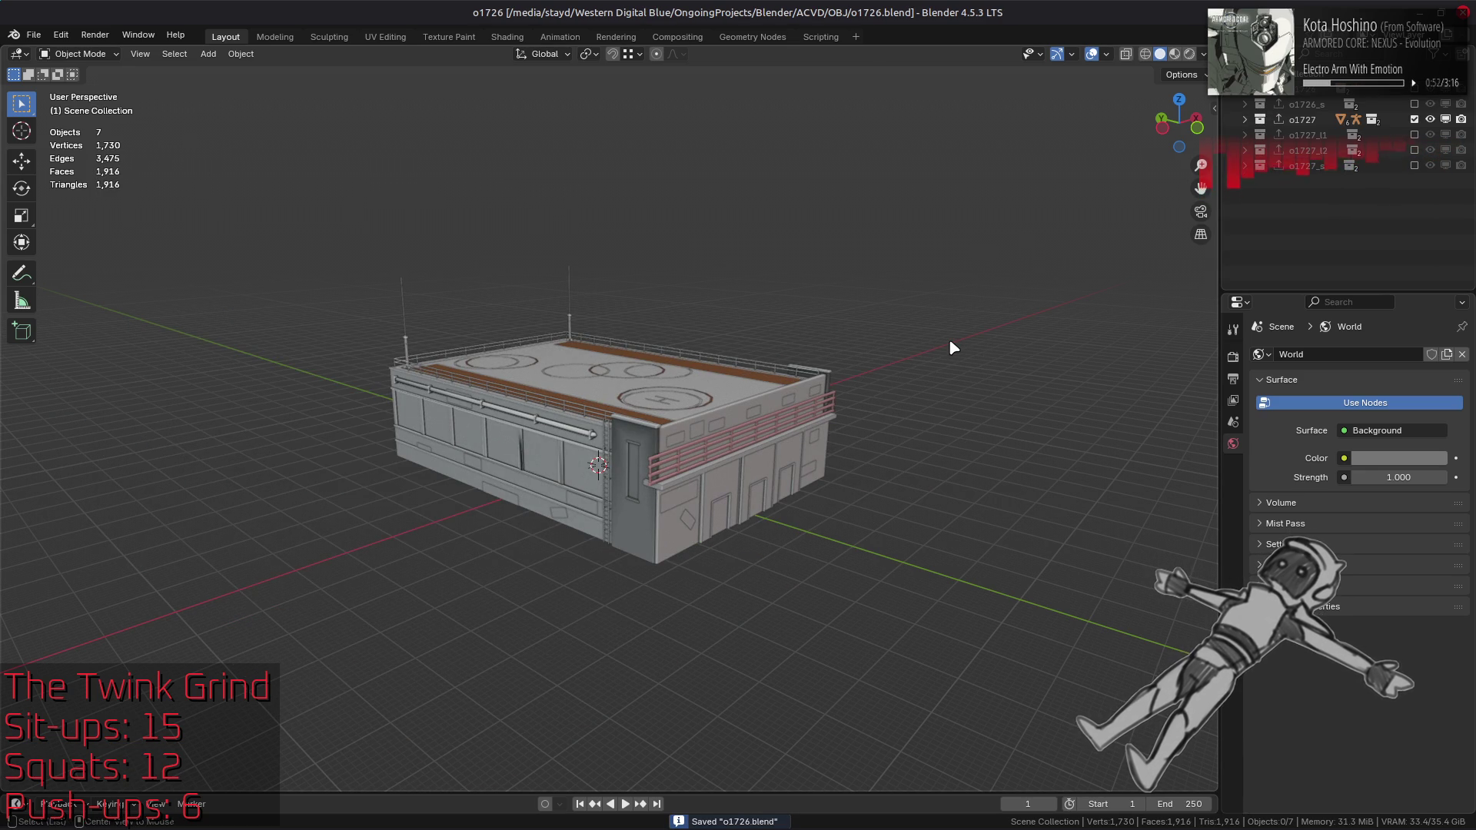
key("alt+Tab")
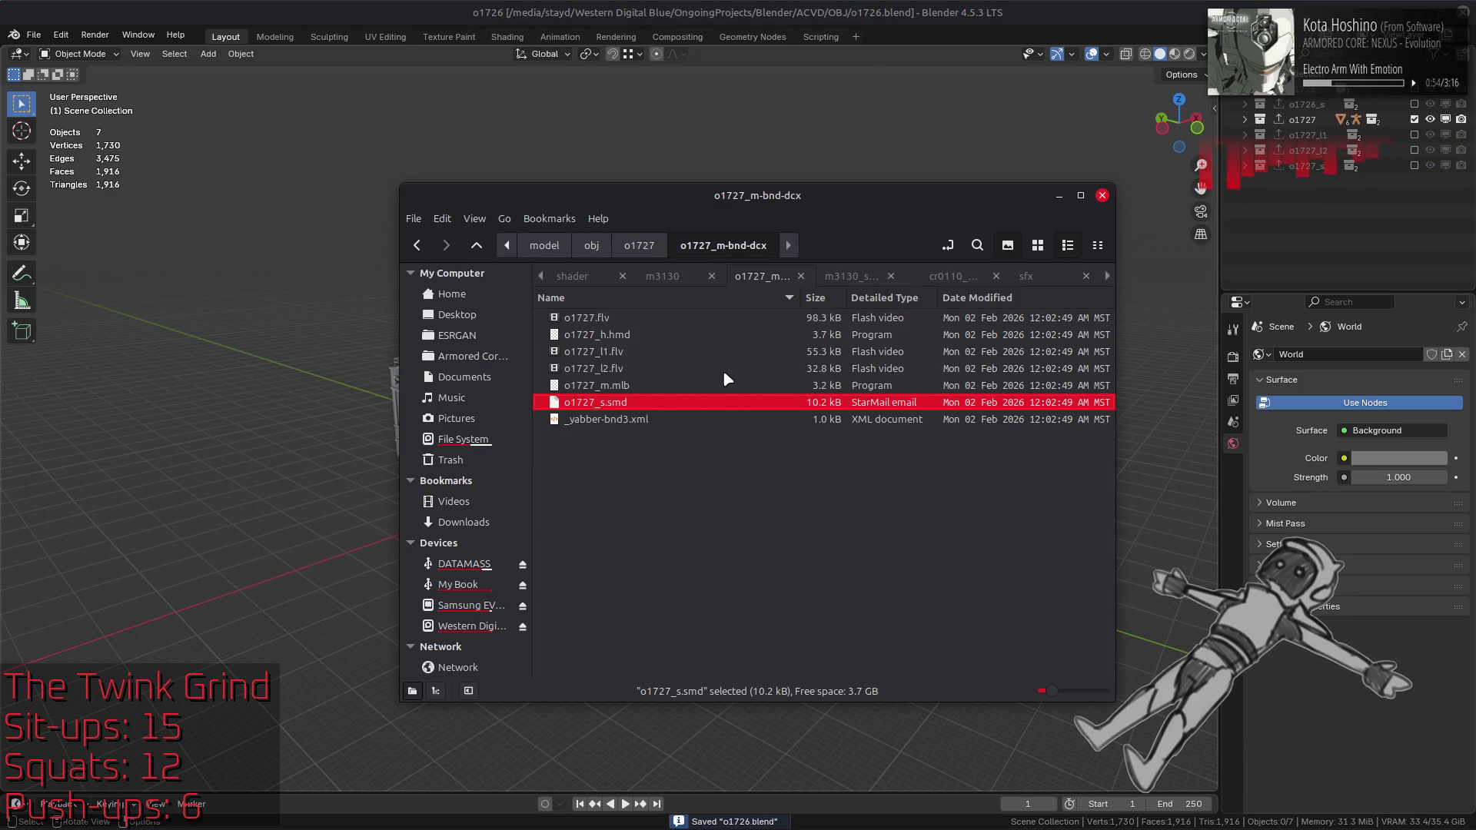
Step: Extract o1728.tpf.dcx and o1728_m.bnd.dcx together in the o1728 folder, then open o1728_m-bnd-dcx
key("BackSpace")
key("BackSpace")
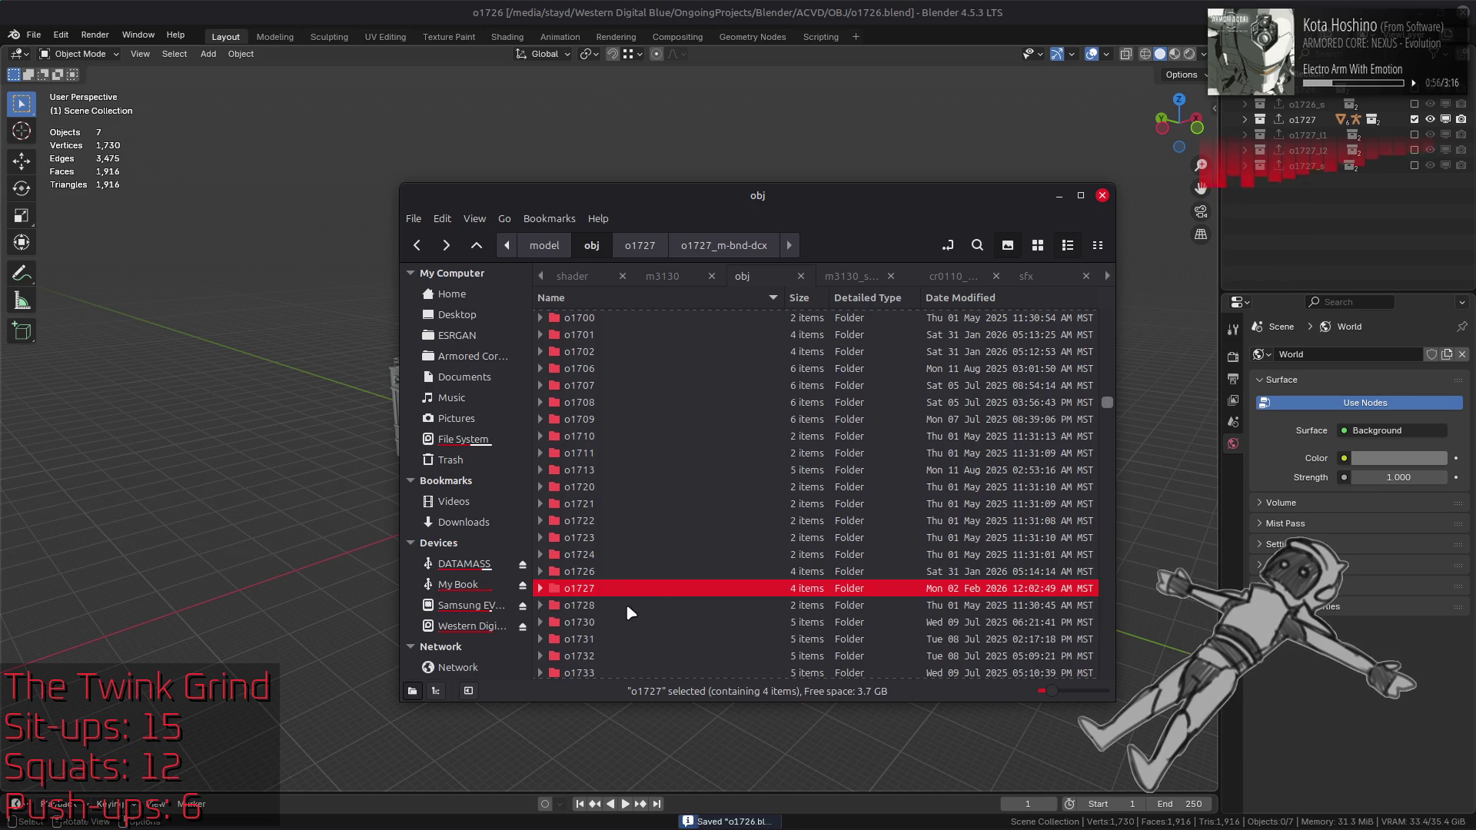
double_click(627, 603)
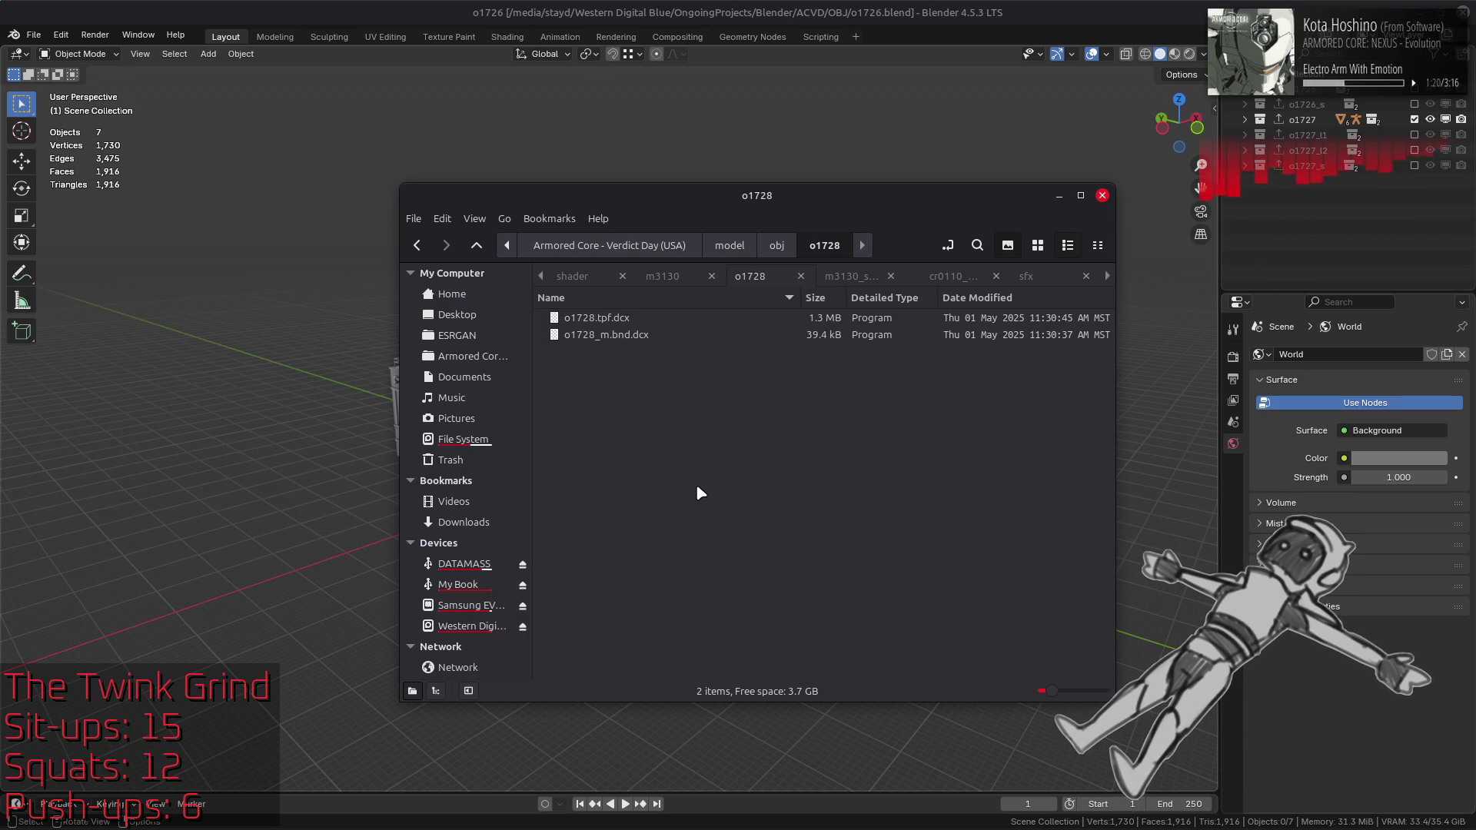
left_click(634, 324)
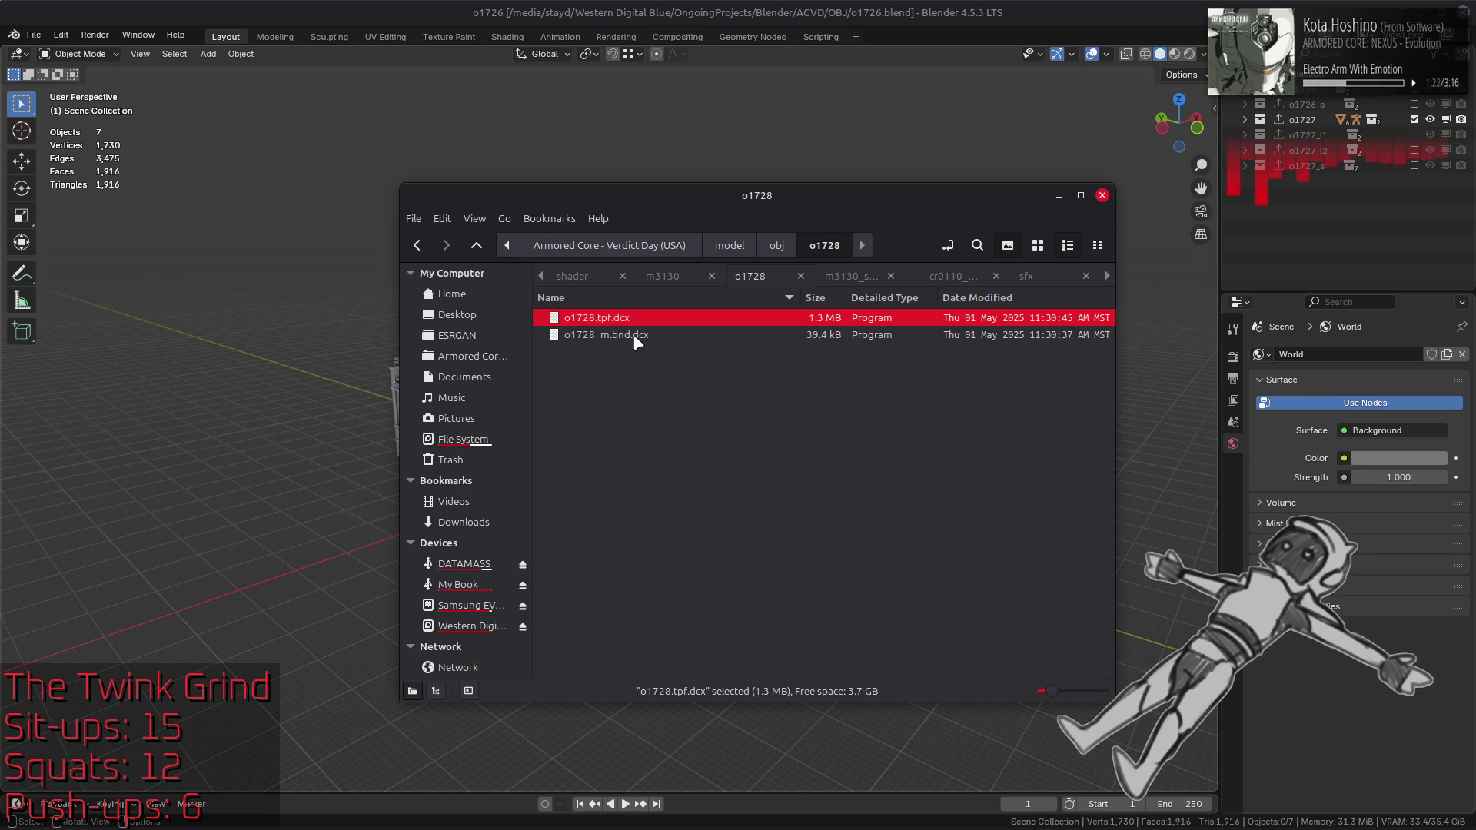
left_click(635, 337, "shift")
right_click(635, 341)
left_click(651, 344)
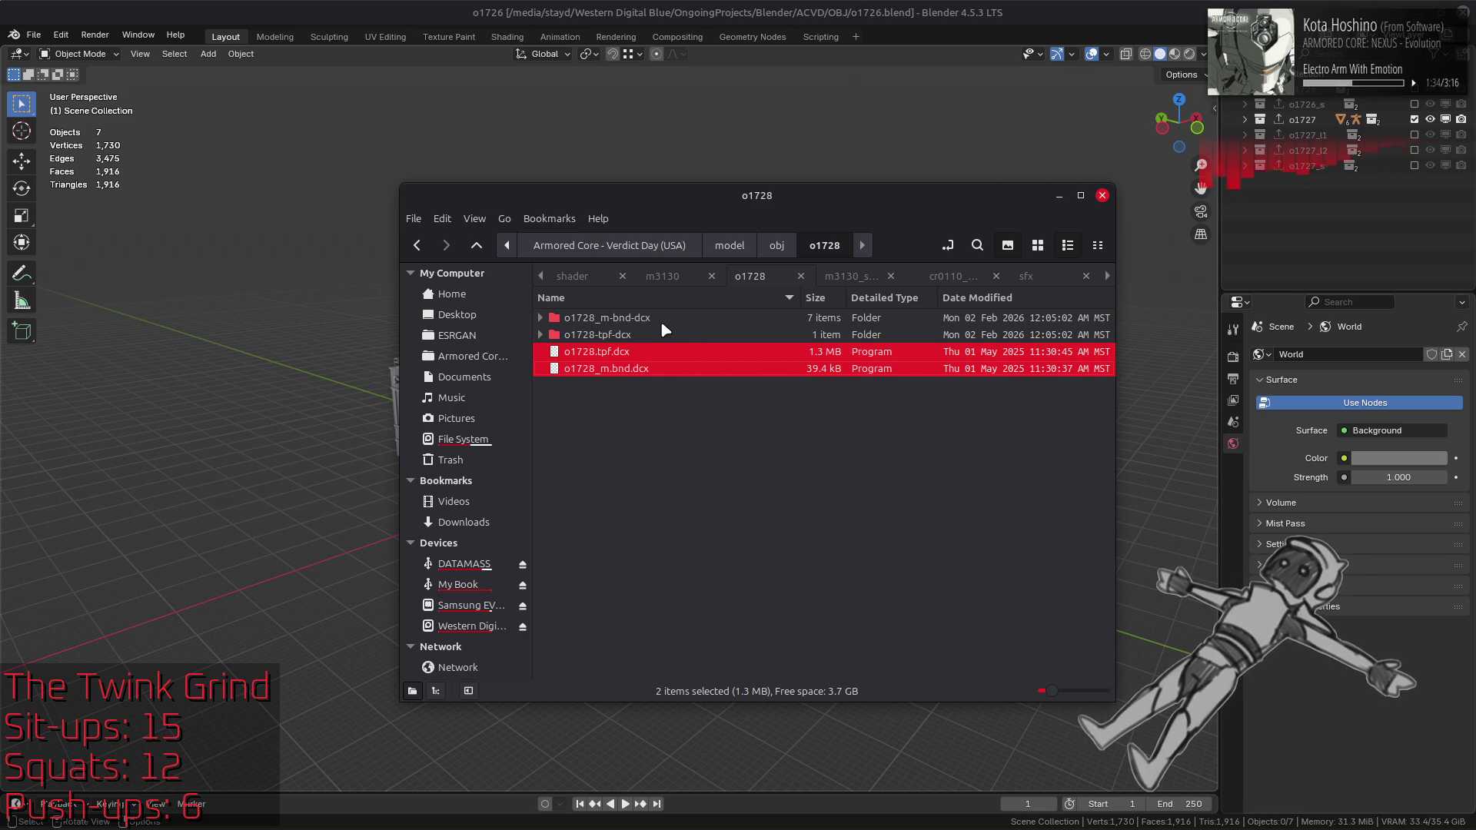
double_click(660, 321)
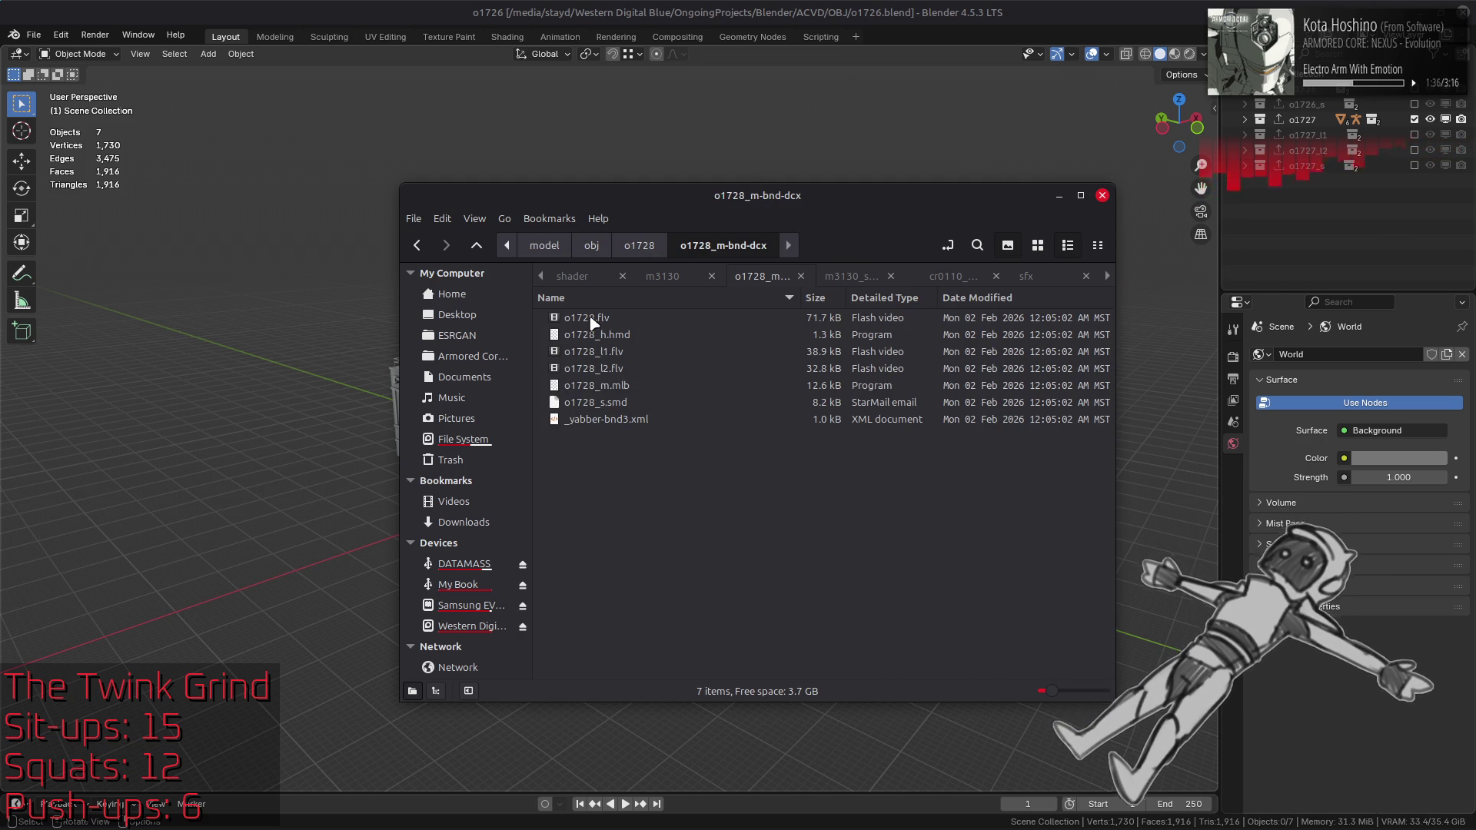
Step: Import o1728.flv, o1728_l1.flv and o1728_l2.flv into Blender as FLVER
left_click(593, 321)
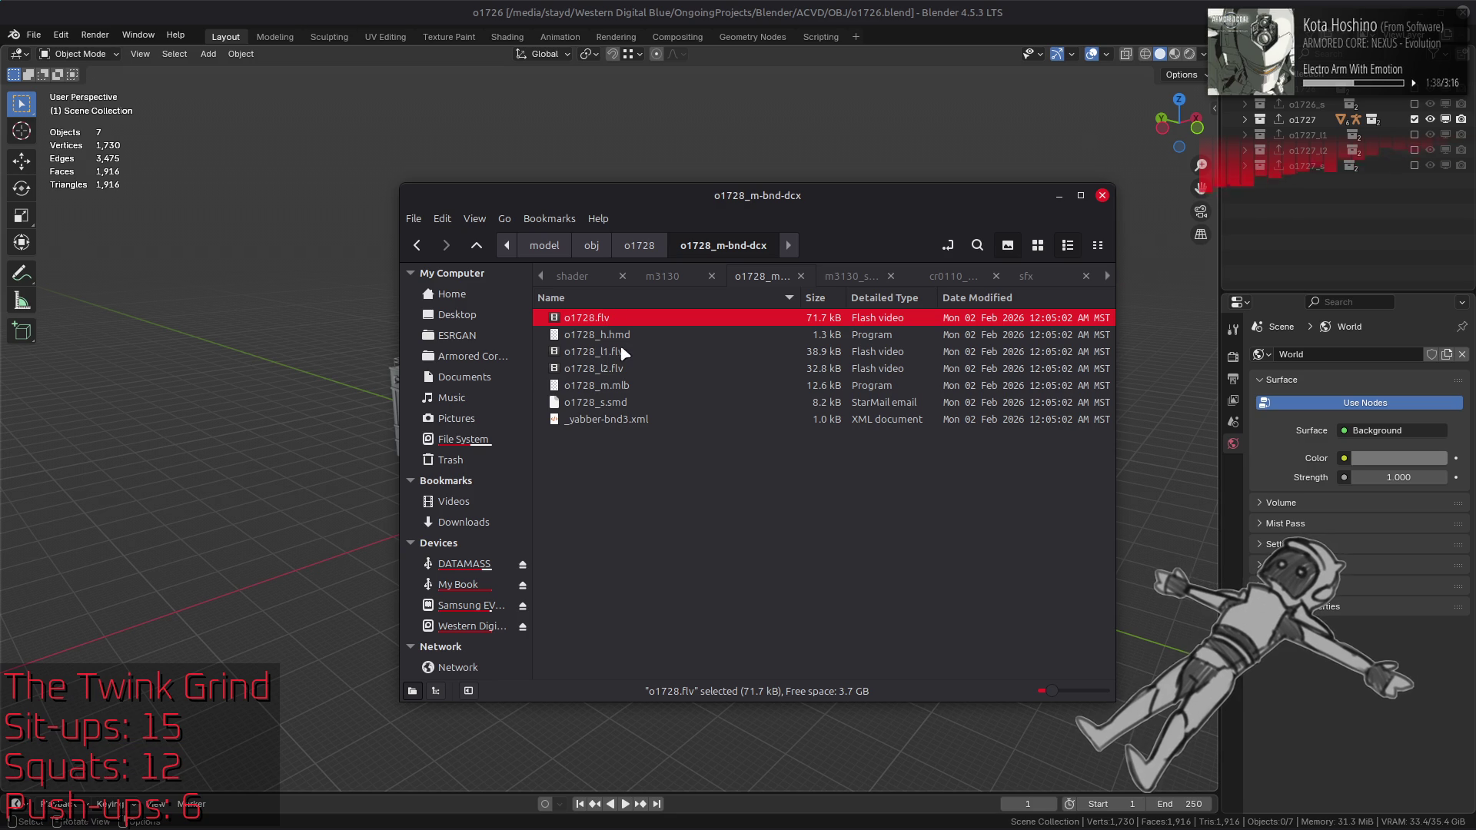
left_click(593, 351, "ctrl")
left_click(603, 369, "ctrl")
left_click_drag(602, 369, 744, 127)
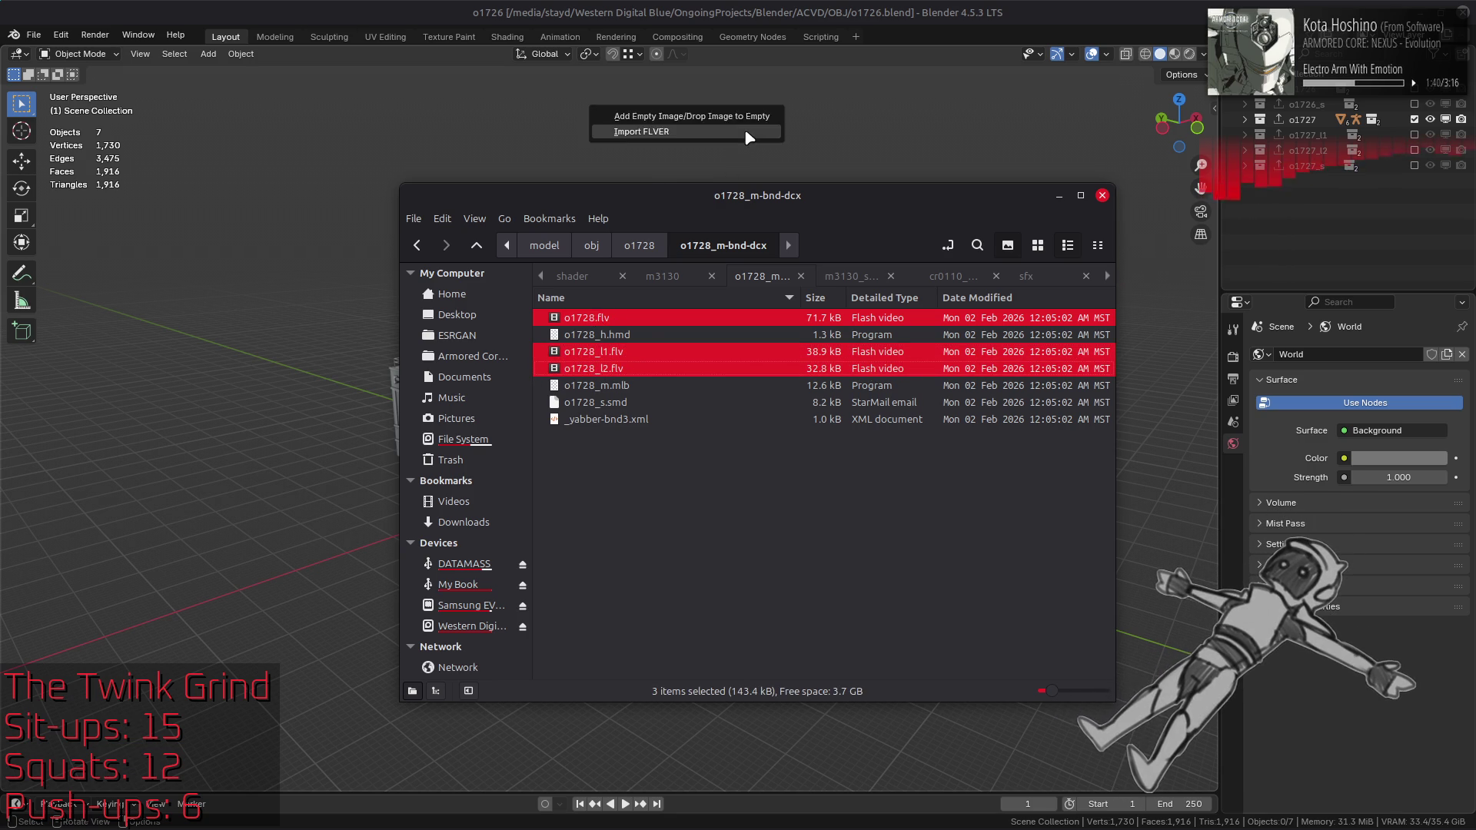
left_click(744, 131)
left_click(686, 195)
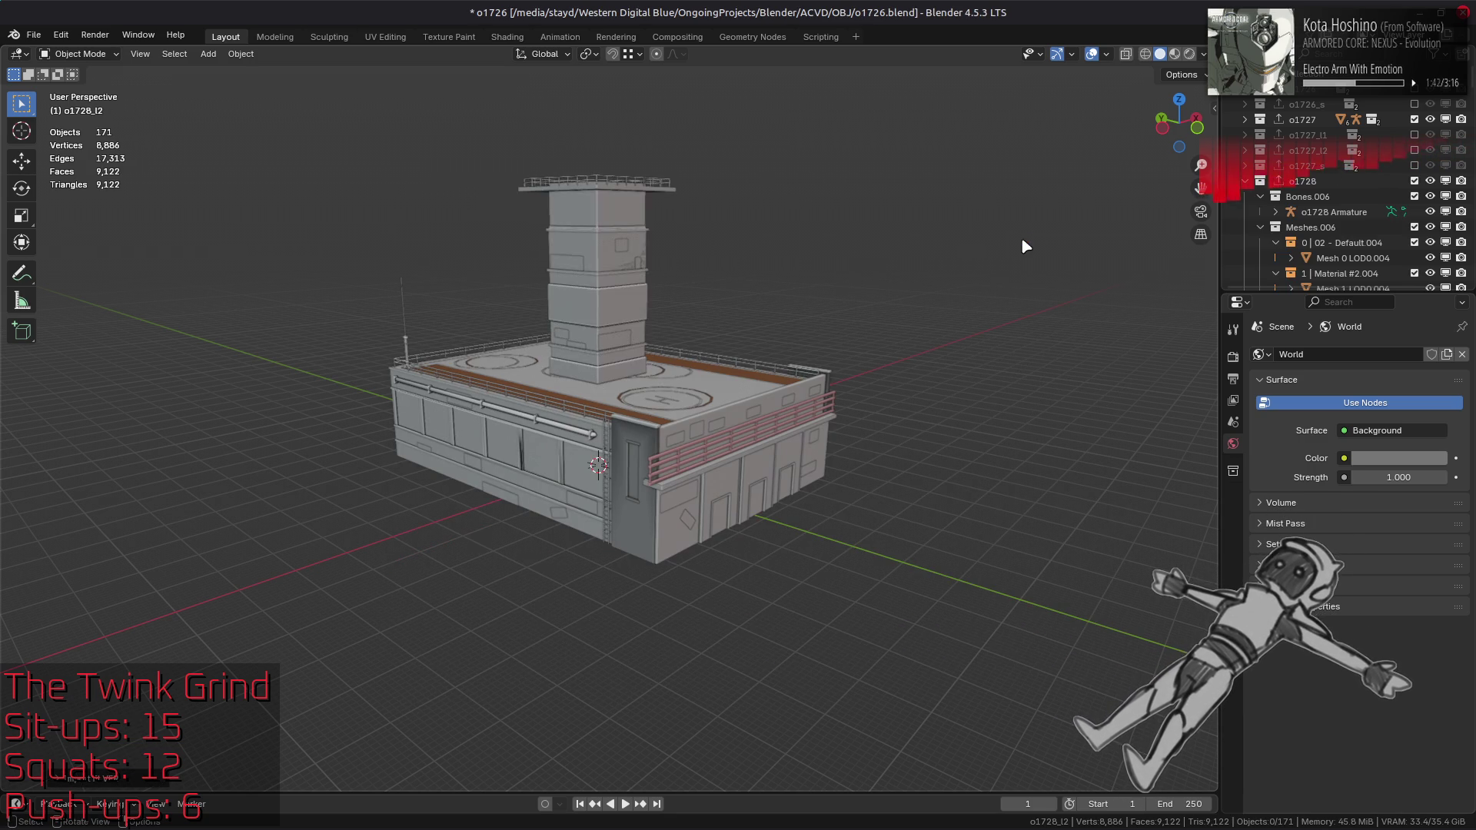
Step: Collapse o1728 and exclude o1727, o1728_l1 and o1728_l2 from the view layer
left_click(1245, 181)
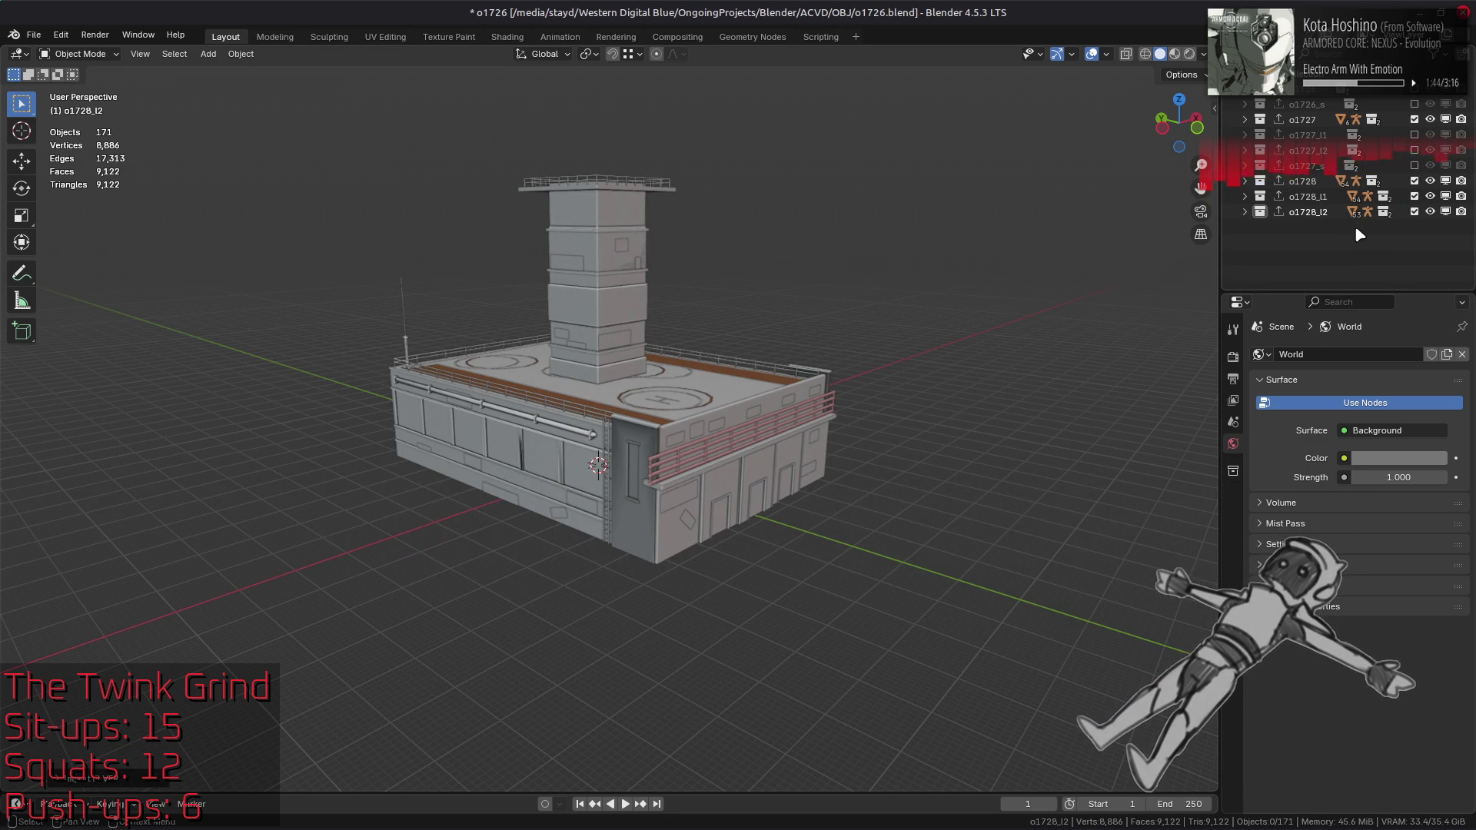
left_click(1414, 119)
left_click(1414, 211)
left_click(1414, 196)
key("alt+Tab")
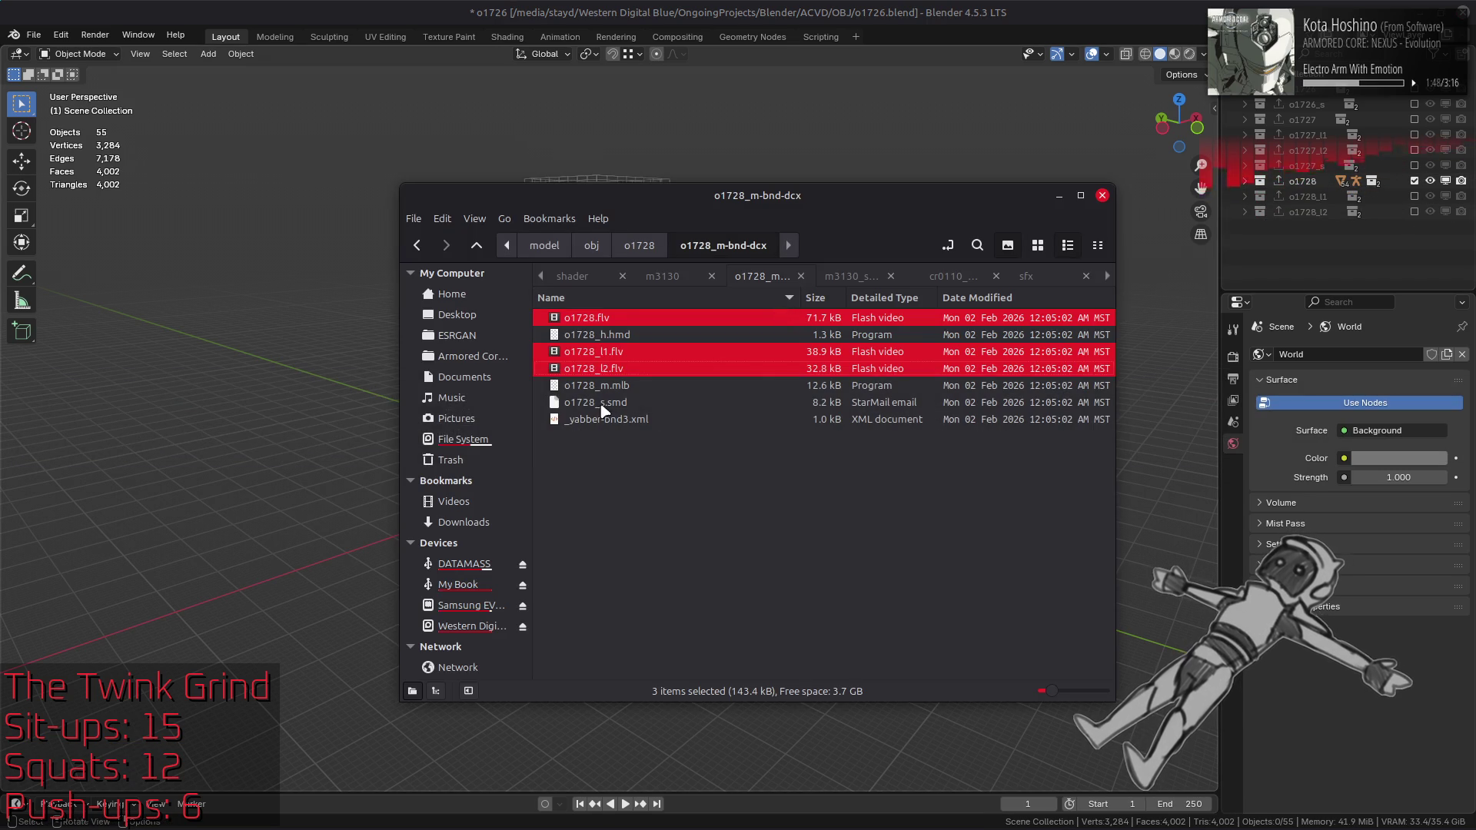
Step: Import o1728_s.smd into Blender and collapse its collection
left_click(603, 406)
key("alt+Tab")
key("Return")
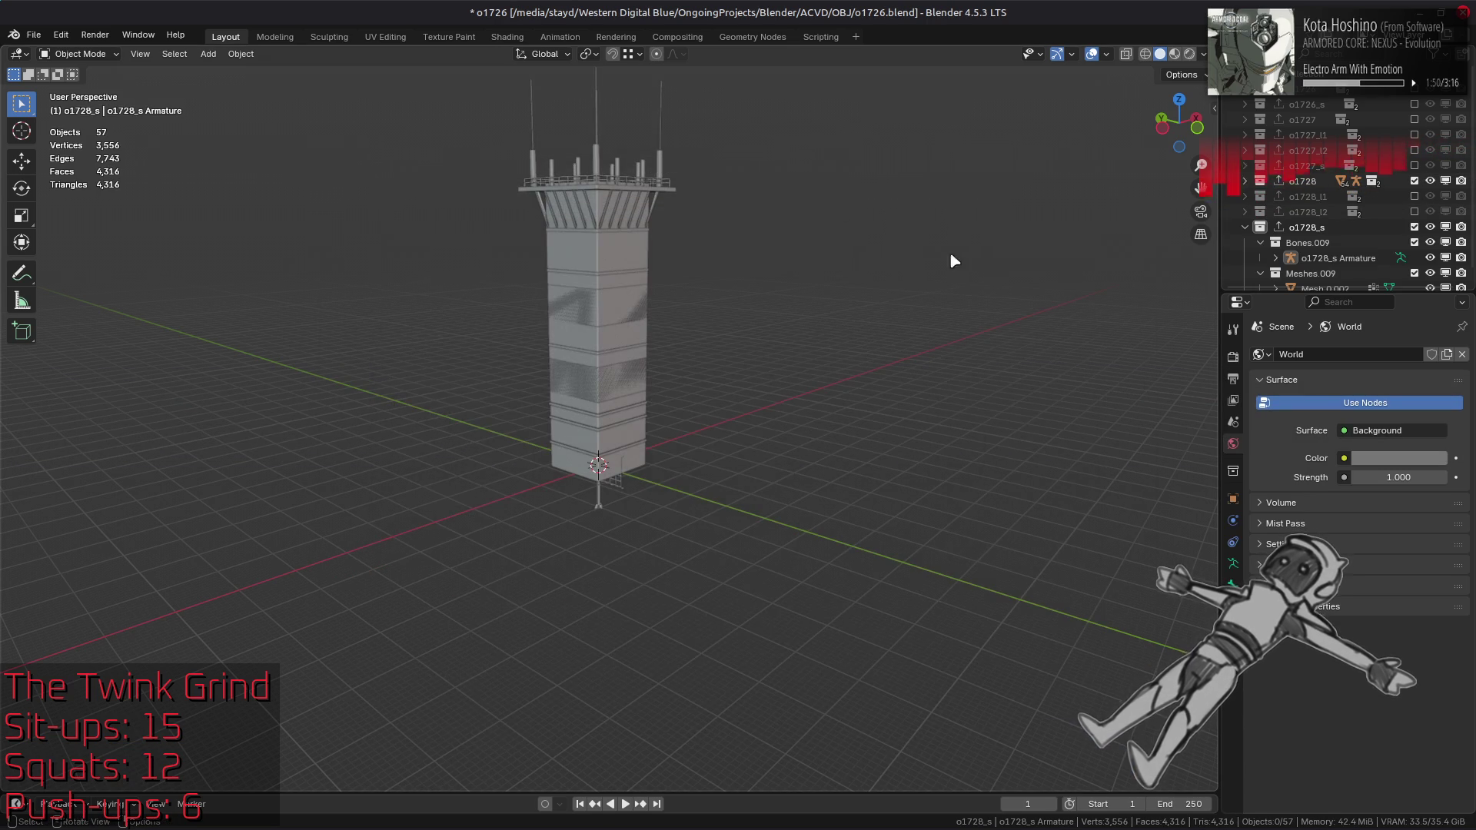
left_click(1244, 227)
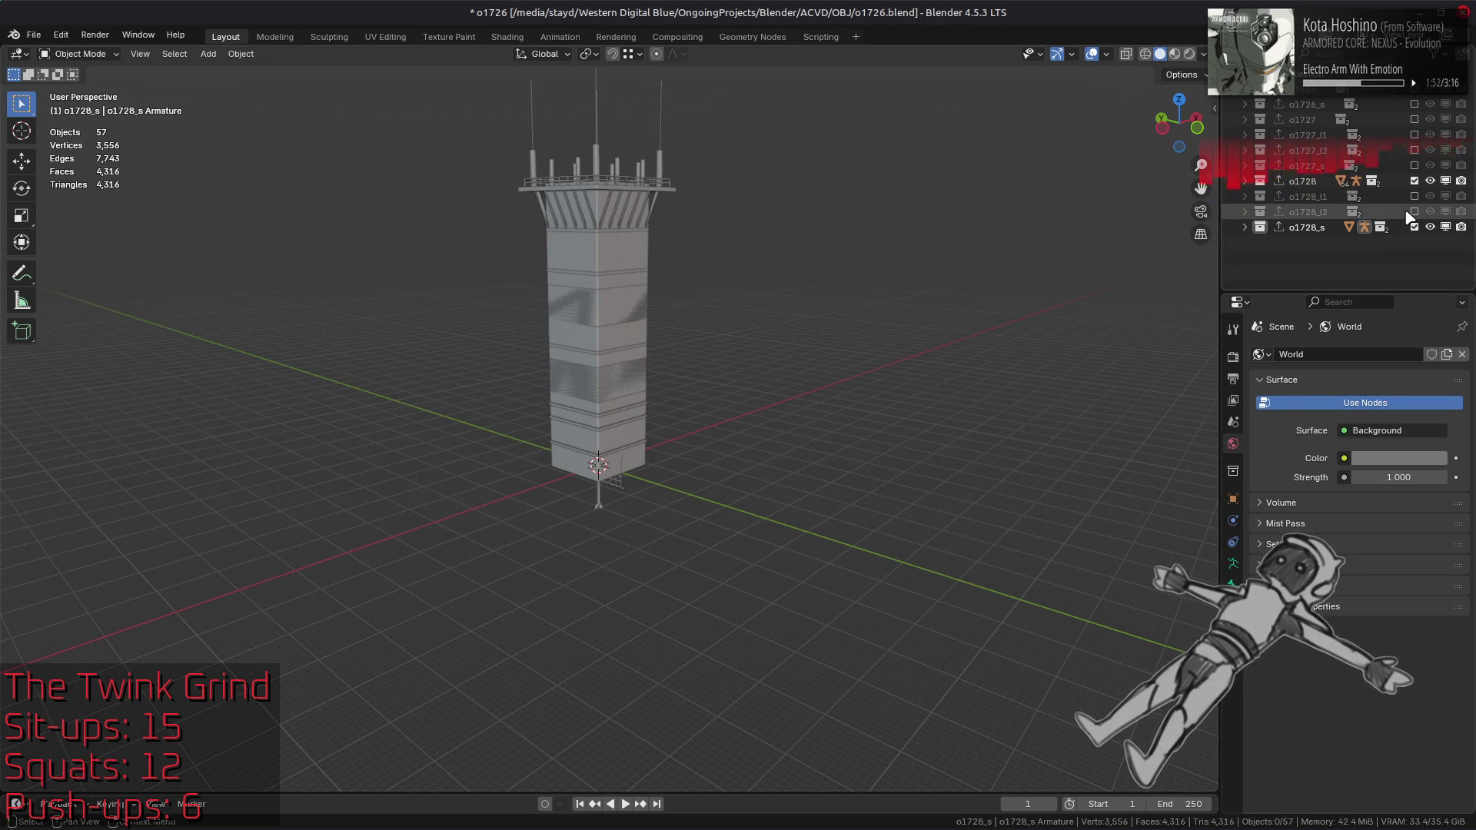
Step: Toggle the o1728 and o1728_s exclude checkboxes and orbit to compare the detailed and simple towers
left_click(1415, 180)
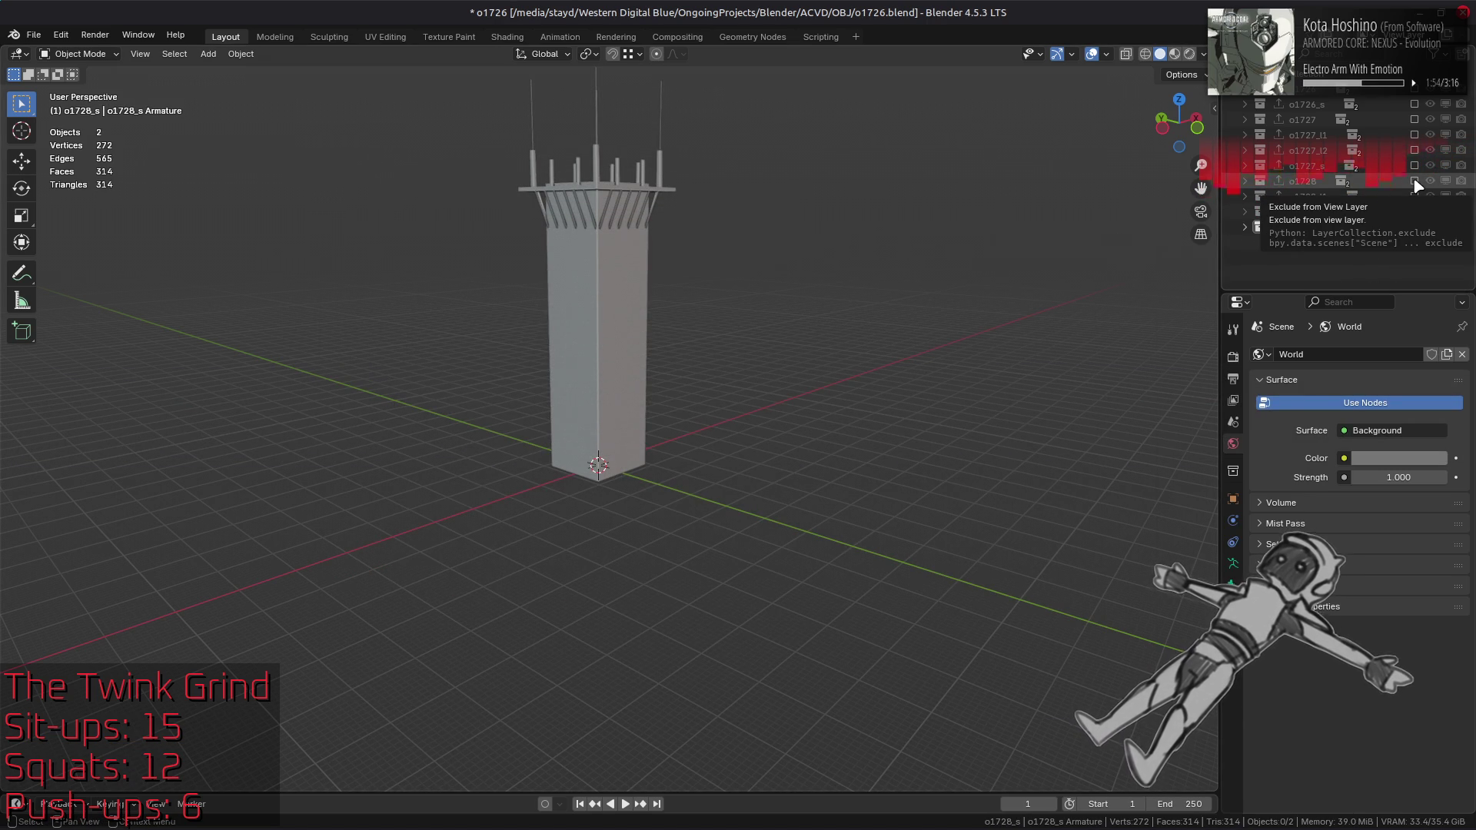
left_click(1414, 180)
left_click(1415, 227)
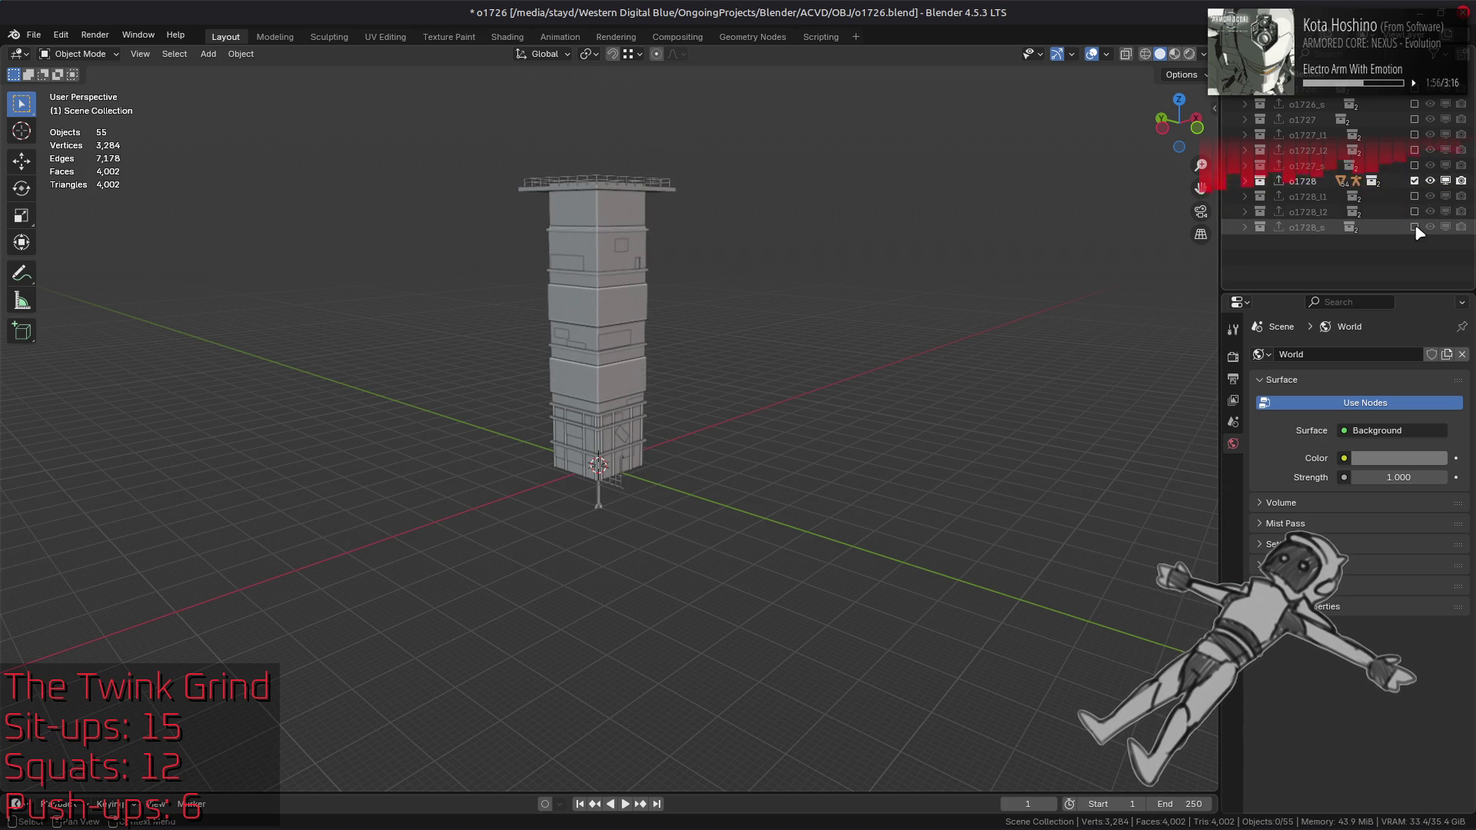
left_click(1414, 227)
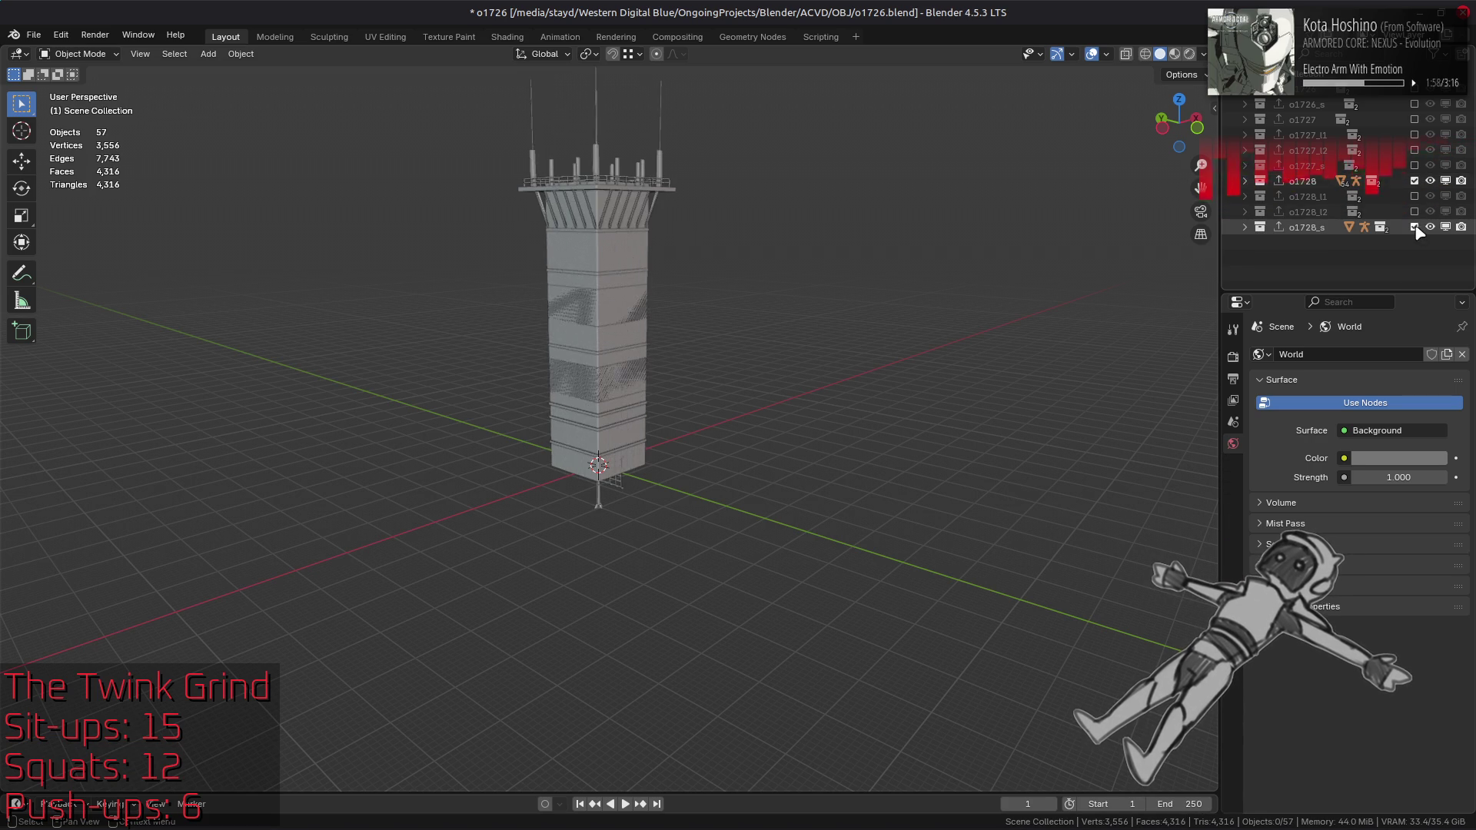
left_click(1415, 182)
mouse_move(1031, 205)
middle_mouse_down()
mouse_move(763, 304)
mouse_move(736, 273)
mouse_move(813, 251)
middle_mouse_up()
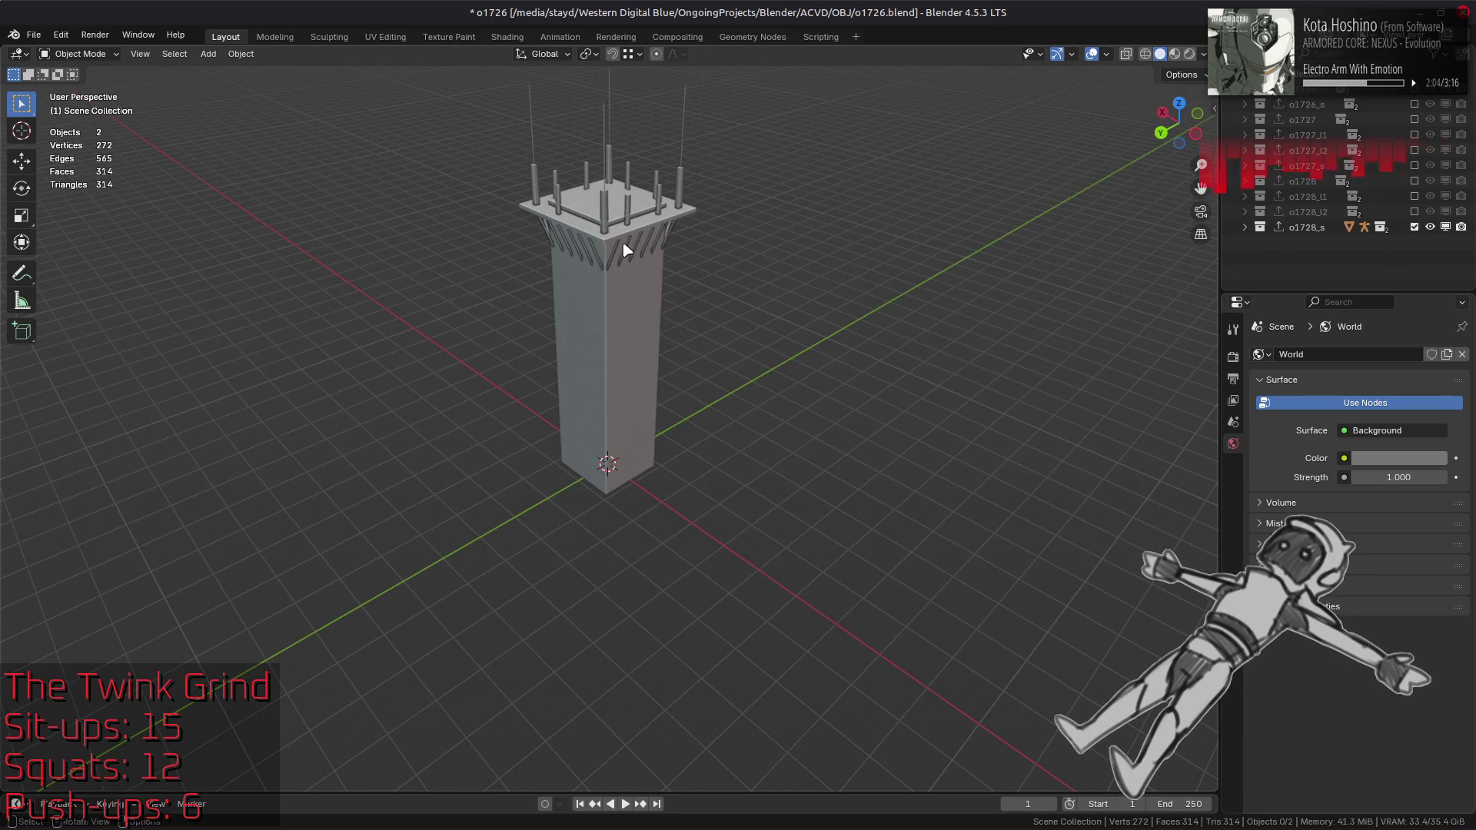
left_click(1415, 226)
Step: Show the o1728 tower with bone names enabled in the overlays and orbit around it
left_click(1415, 181)
mouse_move(759, 312)
middle_mouse_down()
mouse_move(813, 327)
mouse_move(679, 158)
mouse_move(699, 155)
middle_mouse_up()
scroll(696, 231, "up", 5)
mouse_move(695, 251)
middle_mouse_down()
mouse_move(602, 238)
mouse_move(439, 270)
mouse_move(584, 617)
mouse_move(648, 509)
middle_mouse_up()
left_click(1107, 54)
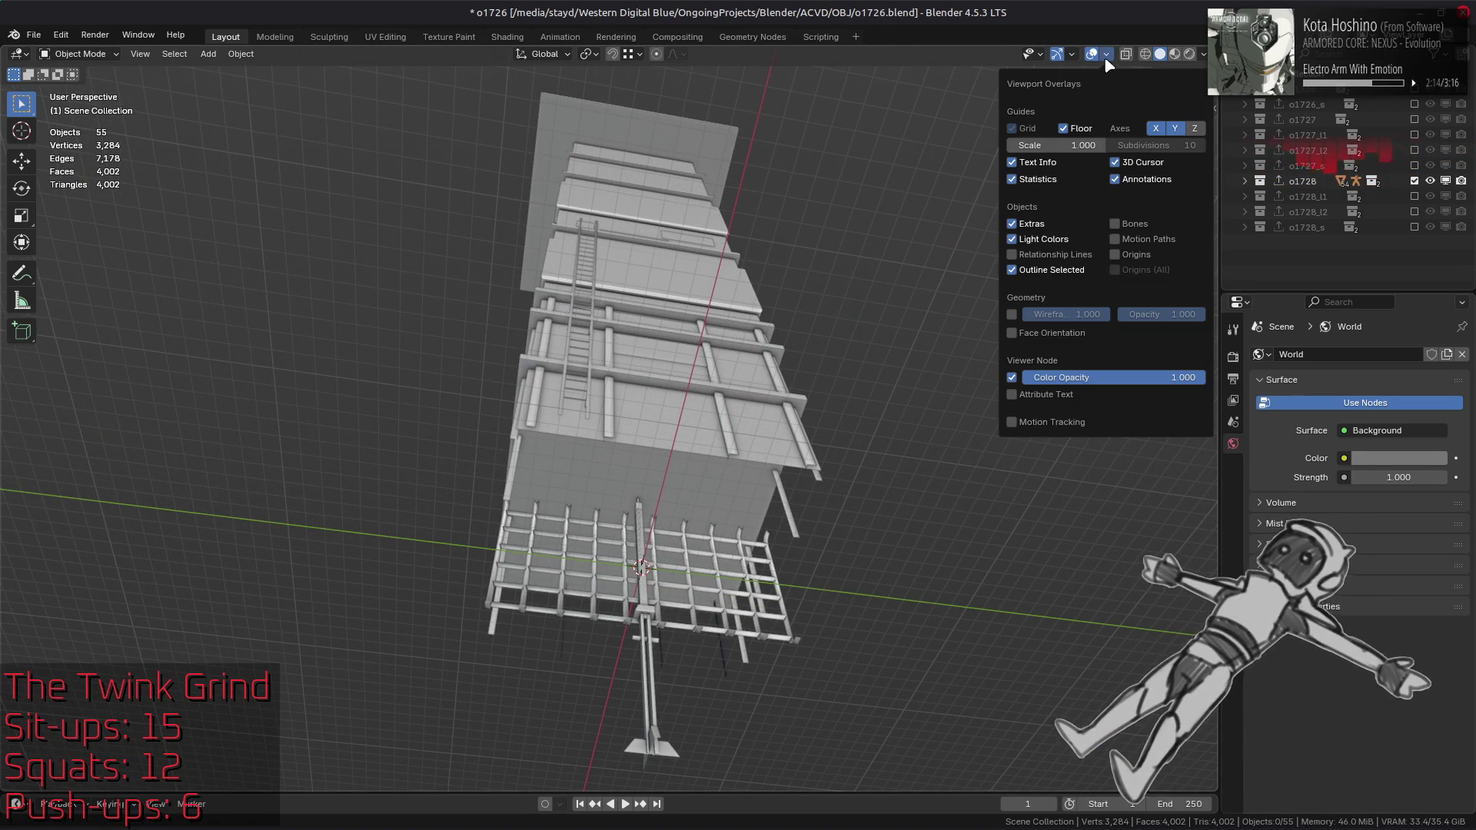
left_click(1141, 225)
mouse_move(960, 254)
middle_mouse_down()
mouse_move(769, 292)
mouse_move(784, 339)
mouse_move(615, 215)
mouse_move(638, 277)
mouse_move(669, 299)
mouse_move(713, 186)
mouse_move(658, 286)
mouse_move(743, 569)
middle_mouse_up()
left_click(742, 569)
left_click(919, 396)
mouse_move(935, 380)
middle_mouse_down()
mouse_move(615, 386)
mouse_move(667, 565)
middle_mouse_up()
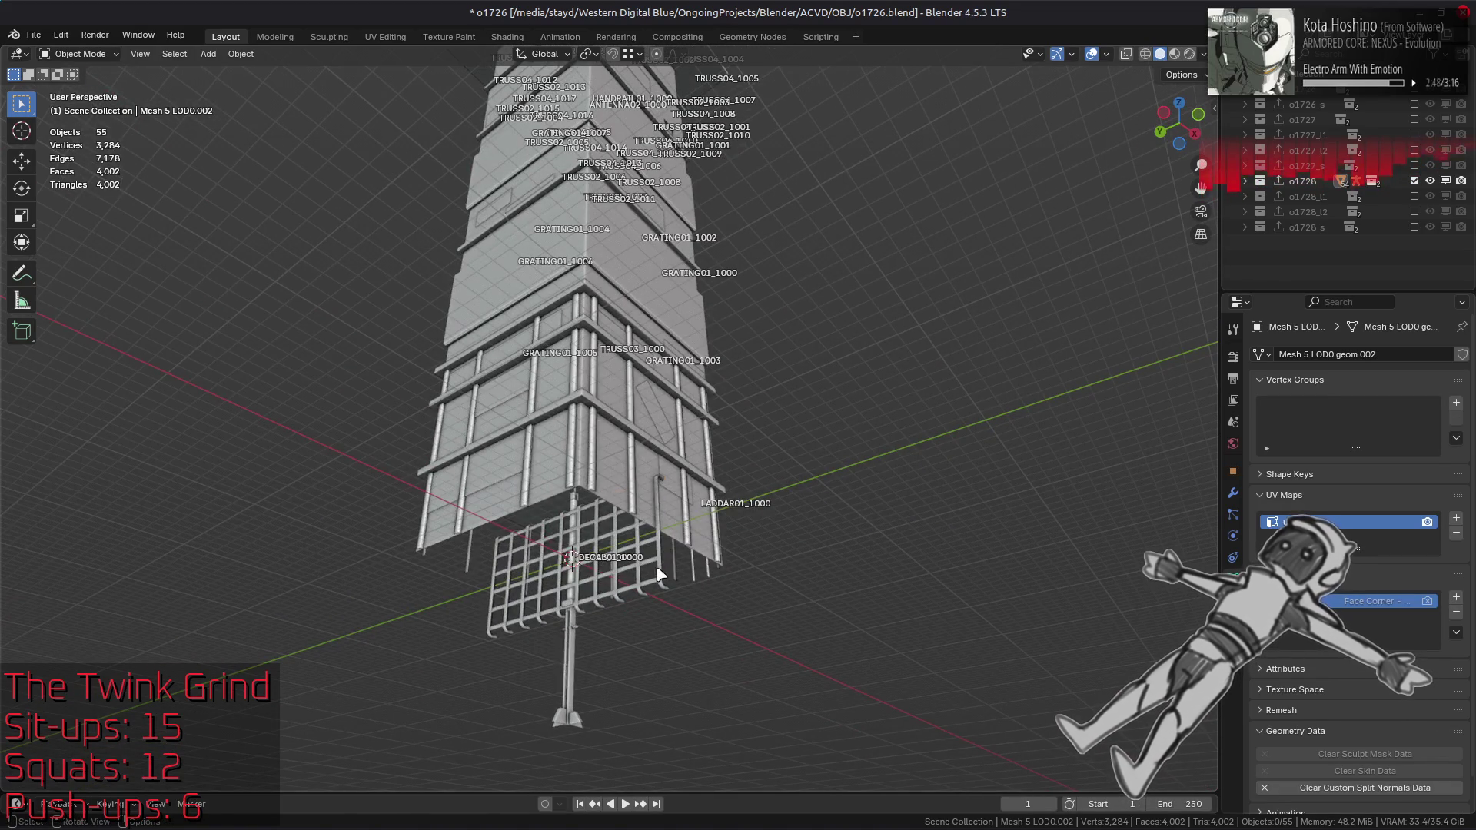
Step: Save, briefly select the tower parts around LADDAR01_1000, and save again
key("ctrl+s")
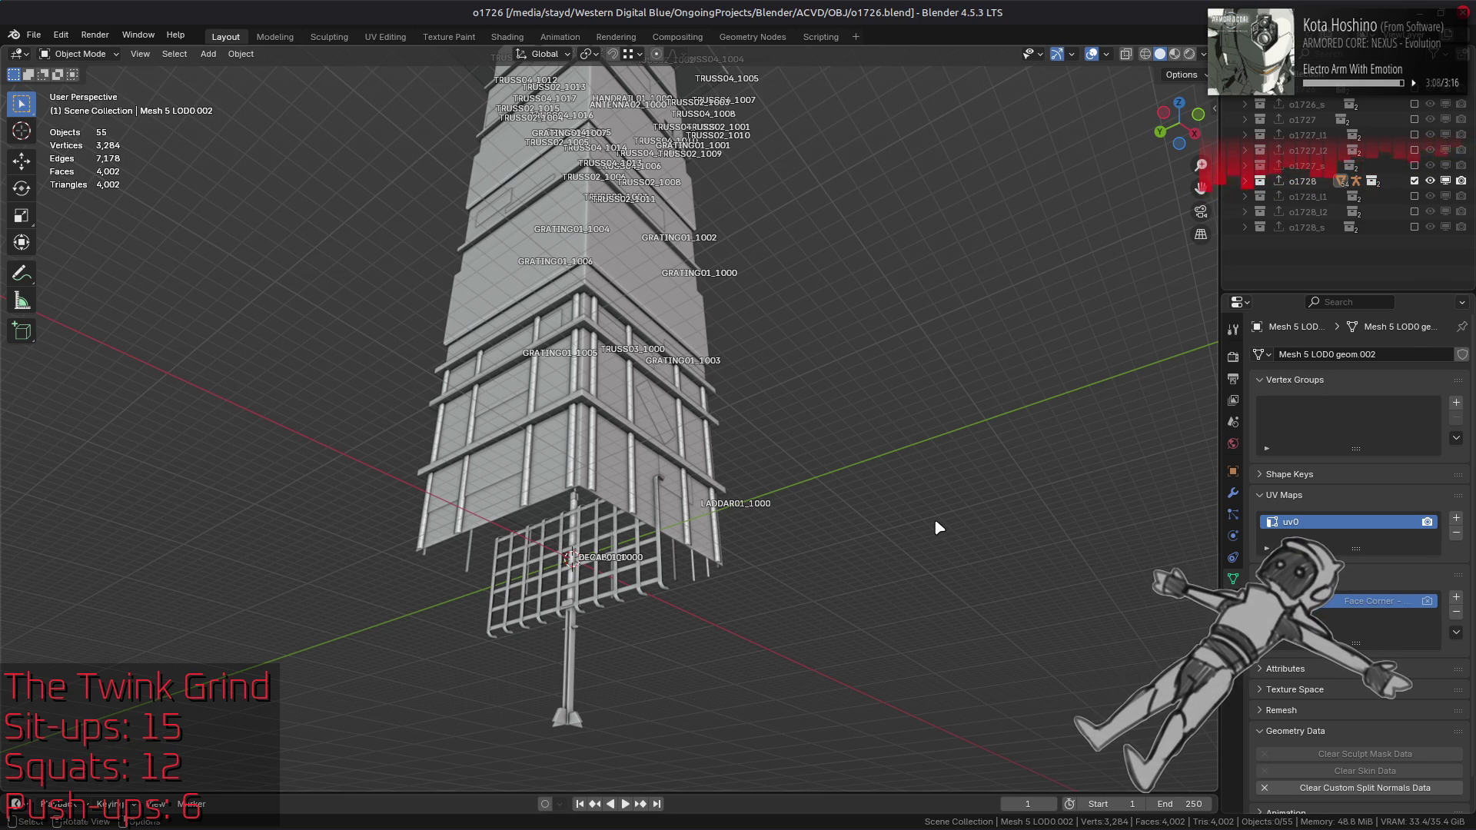
left_click_drag(691, 491, 784, 519)
left_click(859, 524)
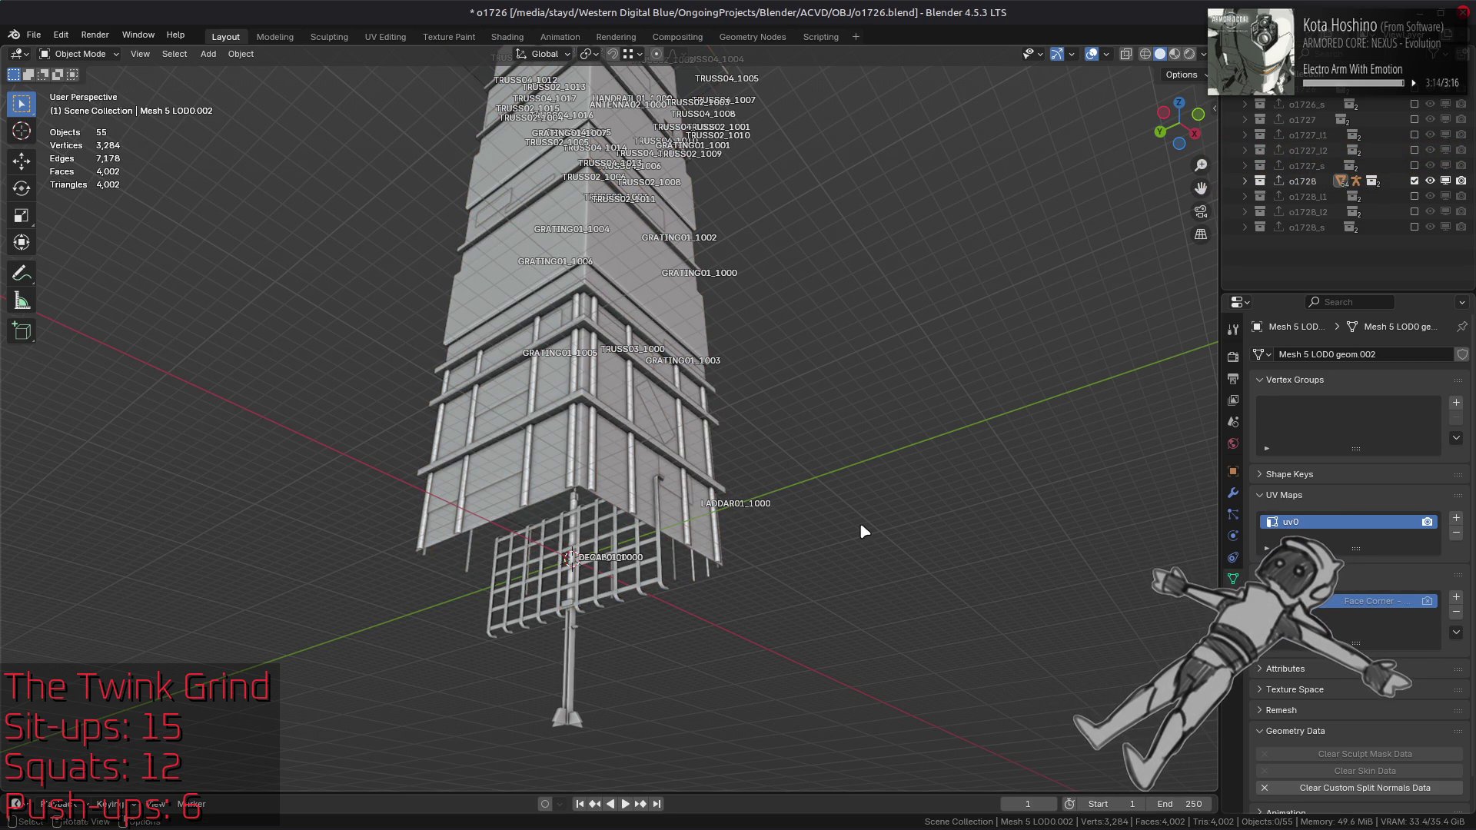
key("ctrl+s")
Step: Delete the o1728, o1728_l1 and o1728_l2 collections with their whole hierarchy
left_click(1307, 181)
left_click(1313, 213, "shift")
right_click(1313, 212)
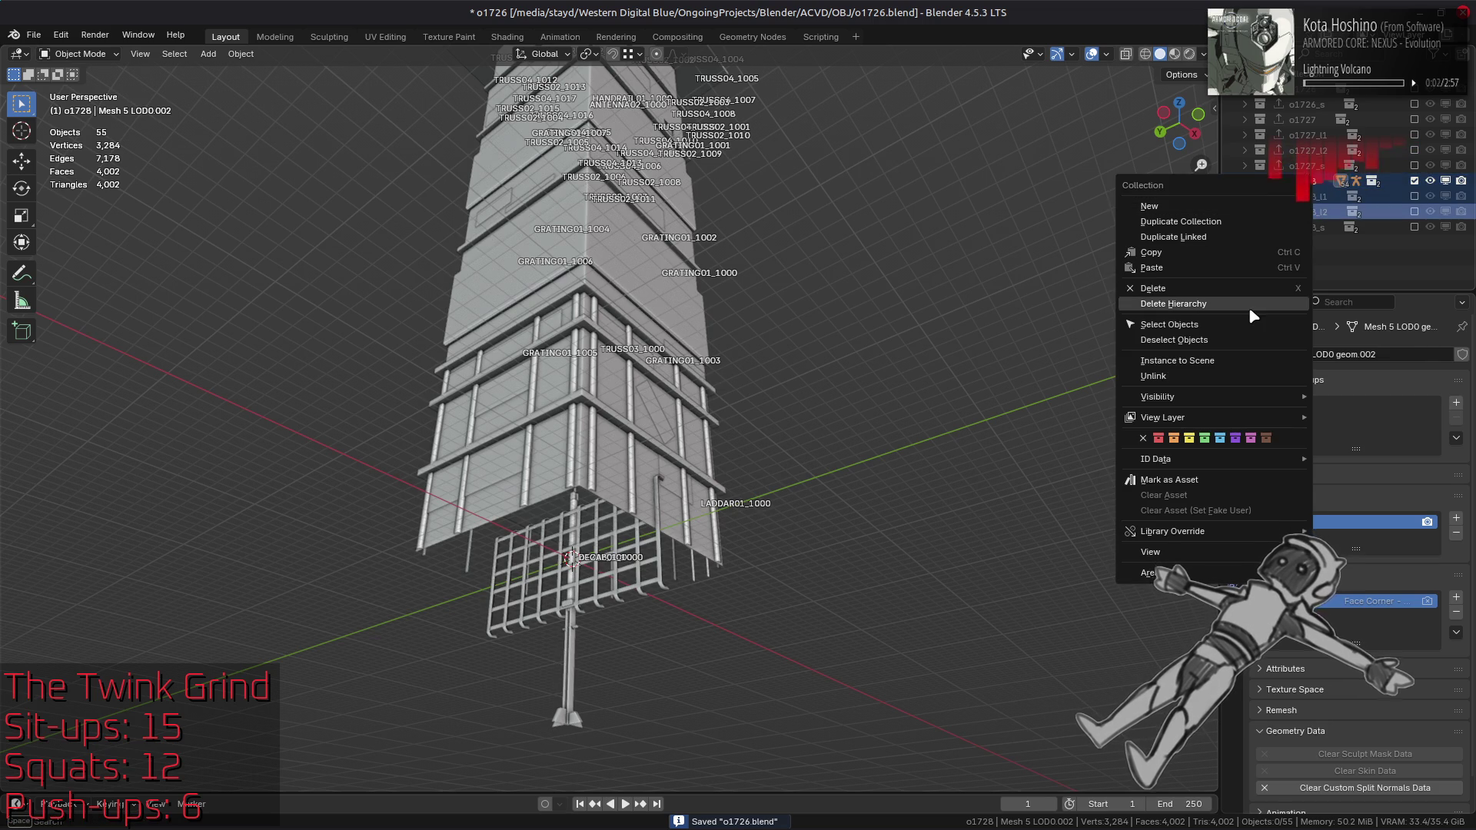
left_click(1249, 307)
Step: Purge unused data via File > Clean Up, then switch over to 010 Editor
left_click(33, 35)
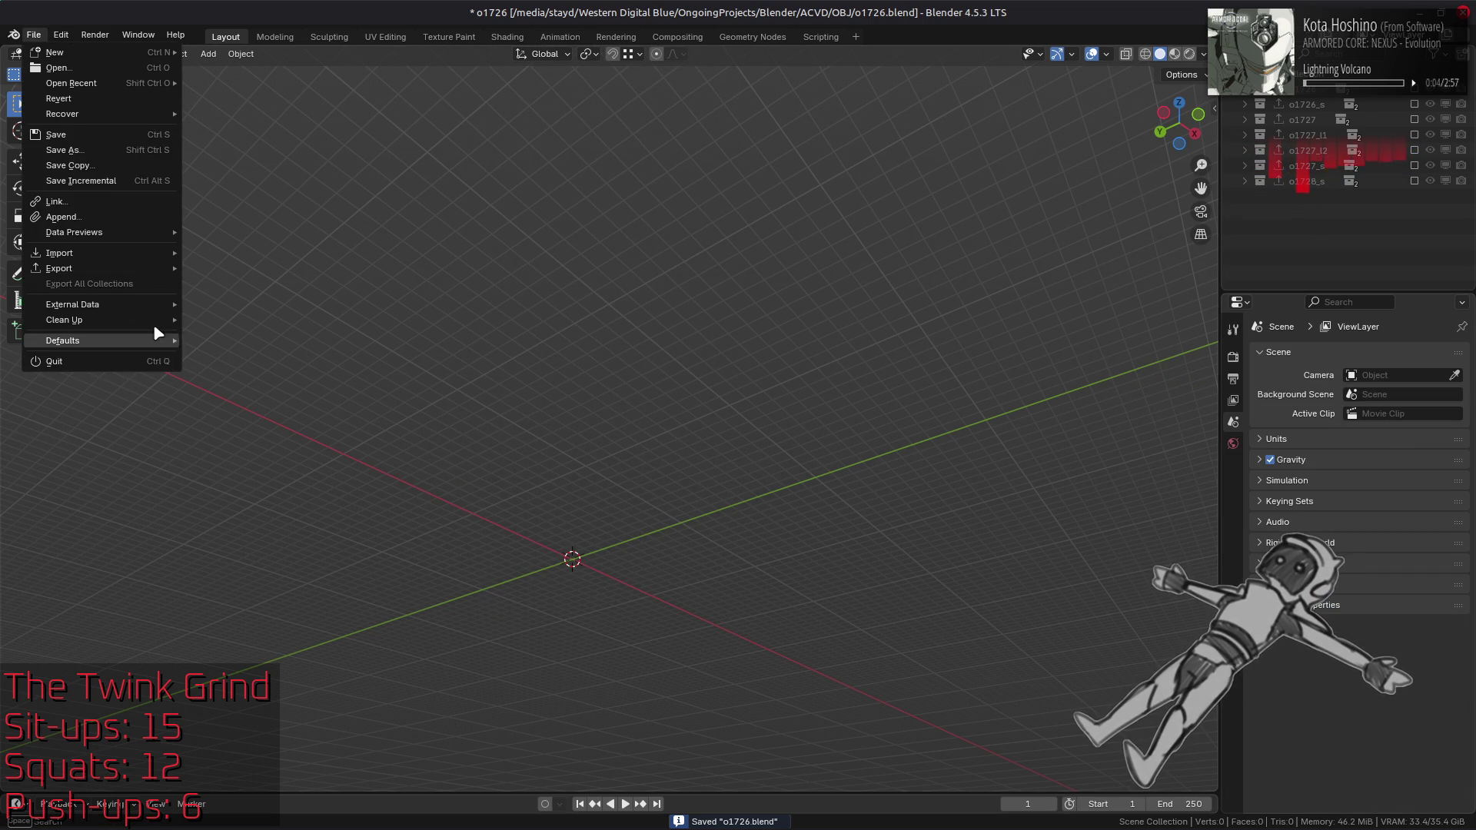
mouse_move(161, 320)
left_click(209, 321)
left_click(220, 422)
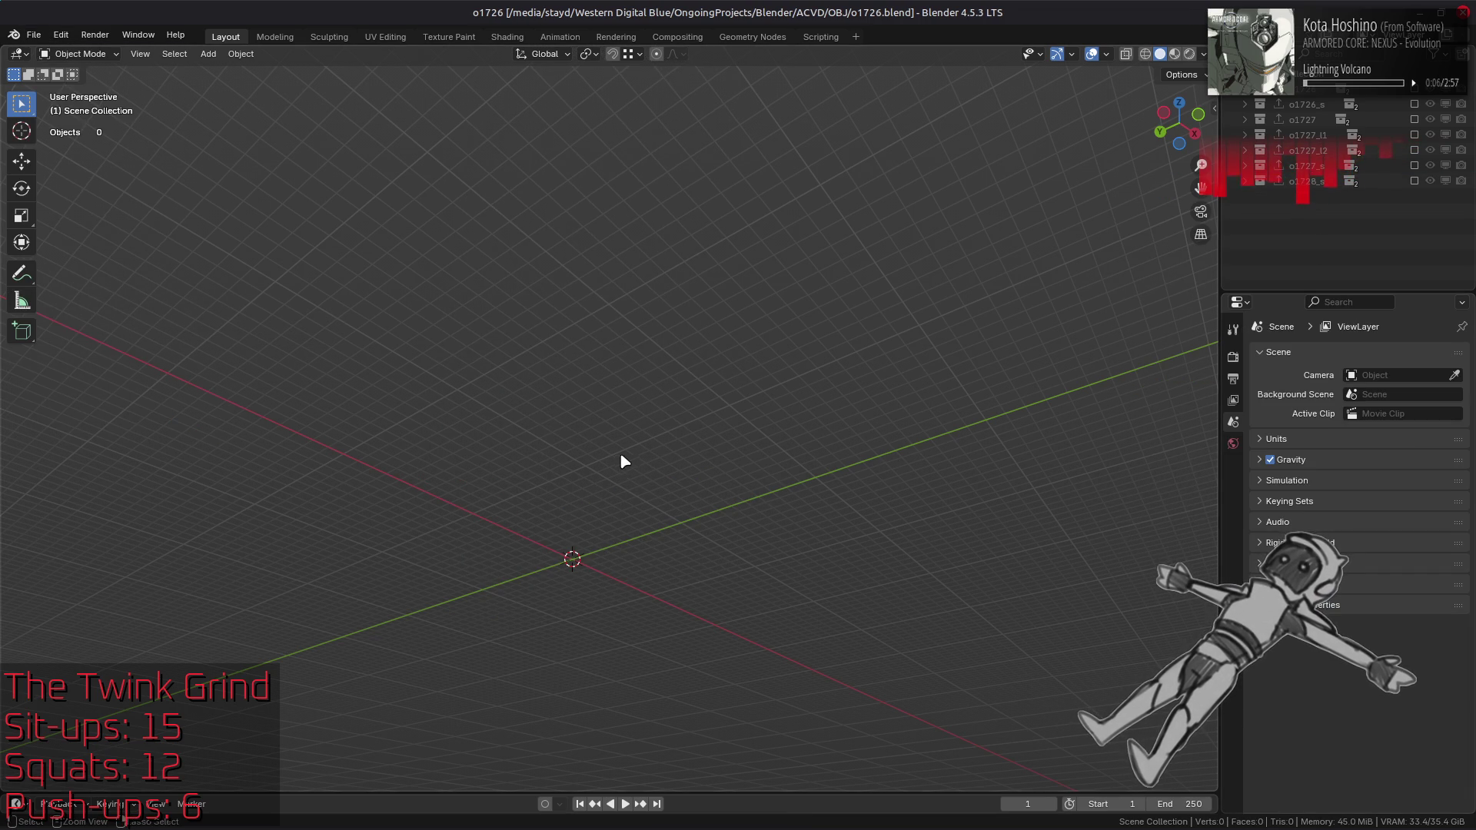
left_click(454, 810)
key("alt+Tab")
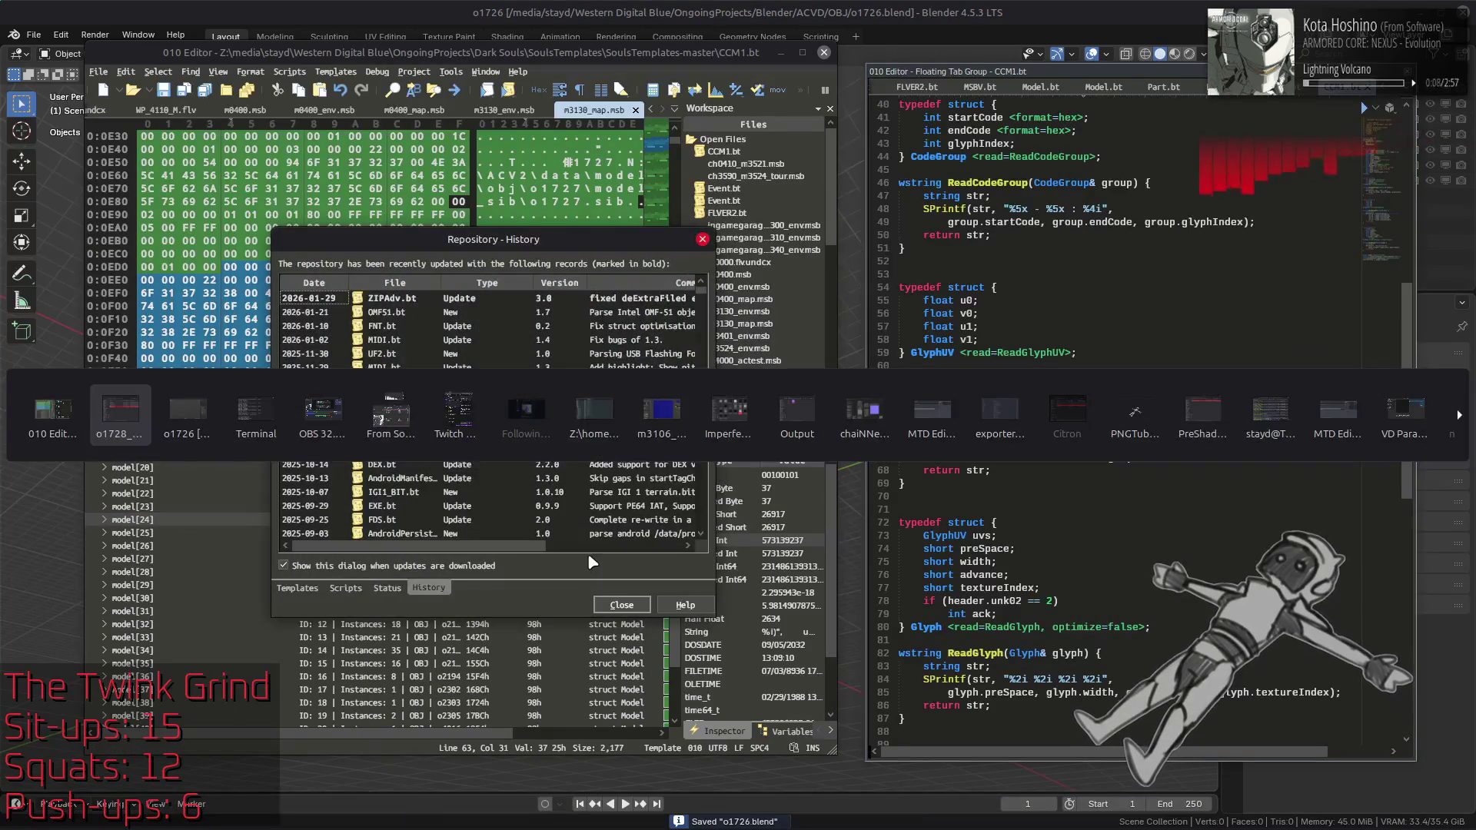
Step: Load o1728.flv into 010 Editor and browse the template's meshes[54] and materials[4] sections
left_click_drag(587, 318, 271, 178)
left_click(164, 599)
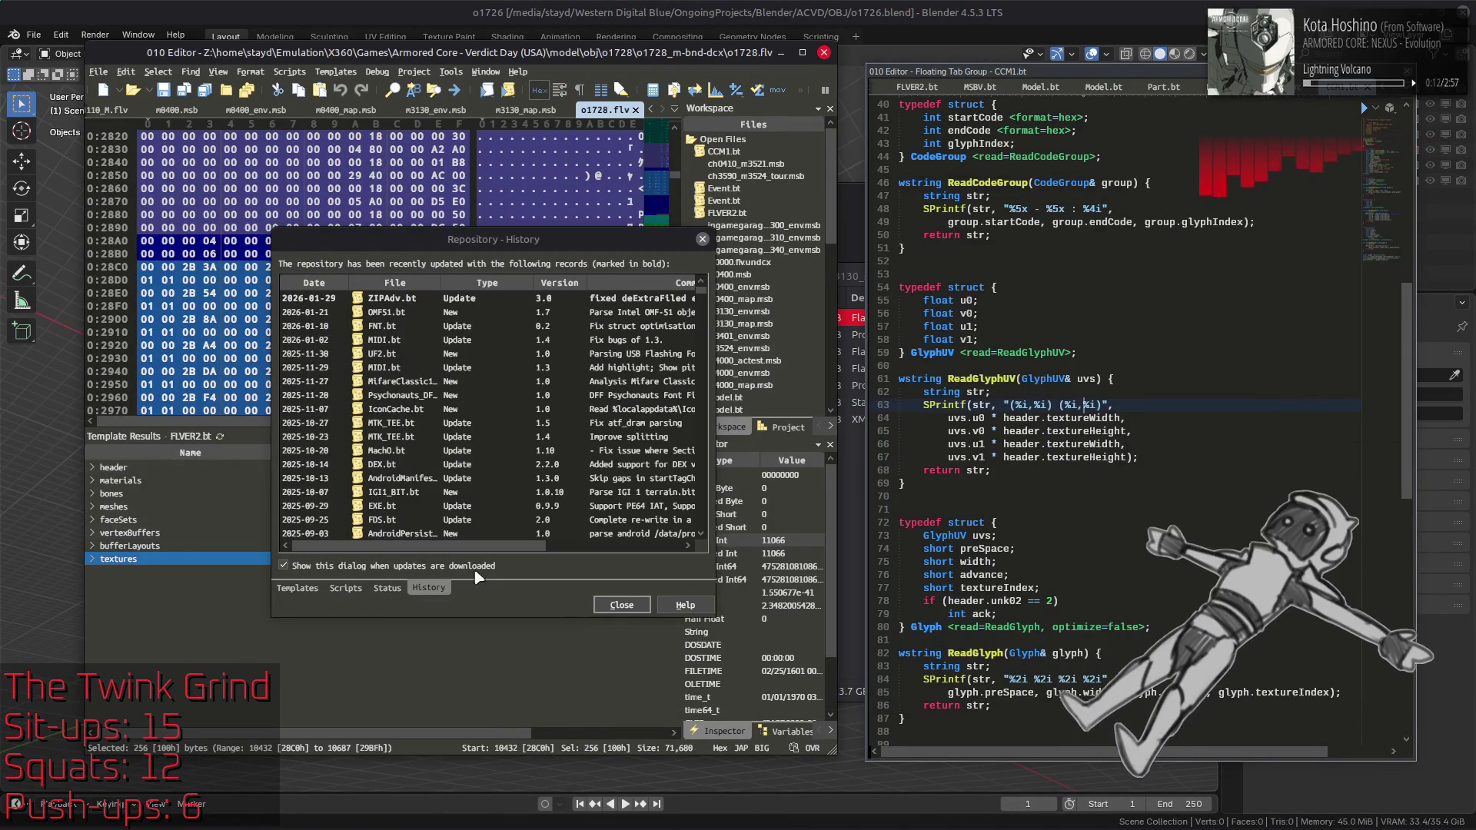
left_click(621, 605)
double_click(106, 507)
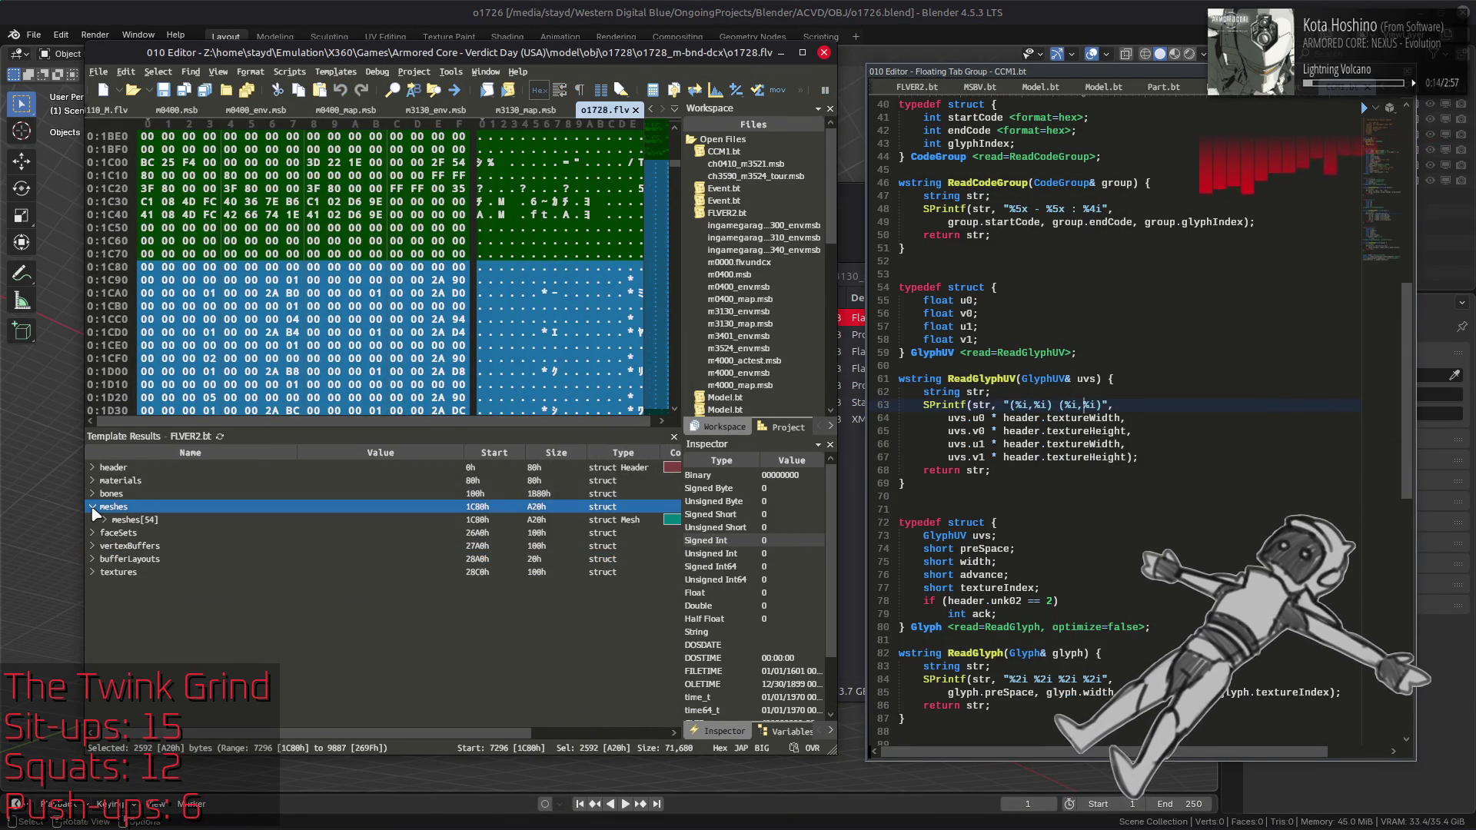
left_click(105, 521)
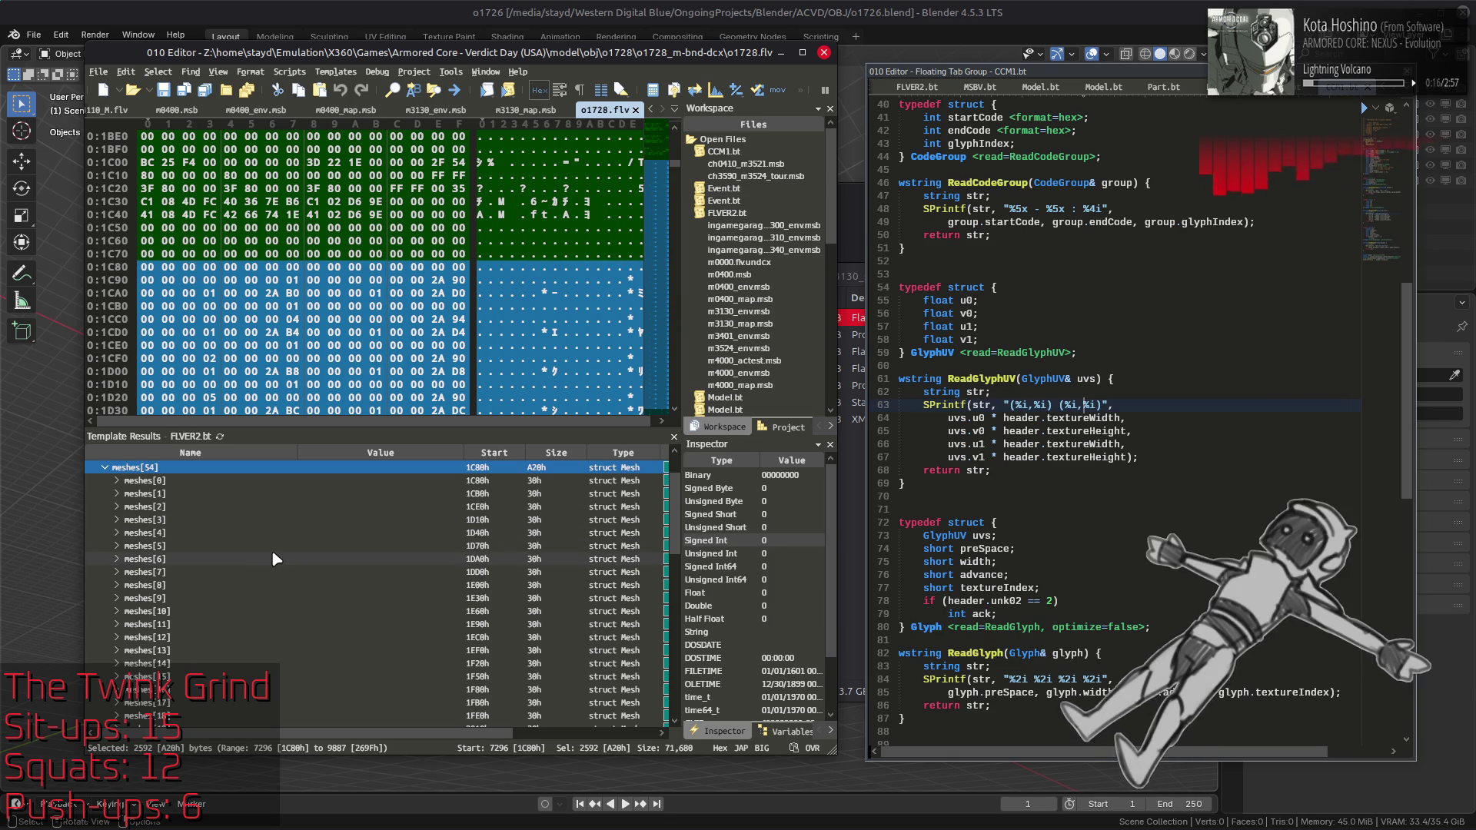
scroll(272, 557, "down", 6)
scroll(275, 559, "down", 7)
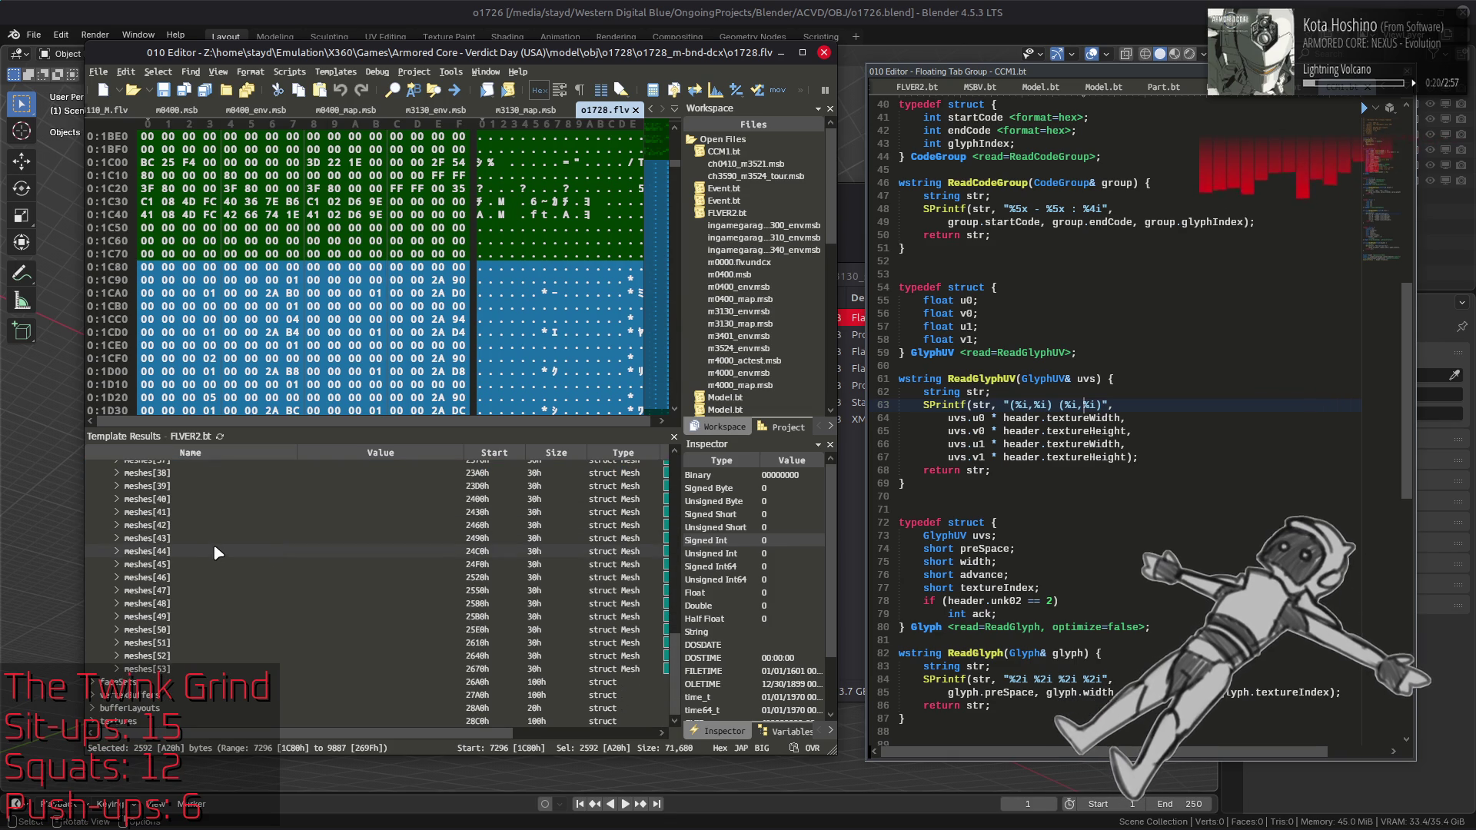
scroll(209, 543, "up", 14)
left_click(92, 482)
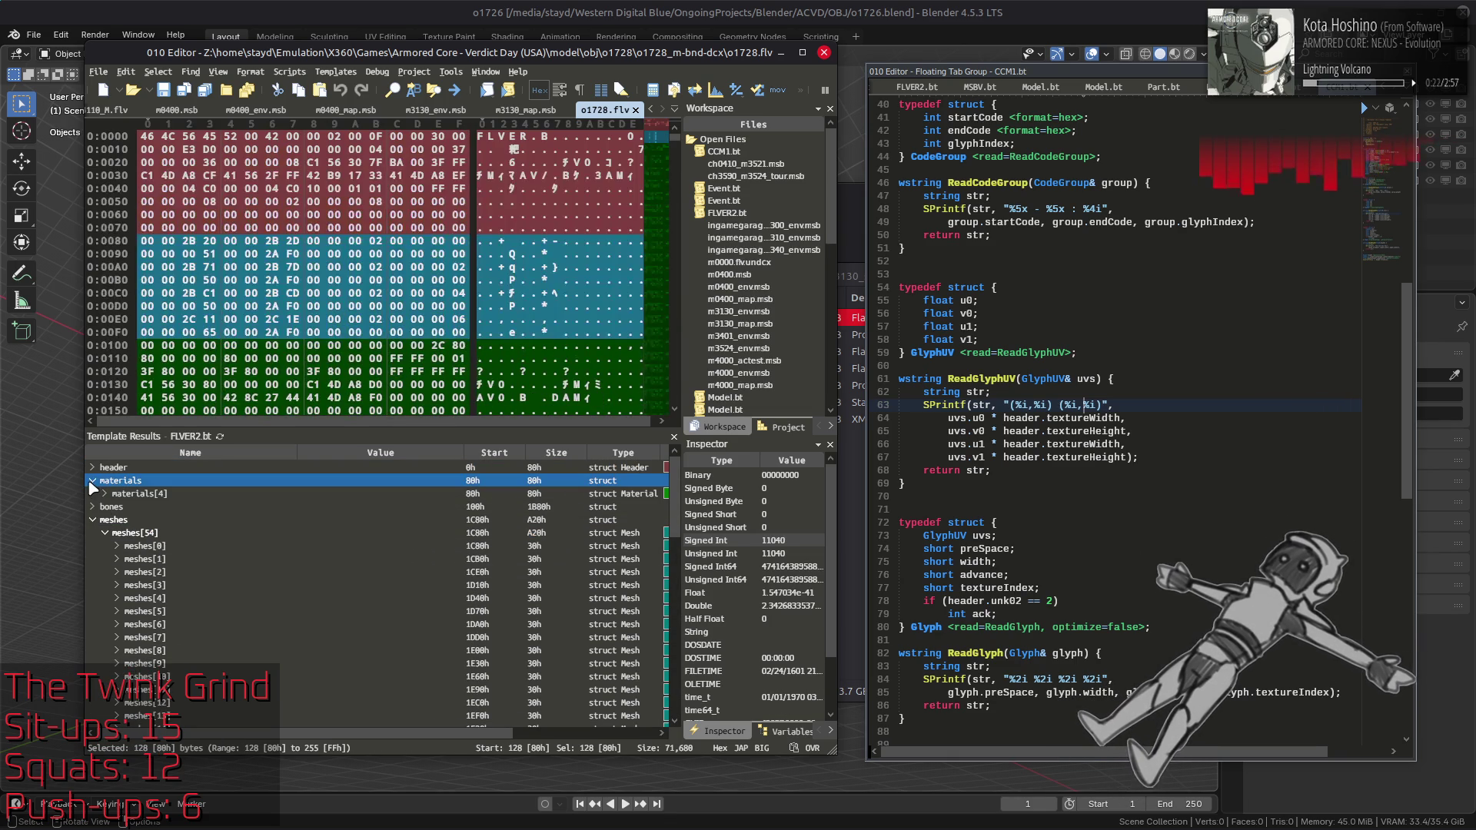
left_click(104, 493)
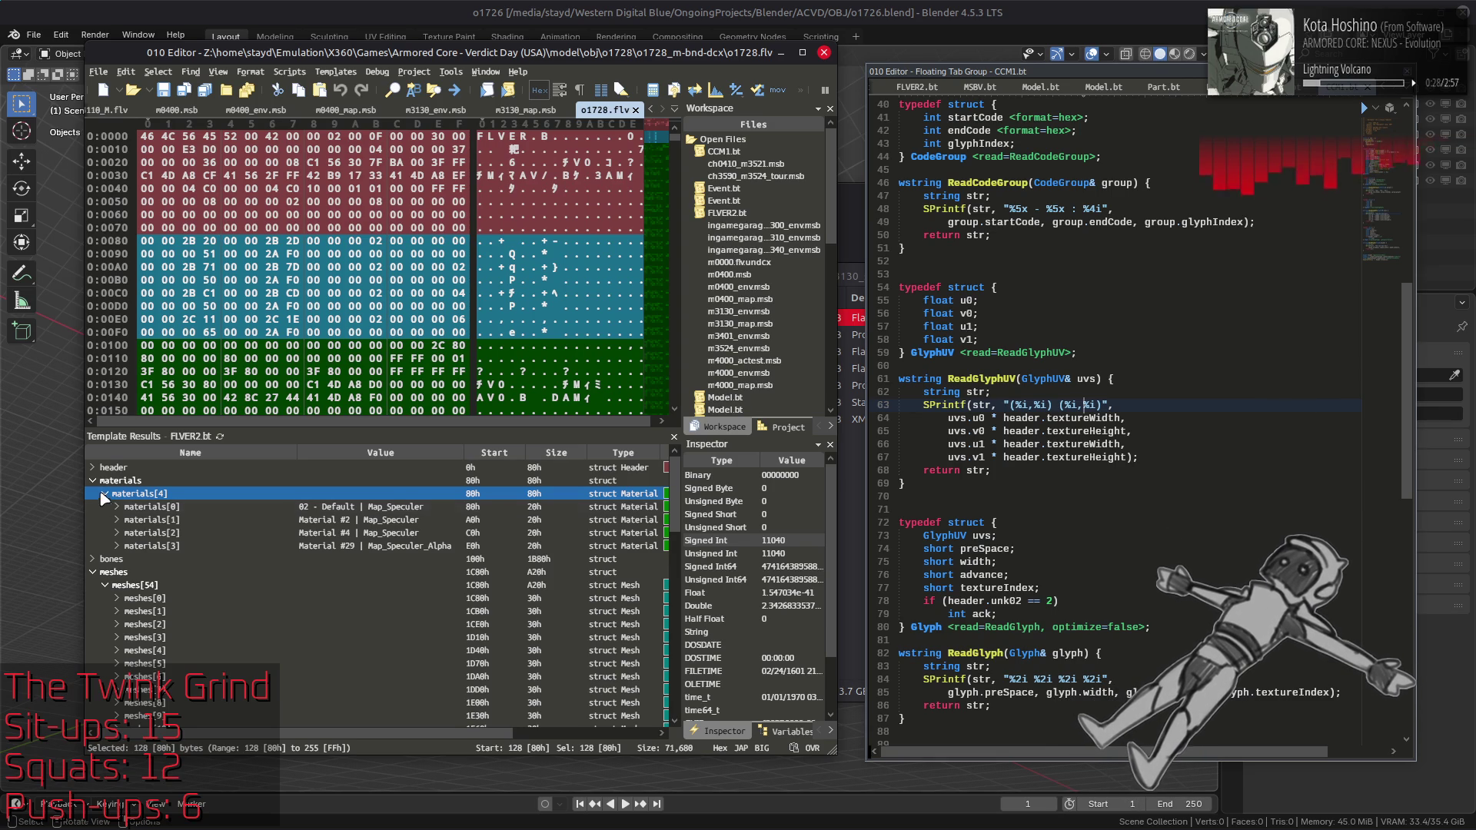
left_click(92, 480)
Step: Expand mesh 11 to confirm boneCount 0 and defaultBoneIndex 11, then return to VS Code
left_click(116, 533)
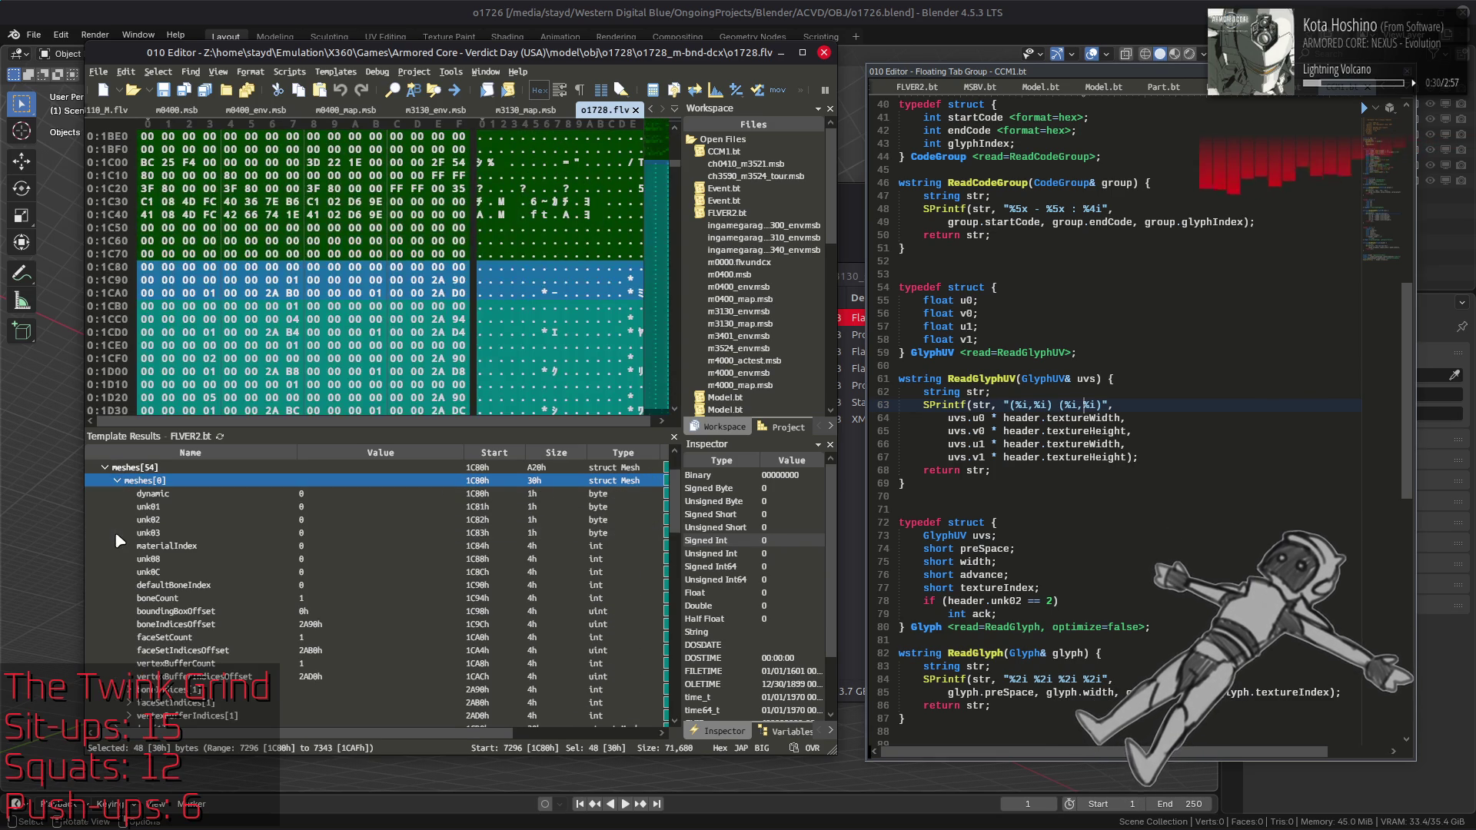
left_click(117, 480)
left_click(117, 624)
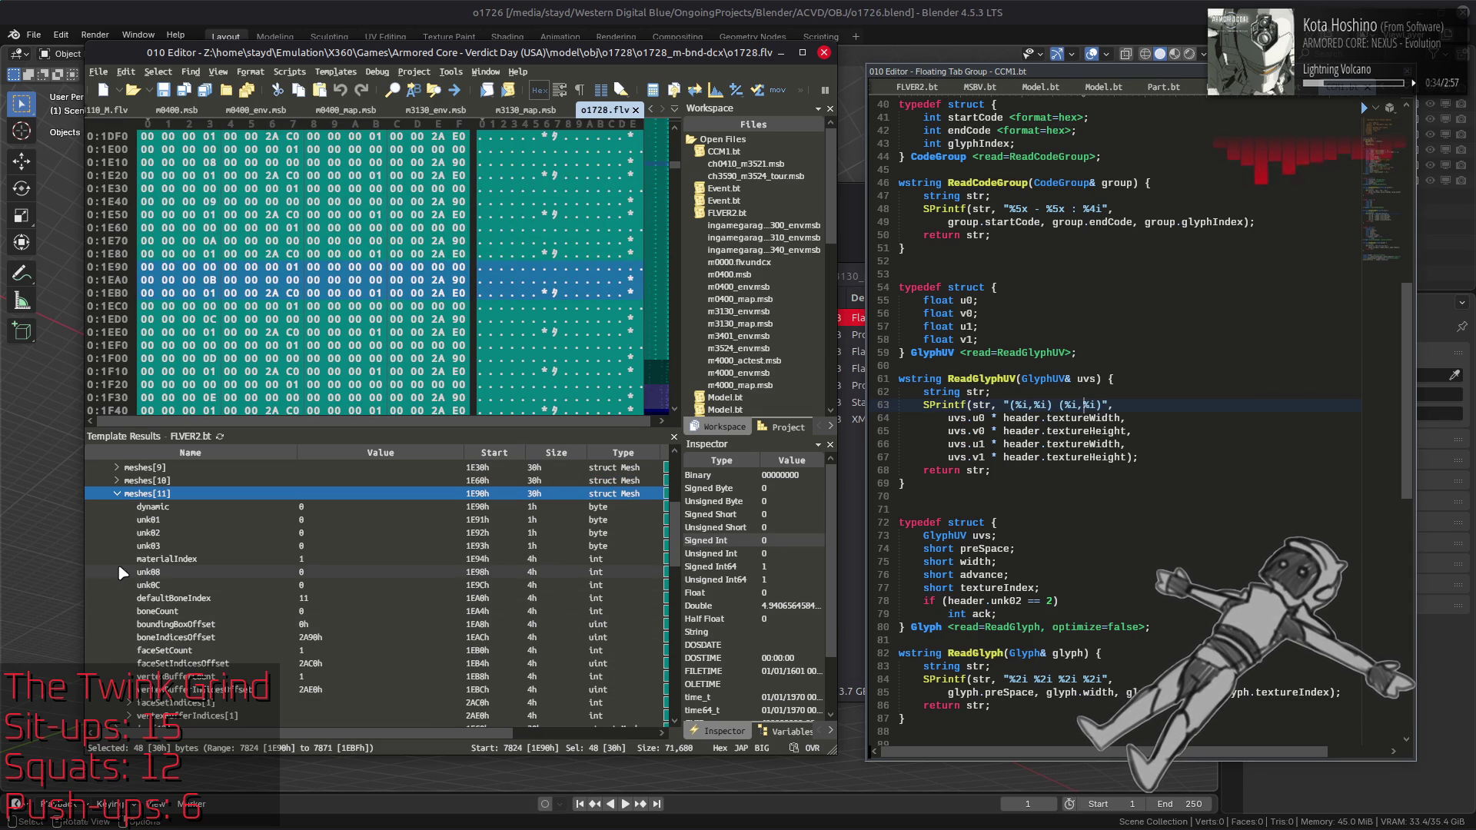
left_click(352, 613)
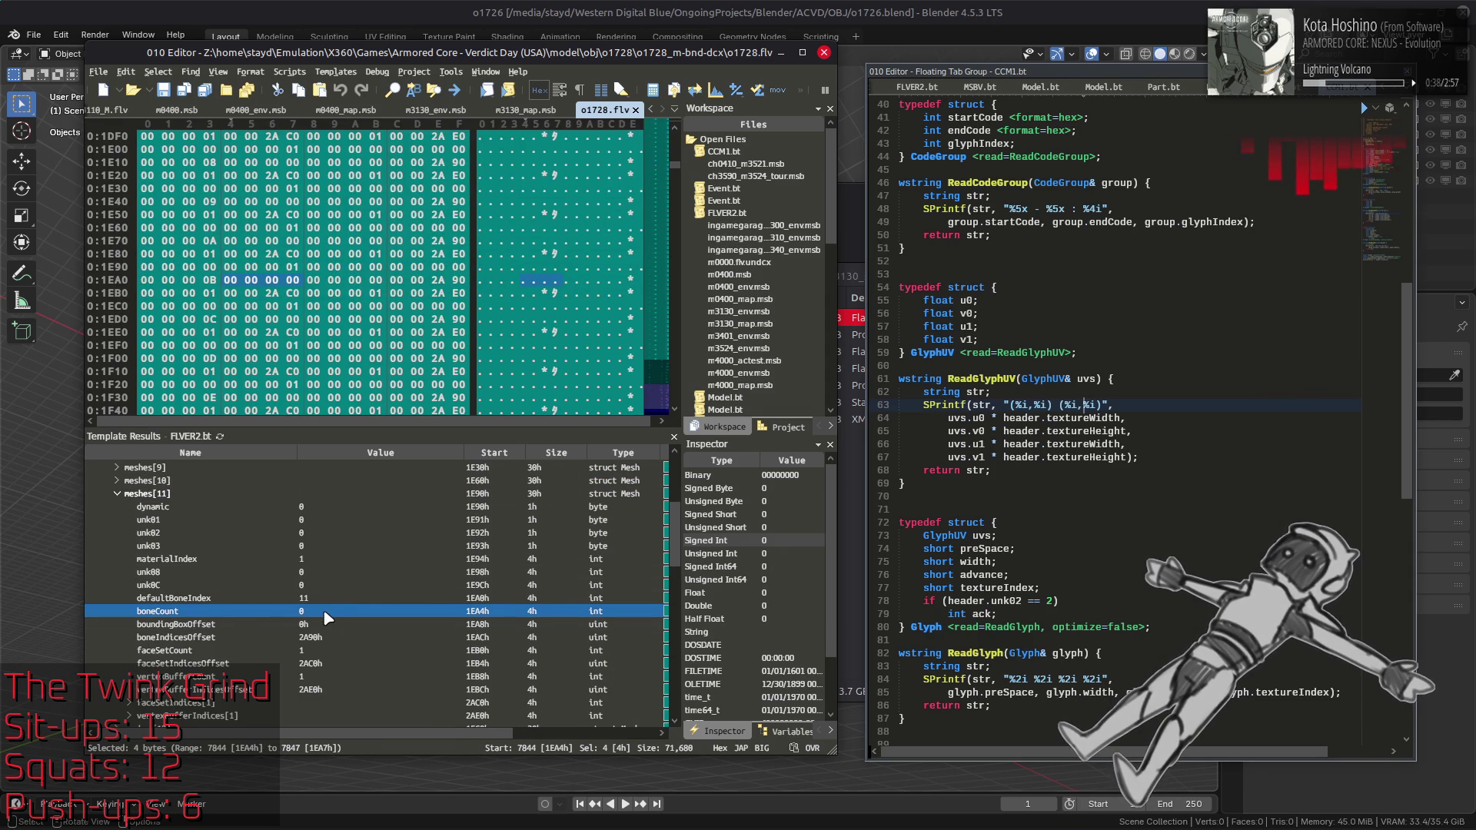
left_click(331, 604)
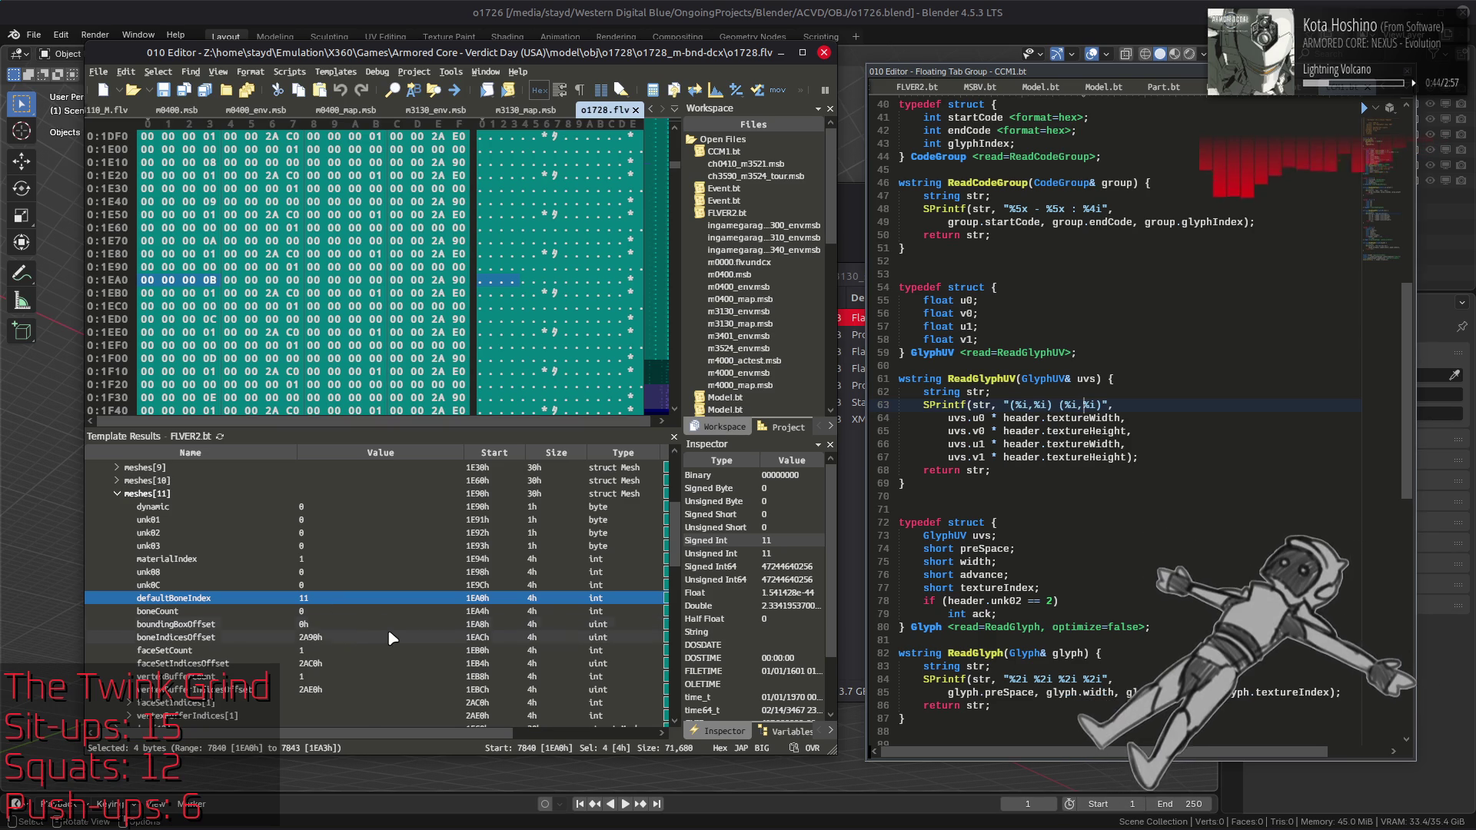
scroll(396, 635, "down", 2)
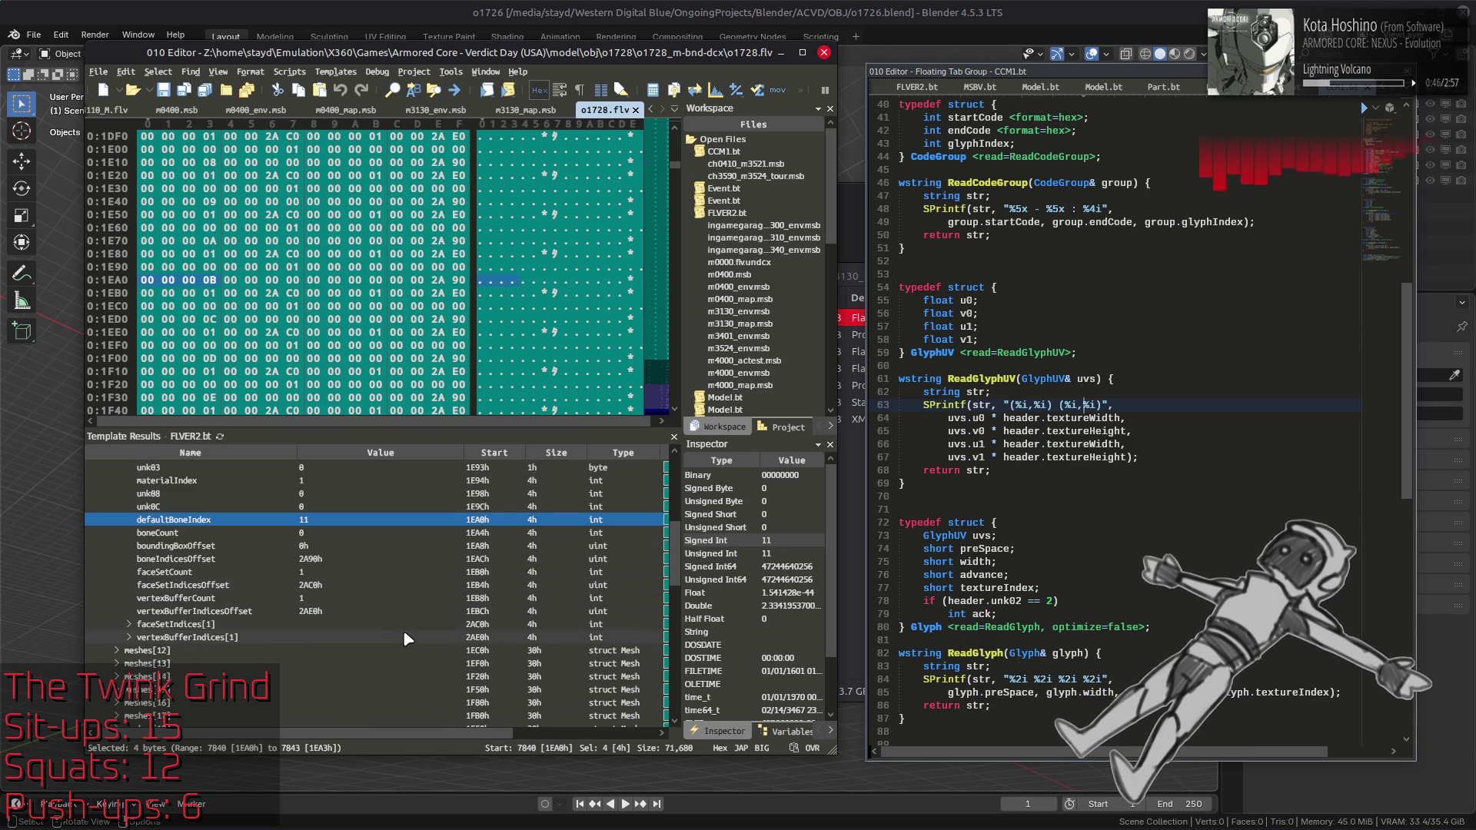
scroll(402, 638, "up", 1)
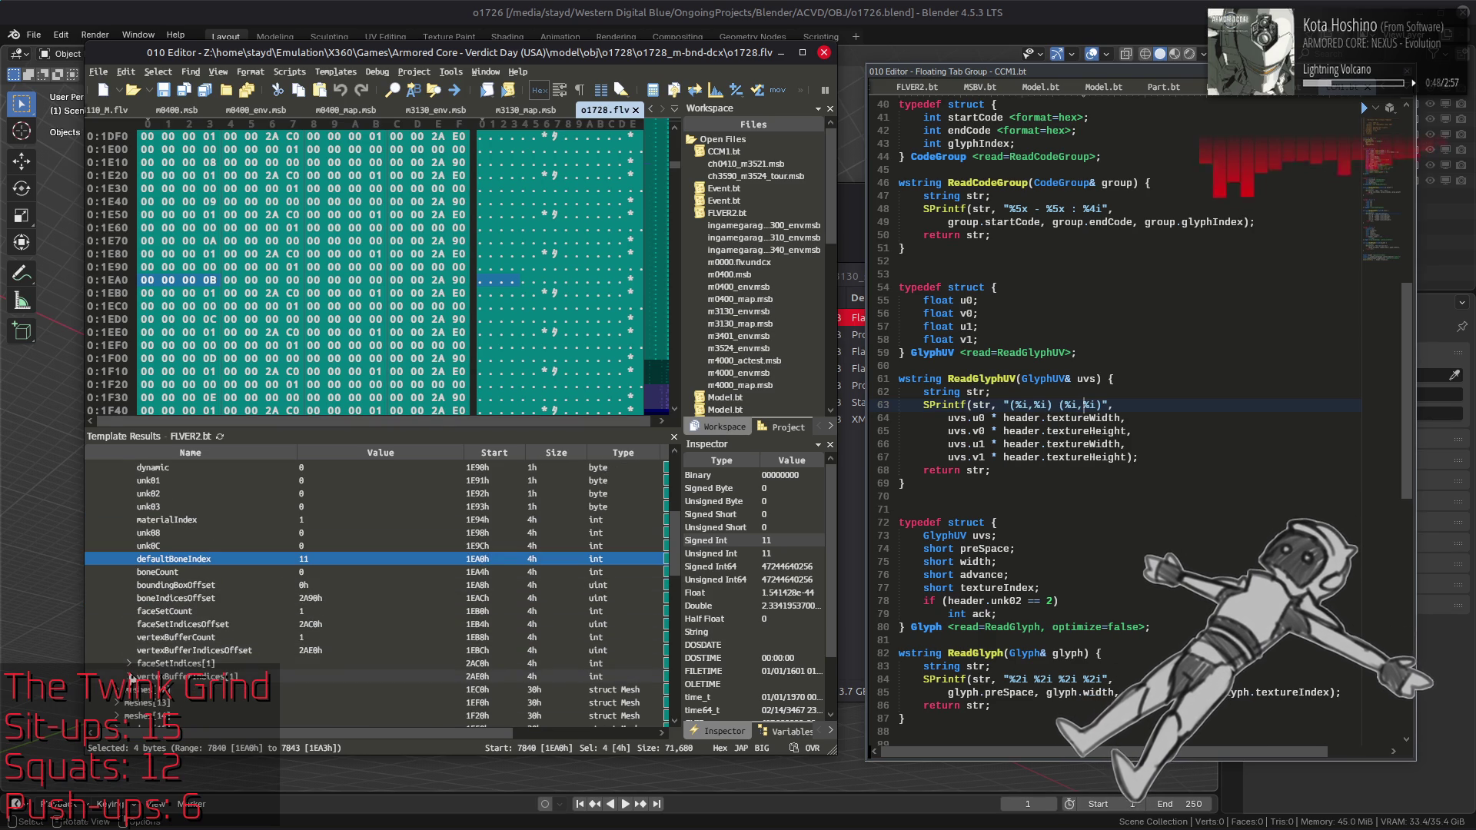
left_click(132, 677)
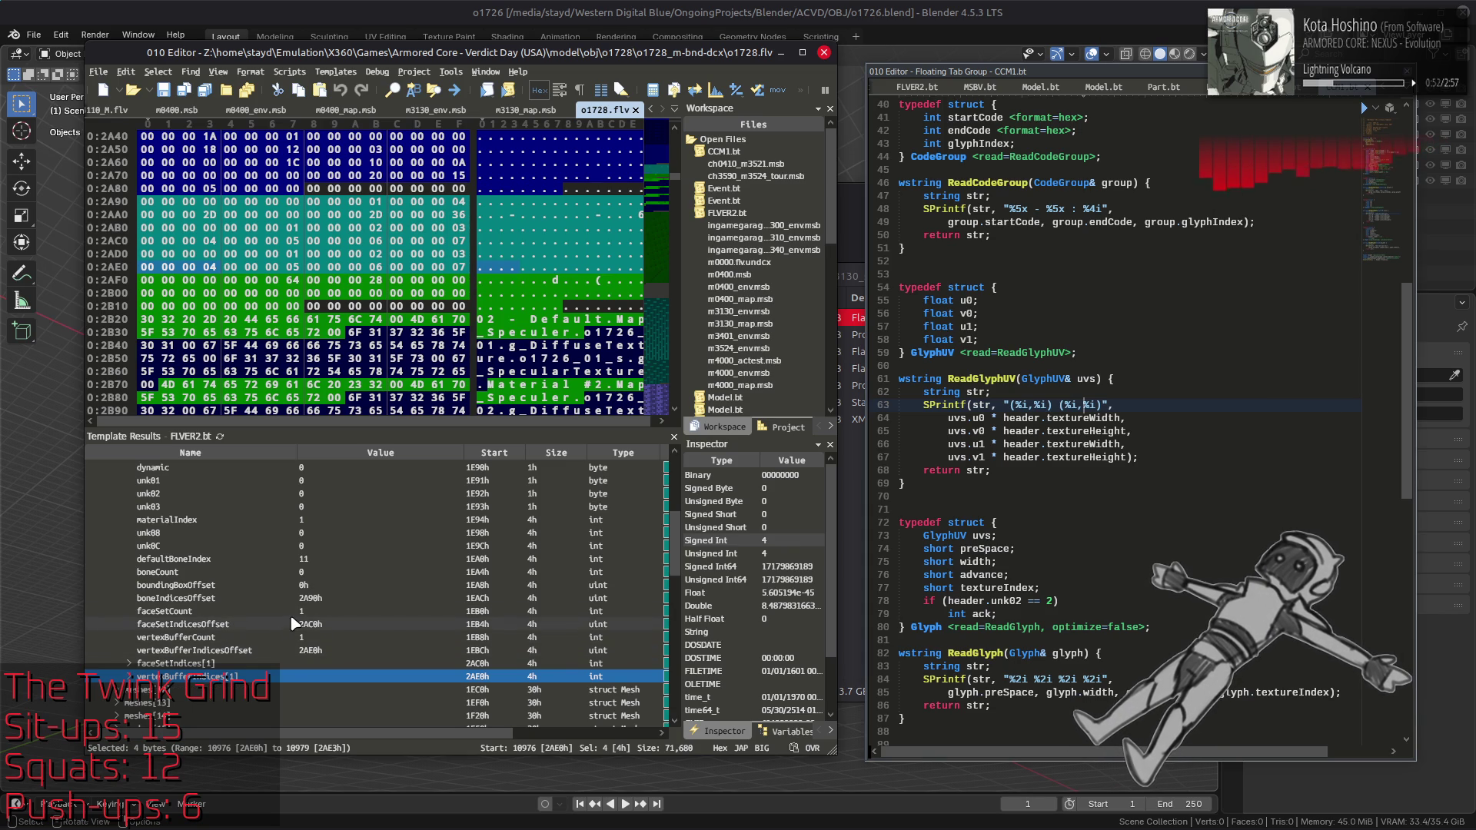
mouse_move(516, 822)
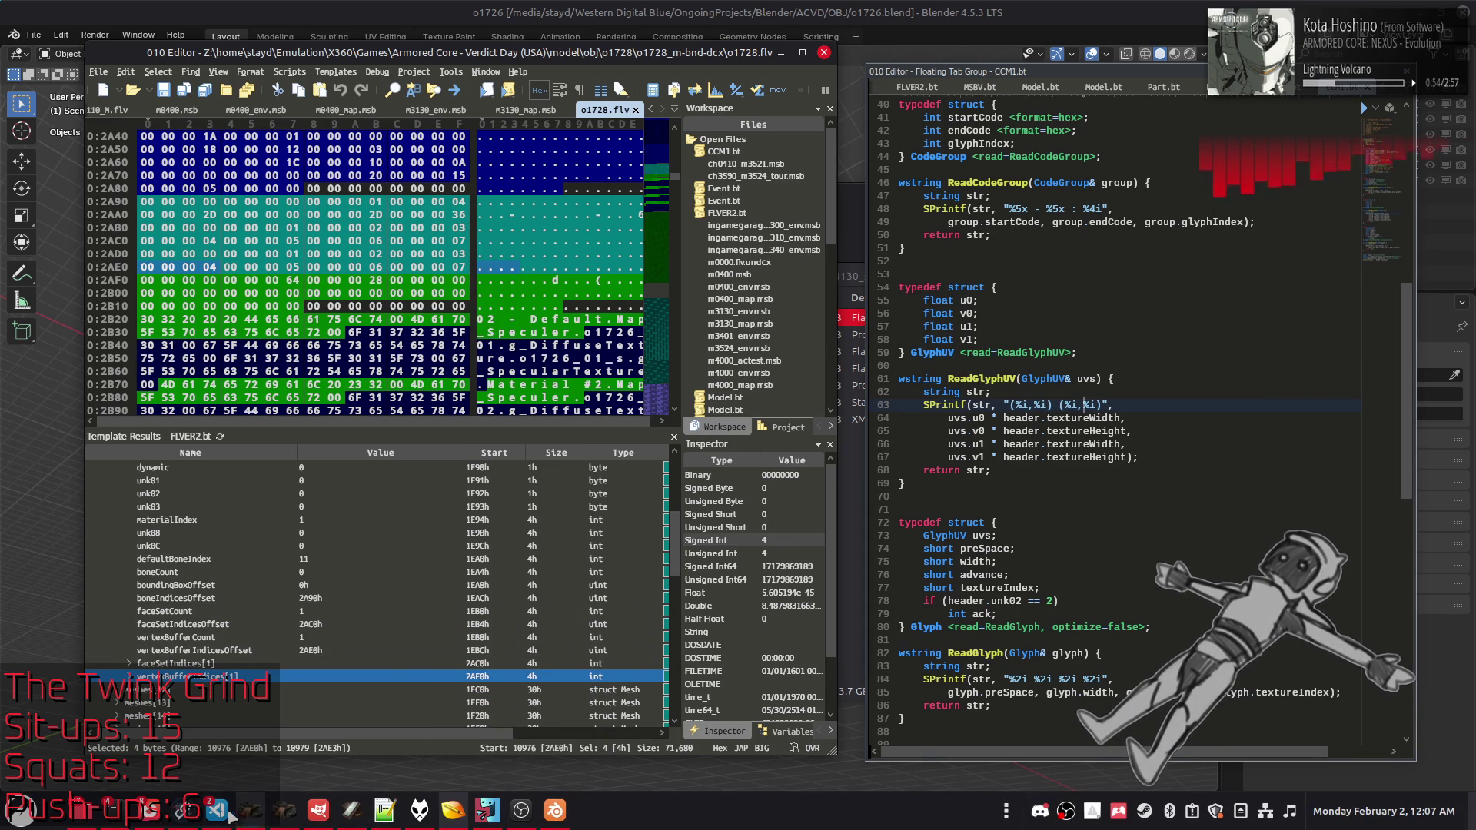
left_click(217, 810)
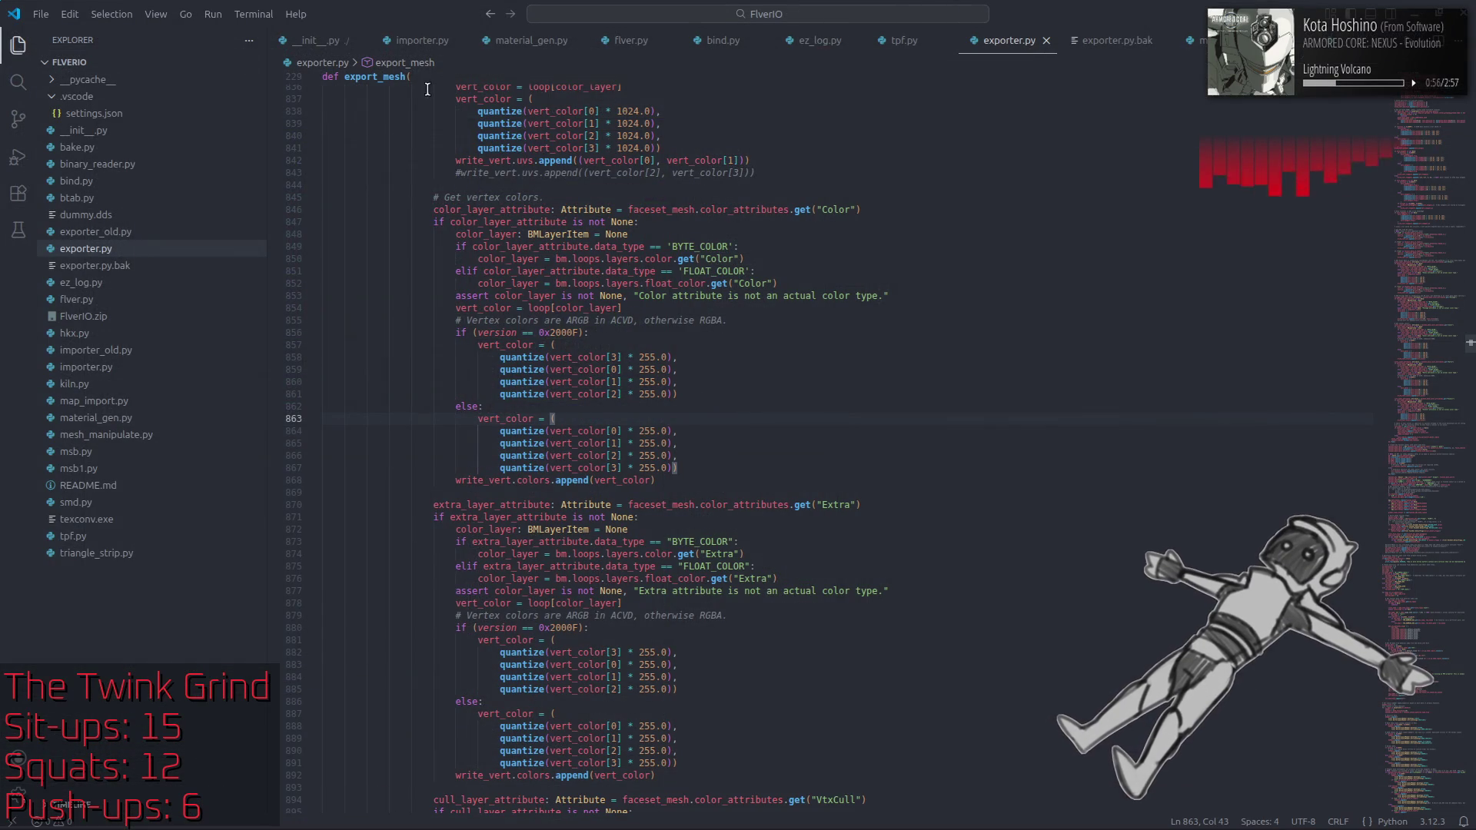
Step: Open importer.py and navigate to import_mesh's static bone transform code around lines 790–849
left_click(423, 40)
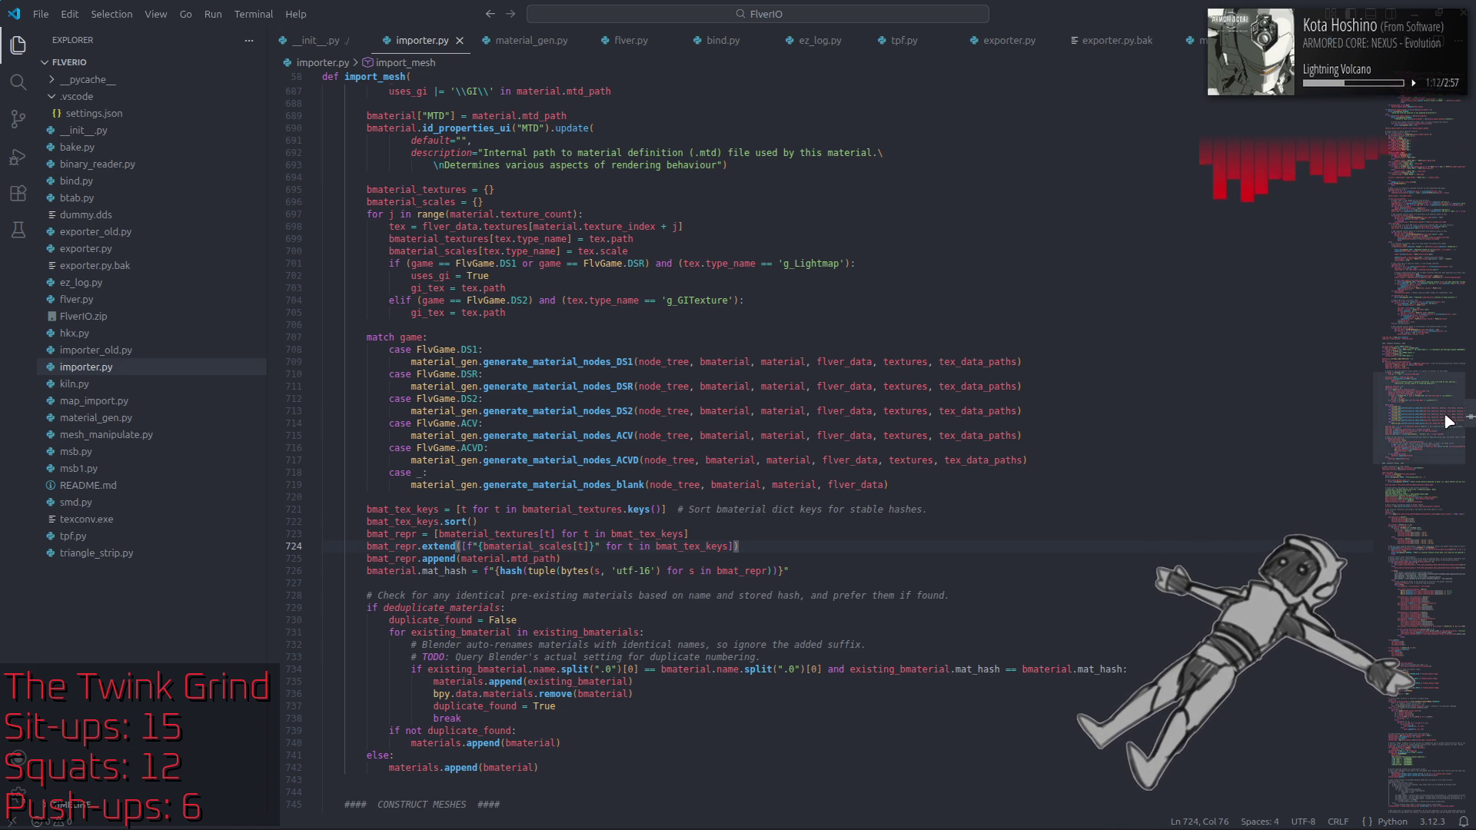
left_click(1429, 335)
mouse_move(1428, 334)
left_mouse_down()
mouse_move(1420, 454)
mouse_move(1399, 225)
left_mouse_up()
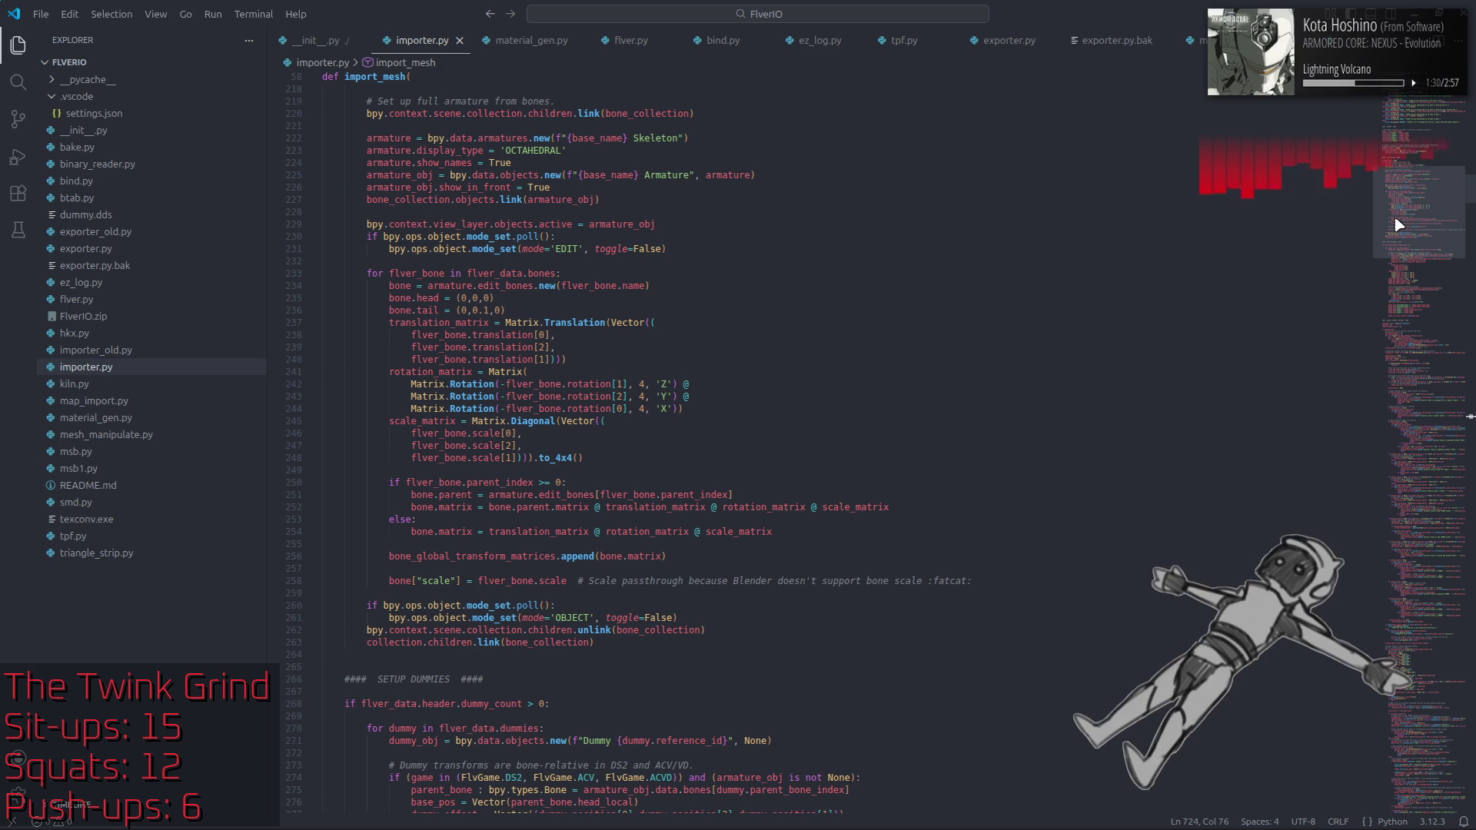
left_click_drag(1399, 225, 1406, 462)
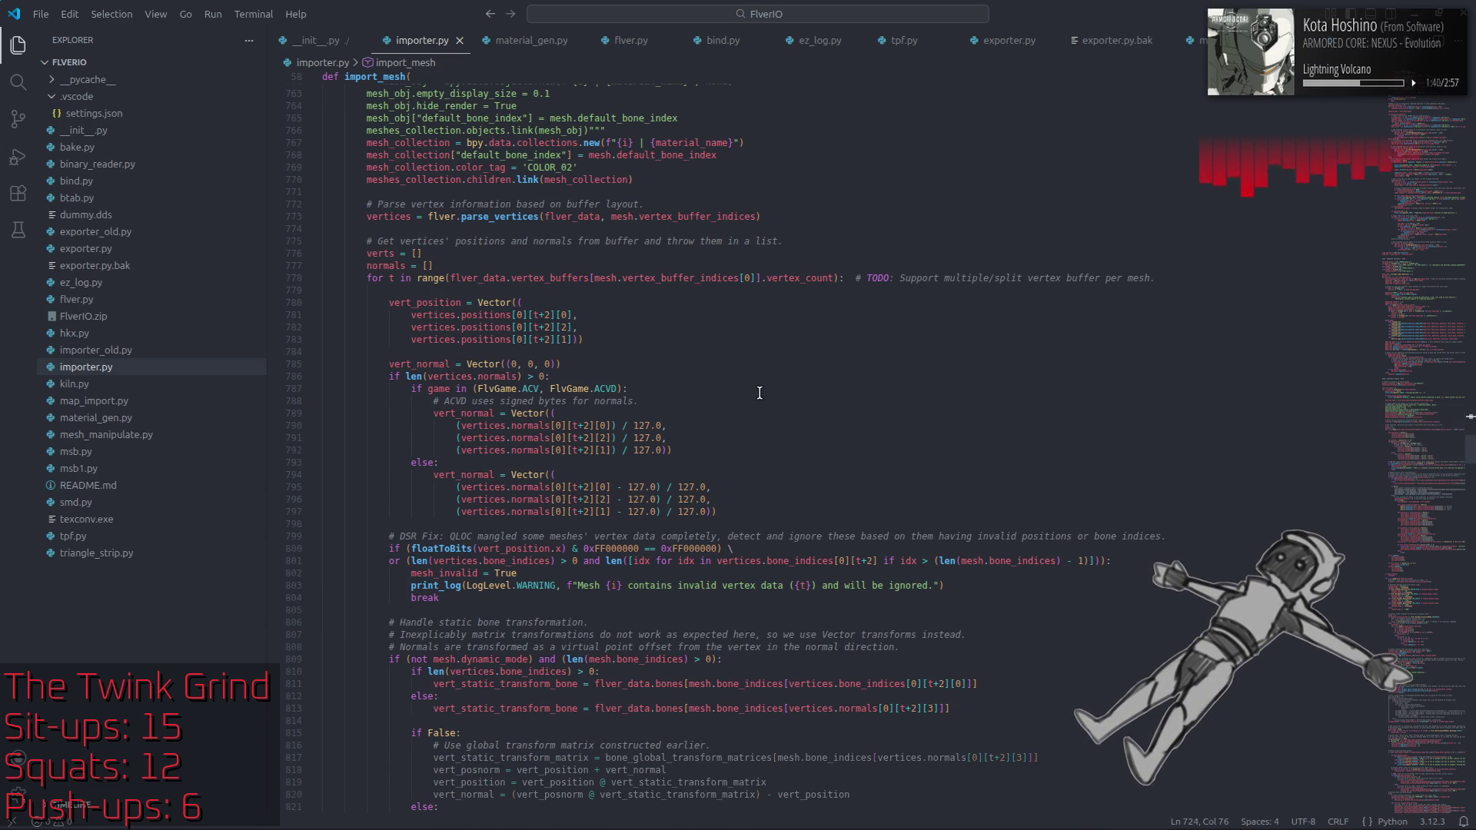
scroll(751, 390, "up", 6)
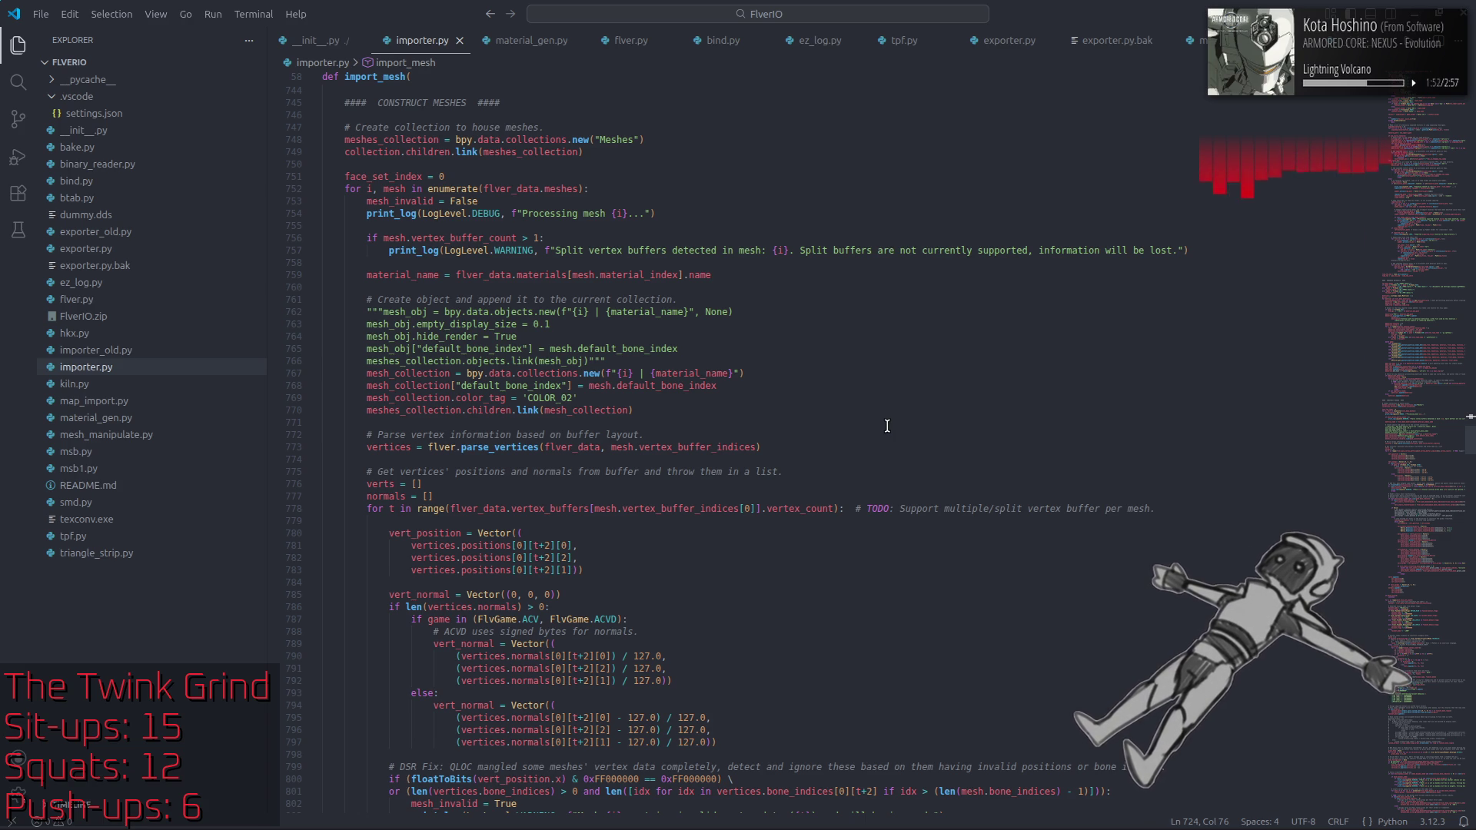
scroll(887, 426, "down", 7)
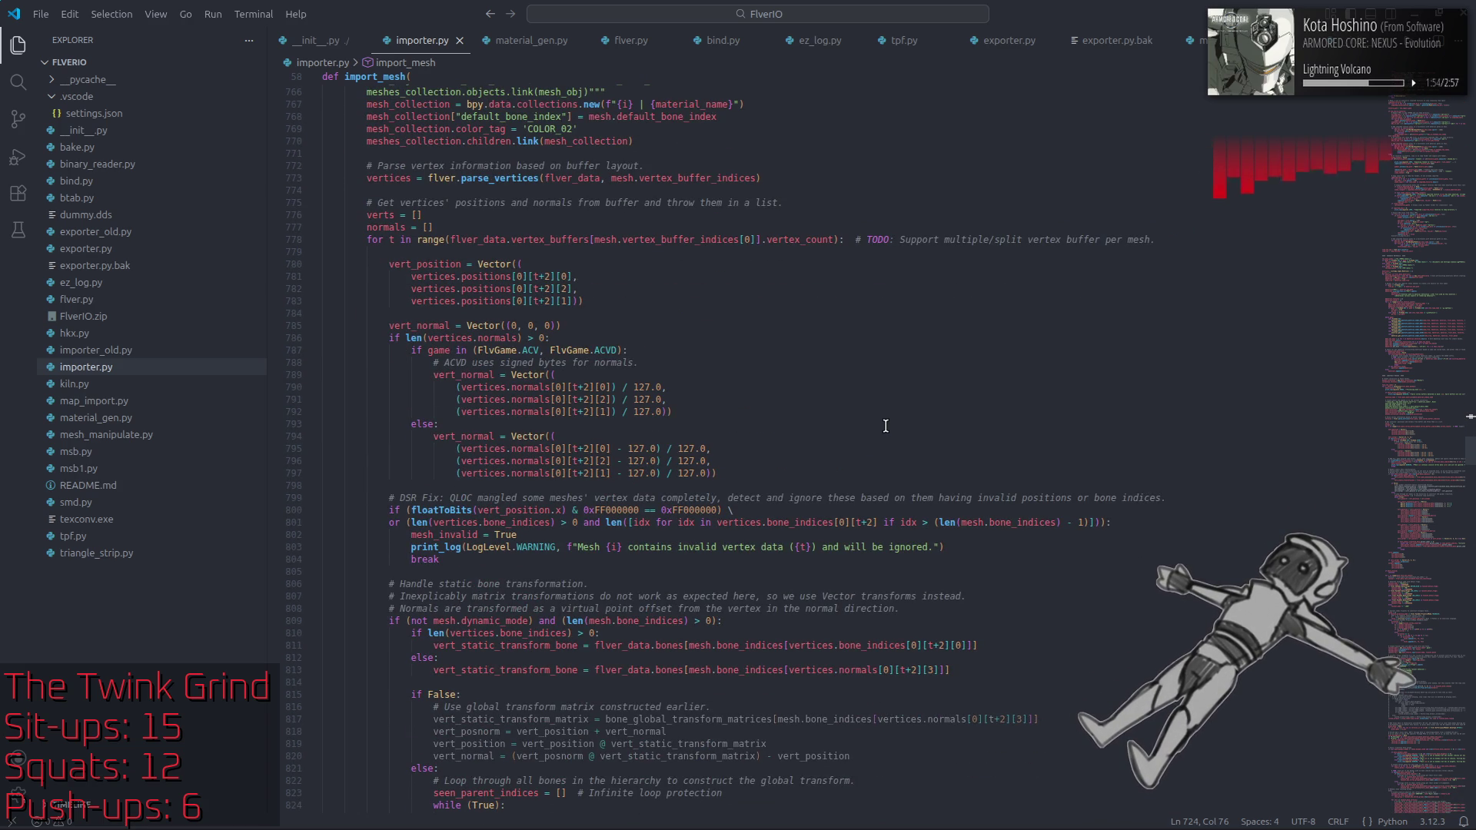
scroll(885, 405, "down", 3)
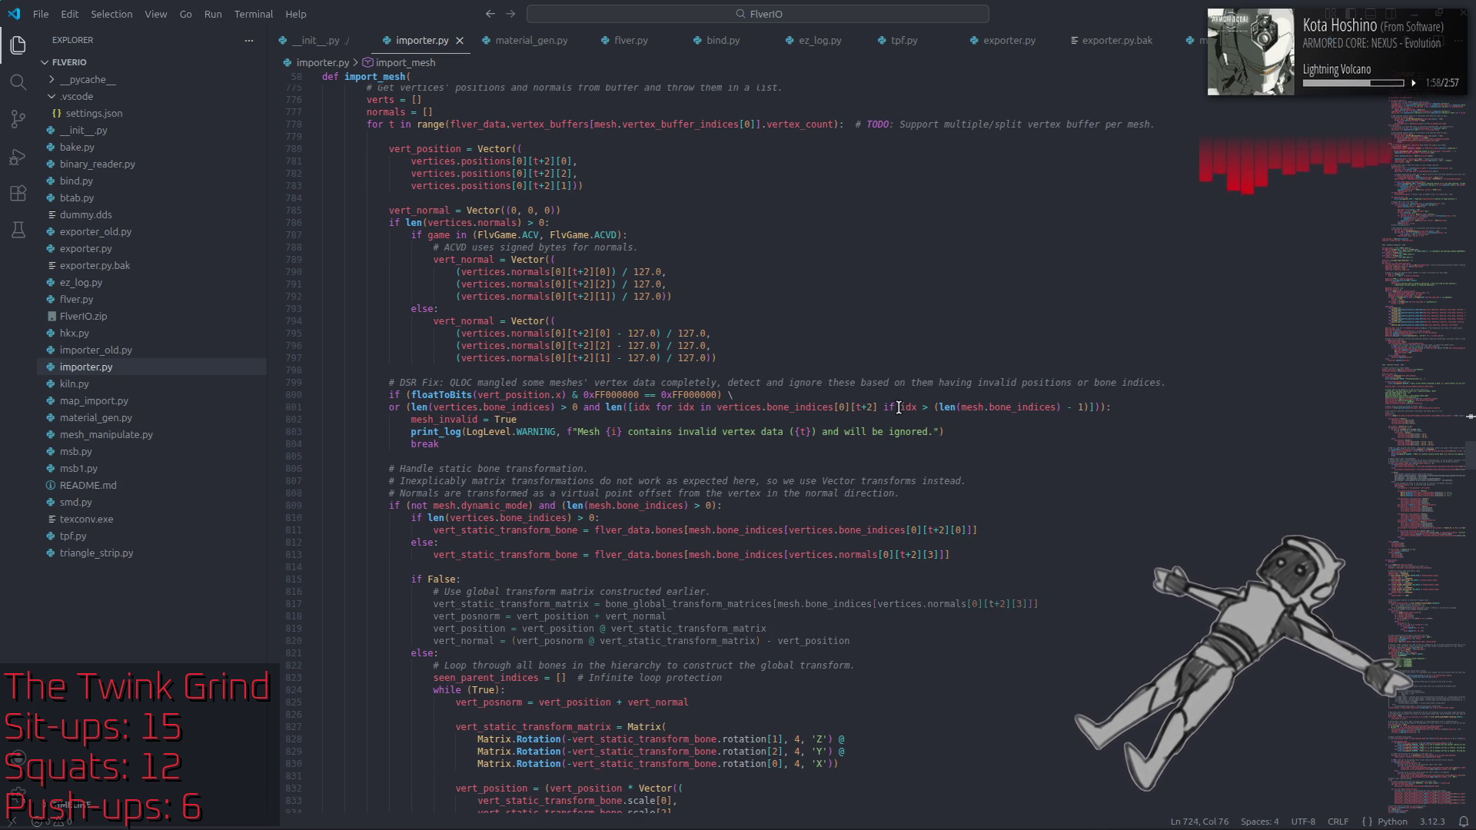
scroll(899, 407, "down", 5)
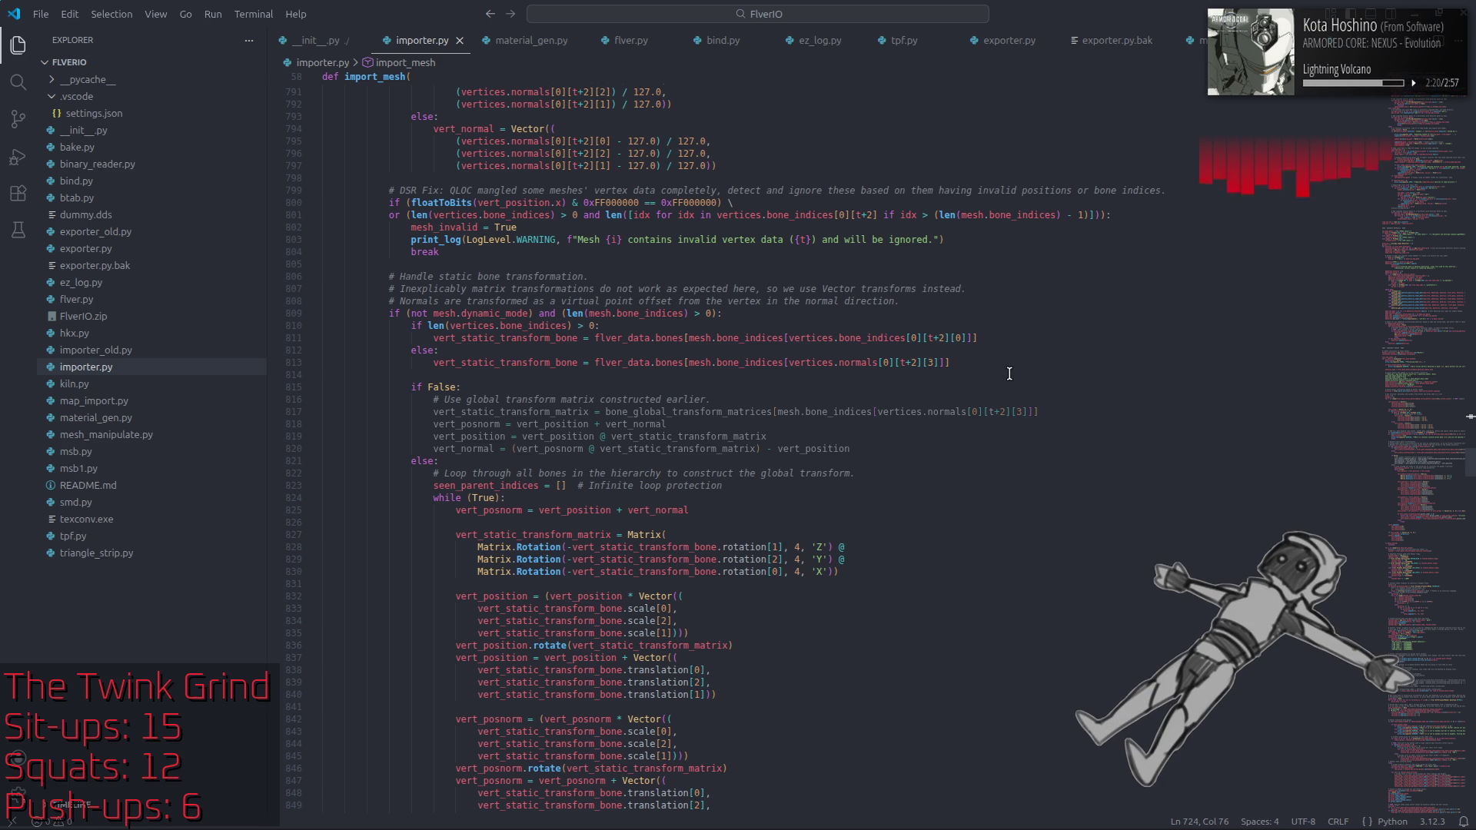
Step: Change the else on line 812 to elif len(mesh.bone_indices) > 0:
left_click(966, 363)
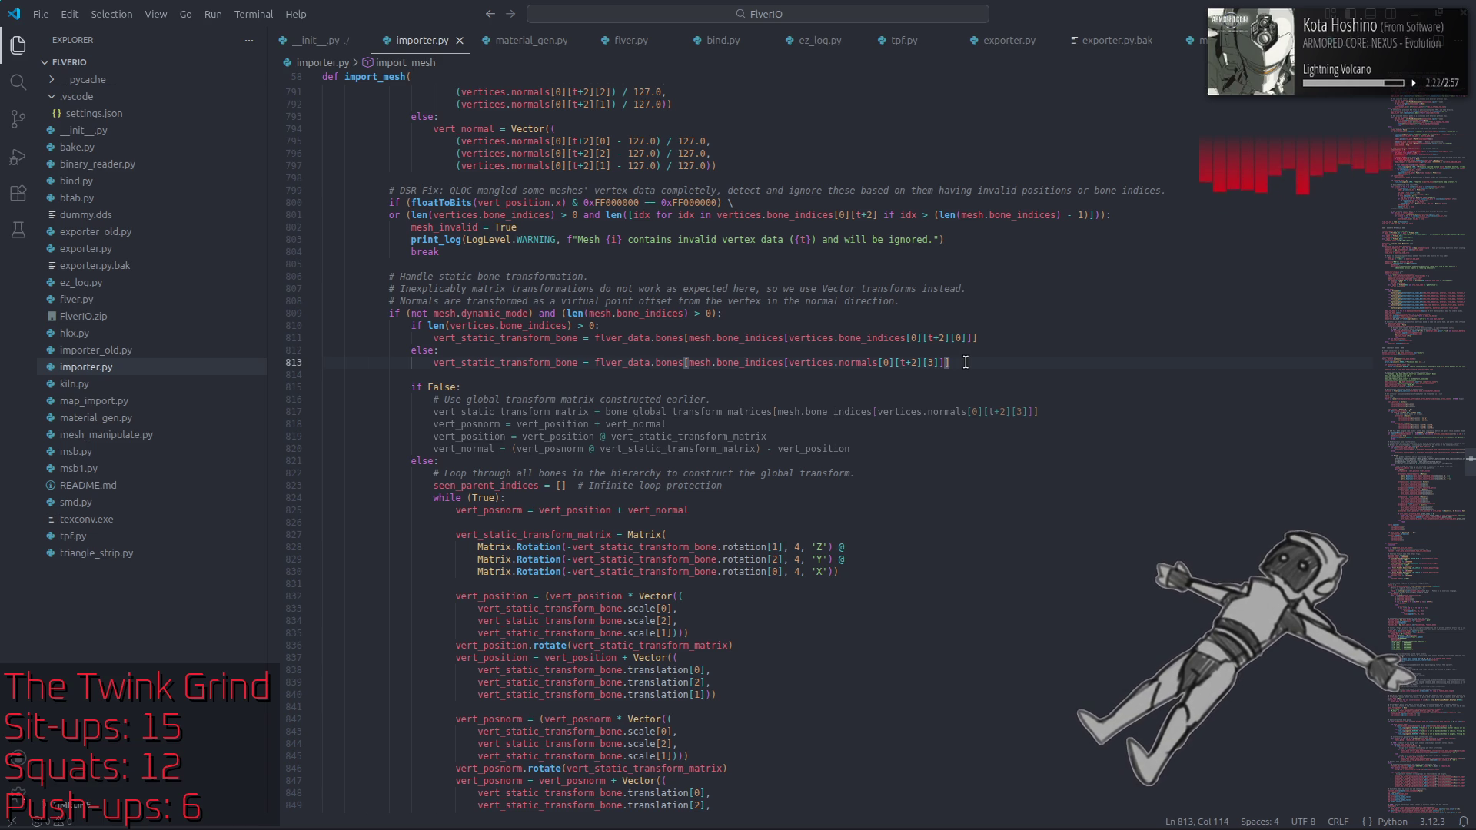
left_click_drag(427, 325, 596, 324)
key("ctrl+c")
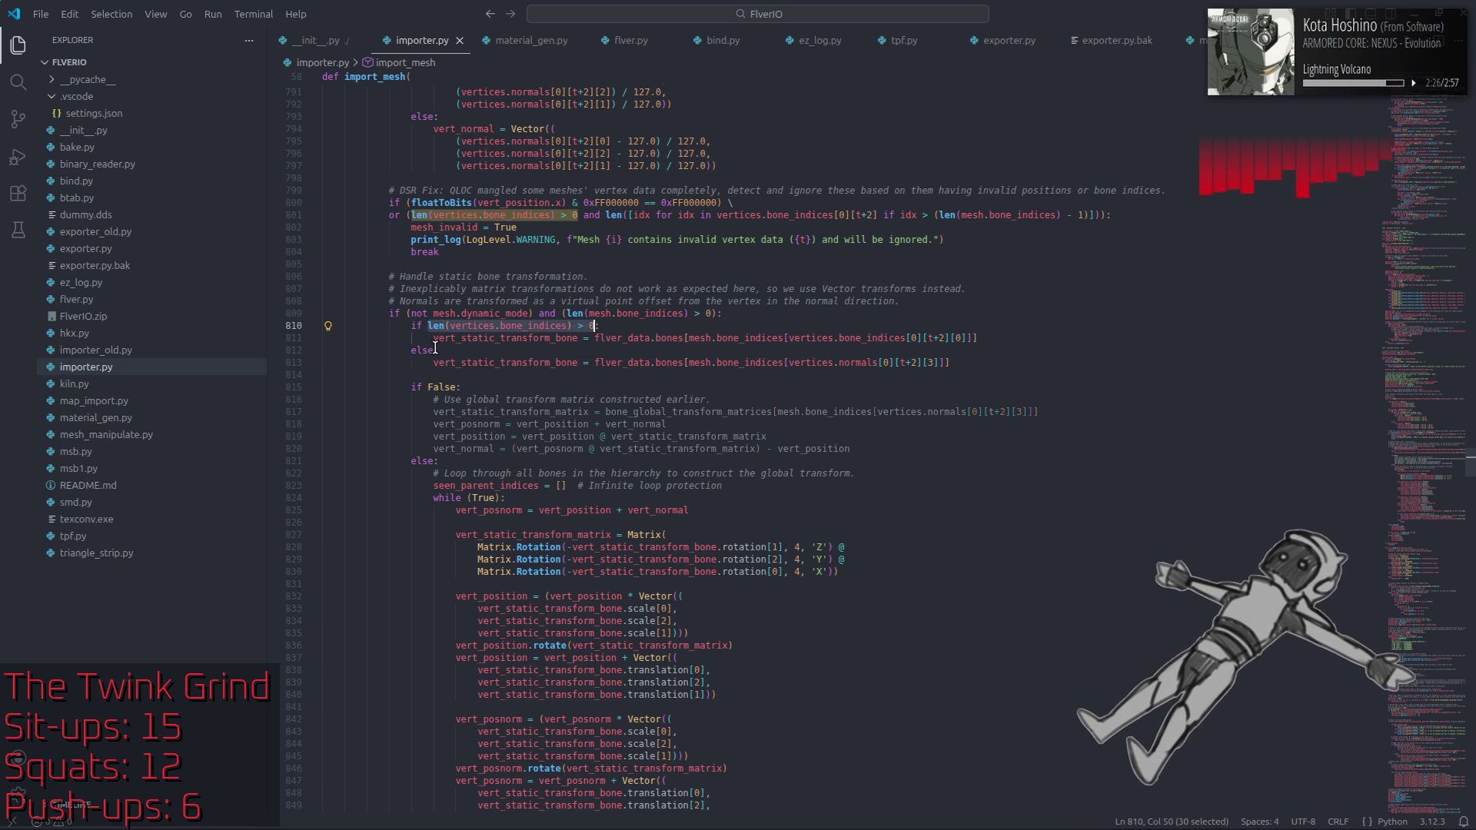
double_click(426, 351)
type("elif")
key("ctrl+v")
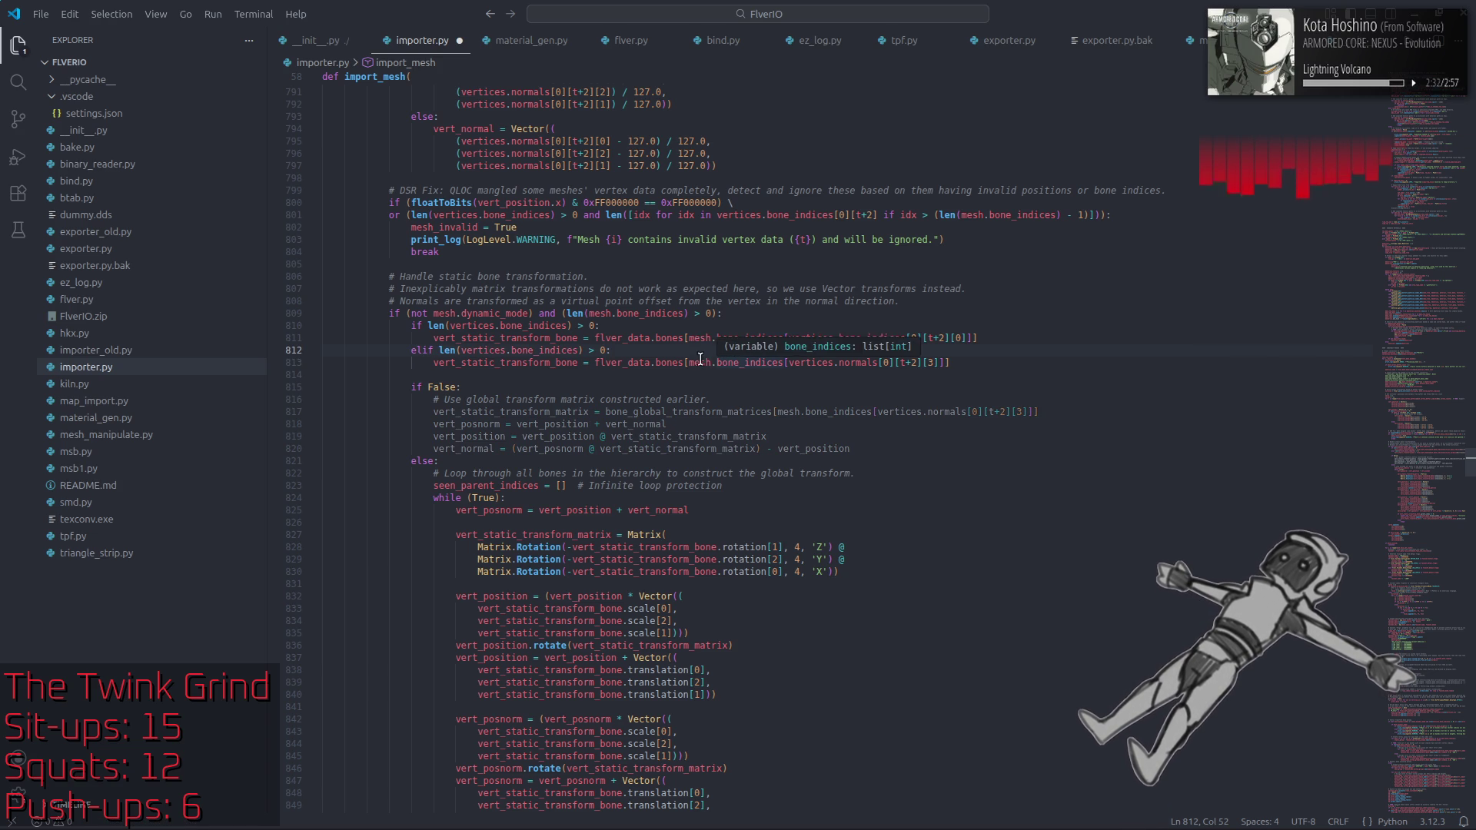
double_click(702, 364)
double_click(477, 352)
type("mesh")
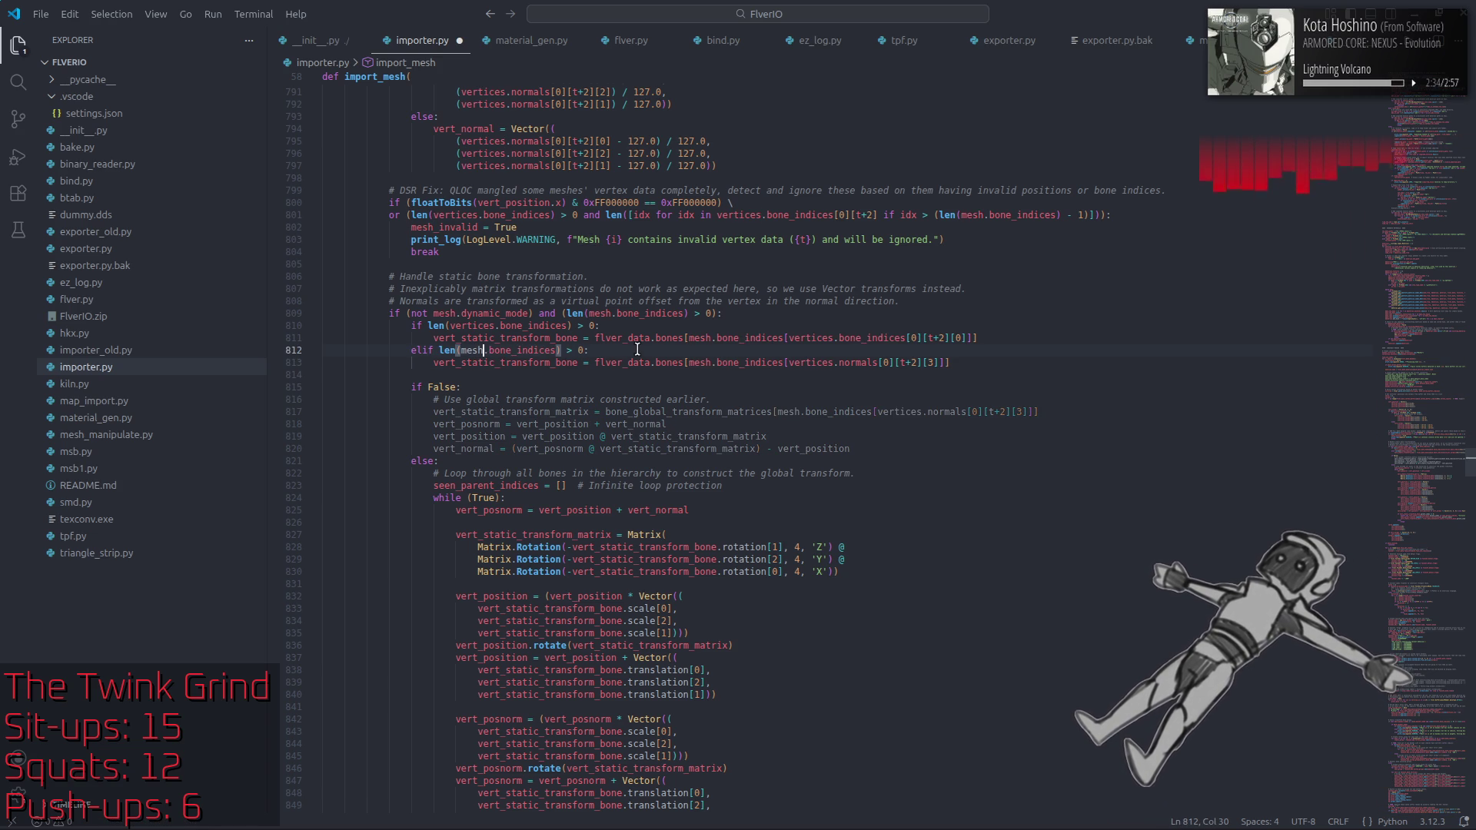
left_click(648, 347)
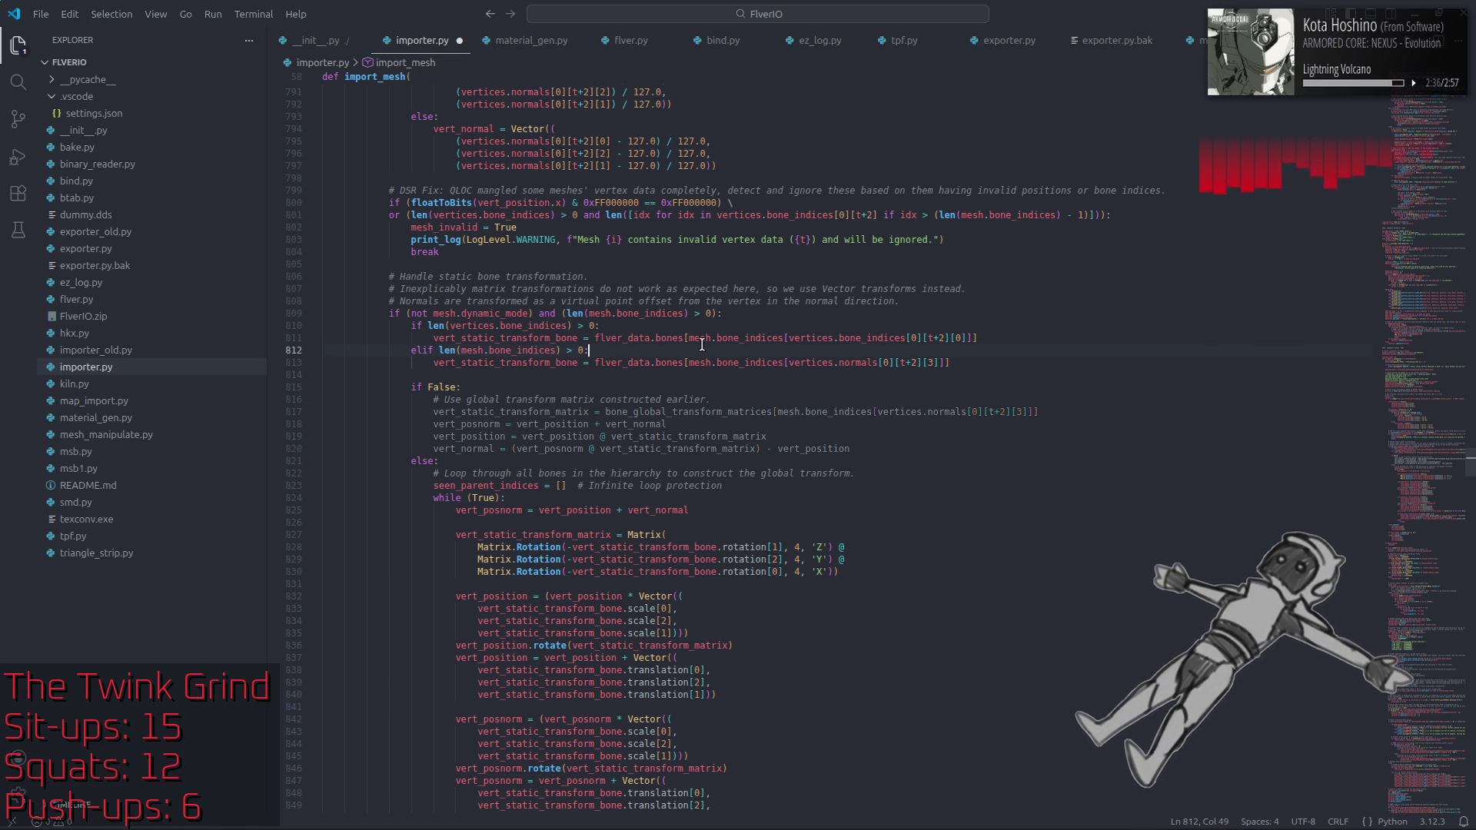
Step: Add an else: branch below the elif to hold the static bone assignment
left_click_drag(950, 363, 440, 352)
left_click(440, 352)
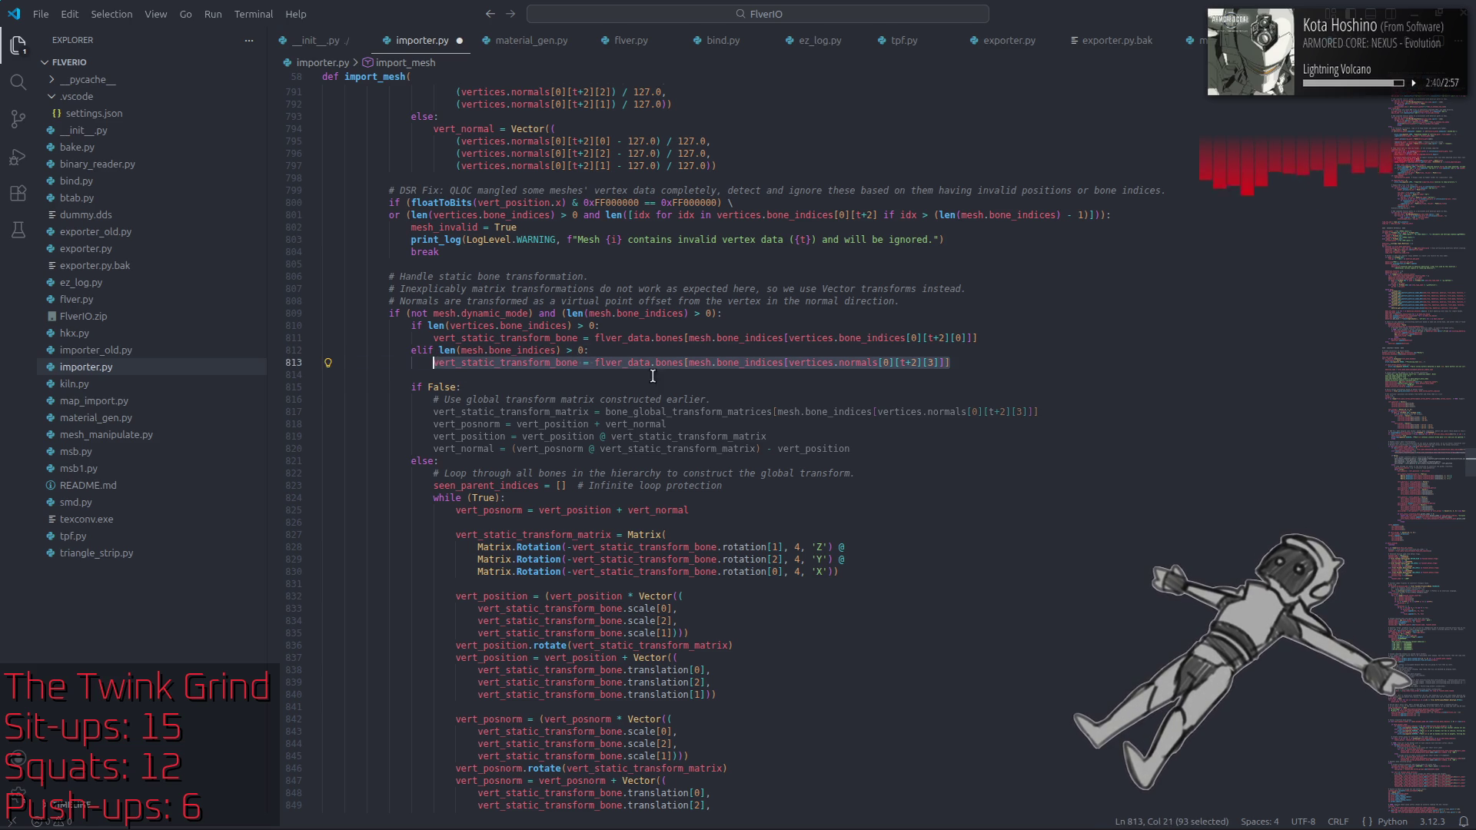
left_click(968, 363)
key("Return")
key("BackSpace")
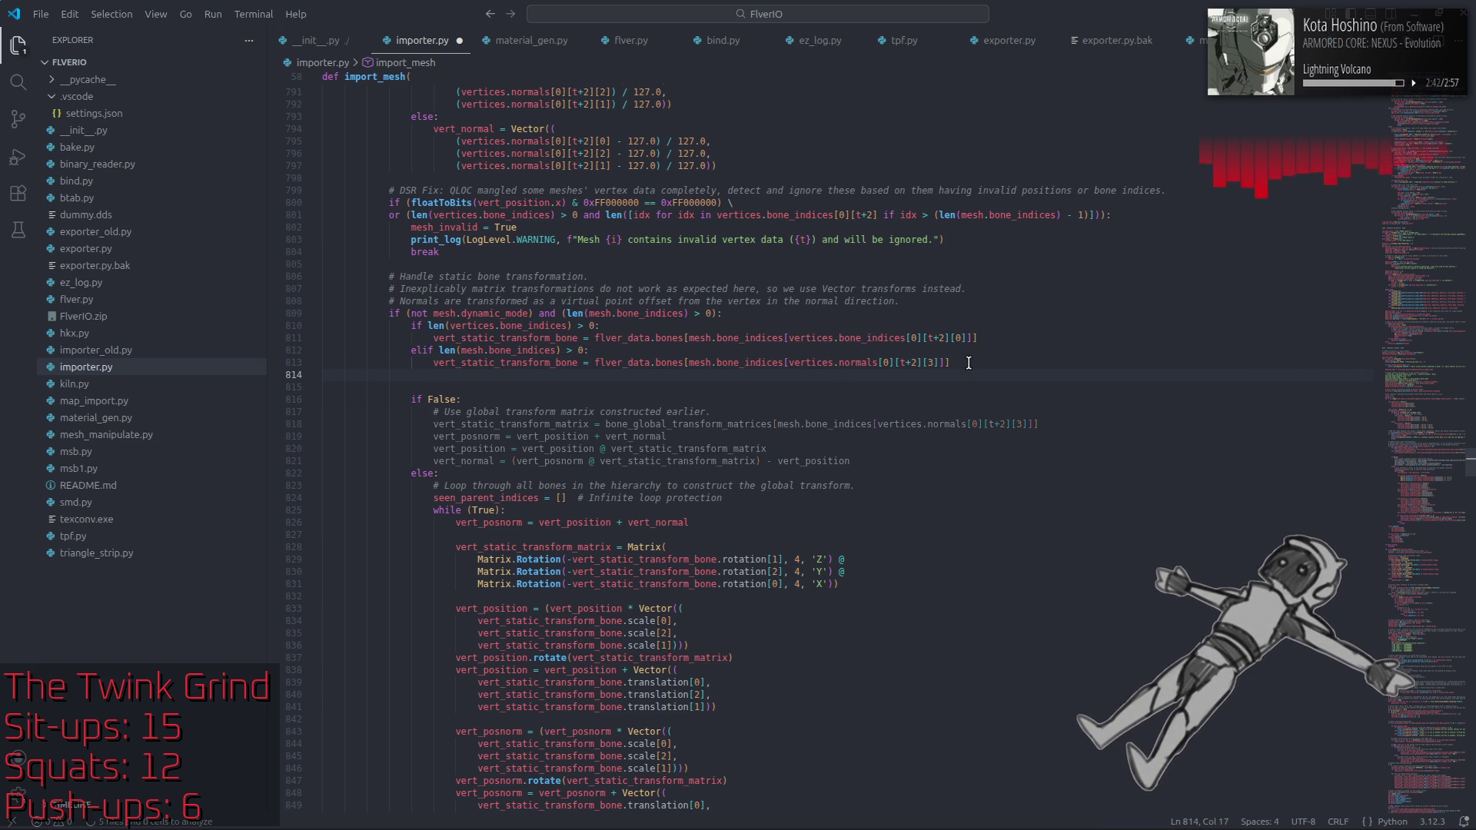
type("else:")
key("Return")
key("Tab")
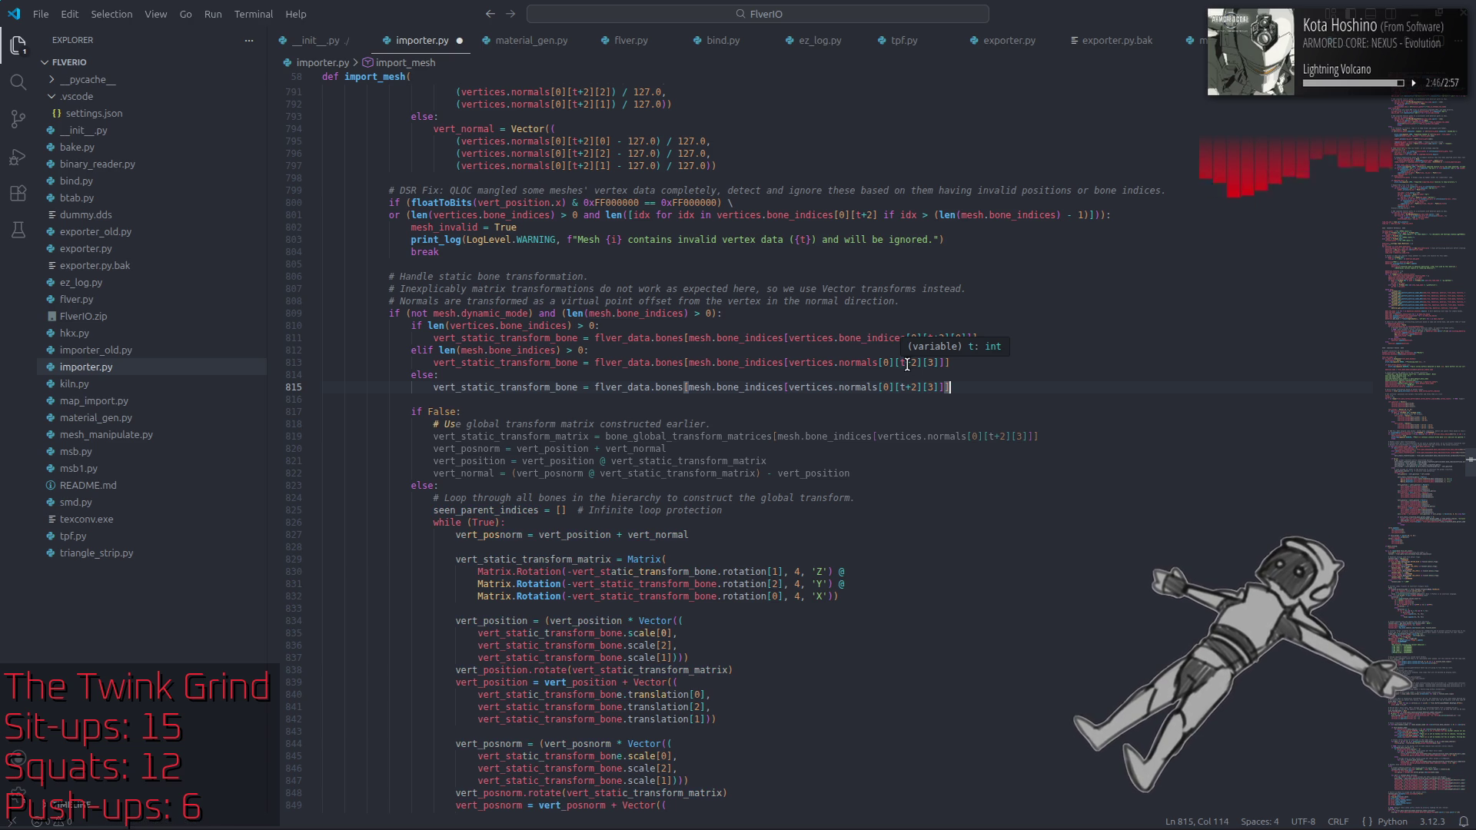
Step: Make the else branch use flver_data.bones[mesh.default_bone_index] and save importer.py
key("alt+Tab")
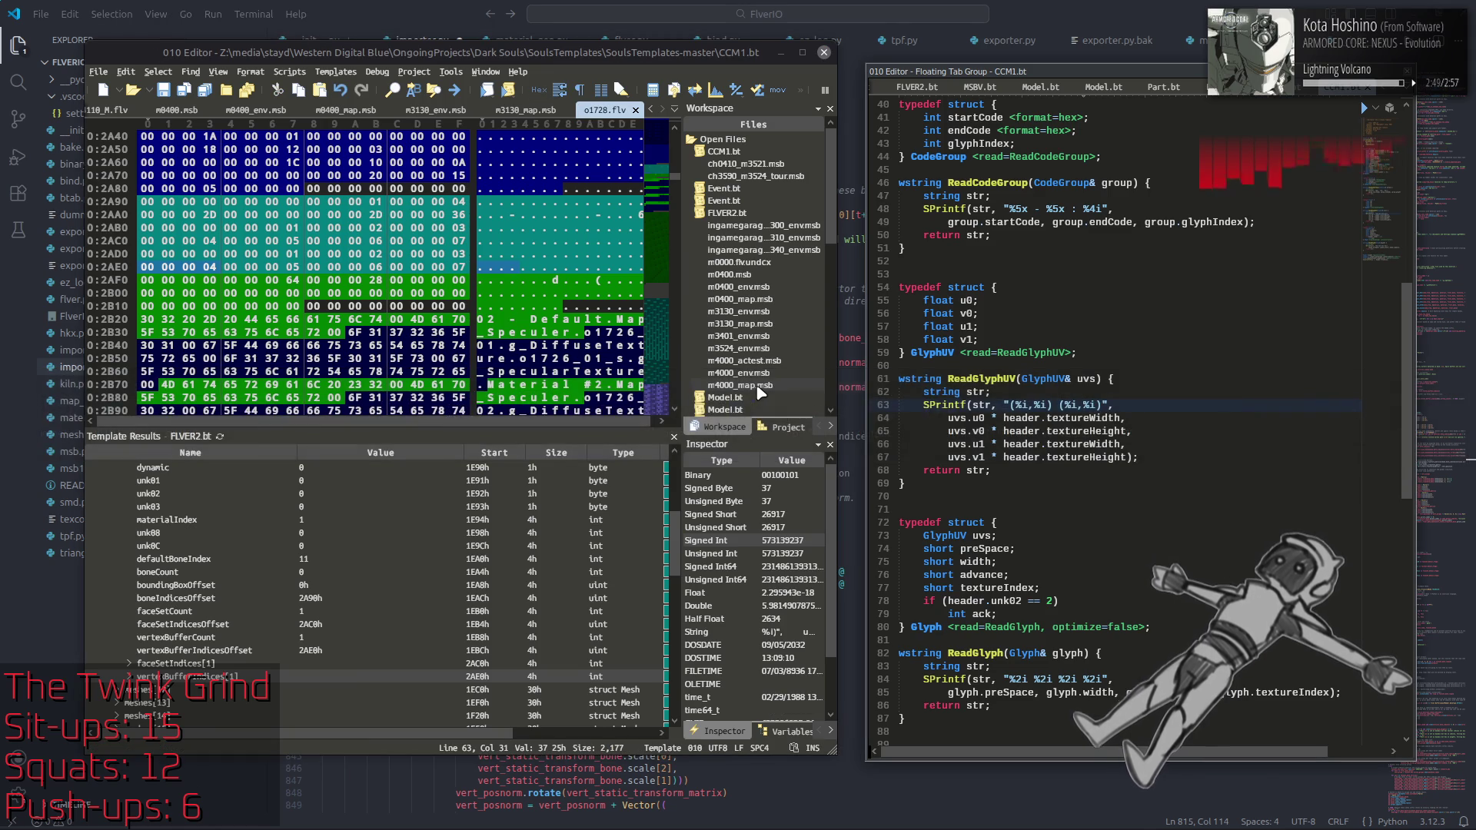
key("alt+Tab")
double_click(760, 388)
type("d")
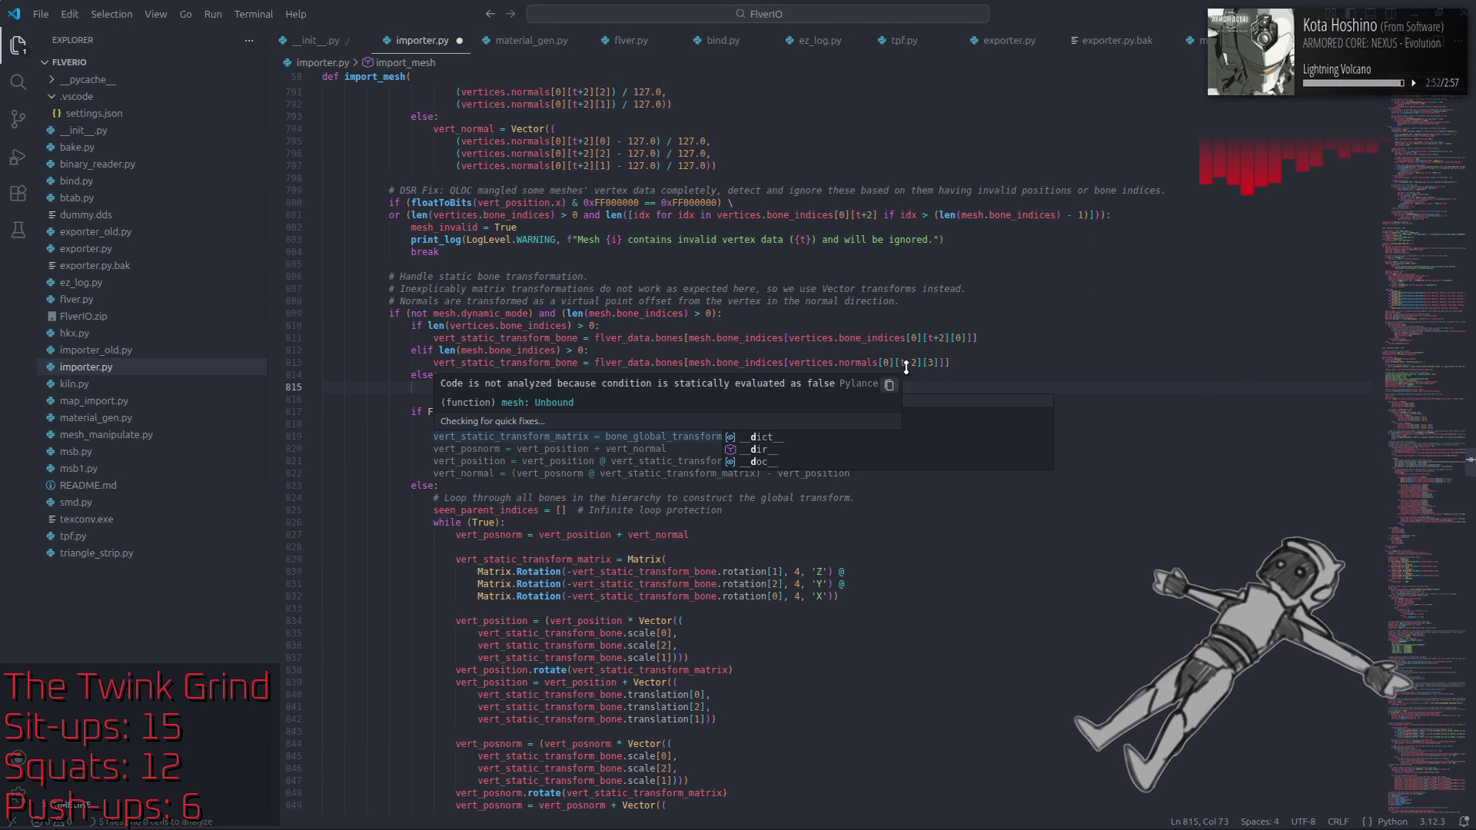
key("Tab")
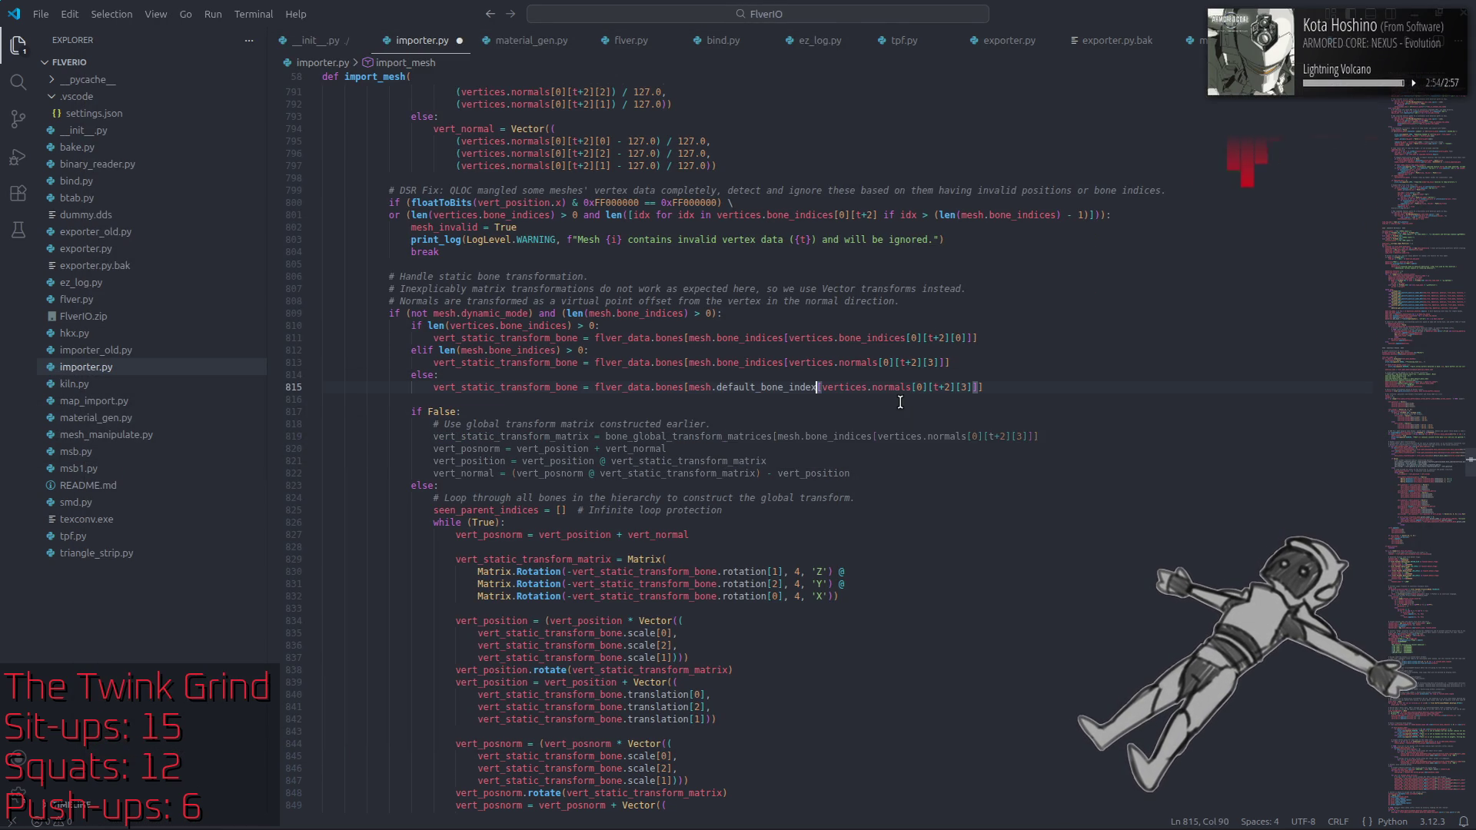
left_click_drag(974, 387, 822, 390)
key("BackSpace")
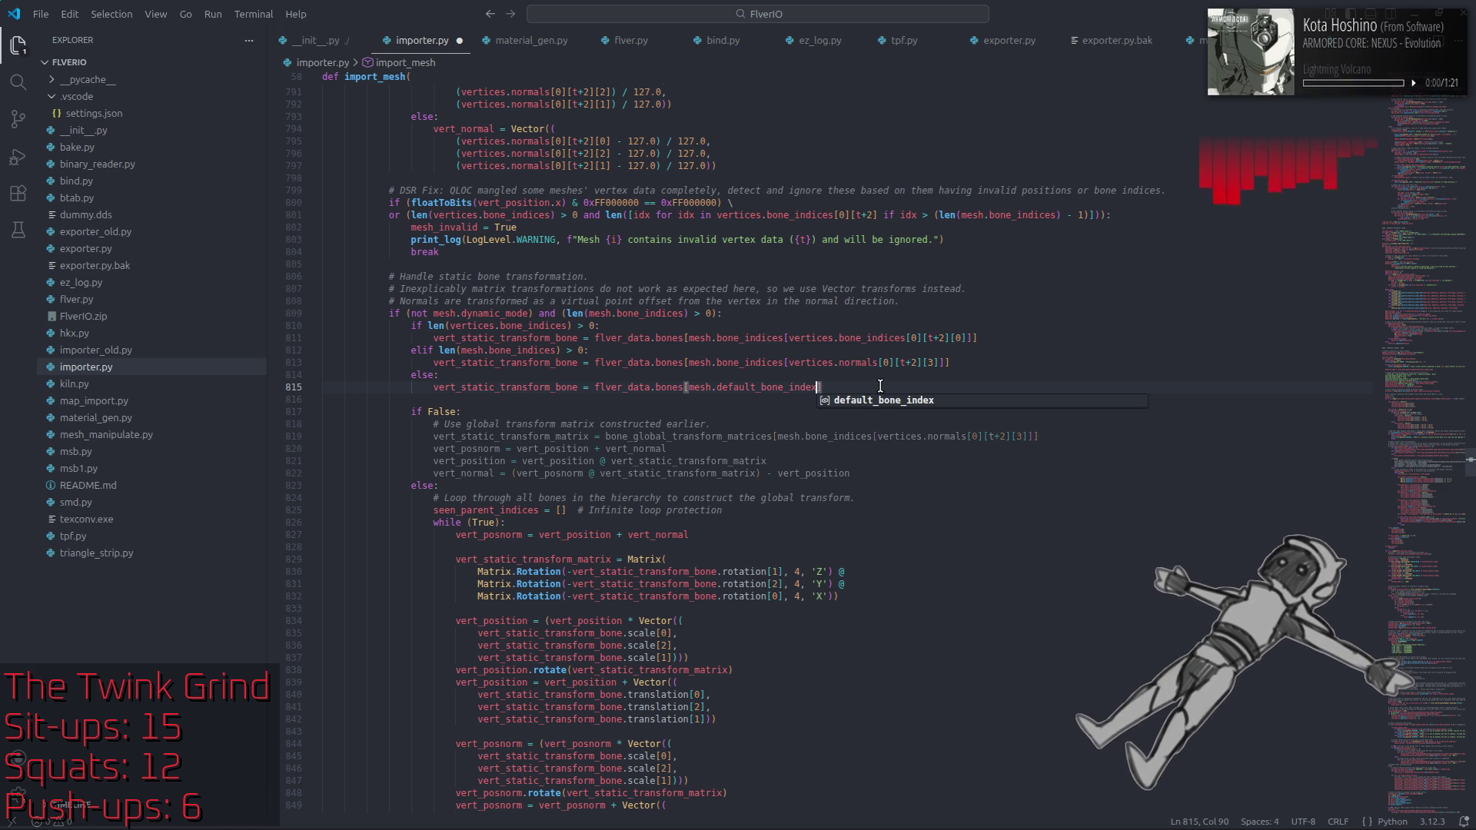
left_click(871, 384)
key("ctrl+s")
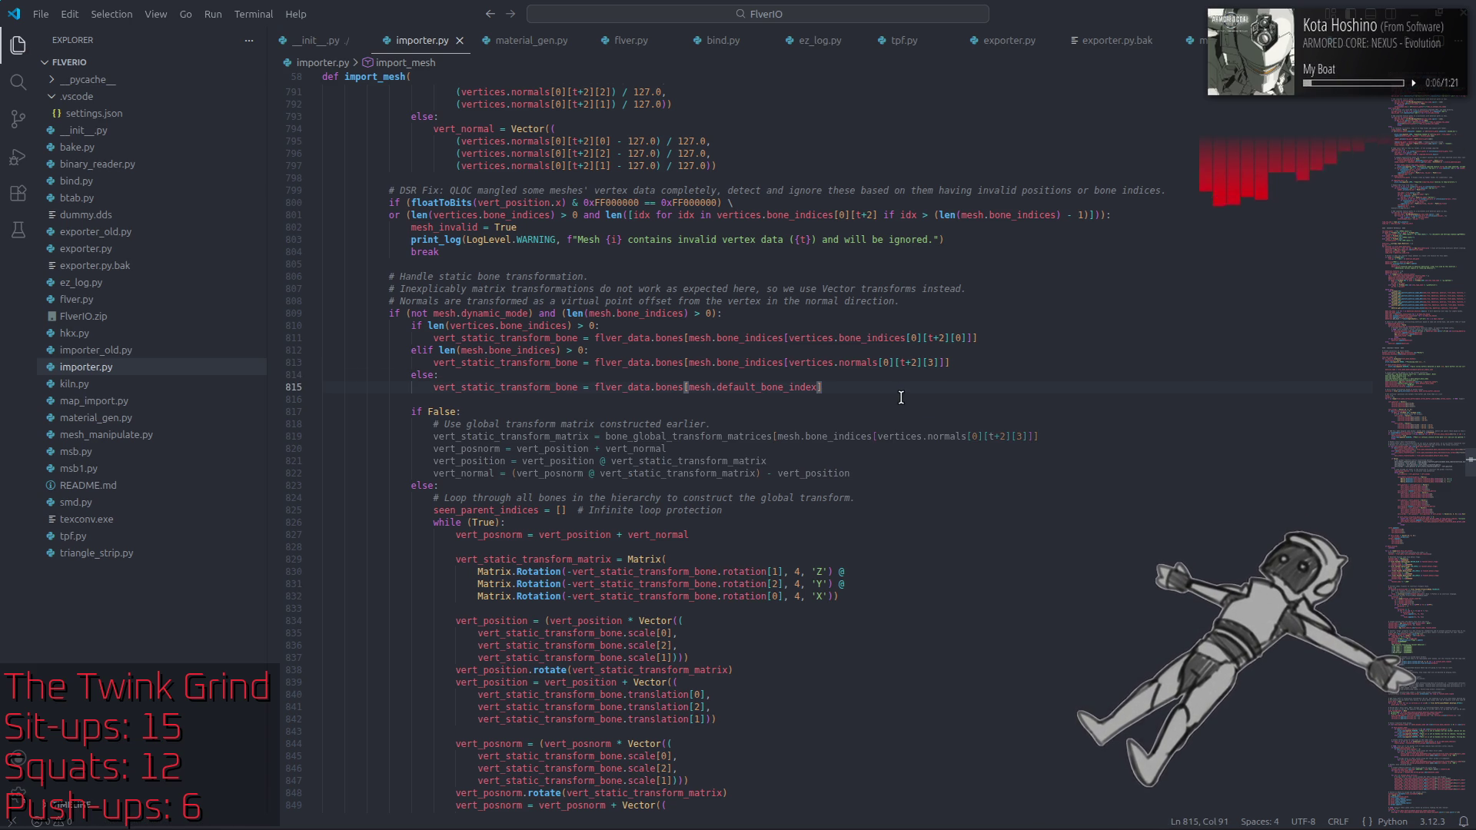
left_click(559, 810)
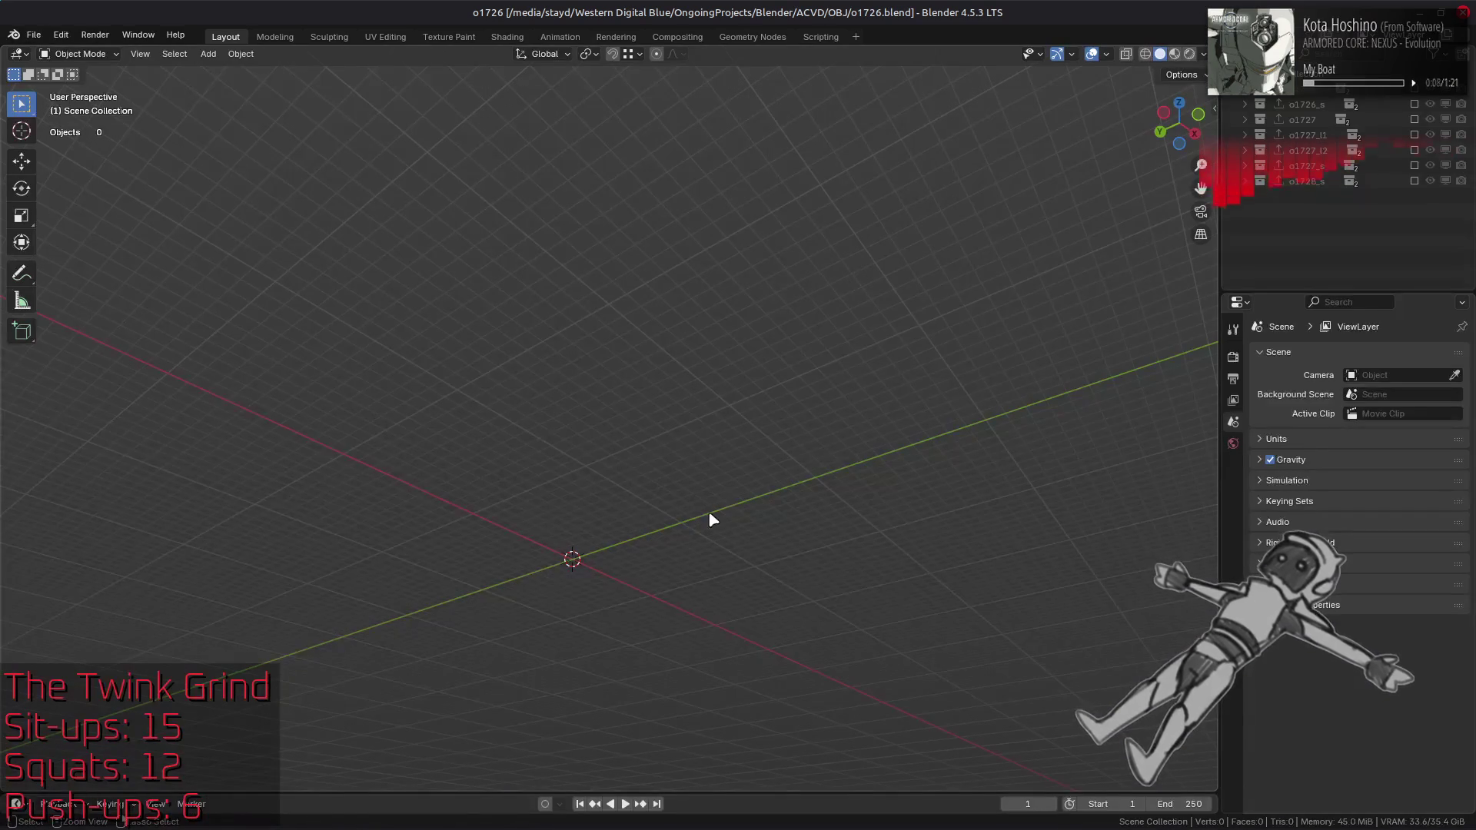
Step: Launch Blender and open the recent o1726.blend project
key("alt+Tab")
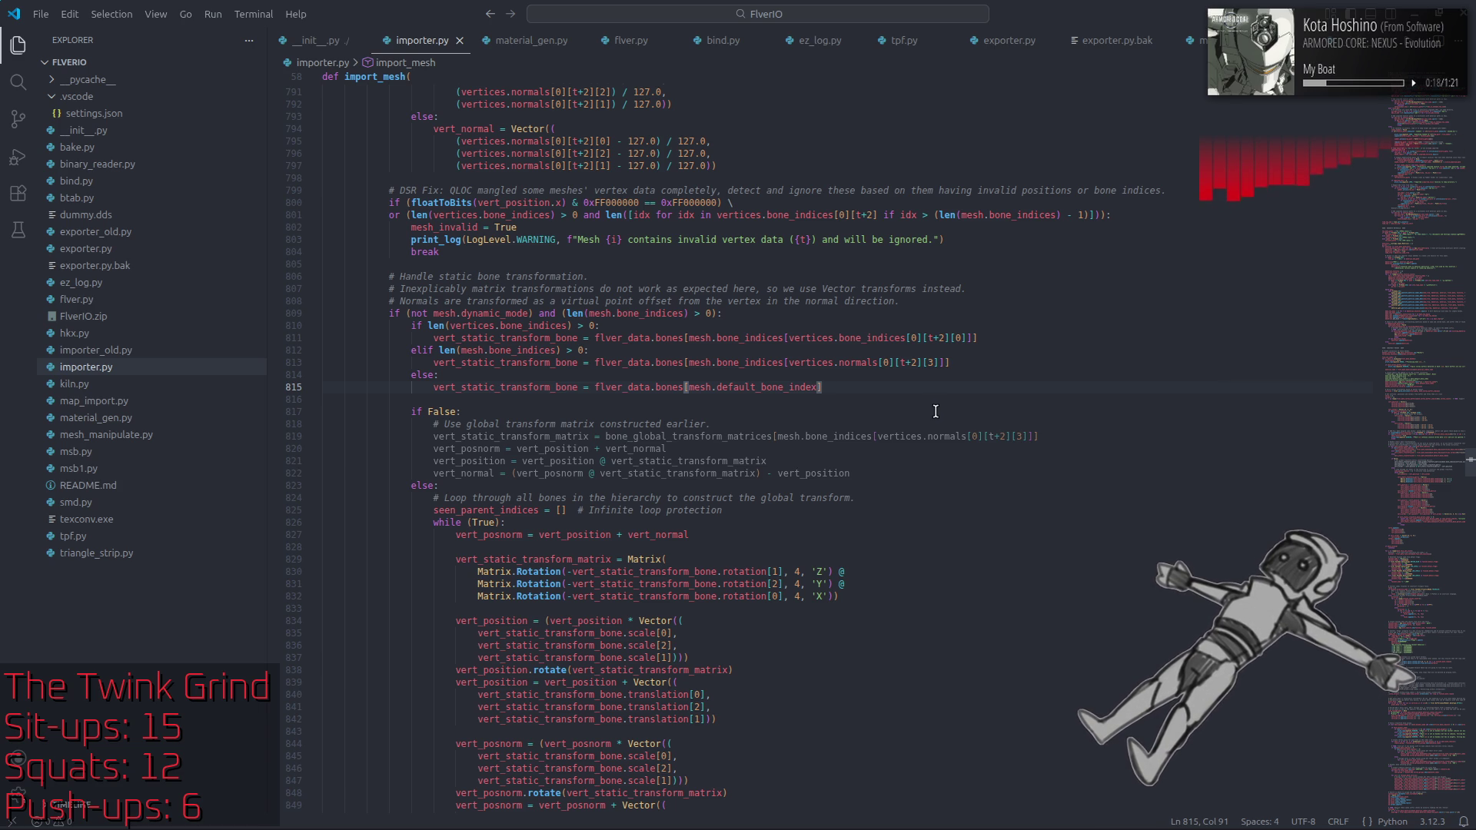
key("super")
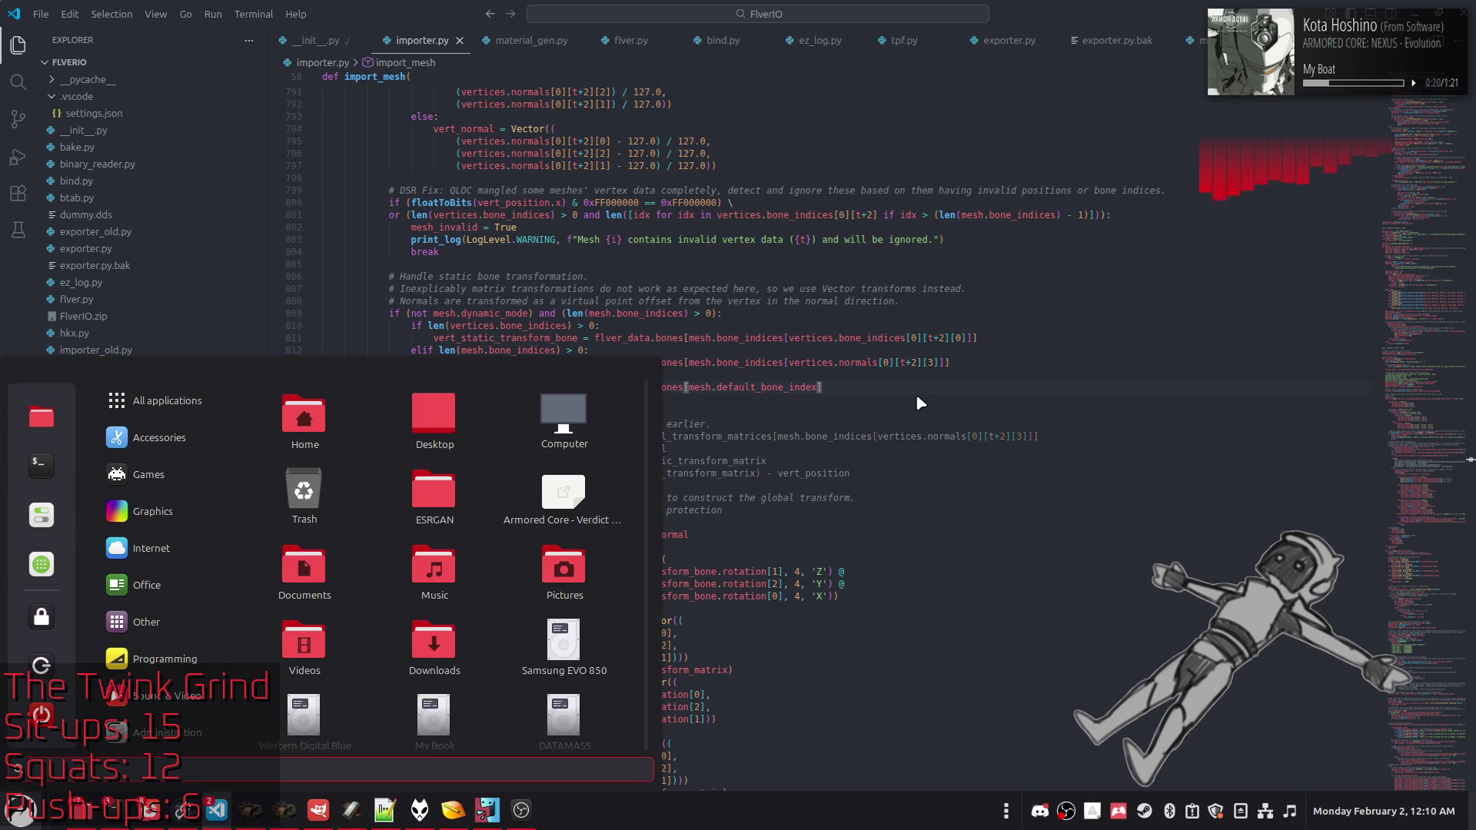
type("blender")
key("Return")
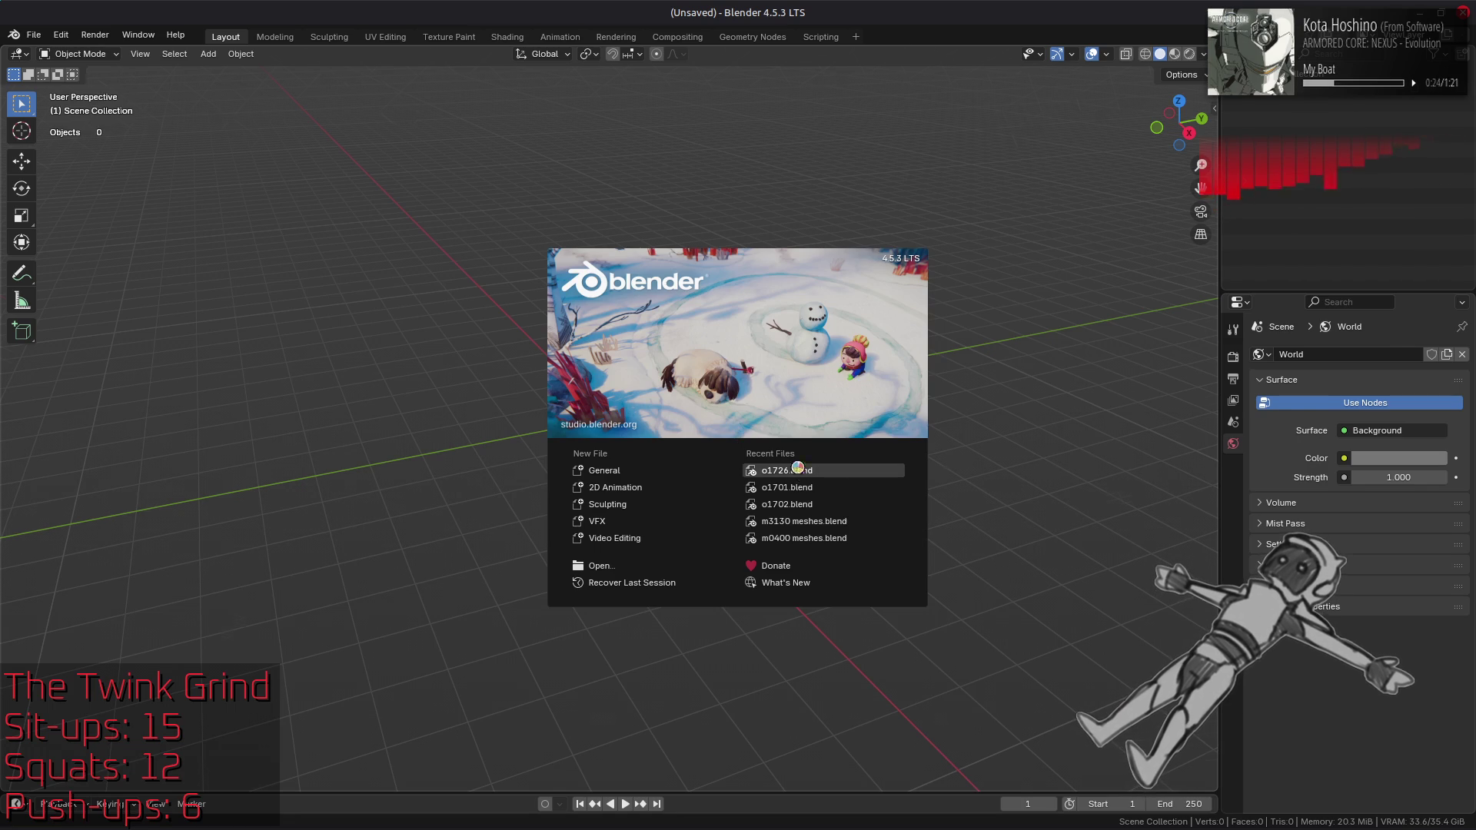
left_click(787, 470)
Step: Drag o1728.flv from the file manager into Blender and import it as a FLVER model
key("alt+Tab")
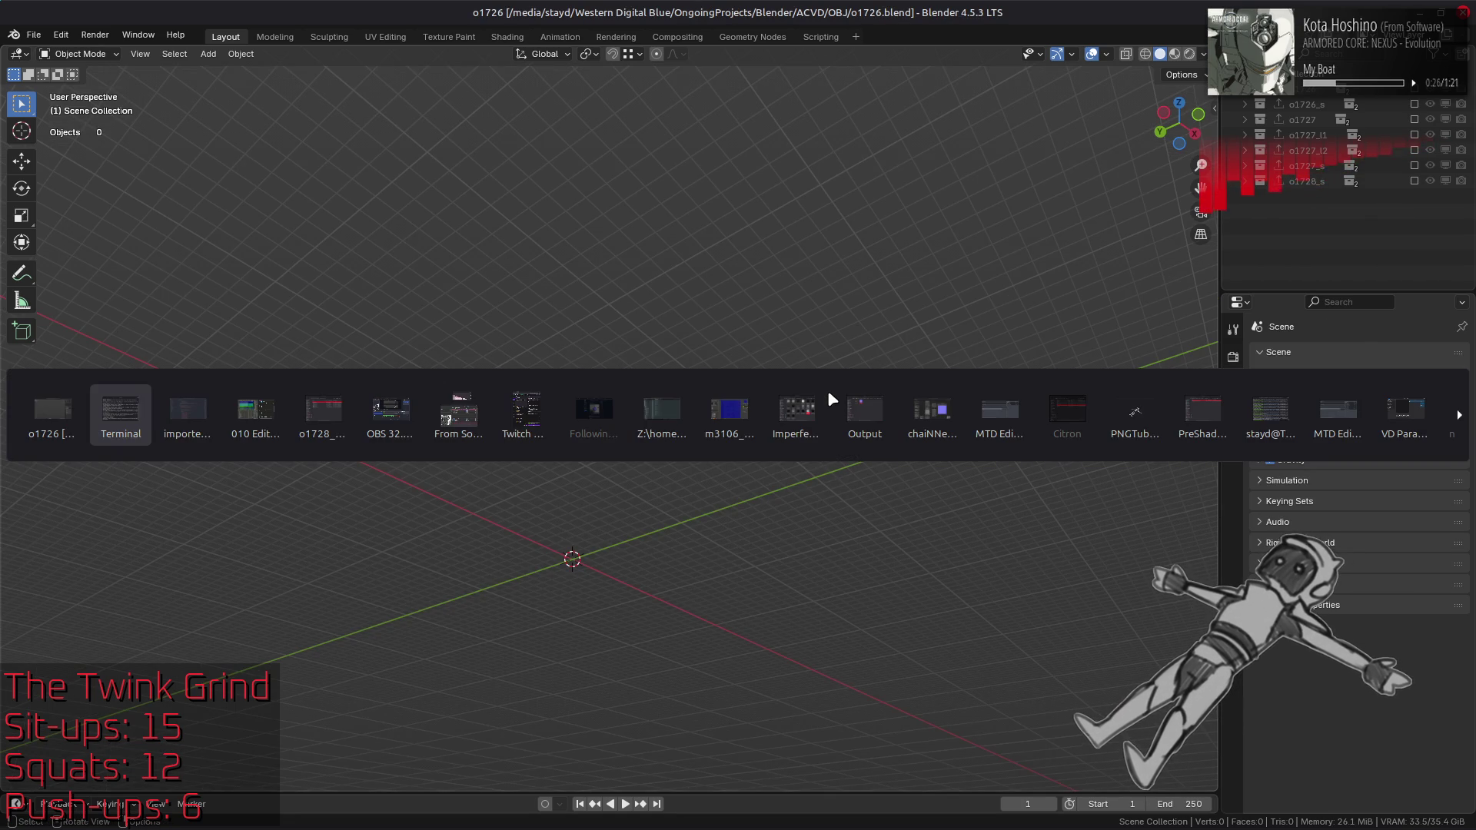
key("alt+Tab")
key("alt+Tab")
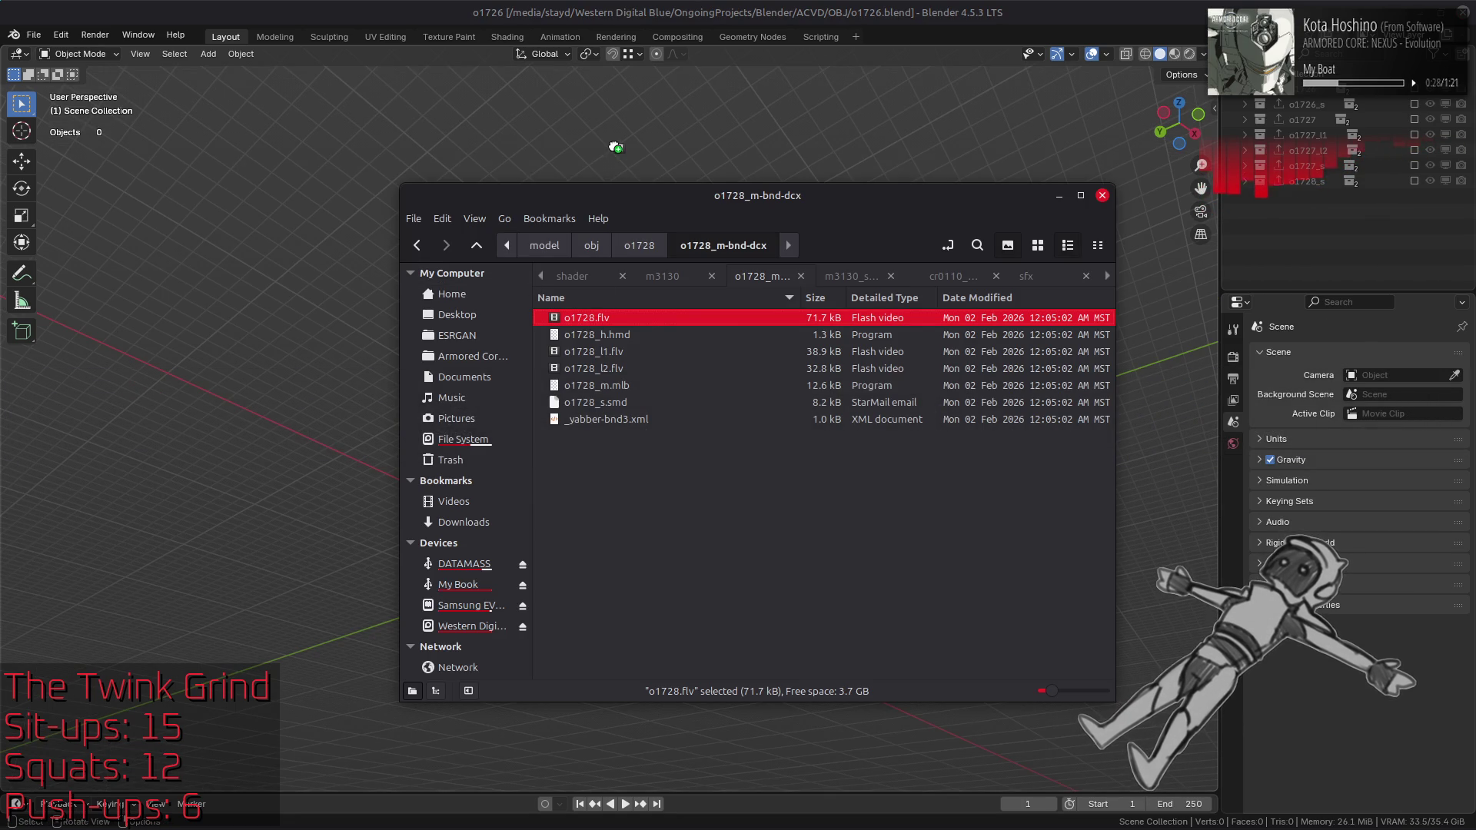
left_click_drag(616, 146, 620, 140)
left_click(619, 140)
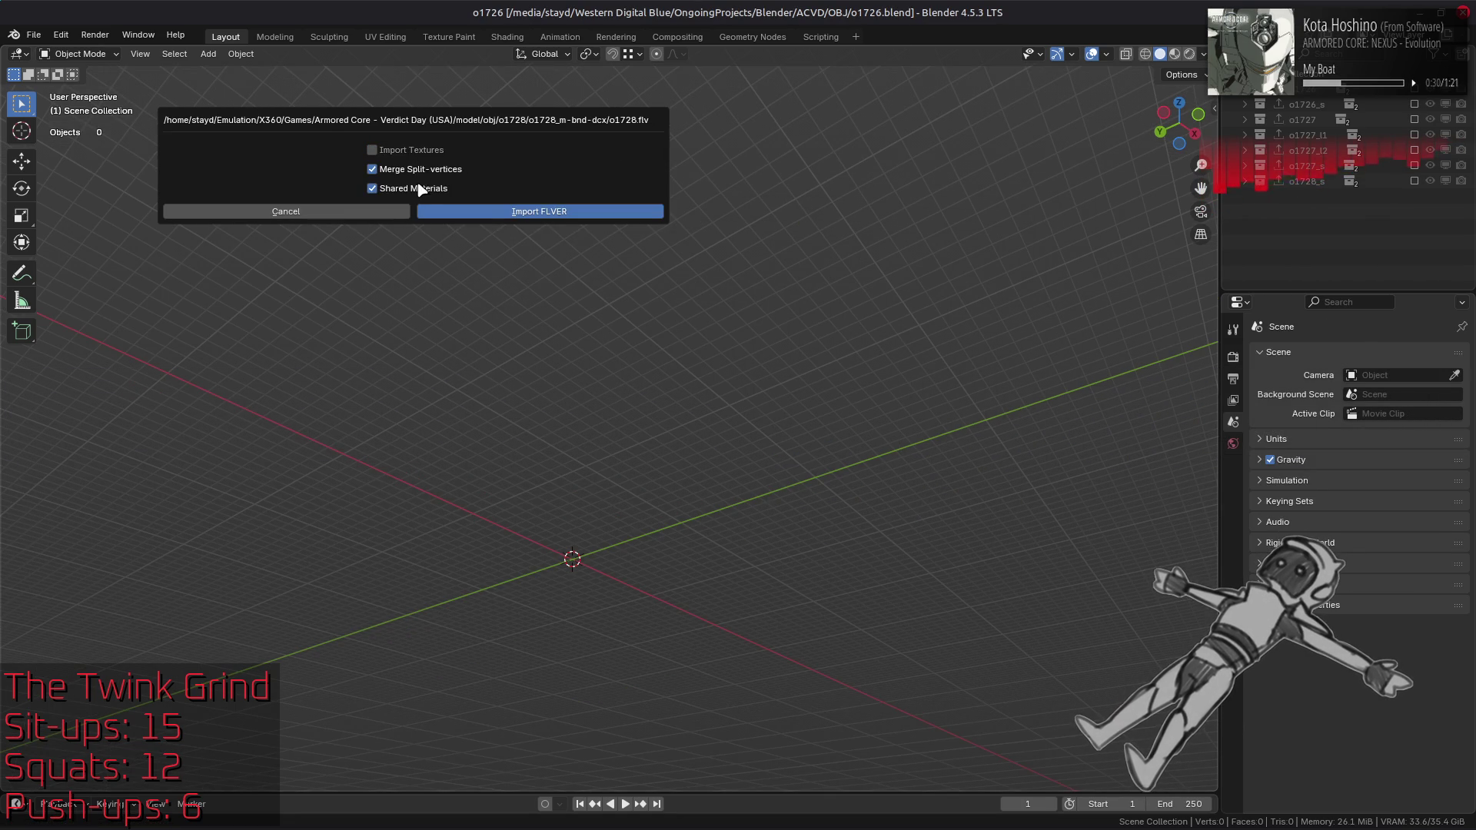
left_click(476, 212)
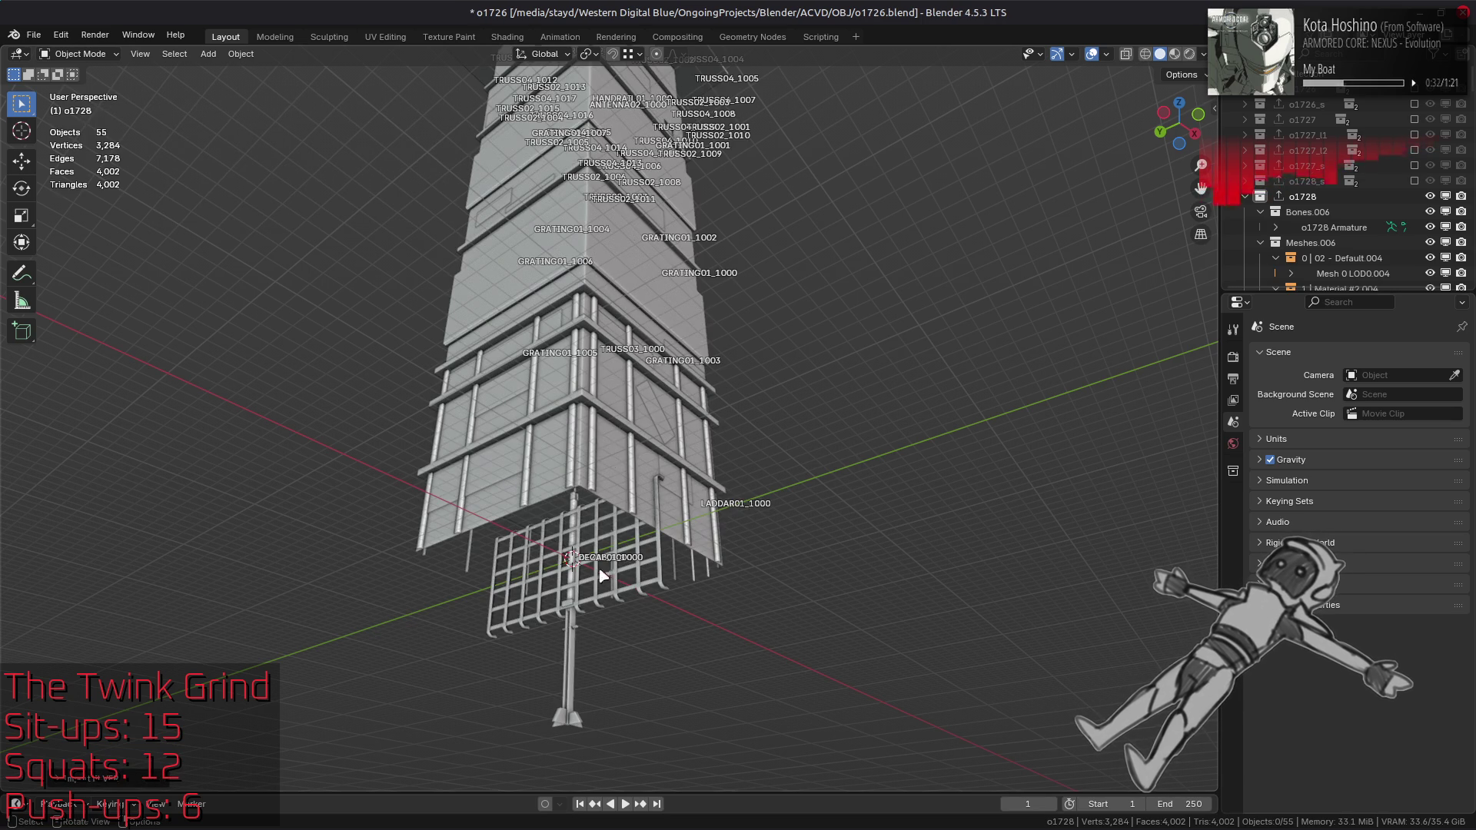
Step: Select the pole at the tower's base and view its mesh data, identifying Mesh 2 LOD0.004
left_click(566, 653)
left_click(1233, 606)
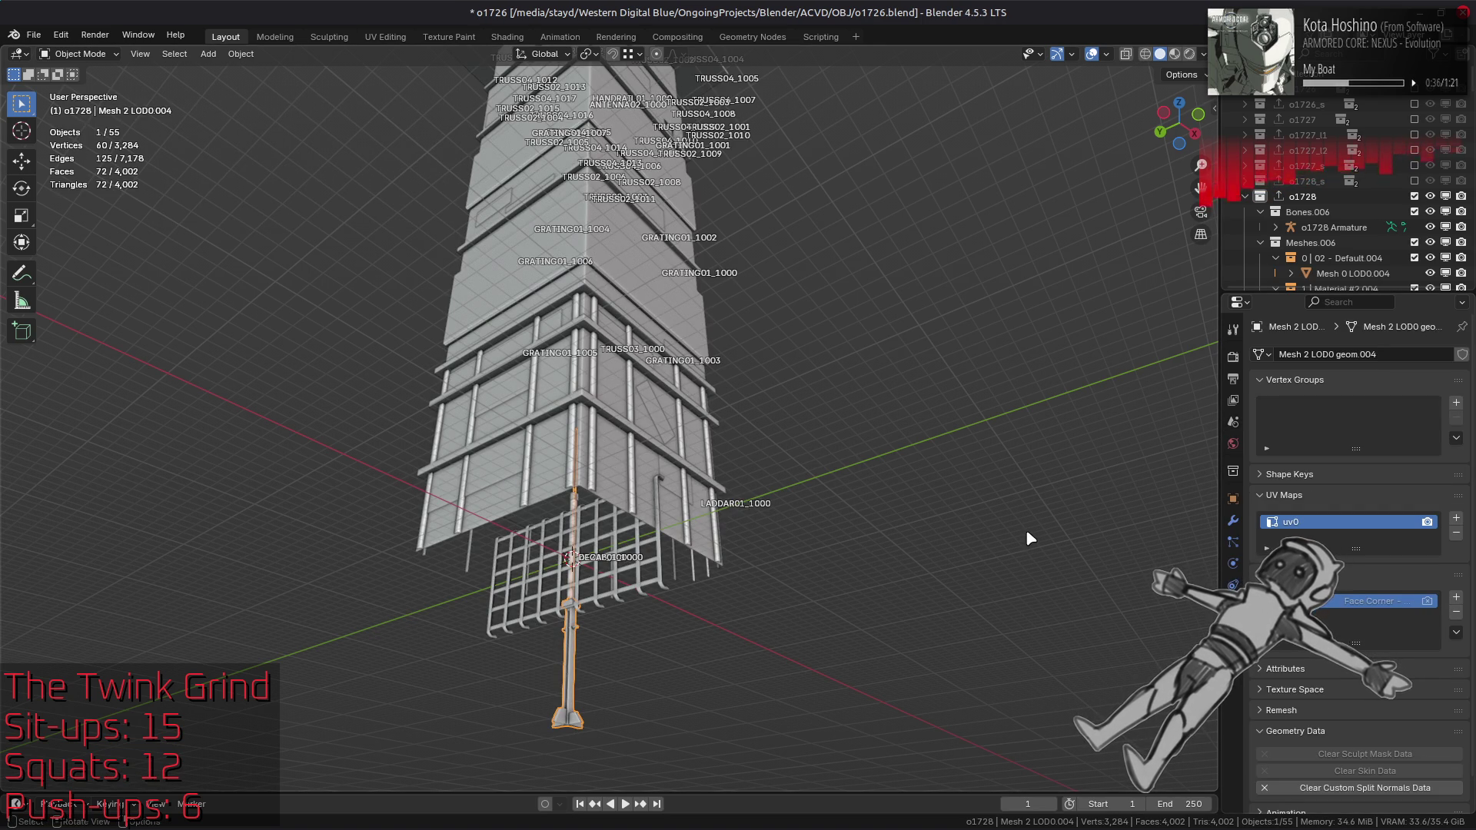
scroll(1332, 177, "down", 5)
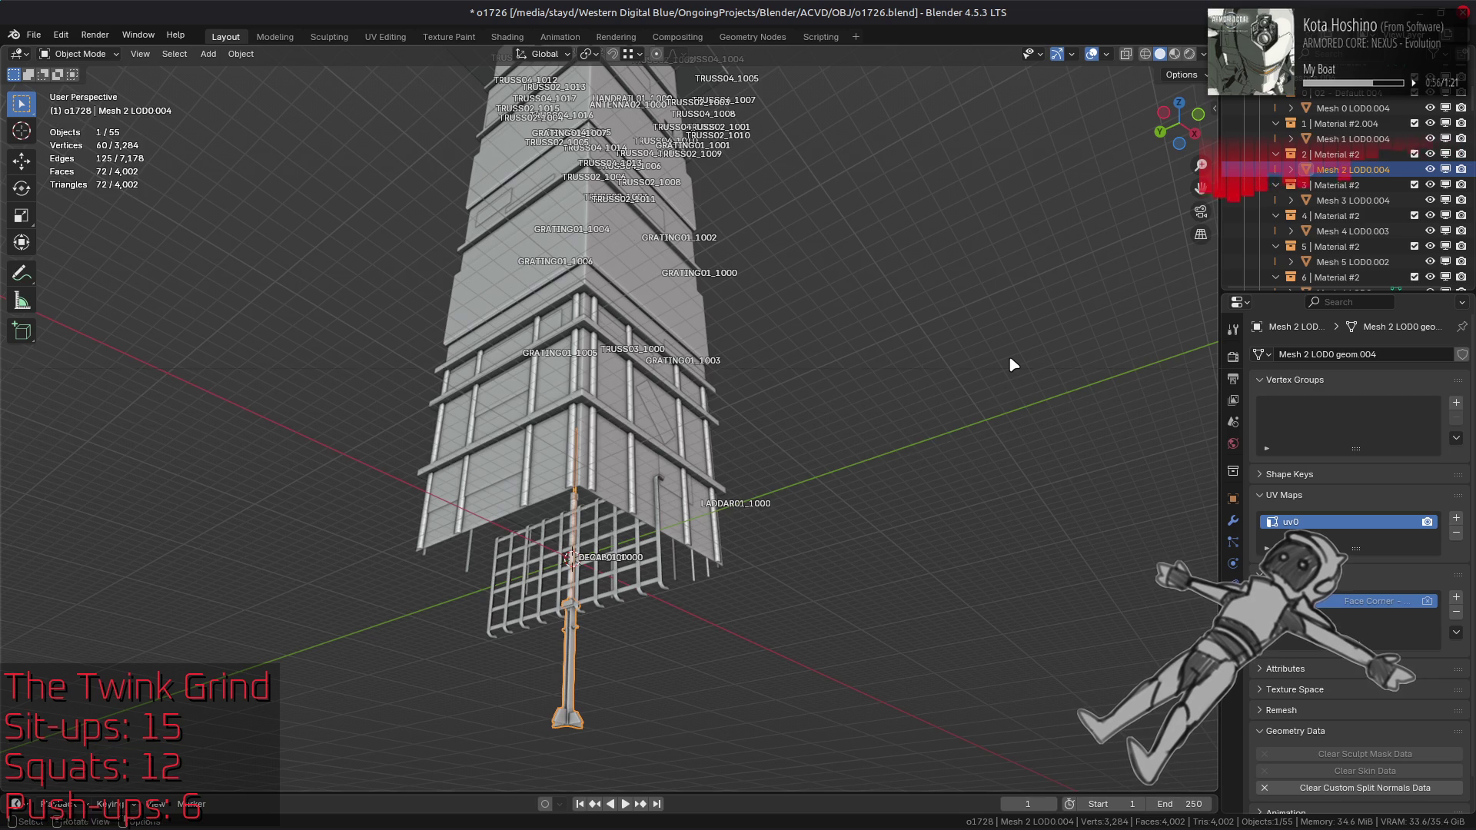
key("alt+Tab")
key("alt+Tab")
key("alt+Tab")
key("alt+Tab")
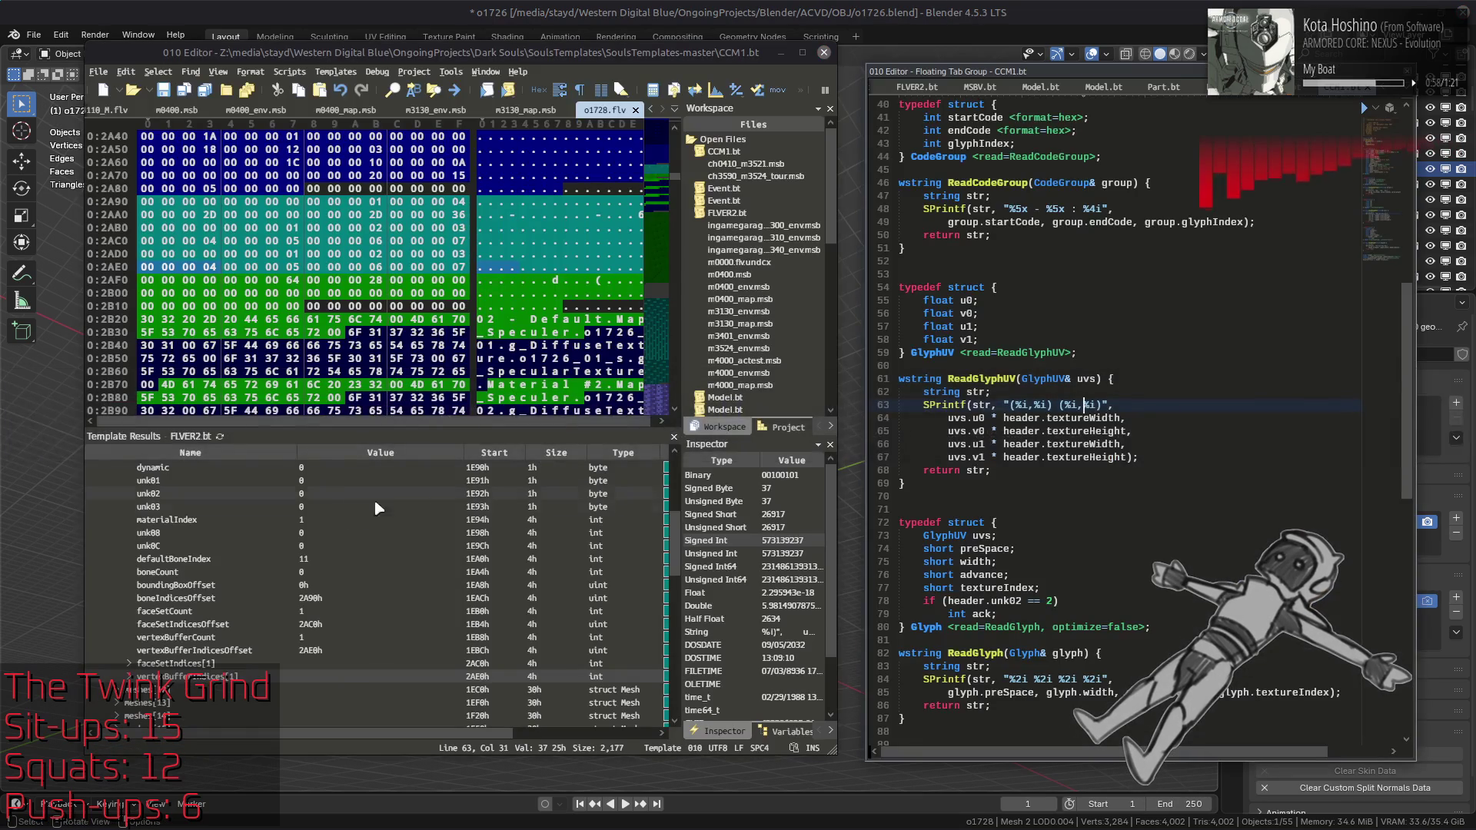
Step: Expand meshes[2] and check its boneCount 0 and defaultBoneIndex 2
left_click(114, 558)
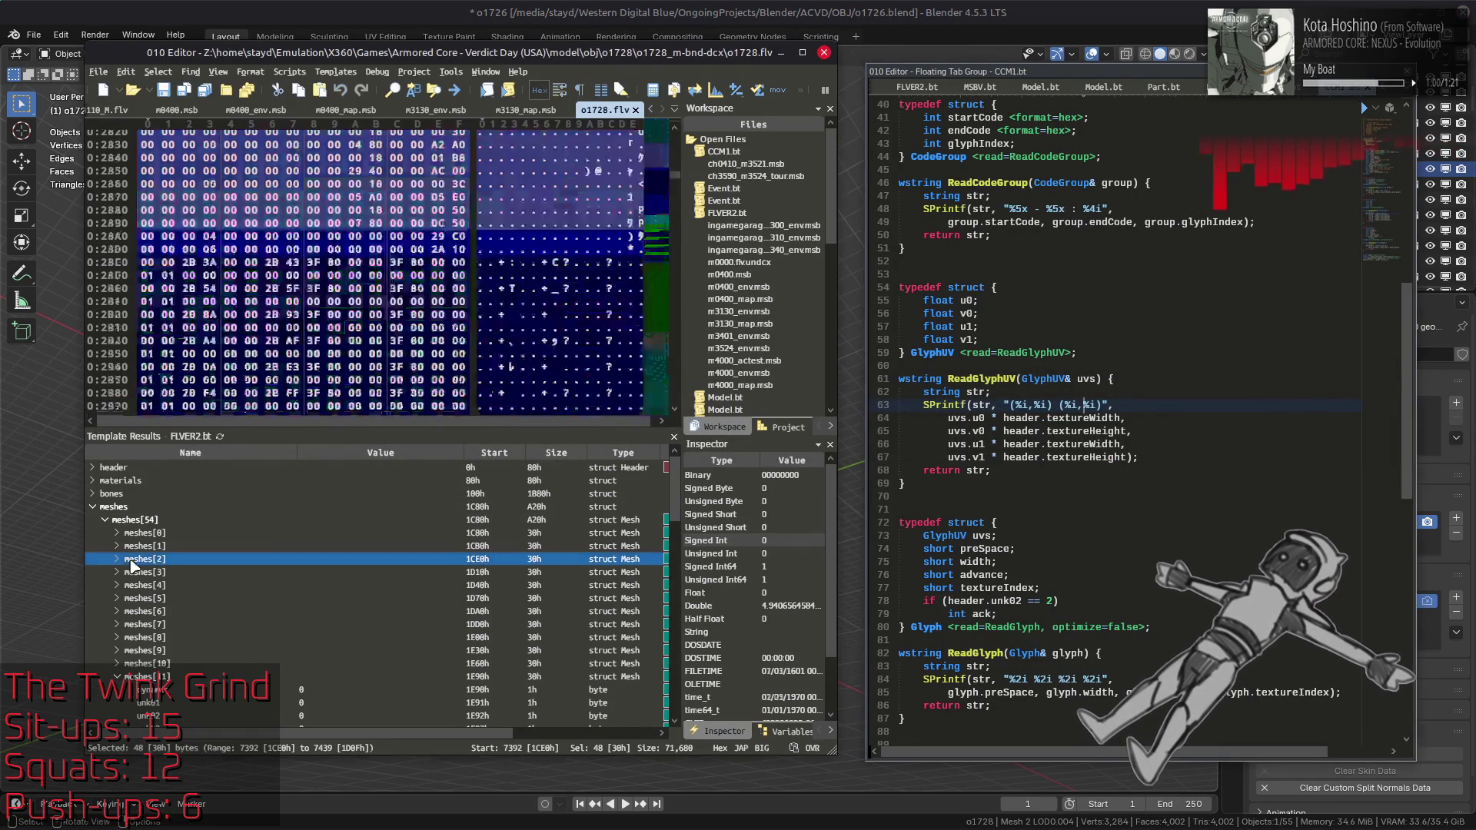
left_click(365, 611)
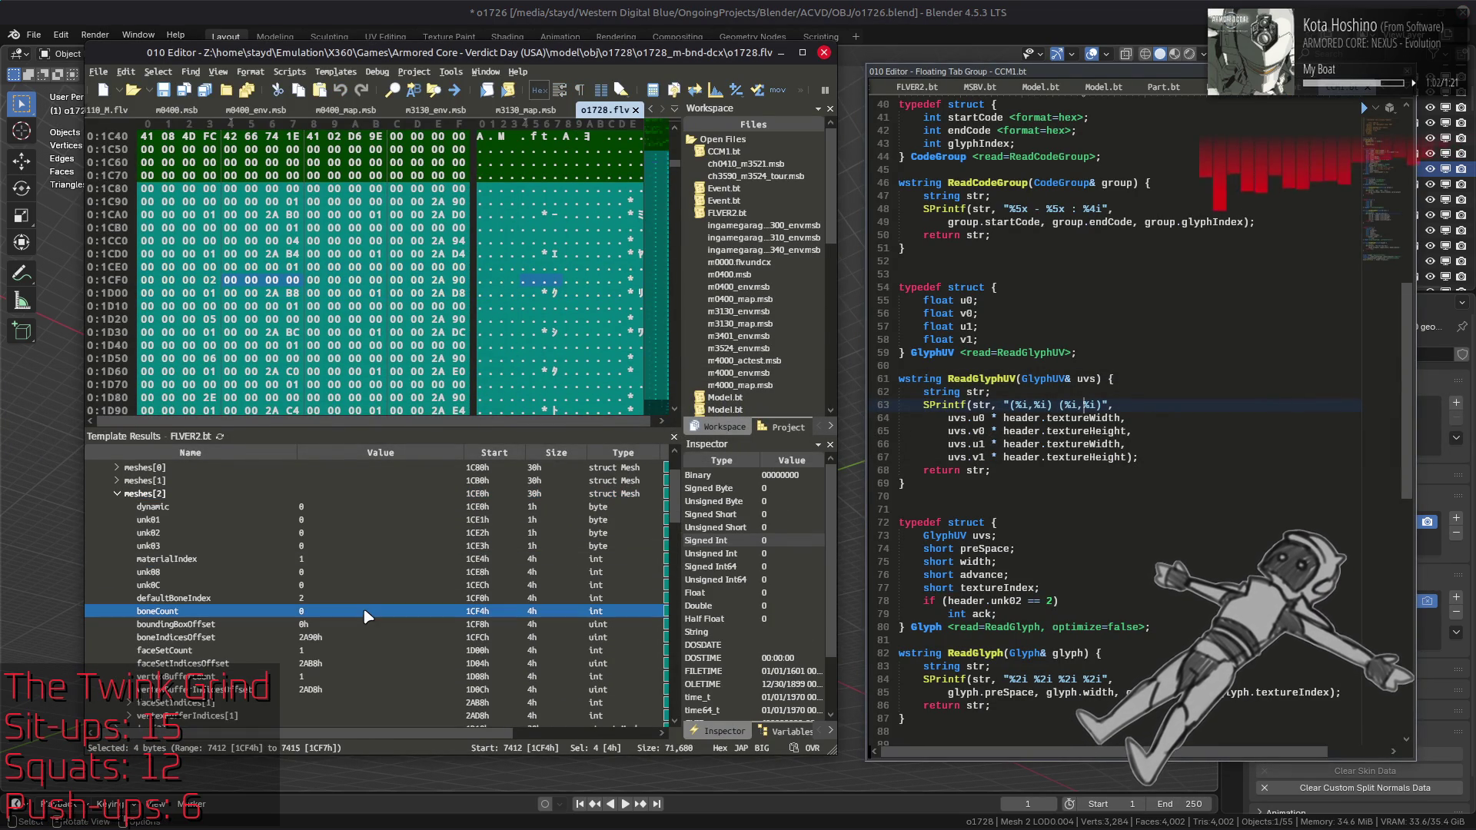
left_click(358, 598)
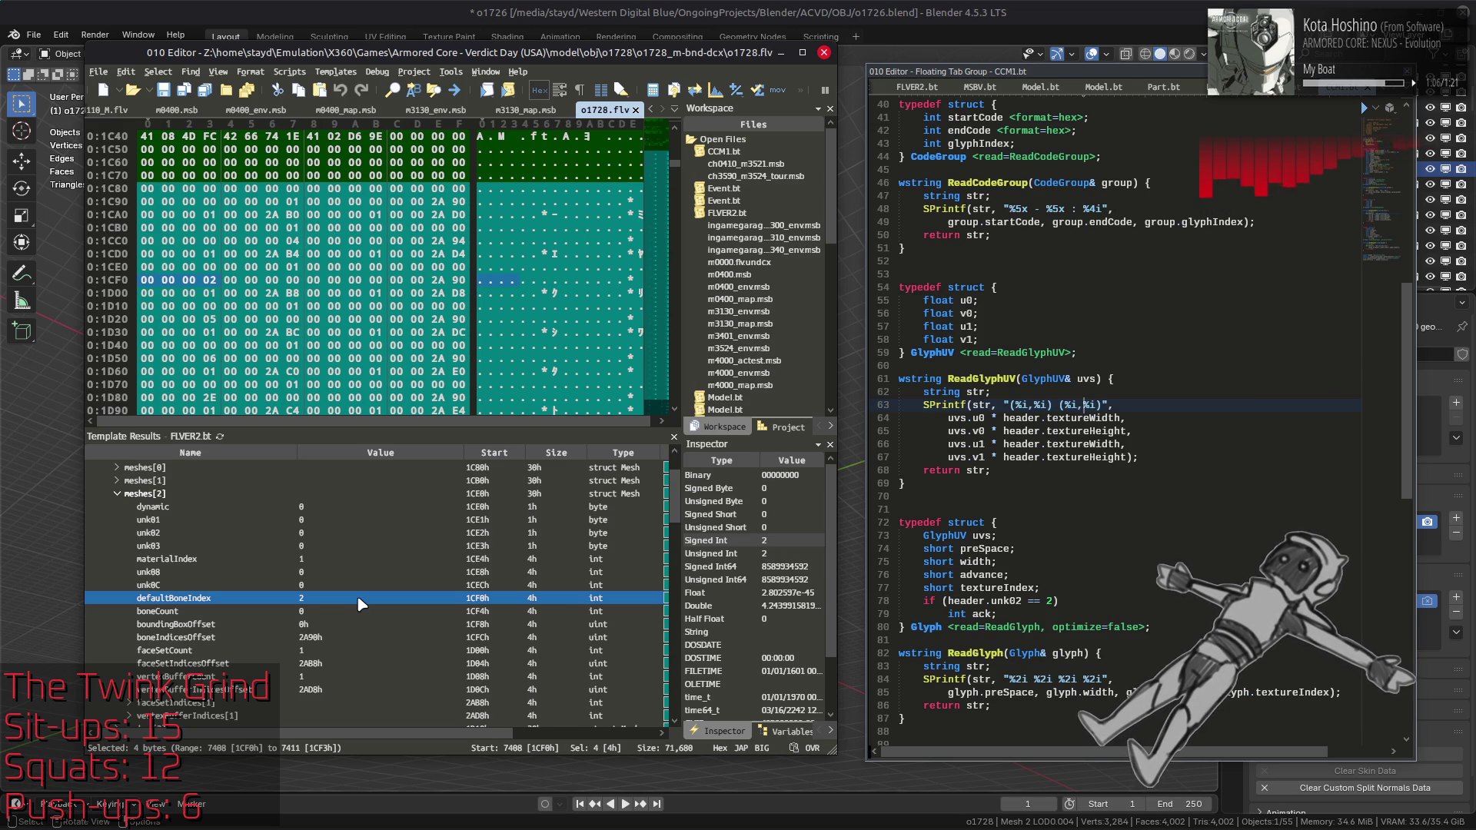
Step: Quit Blender without saving and return to importer.py in VS Code
key("alt+Tab")
key("ctrl+q")
left_click(658, 450)
key("alt+Tab")
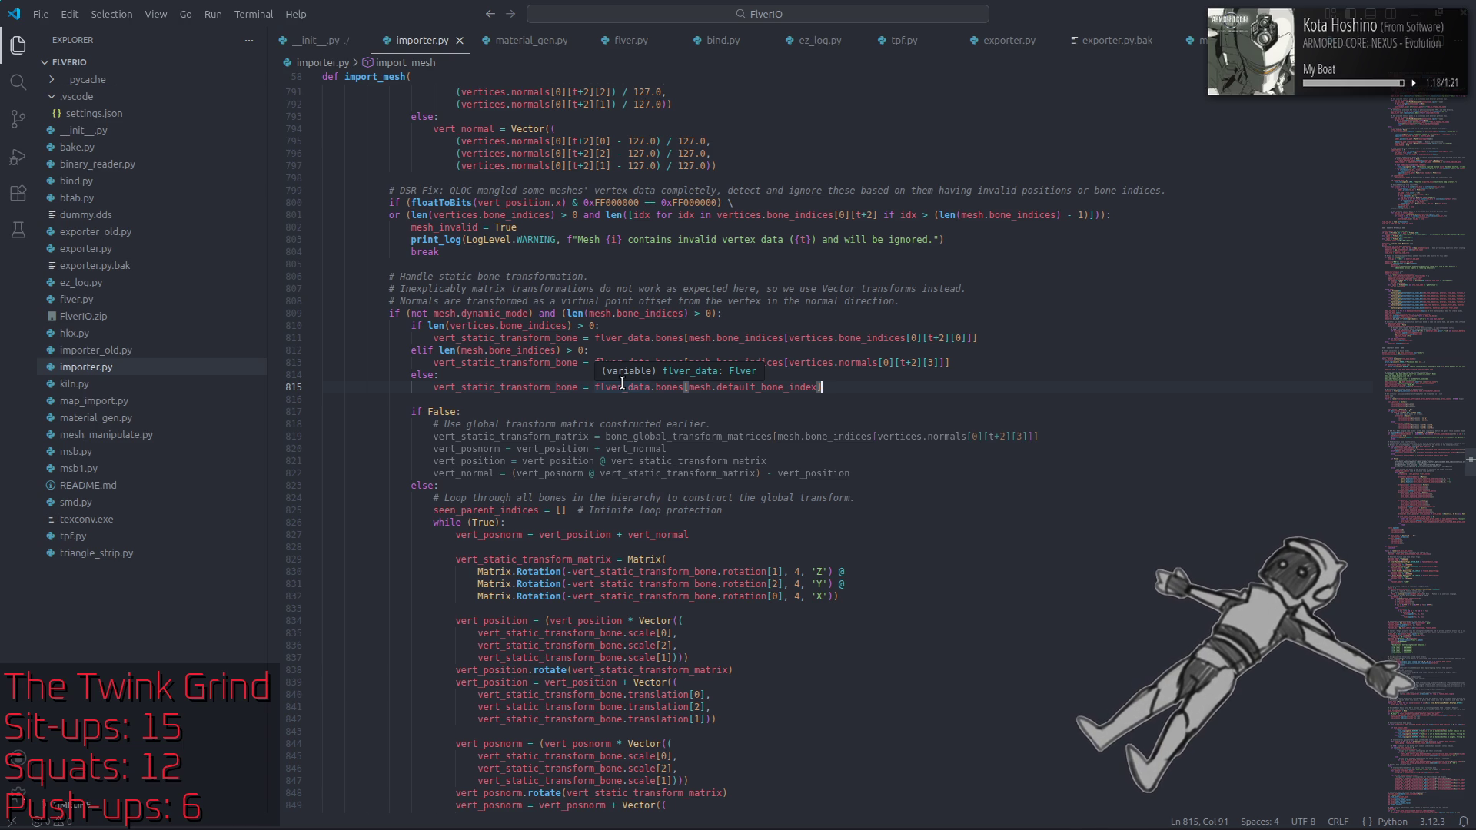
Step: Highlight every occurrence of vert_static_transform_bone in importer.py
double_click(494, 386)
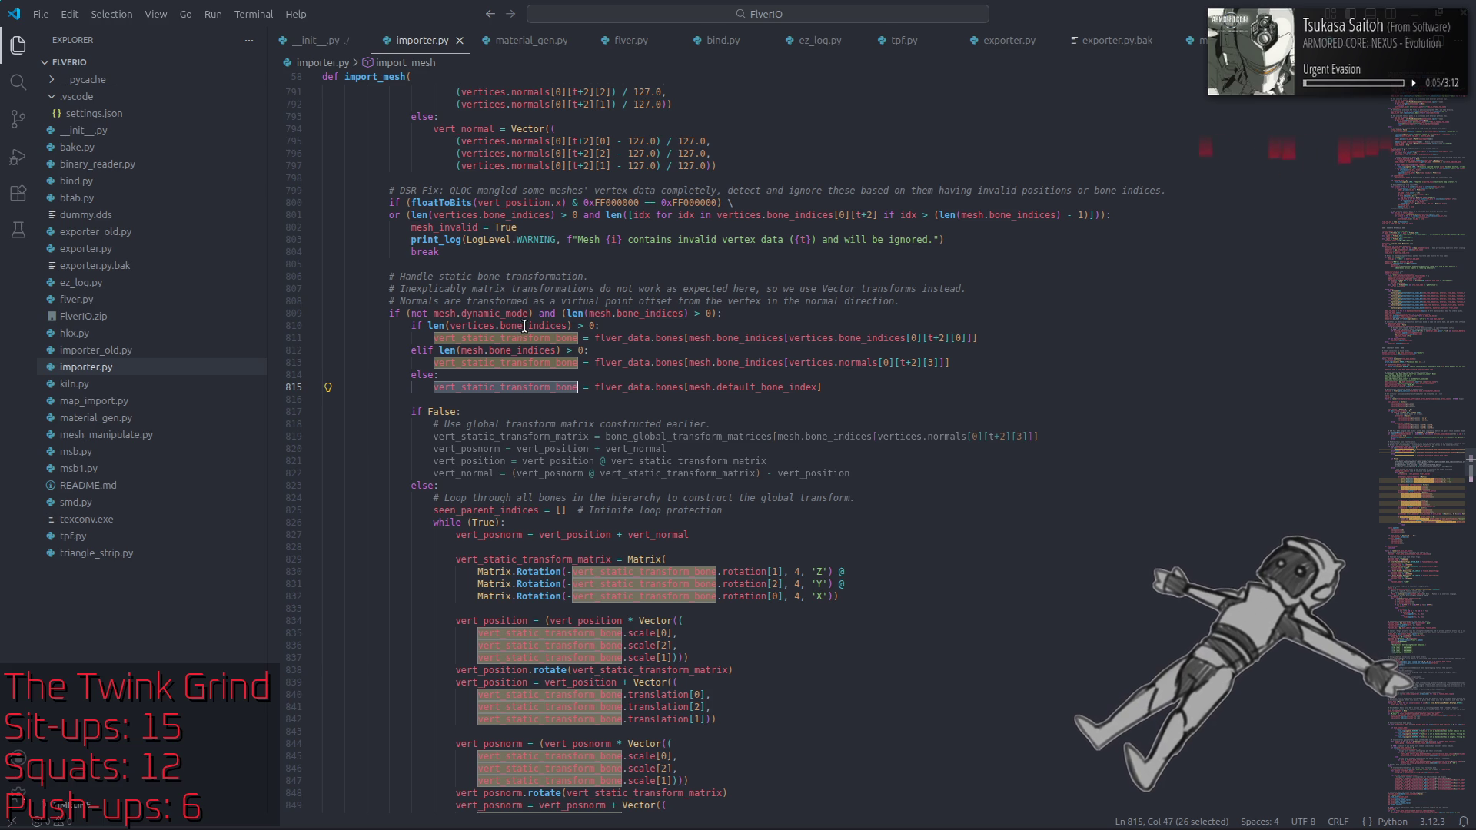
key("alt+Tab")
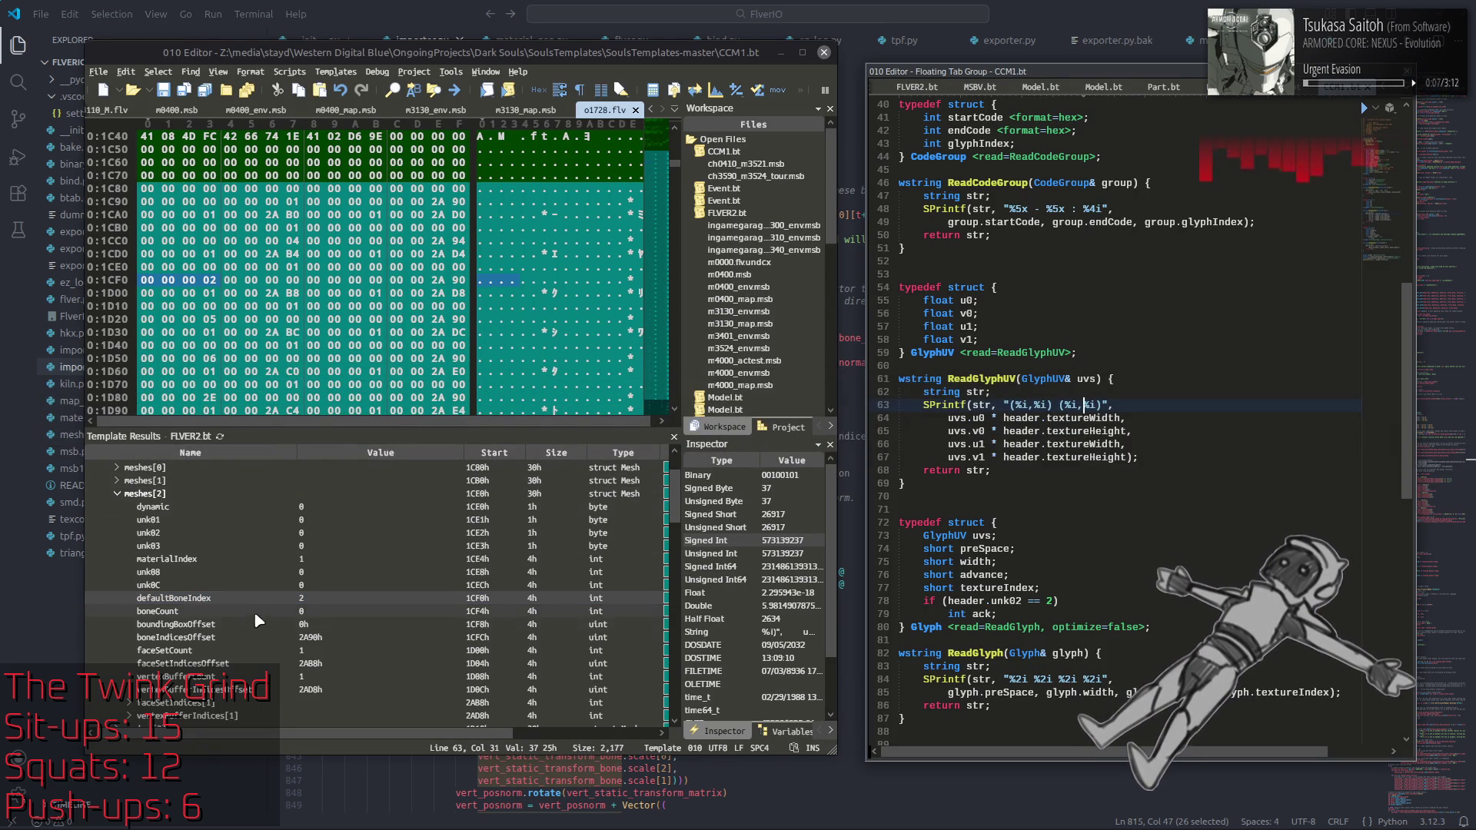
Step: Expand the vertexBuffers list and open vertexBuffers[2]'s fields
left_click(158, 716)
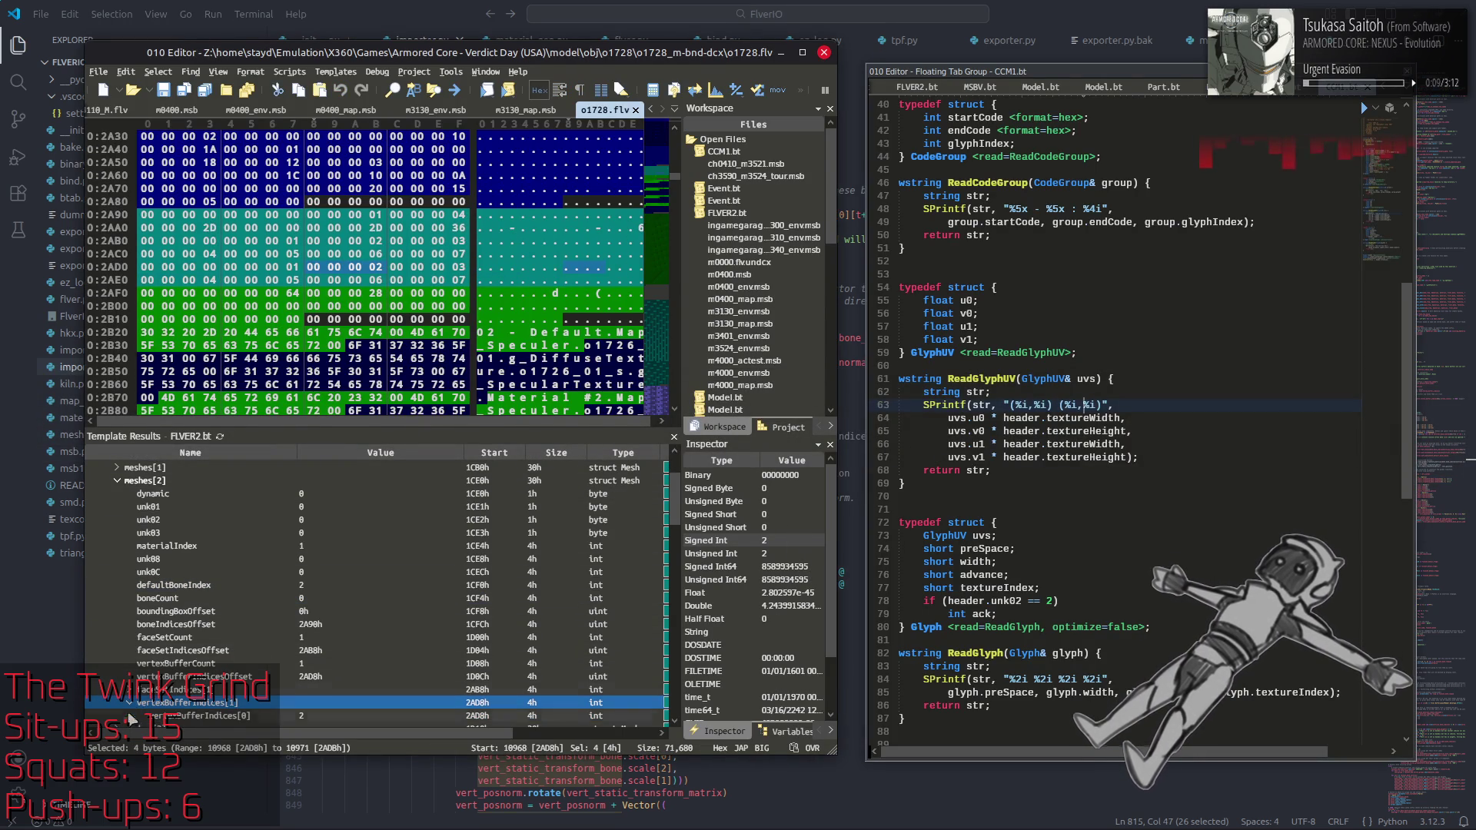
scroll(191, 640, "down", 10)
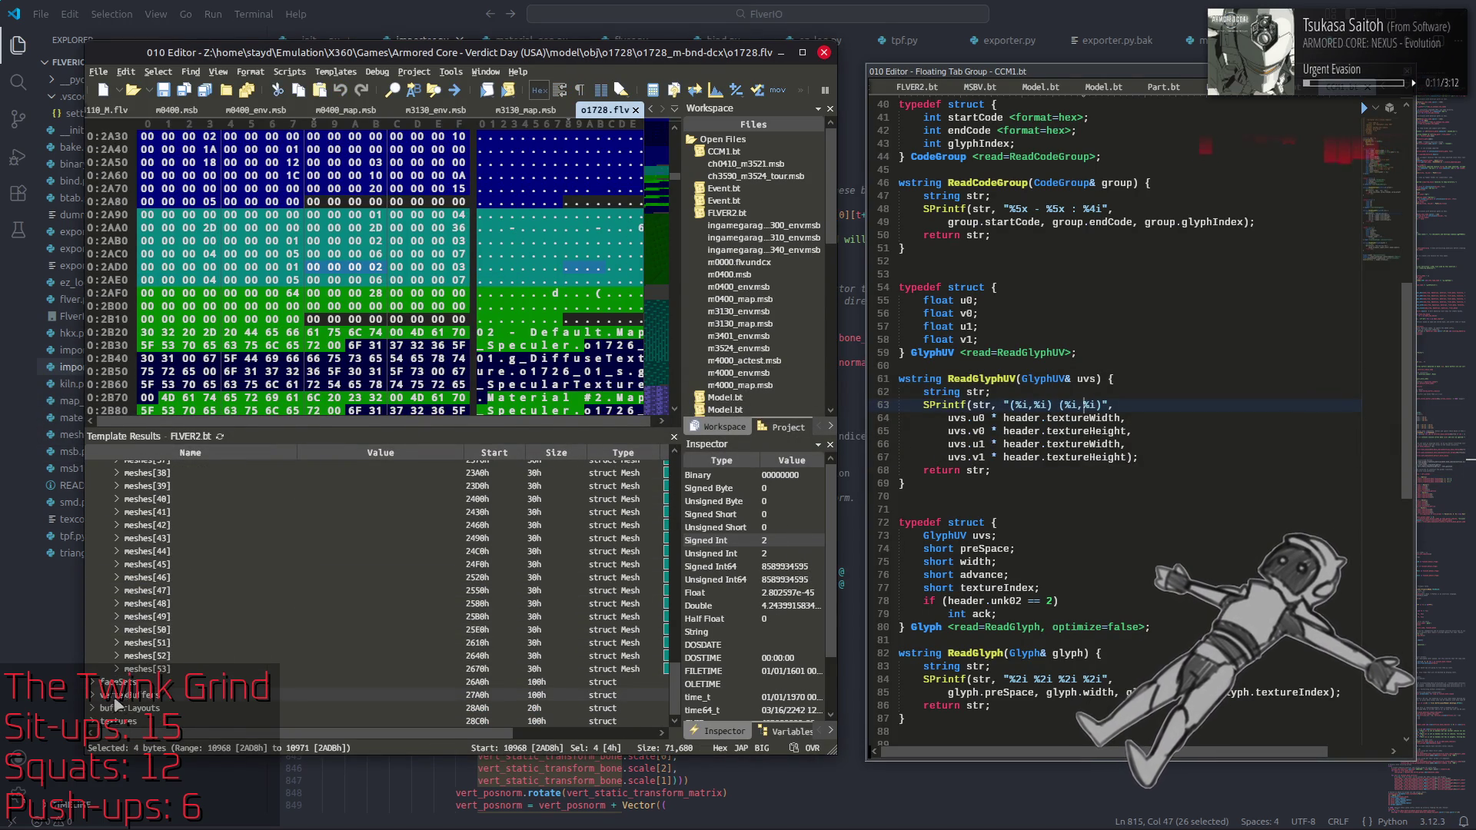
double_click(127, 696)
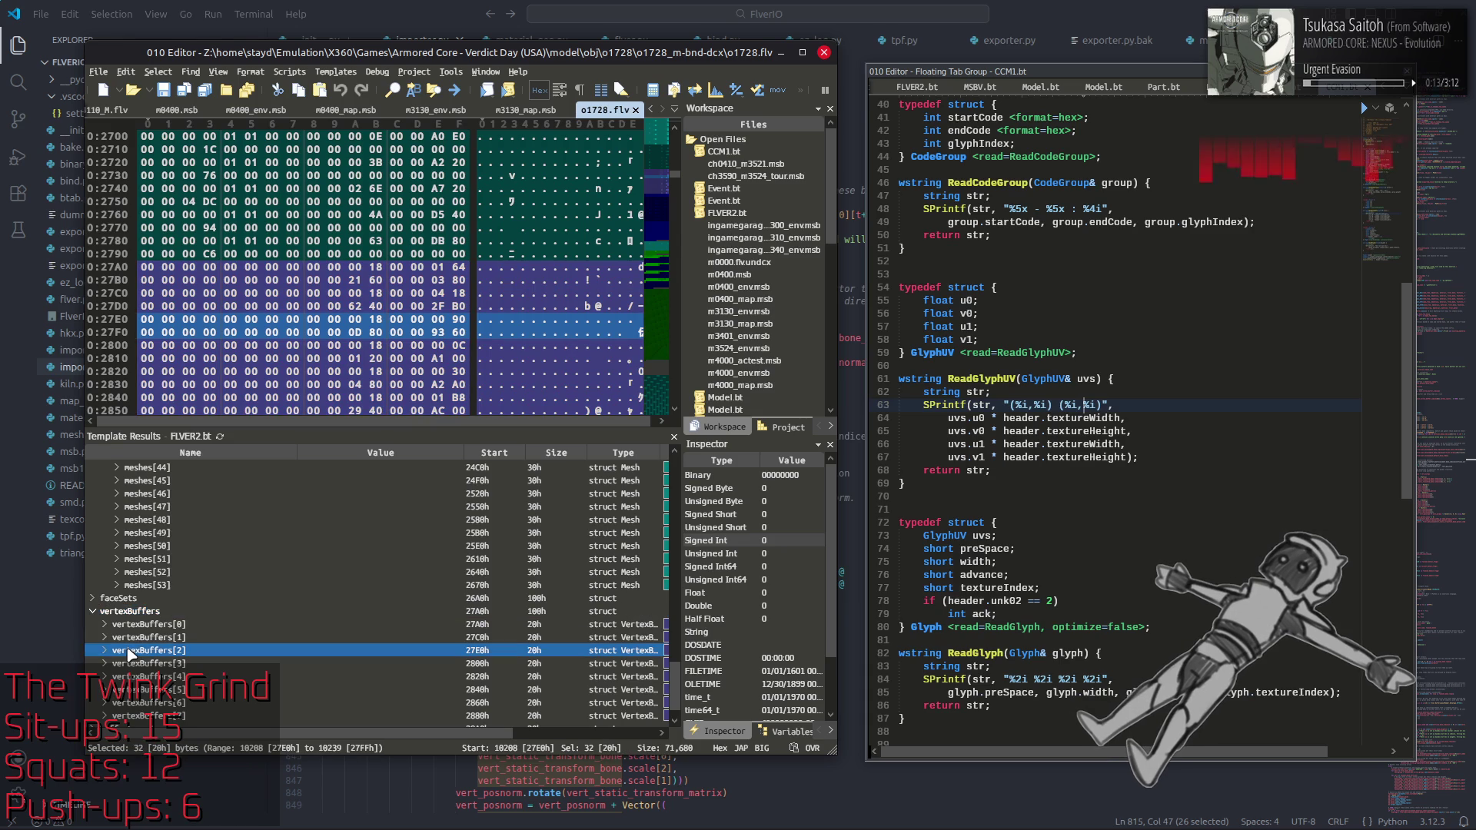
left_click(129, 651)
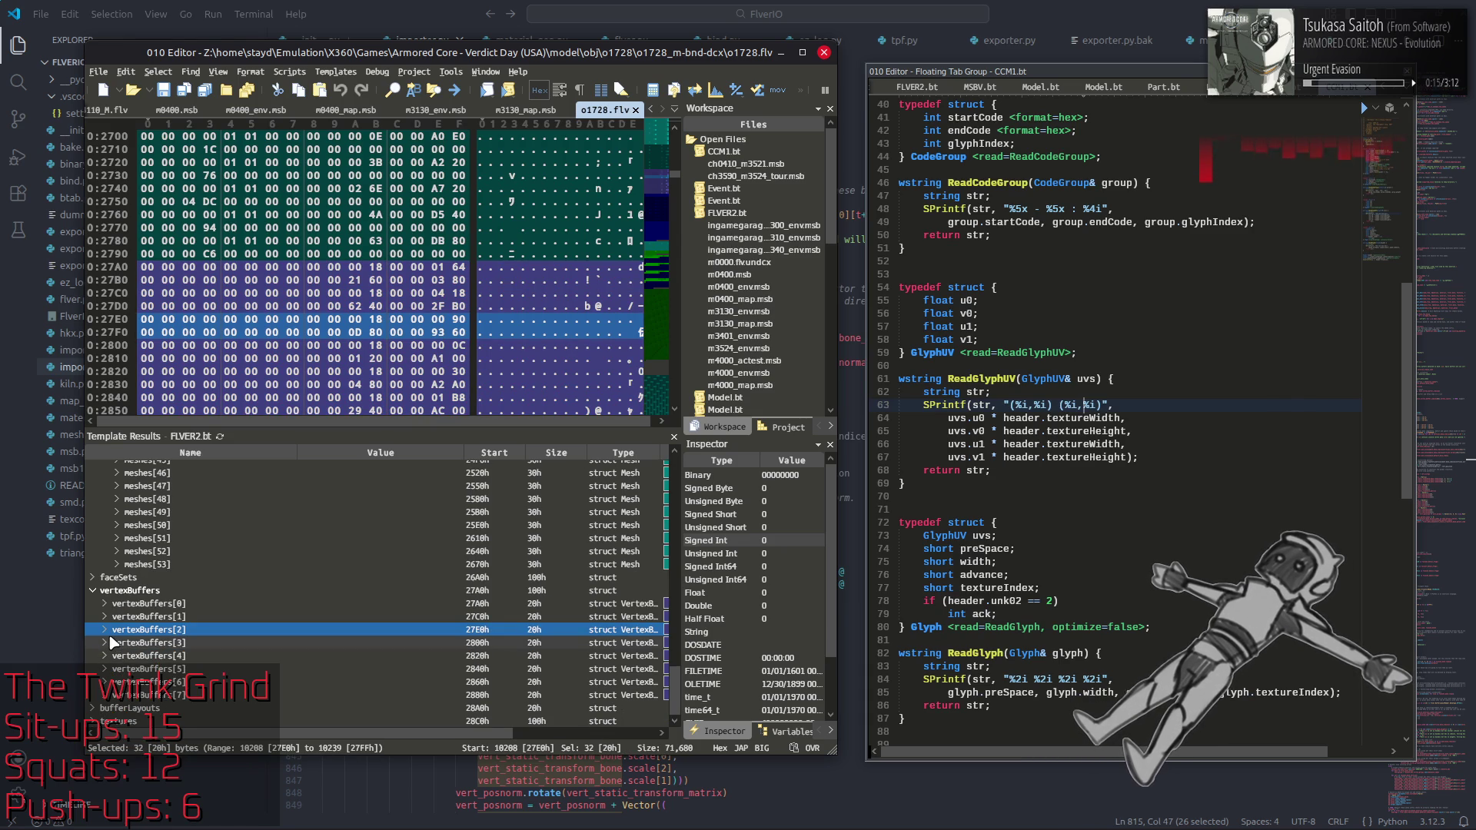
left_click(105, 630)
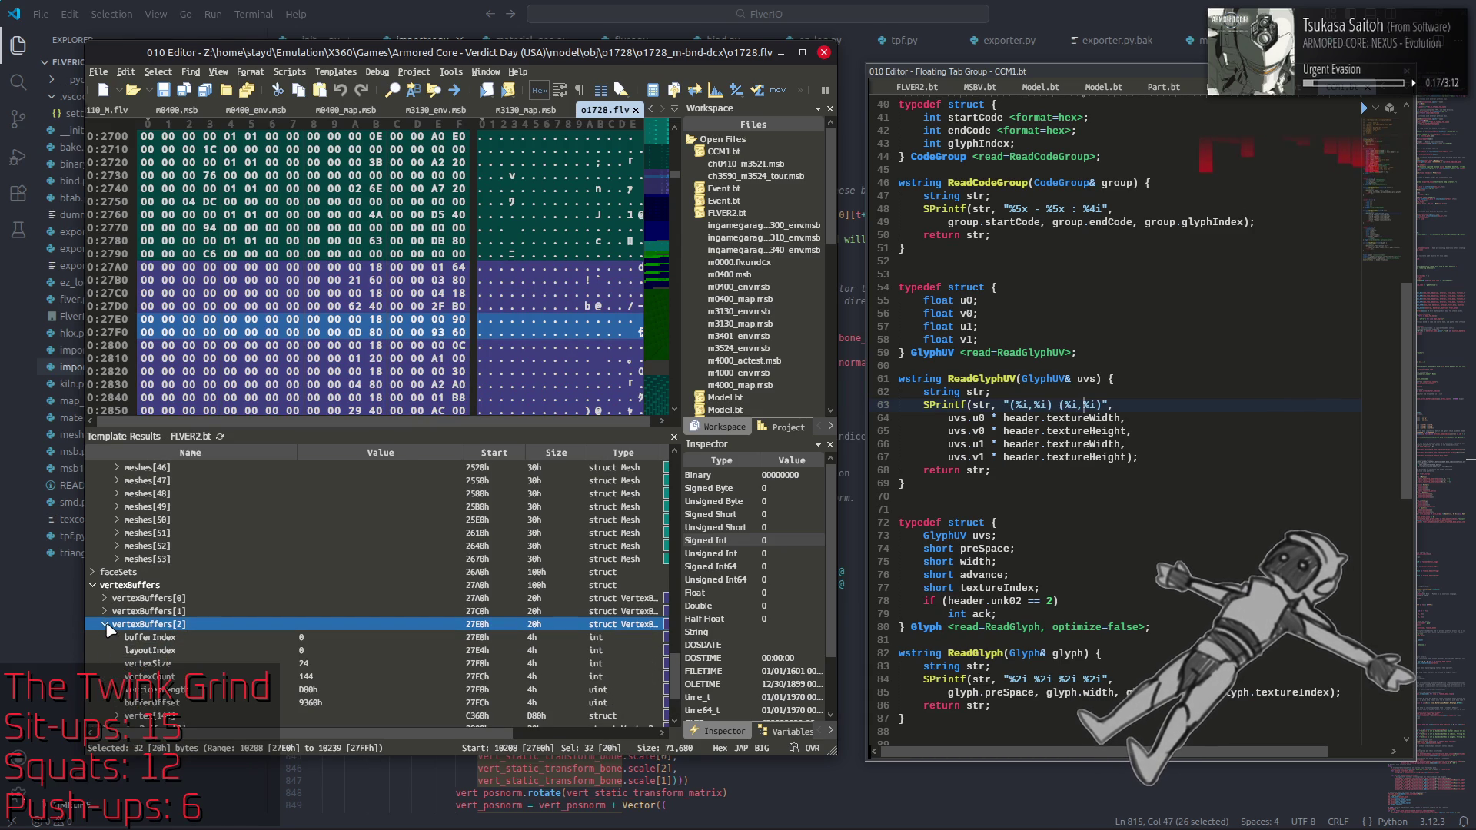
scroll(109, 629, "down", 2)
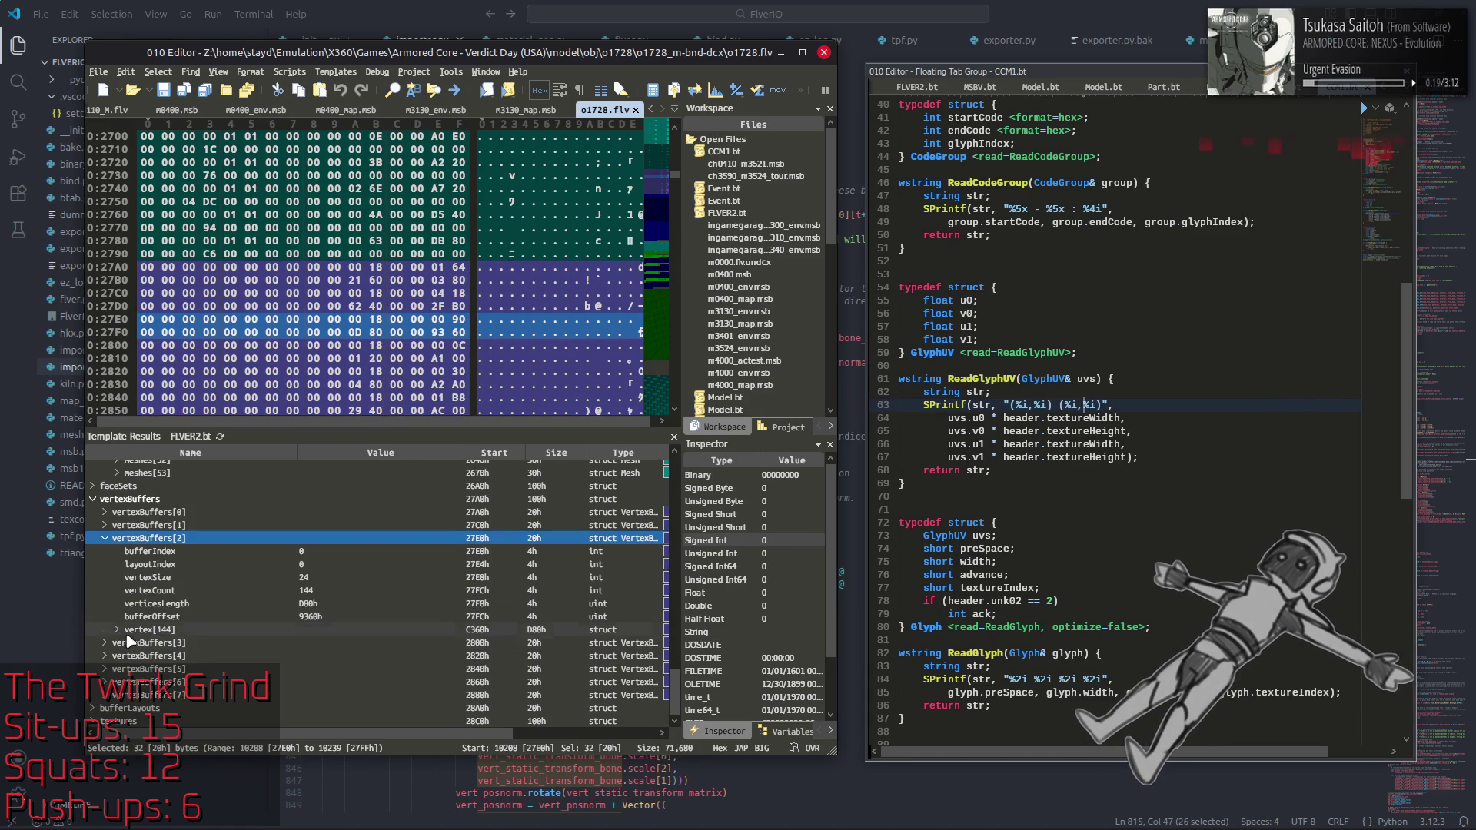
Step: Expand vertex[144] down to vertex[0]'s normal, showing [-1.0, 0.0, -1.0, 0]
left_click(115, 638)
left_click(117, 637)
left_click(146, 482)
left_click(129, 481)
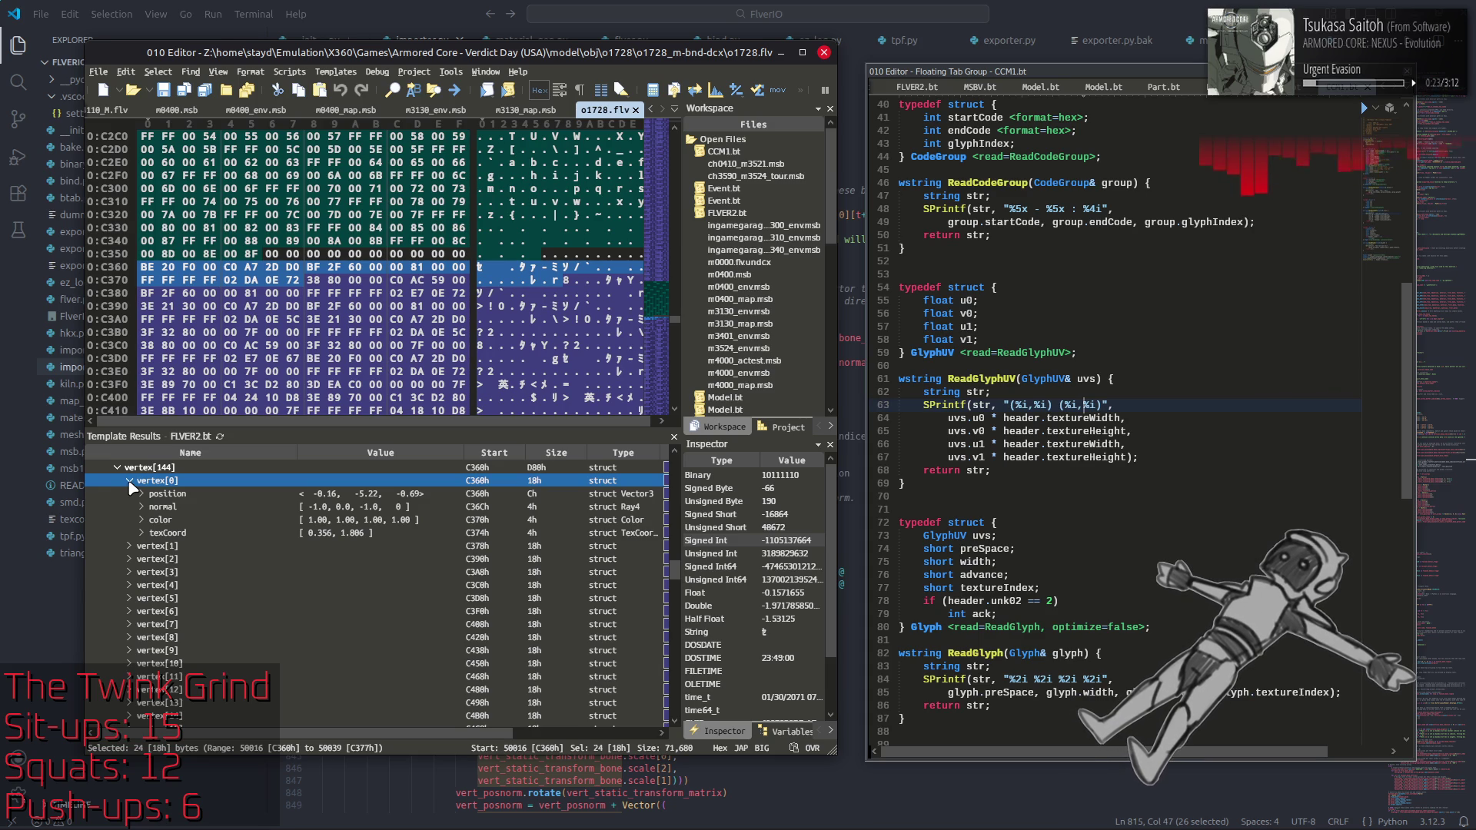
left_click(154, 508)
left_click(140, 508)
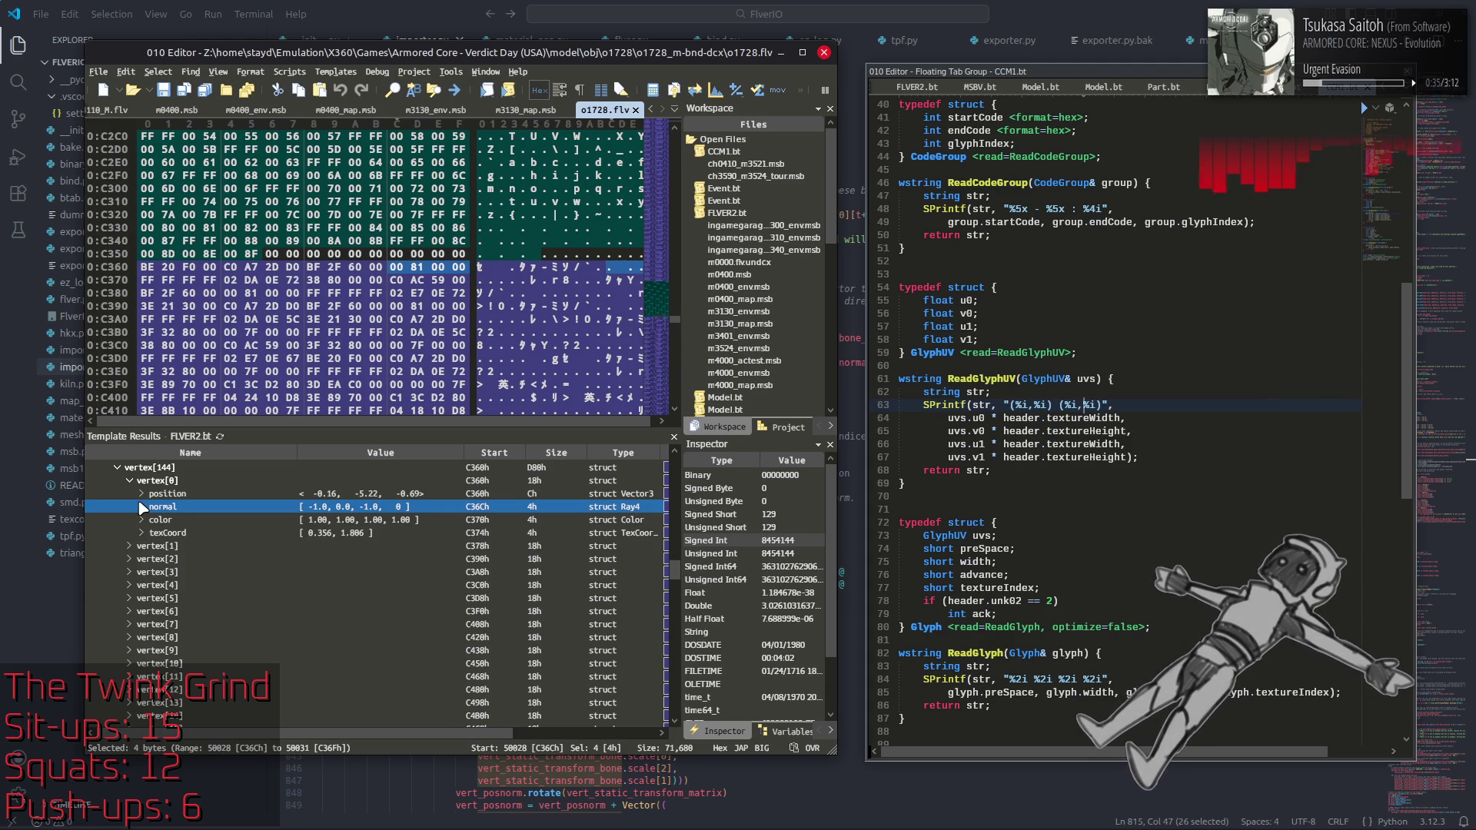
scroll(141, 507, "up", 5)
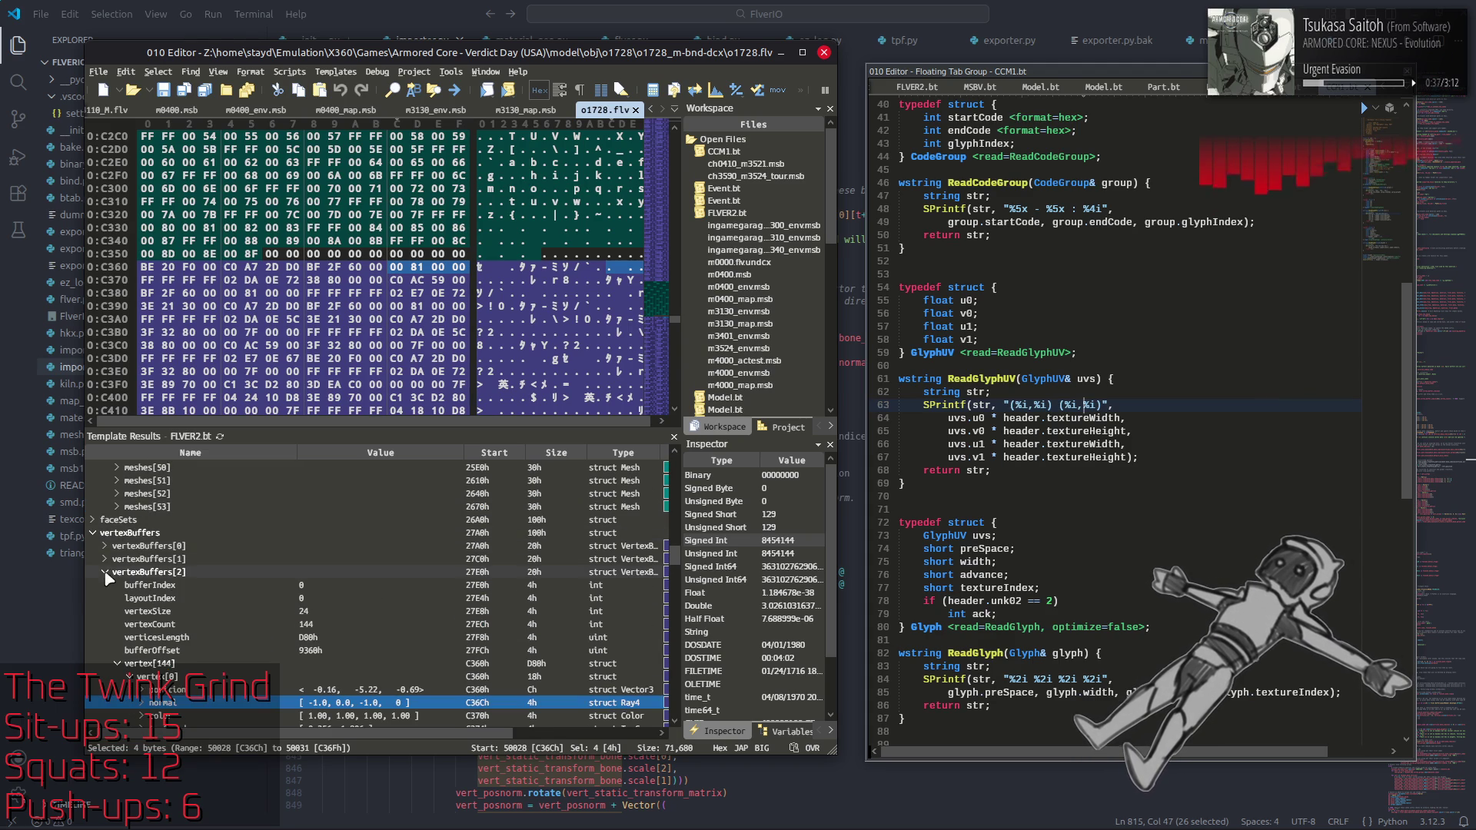
Step: Collapse vertexBuffers and expand the faceSets[8] array
left_click(106, 572)
left_click(94, 679)
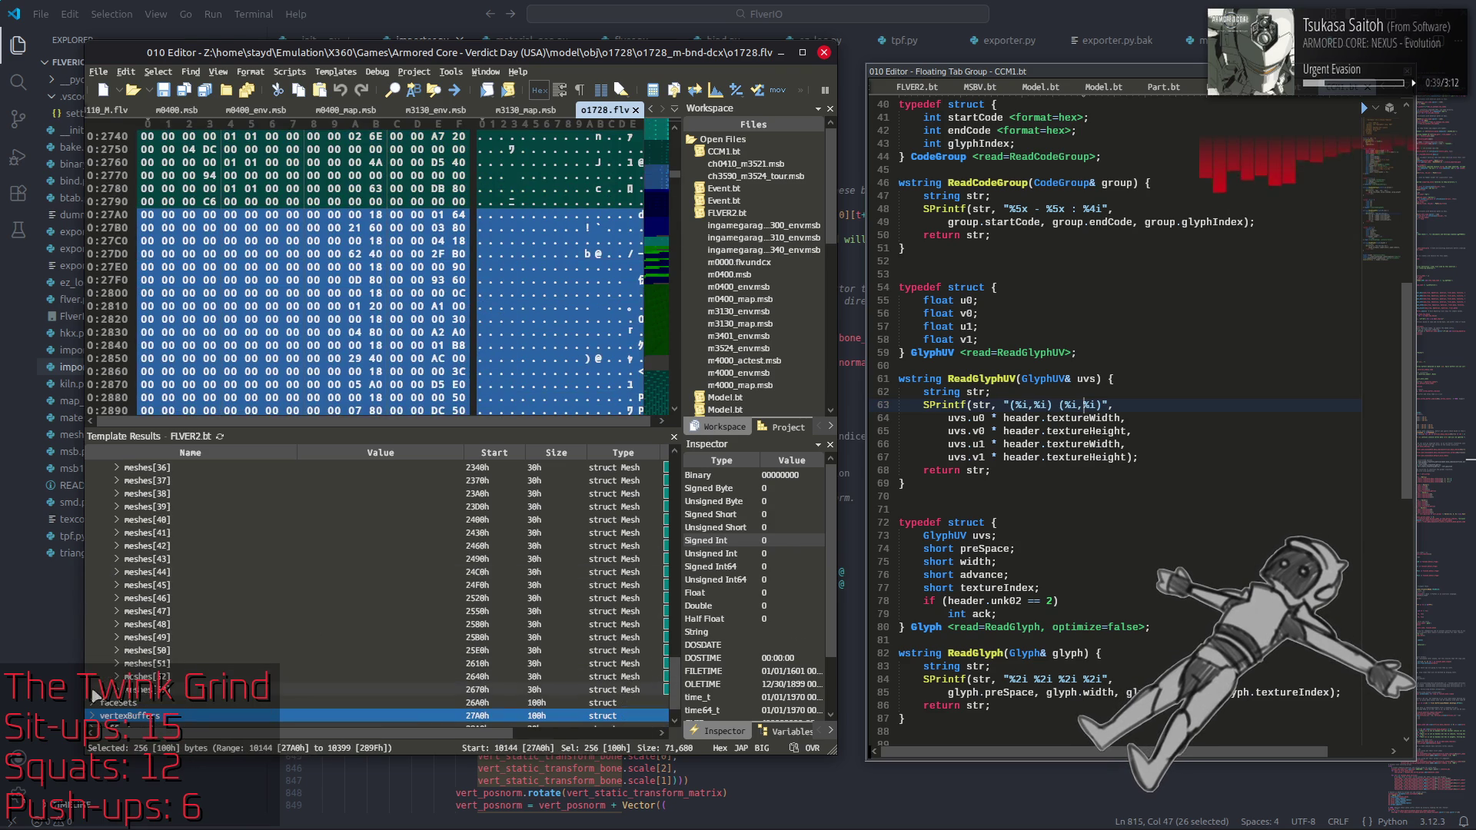
key("Up")
key("Right")
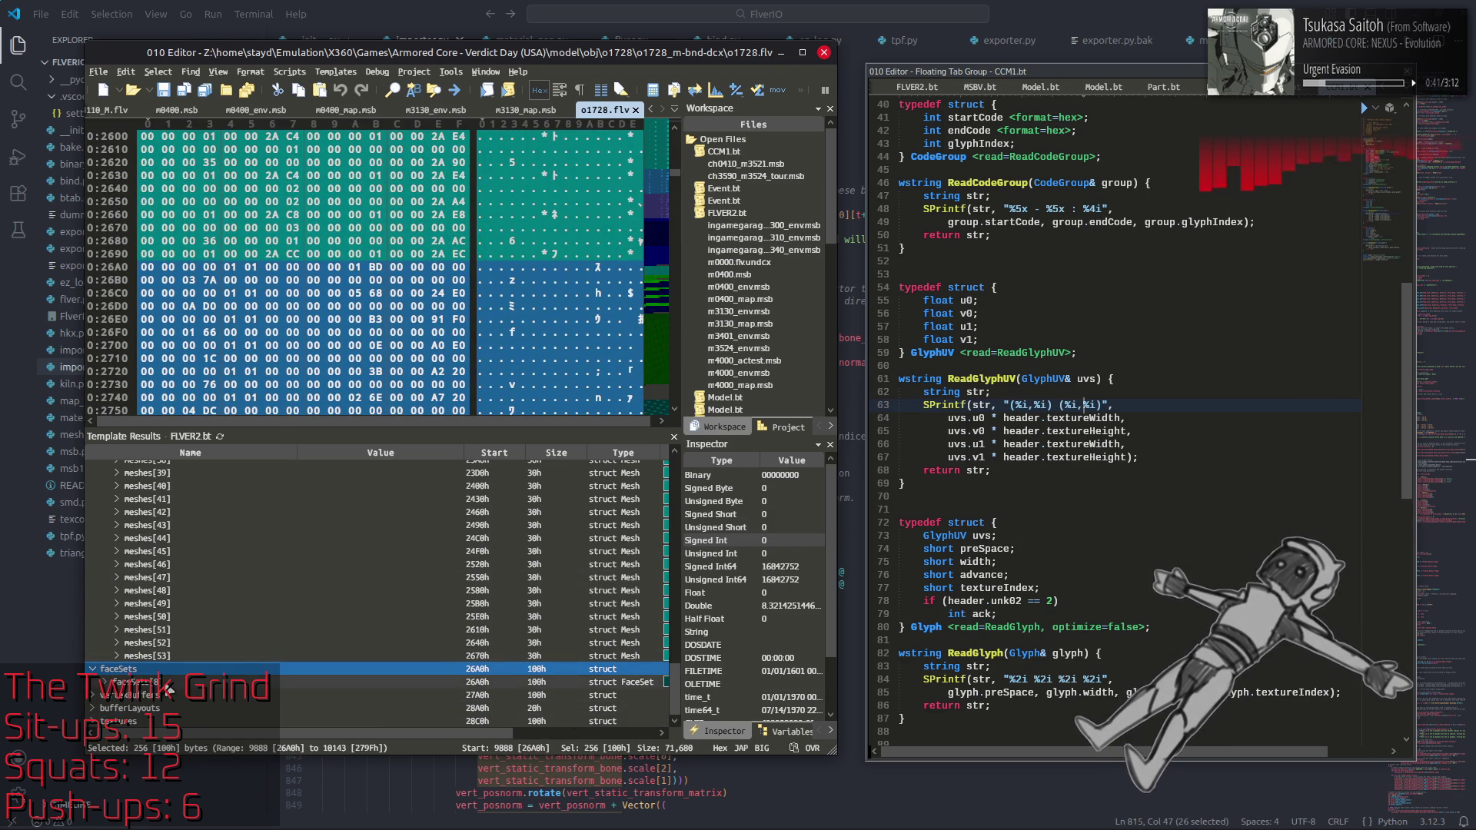
left_click(165, 683)
left_click(105, 683)
Step: Inspect faceSets[7]'s indexCount of 99, then collapse its fields
scroll(162, 668, "down", 1)
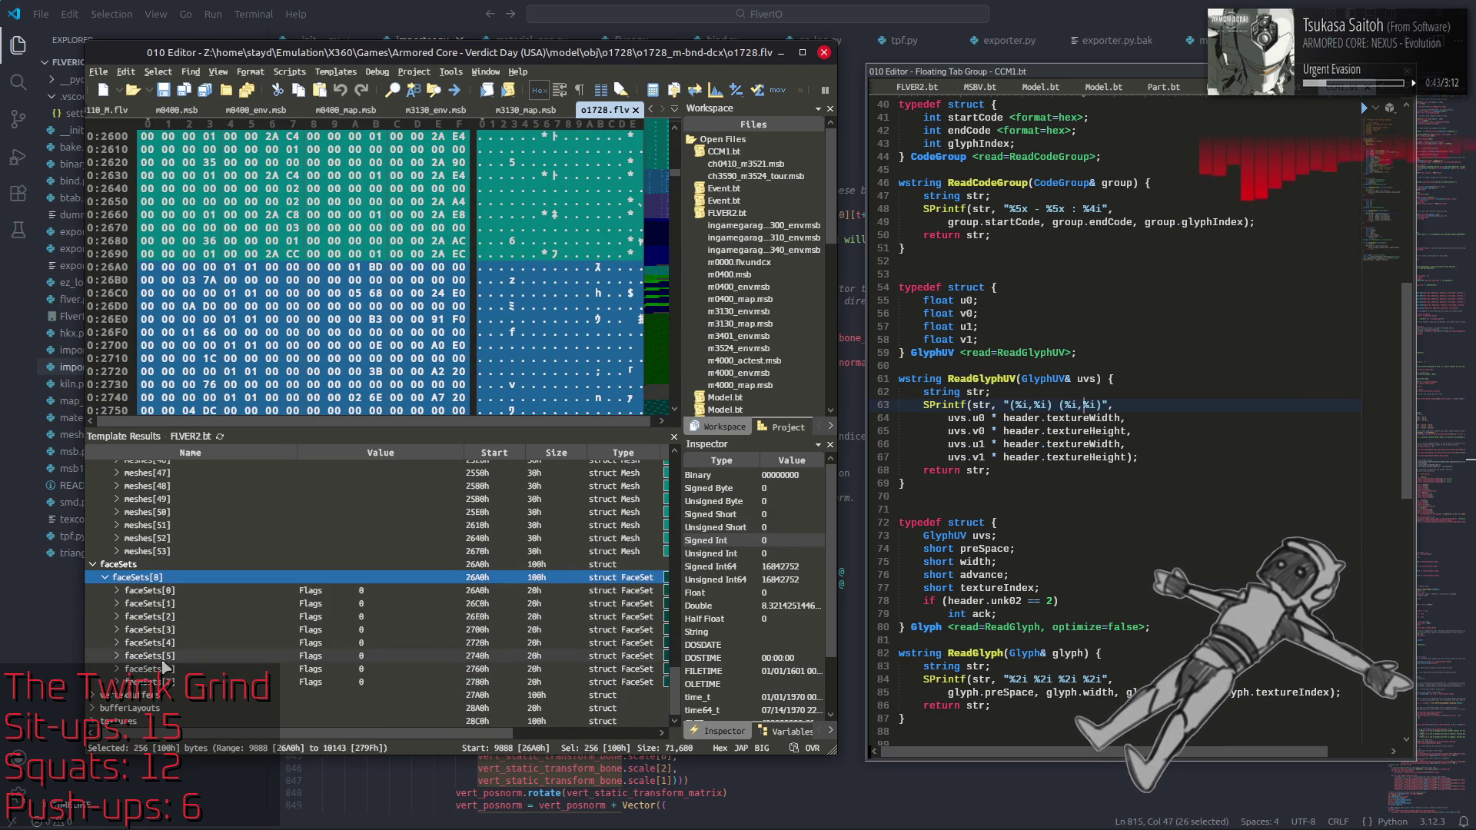
left_click(148, 682)
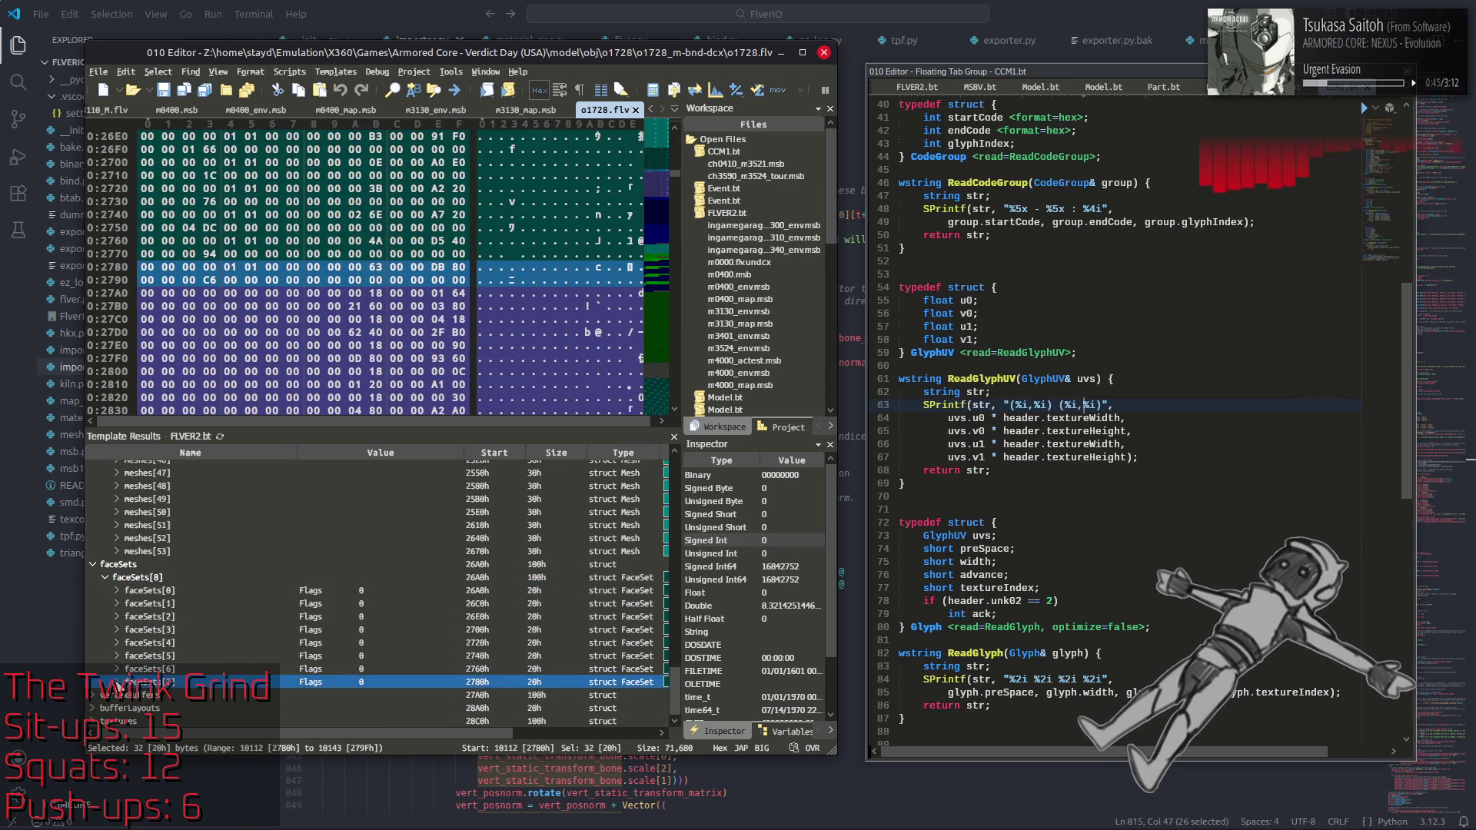
left_click(117, 682)
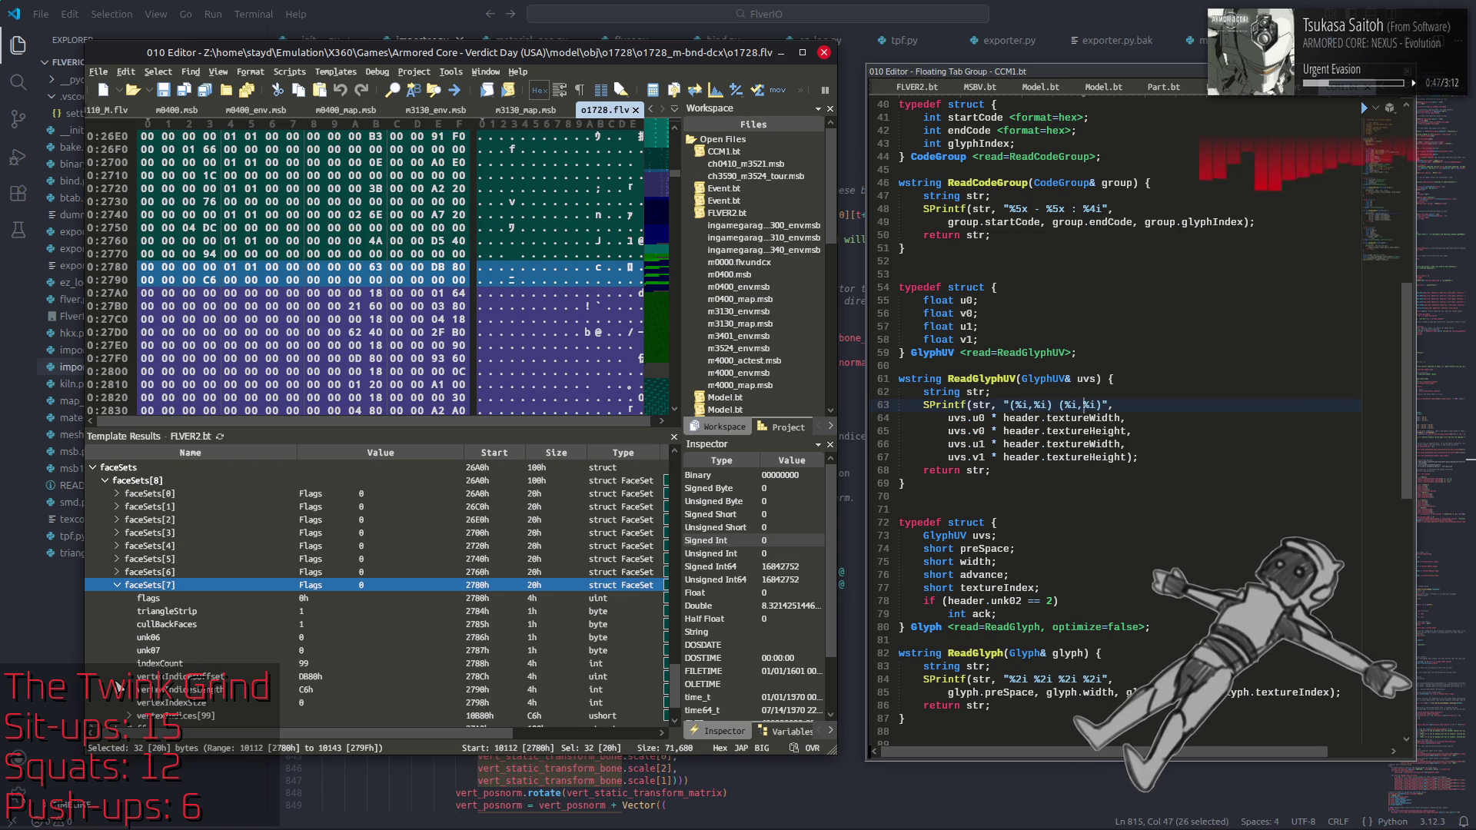
left_click(341, 662)
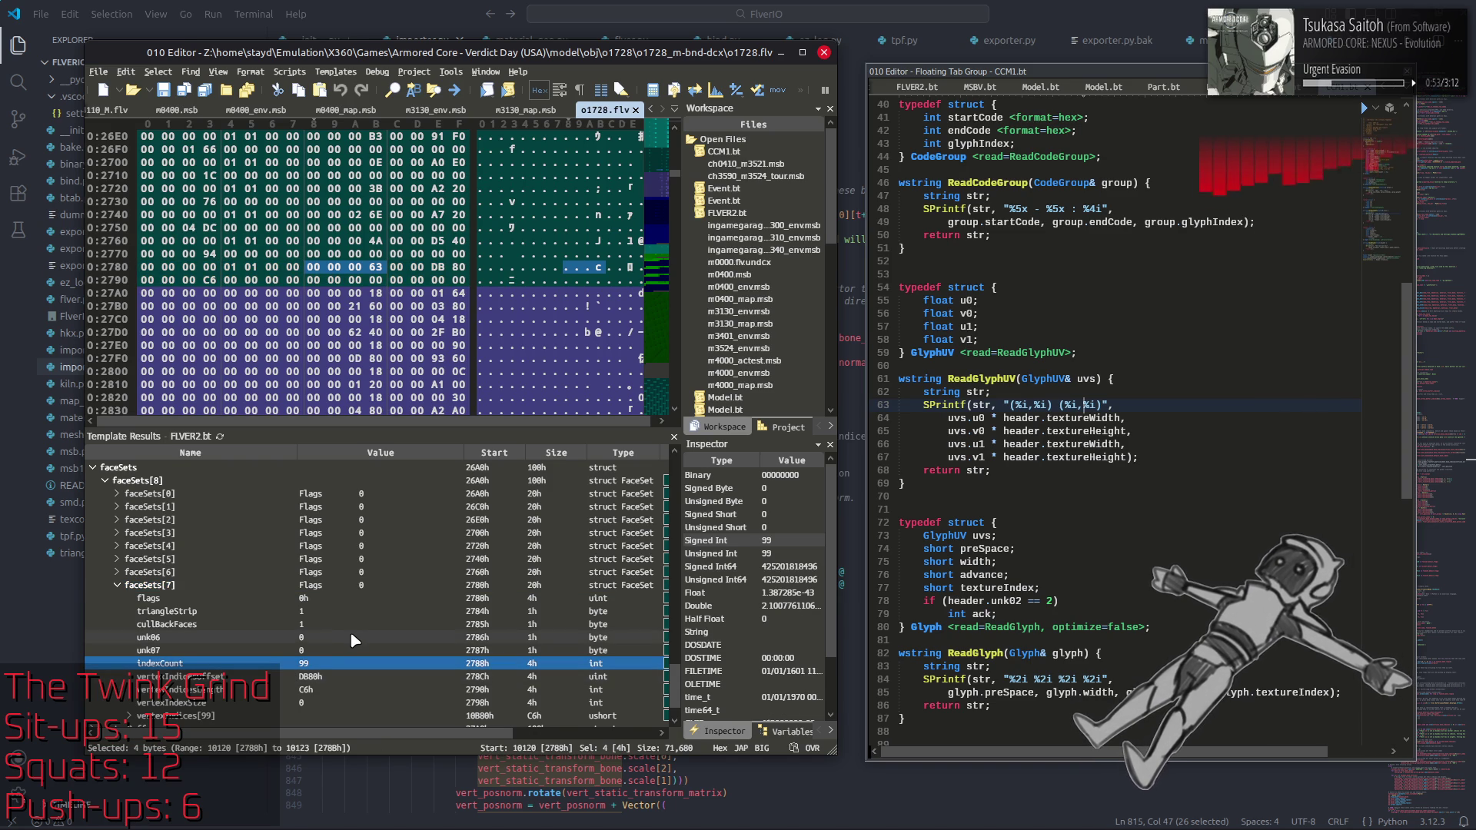
scroll(353, 640, "down", 1)
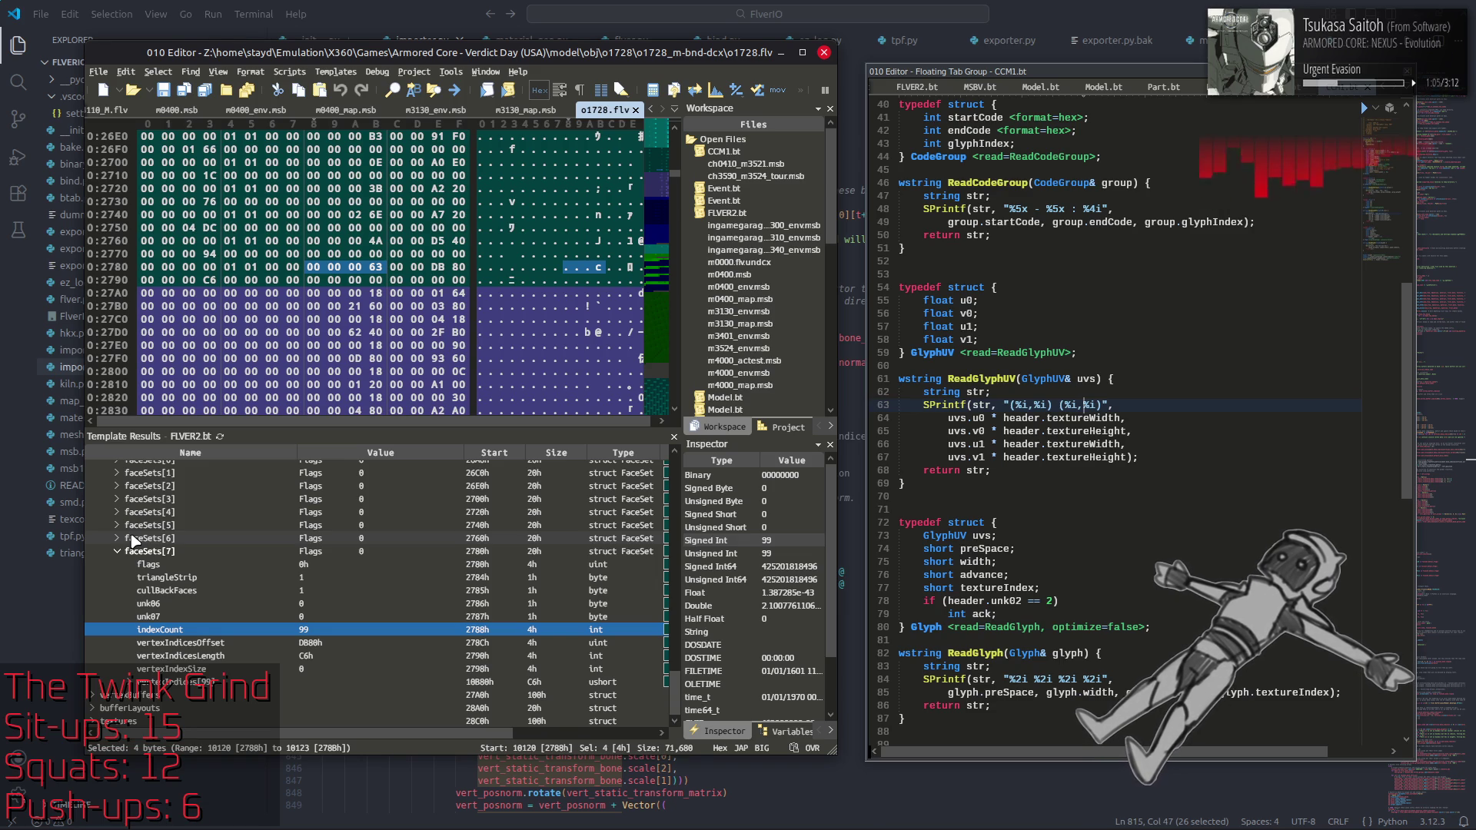
left_click(132, 552)
left_click(118, 552)
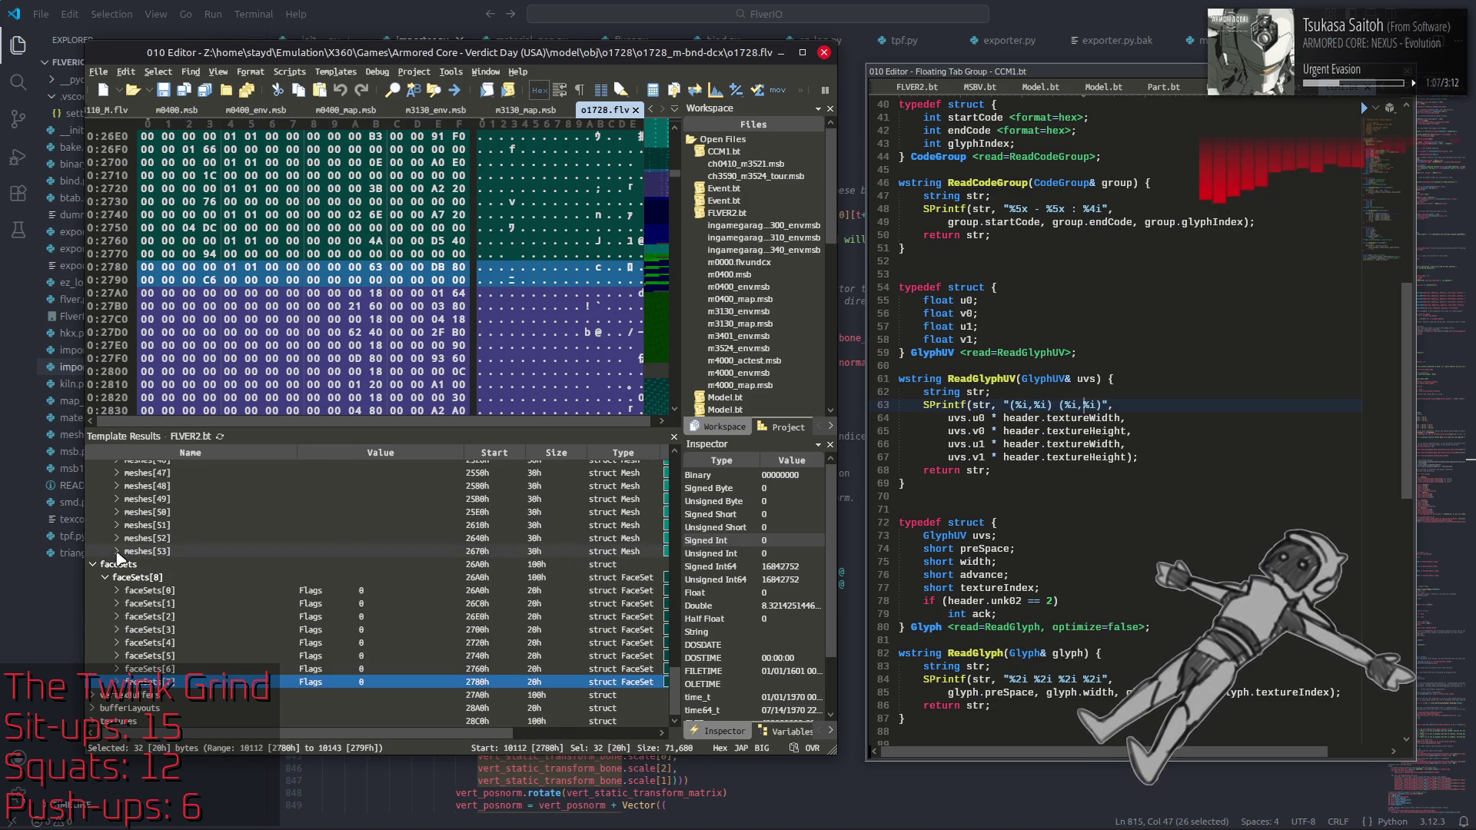
Step: Glance at faceSets[6]'s fields, then collapse the whole faceSets list
left_click(142, 668)
left_click(118, 669)
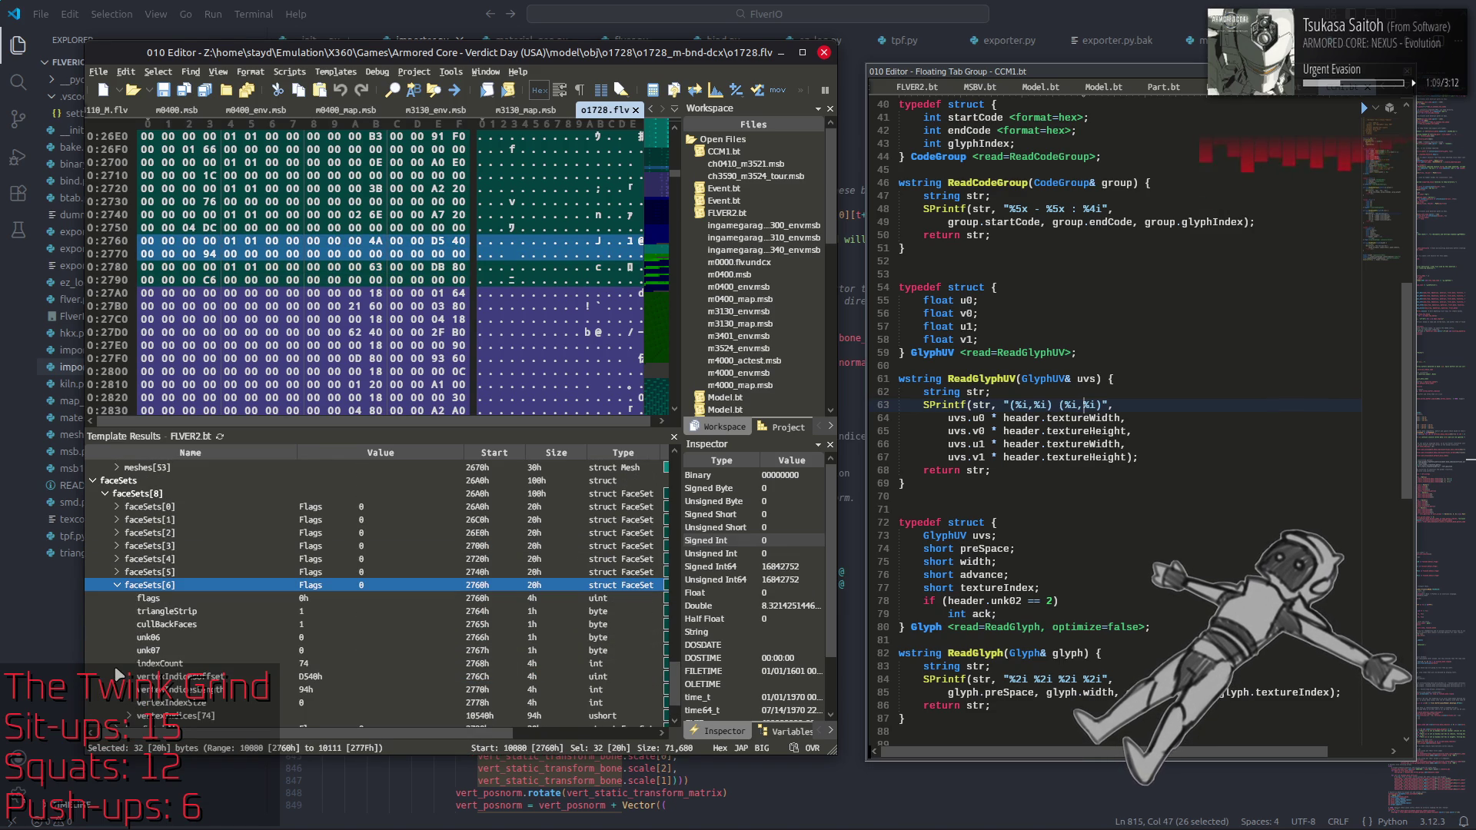
left_click(117, 585)
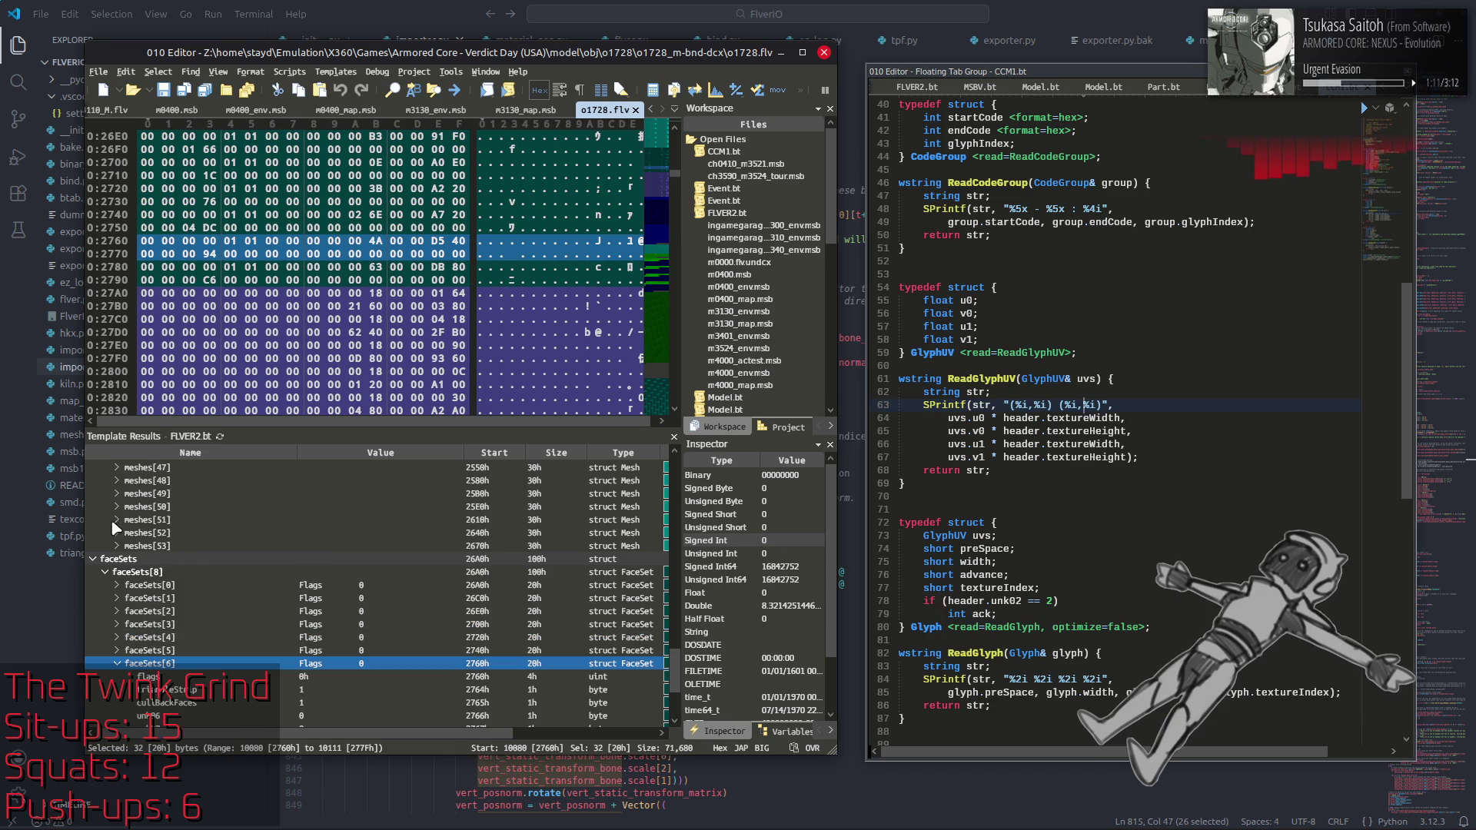
left_click(92, 559)
Step: Check face set counts and indices of meshes[53], meshes[52] and meshes[51]
double_click(123, 702)
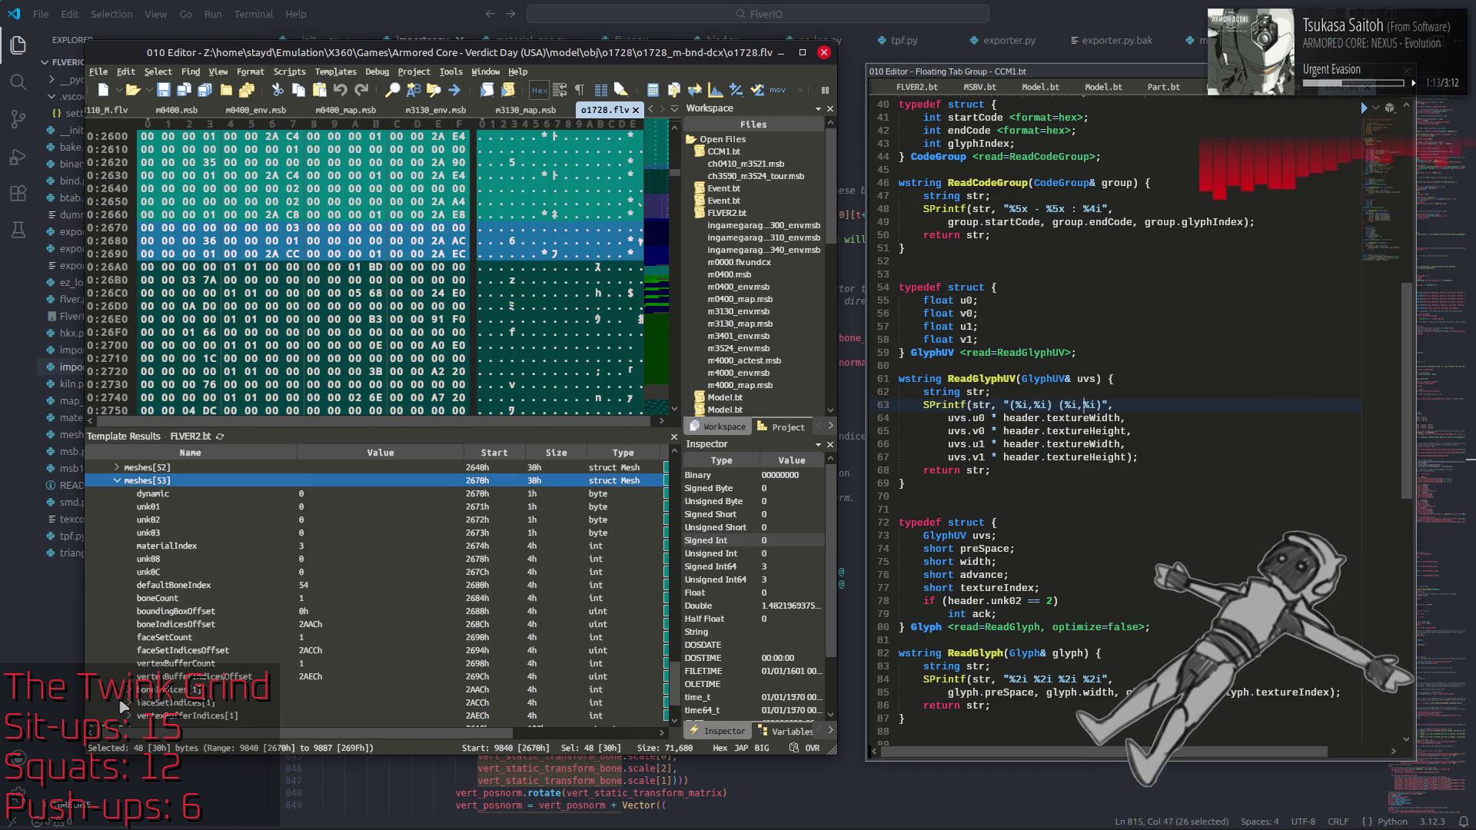
left_click(190, 639)
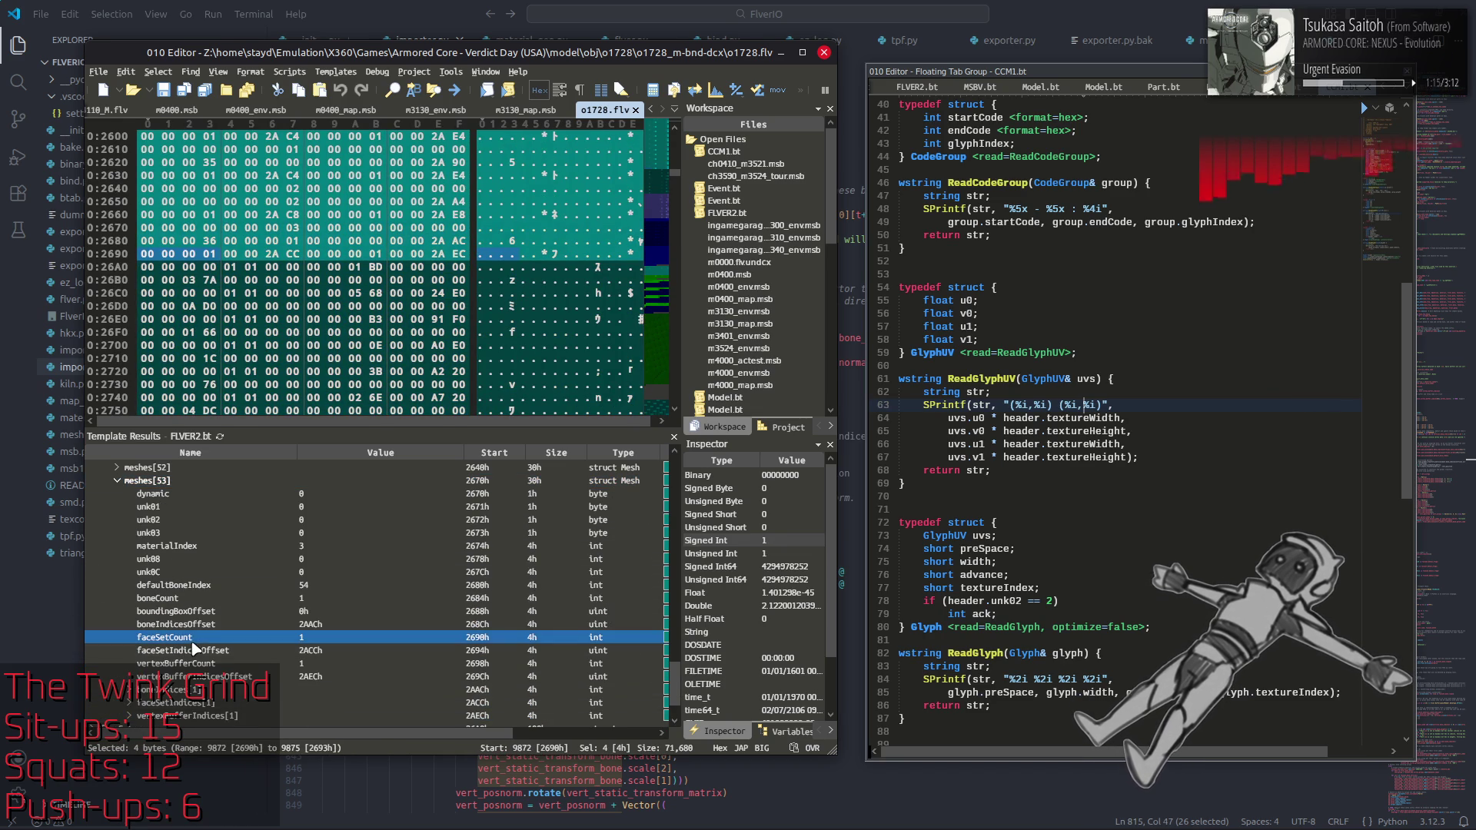
left_click(143, 703)
scroll(142, 692, "up", 1)
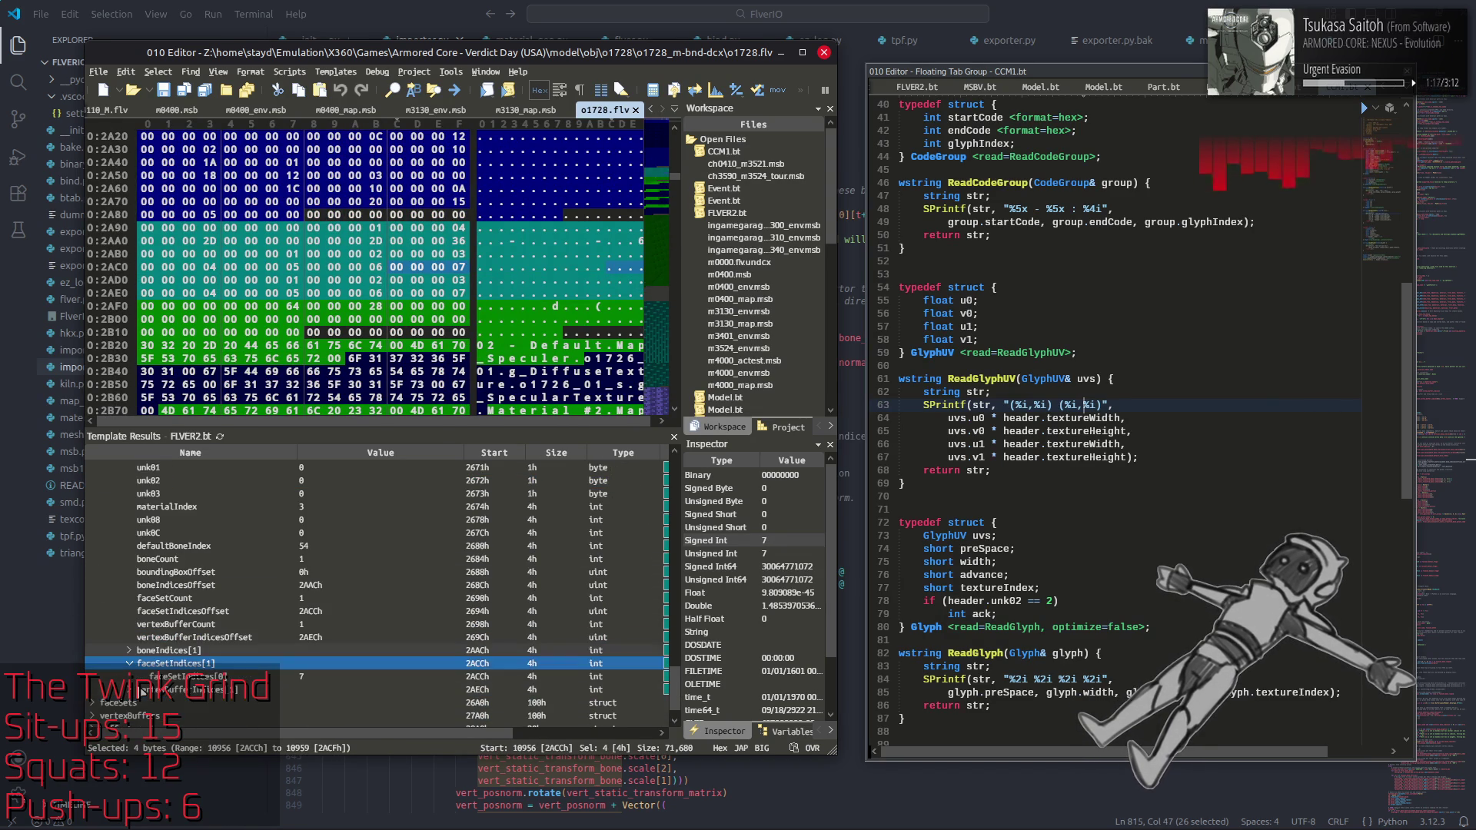
scroll(141, 640, "up", 1)
double_click(139, 547)
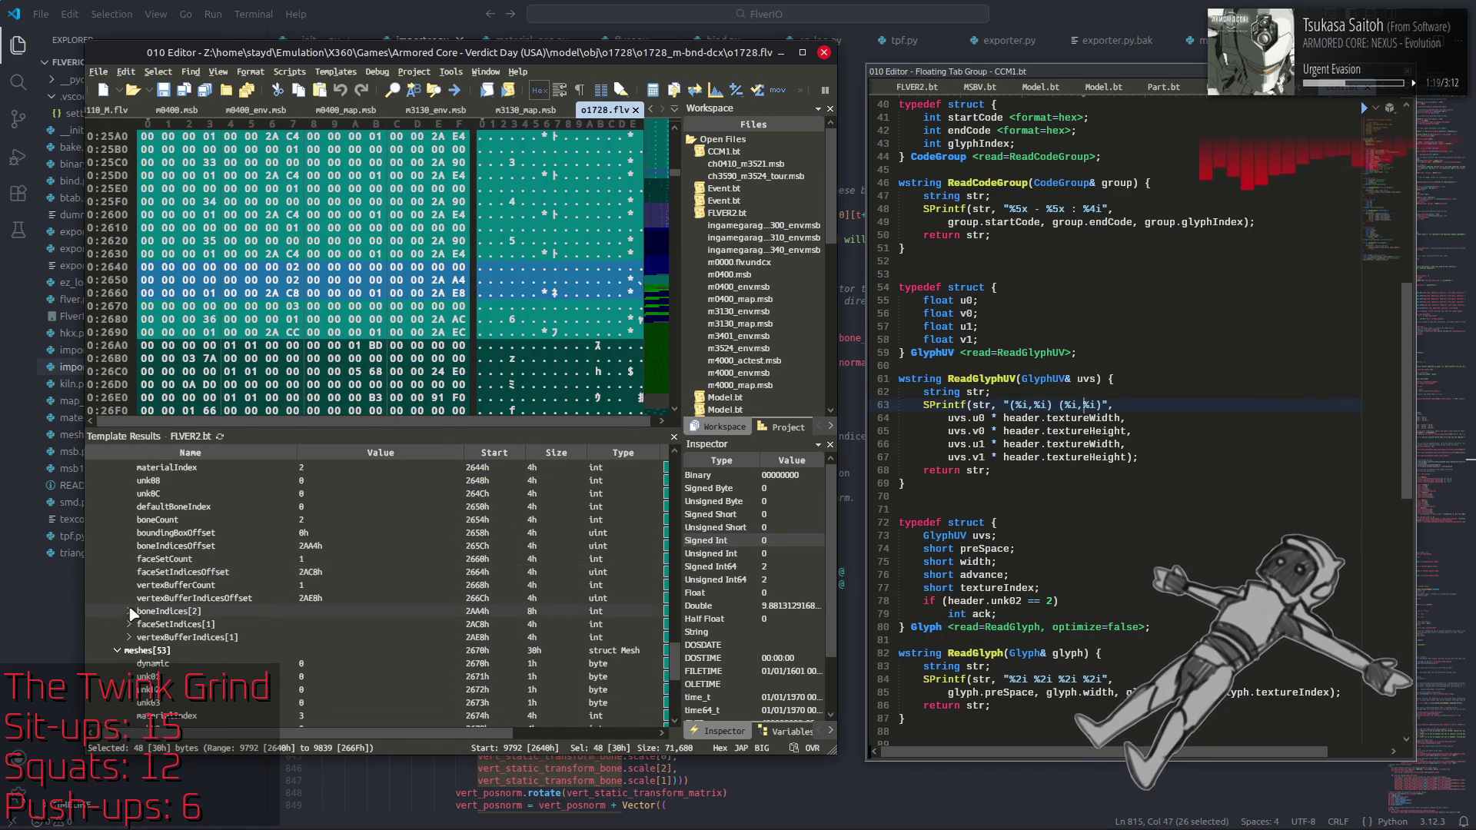
left_click(138, 690)
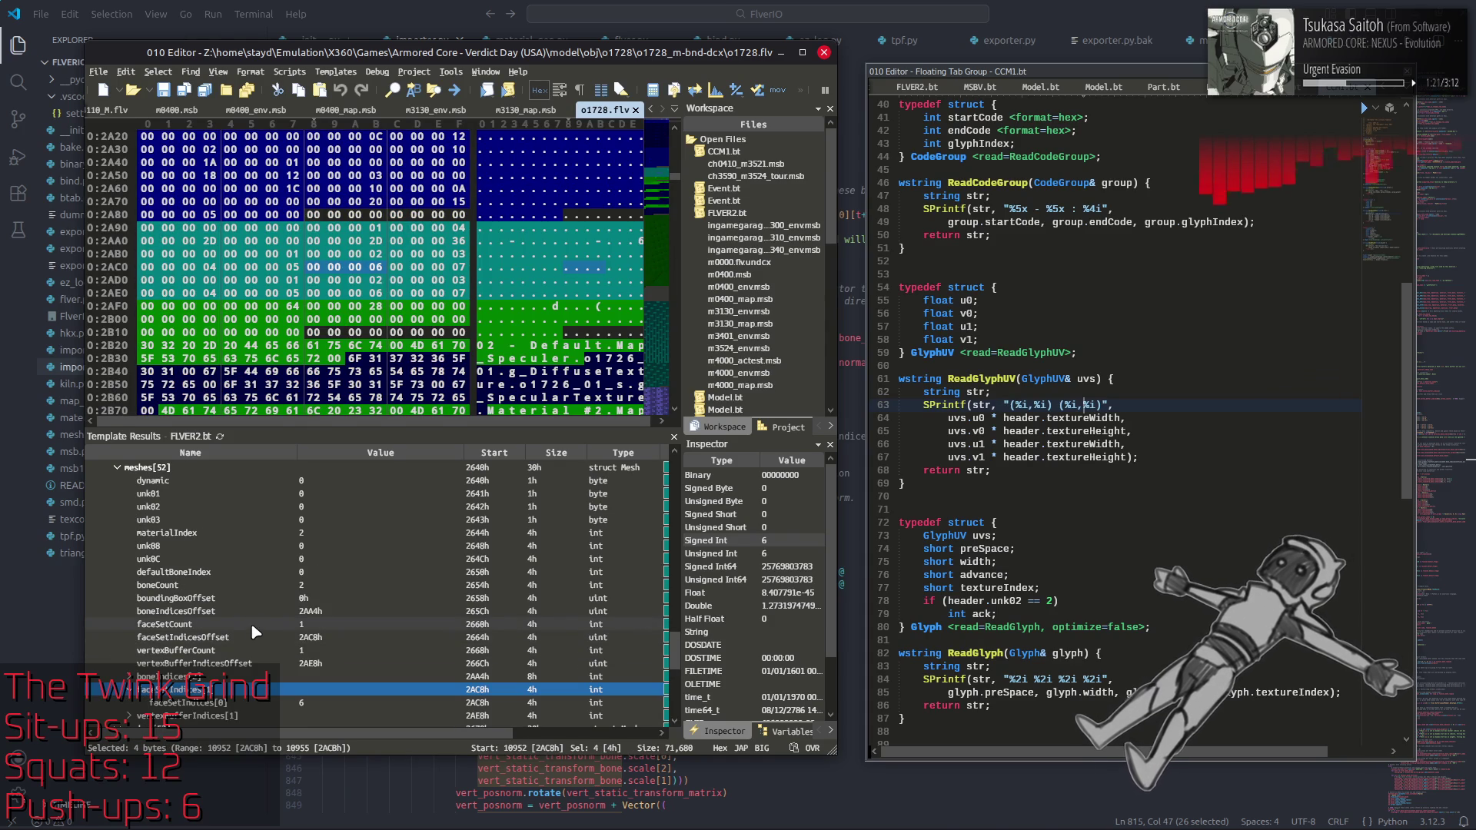
scroll(218, 610, "down", 3)
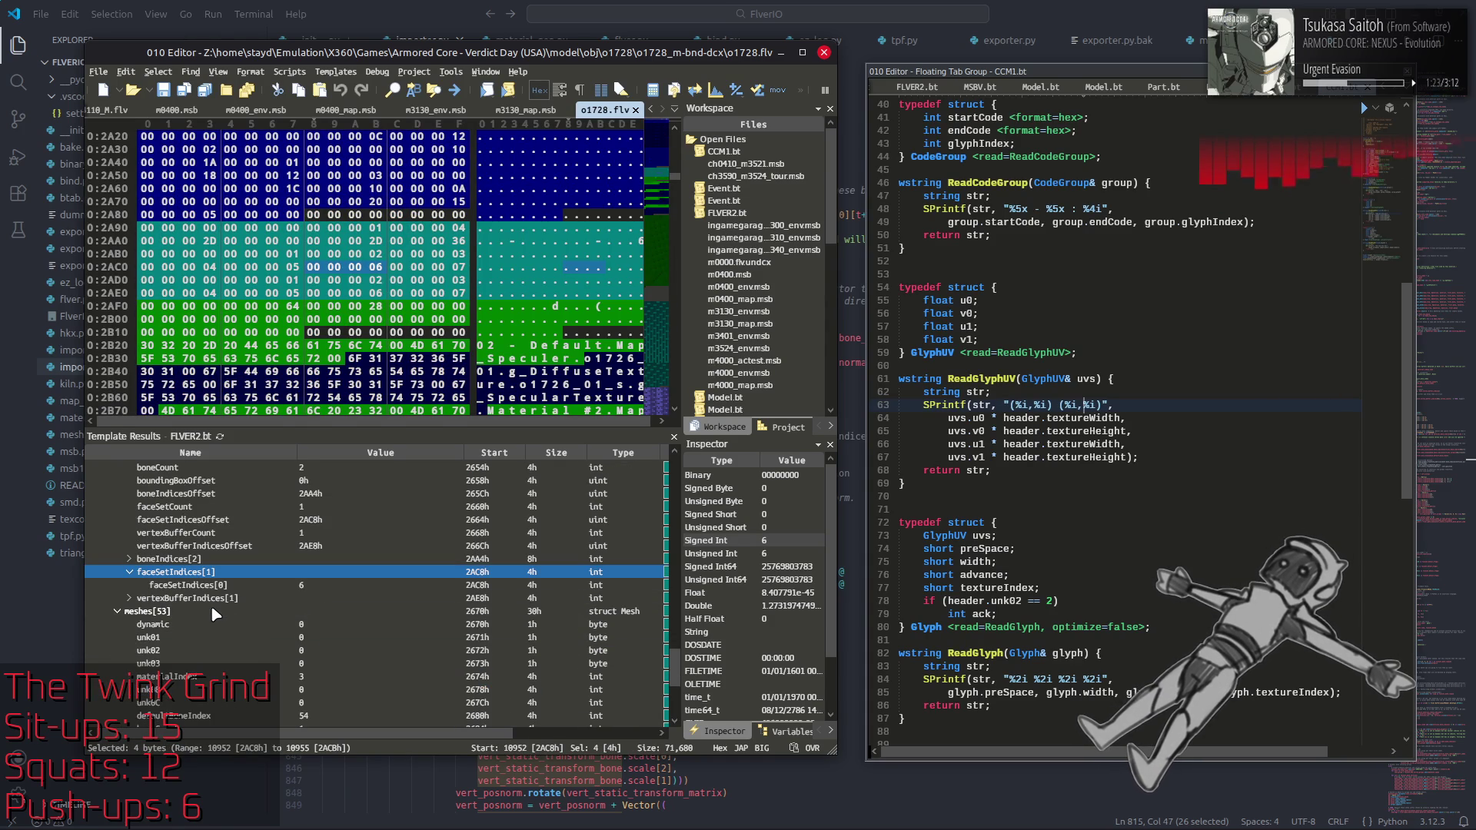
left_click(145, 690)
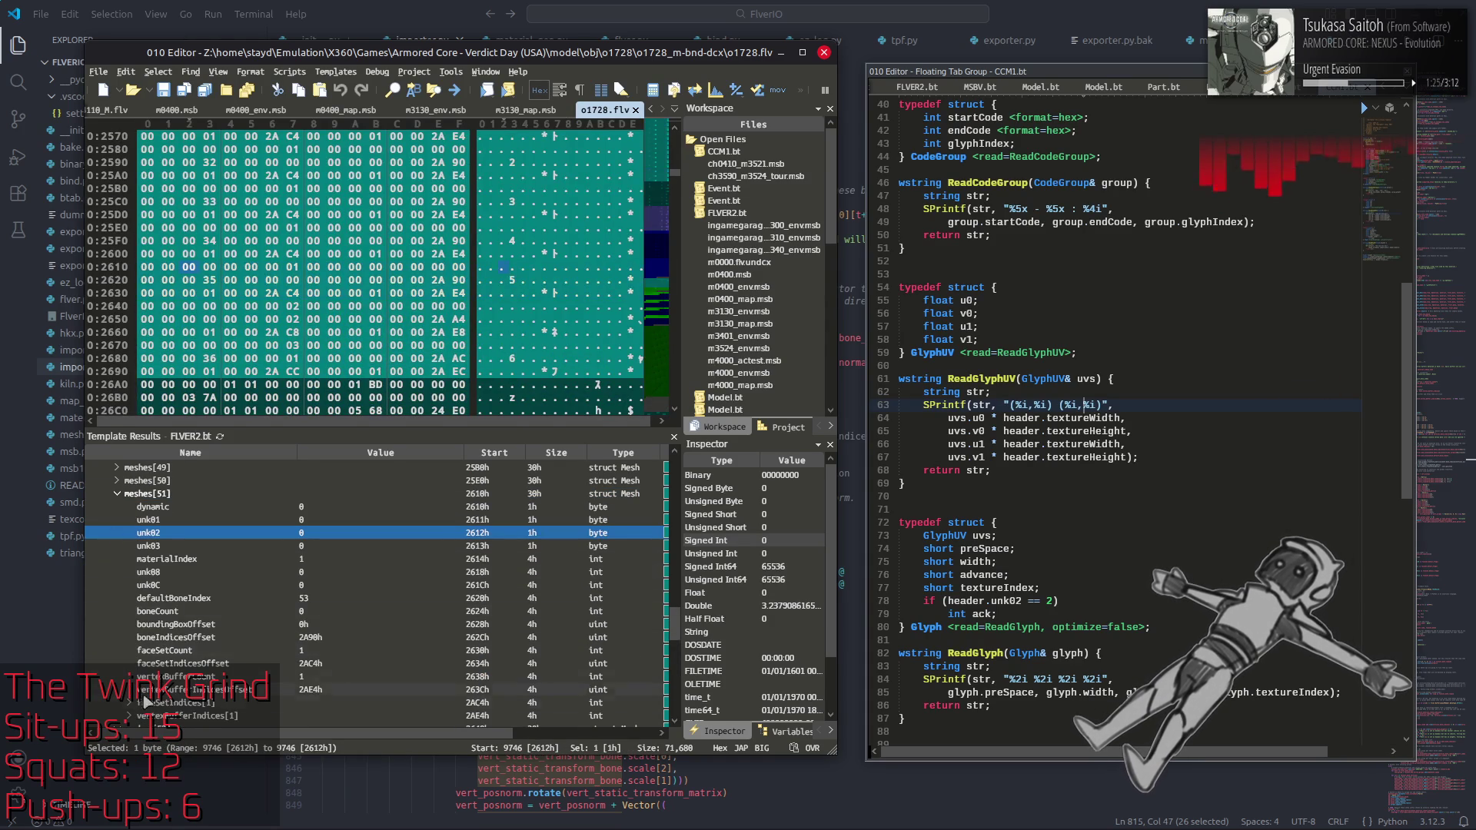
Step: Expand meshes[41] and check its face set index
left_click(134, 702)
scroll(131, 630, "up", 5)
left_click(123, 560)
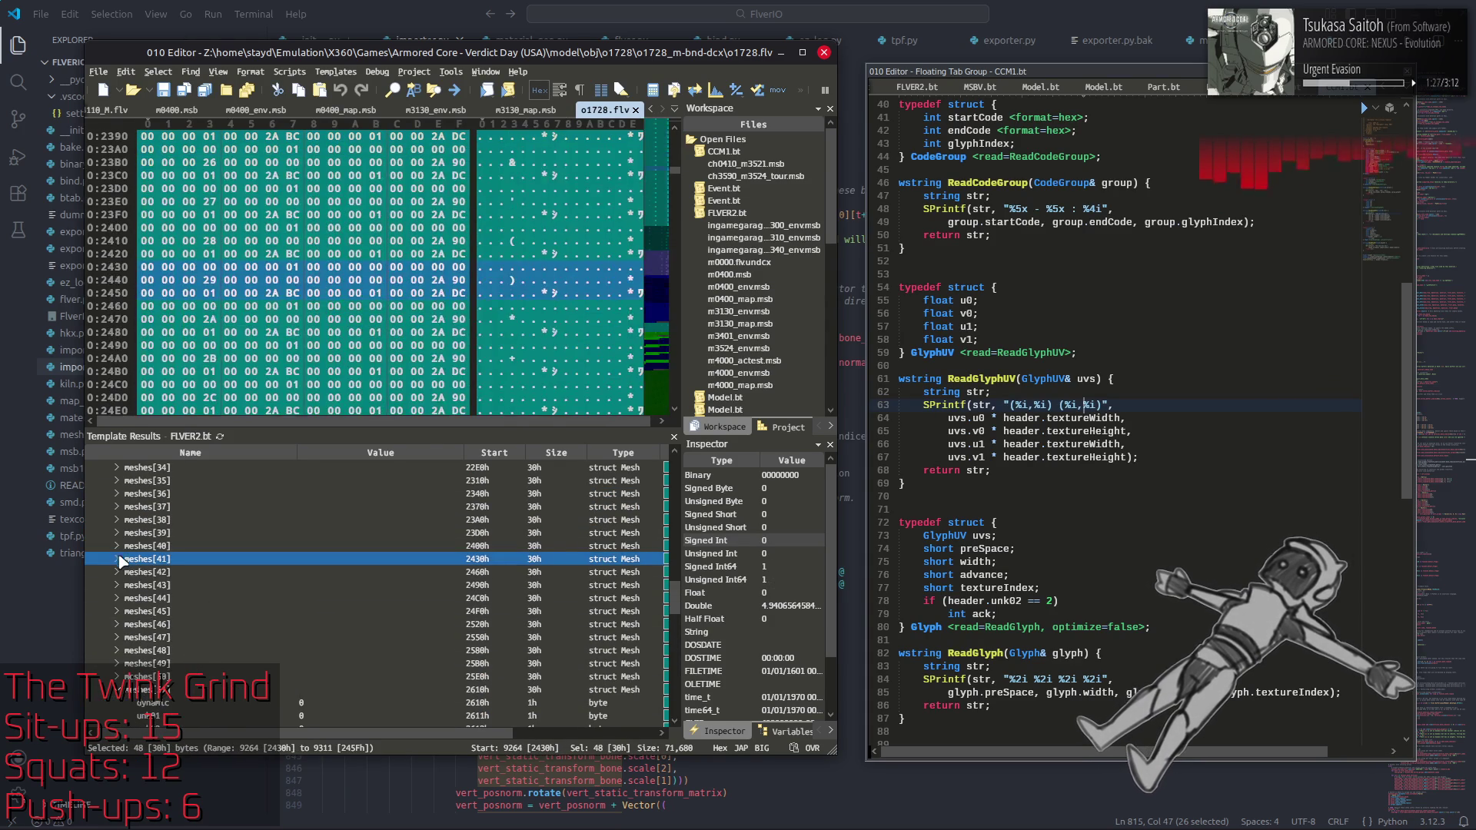
left_click(120, 559)
left_click(130, 703)
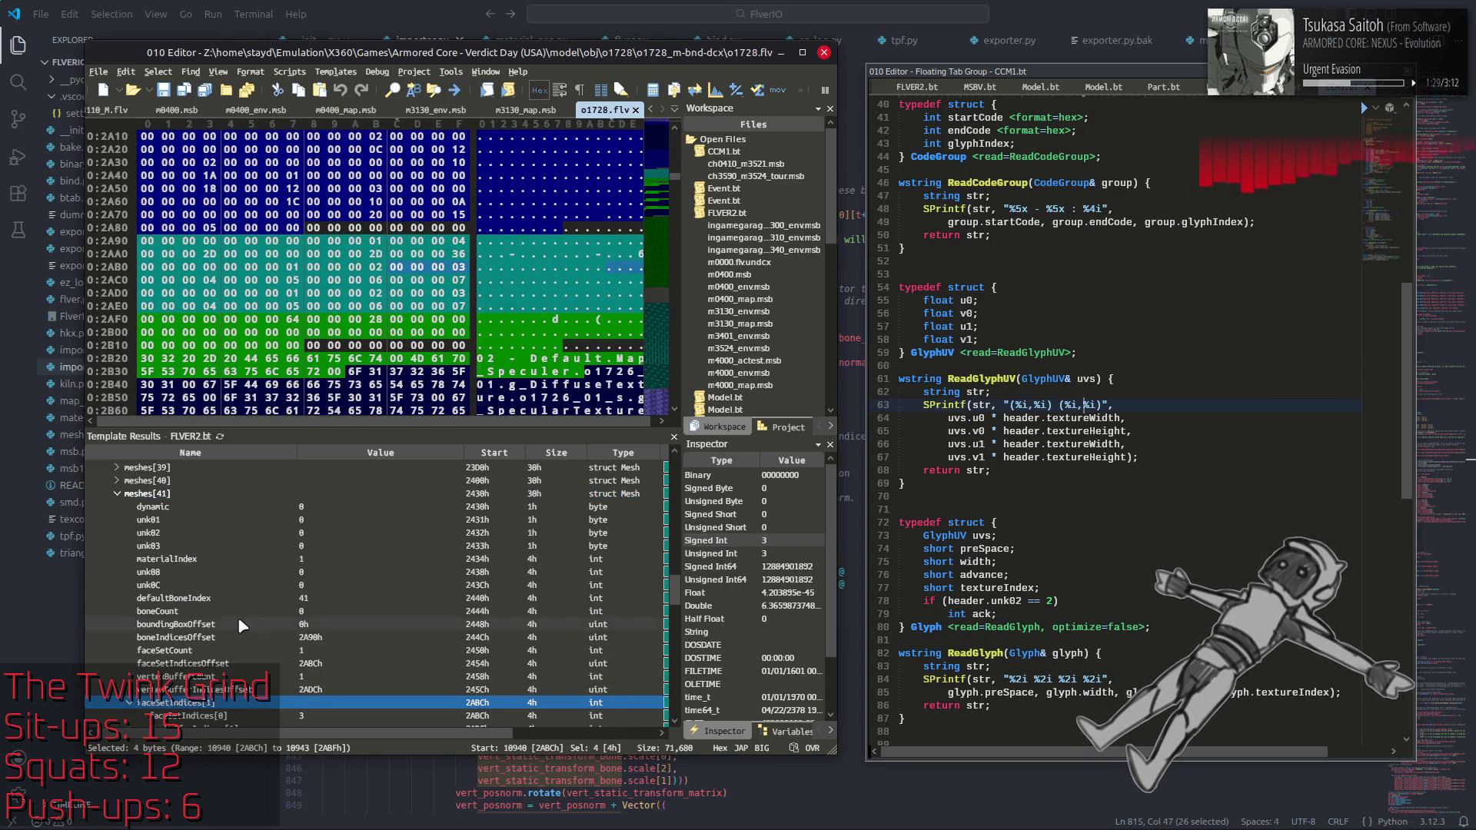
scroll(240, 626, "down", 3)
Step: Expand meshes[42], confirming faceSetIndices[0] is 3 and defaultBoneIndex is 42
left_click(117, 624)
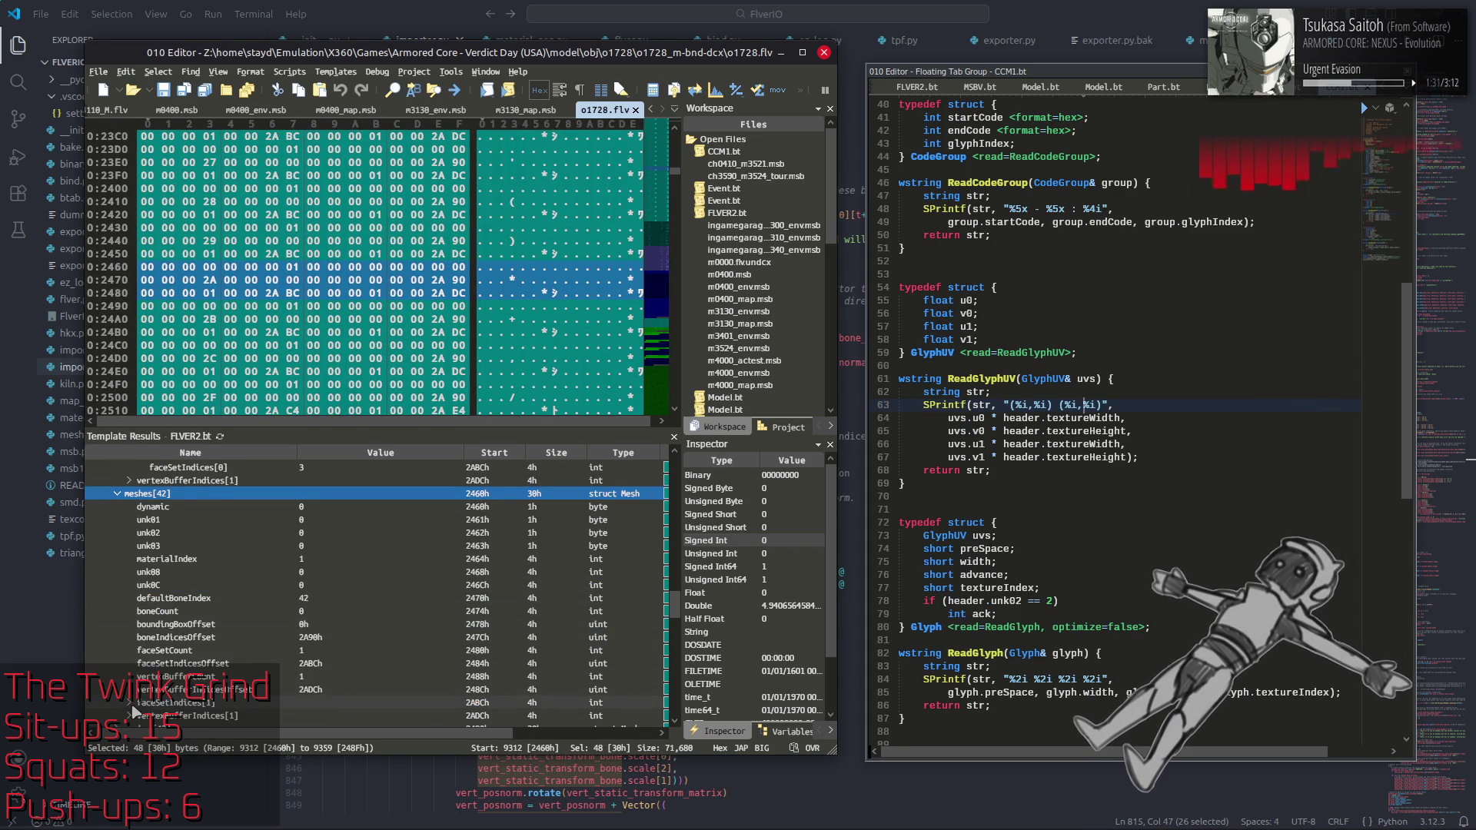
left_click(133, 704)
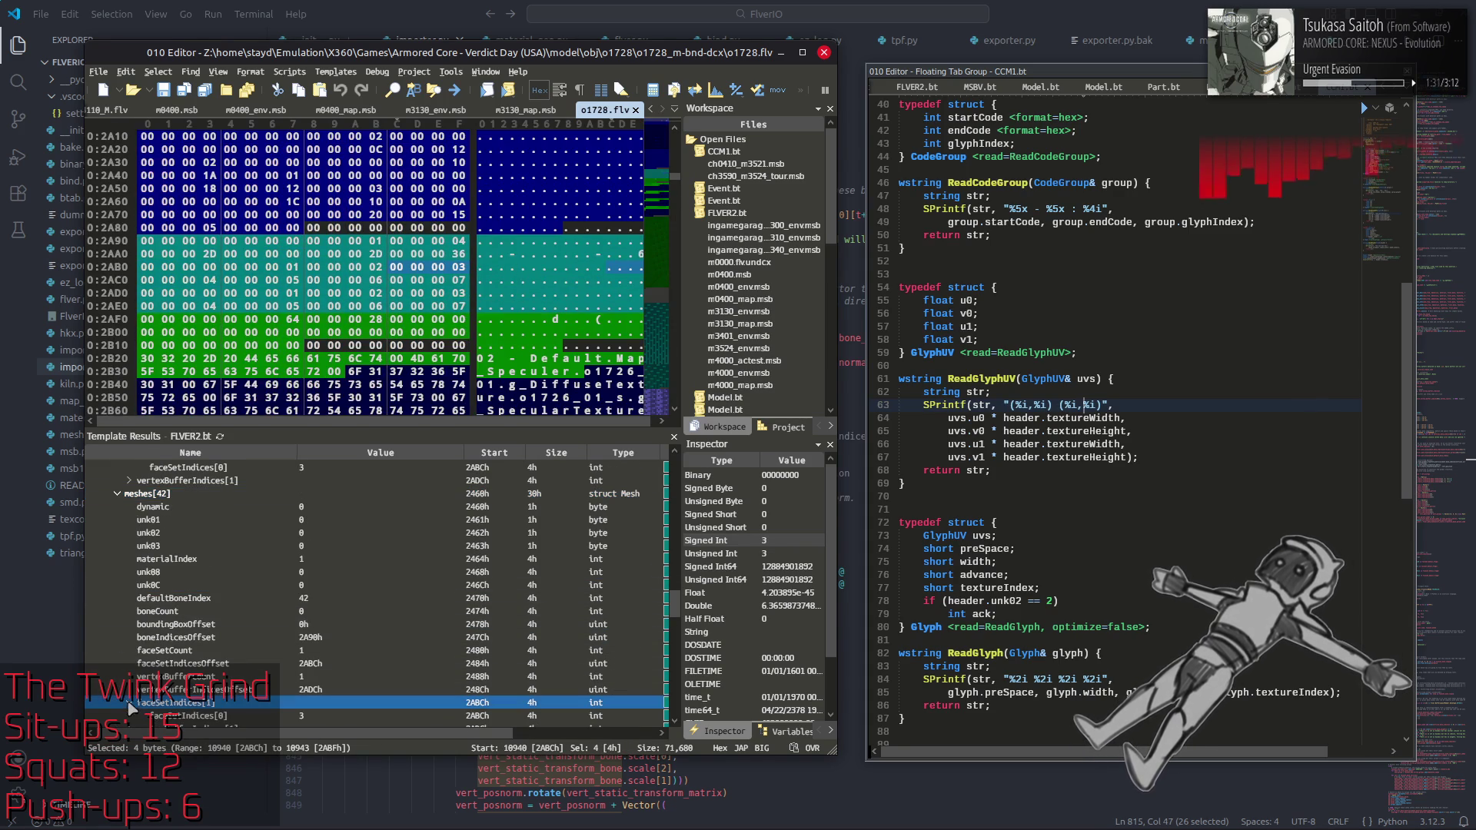
left_click(339, 469)
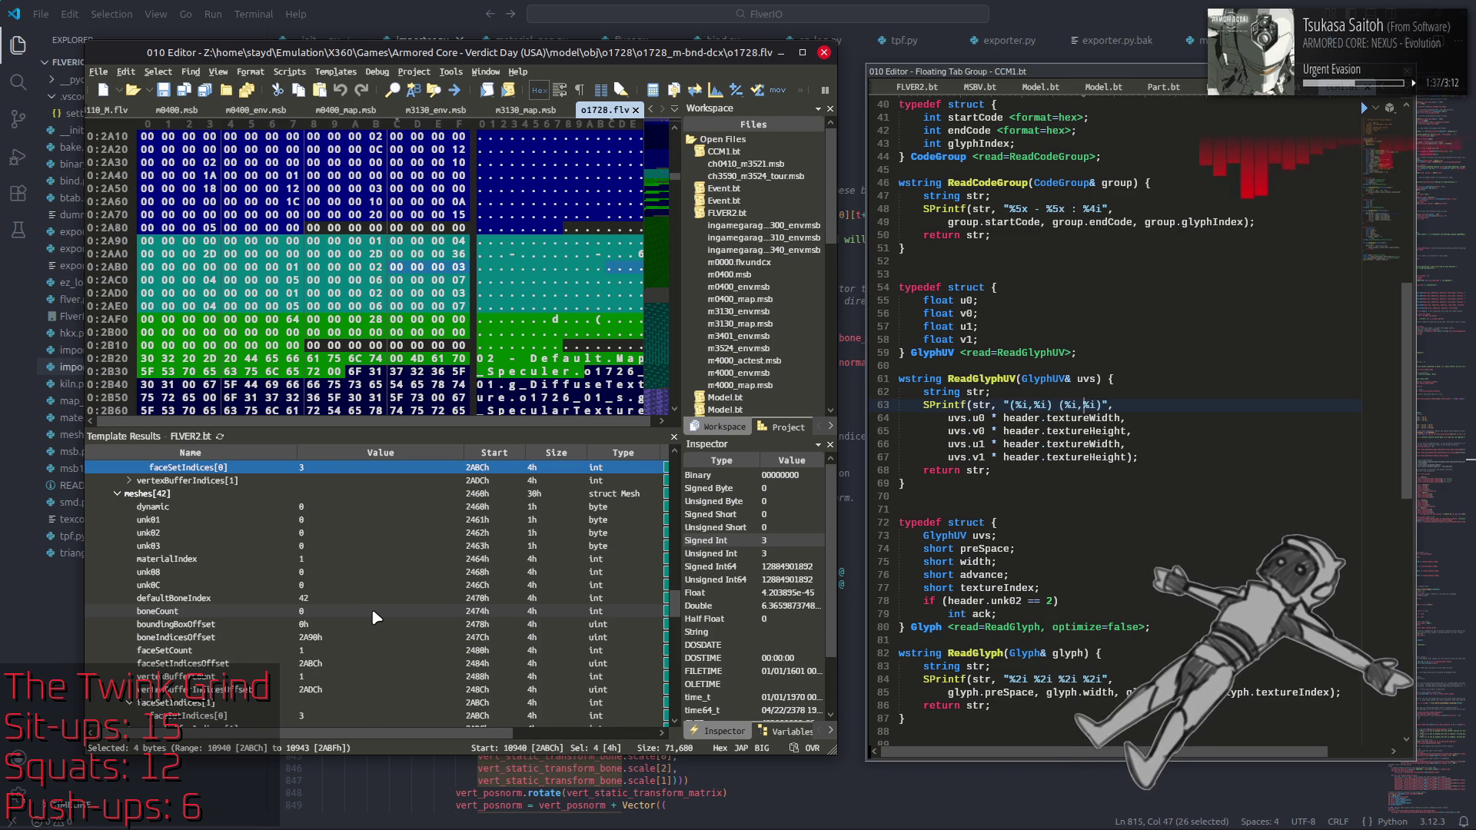
scroll(375, 618, "down", 2)
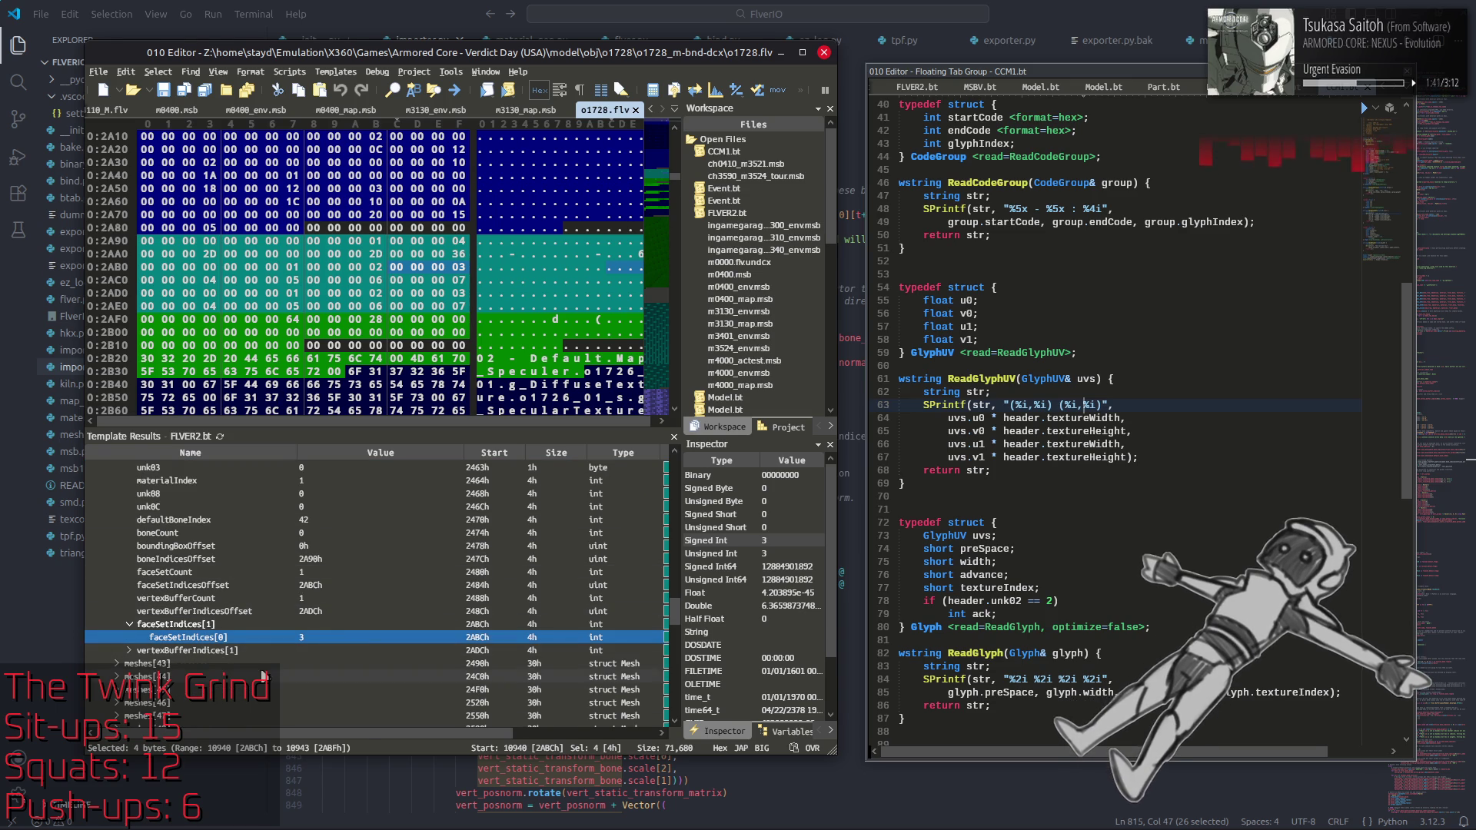
left_click(262, 667)
left_click(331, 637)
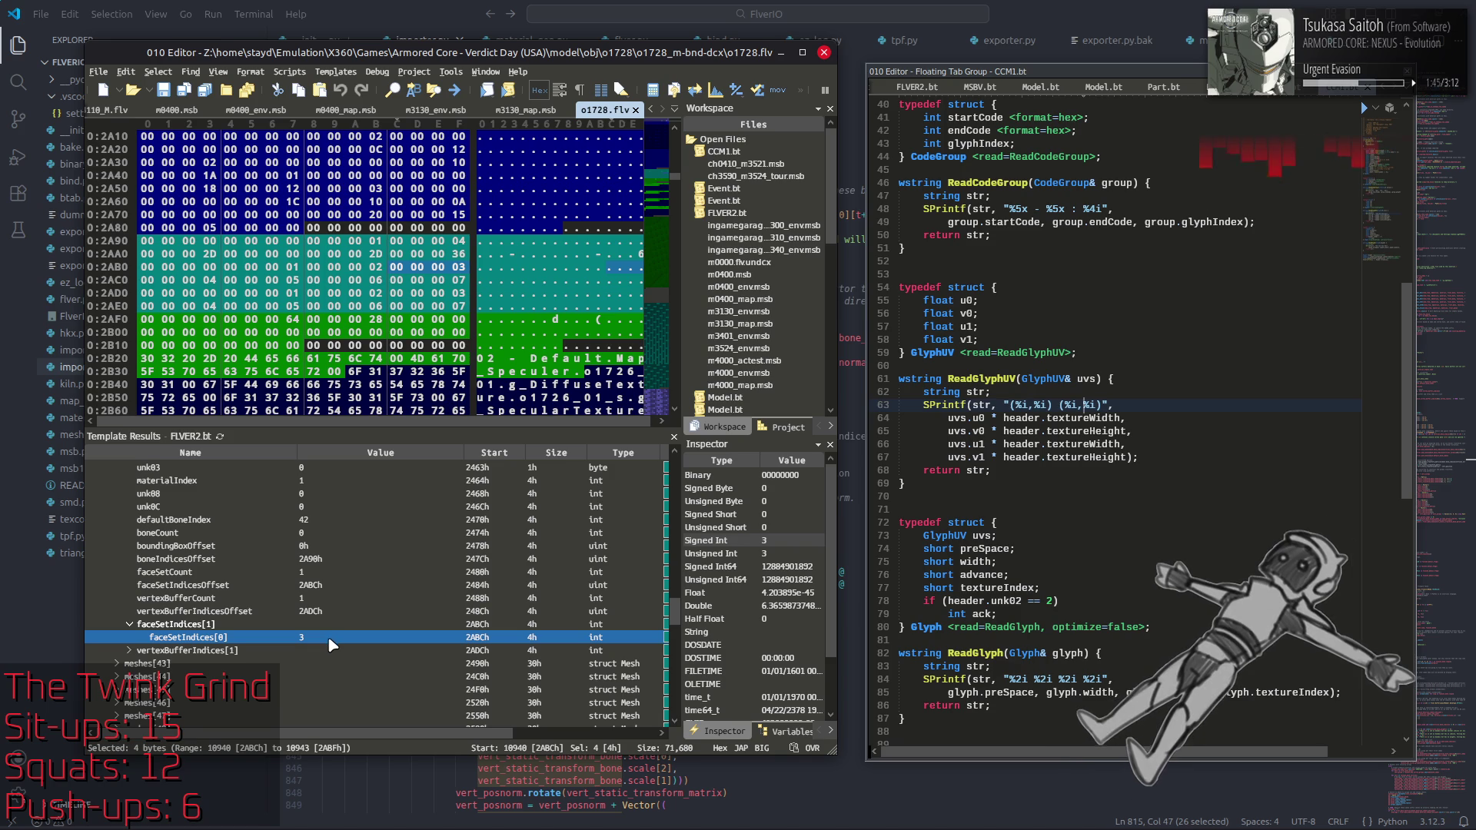
left_click(345, 521)
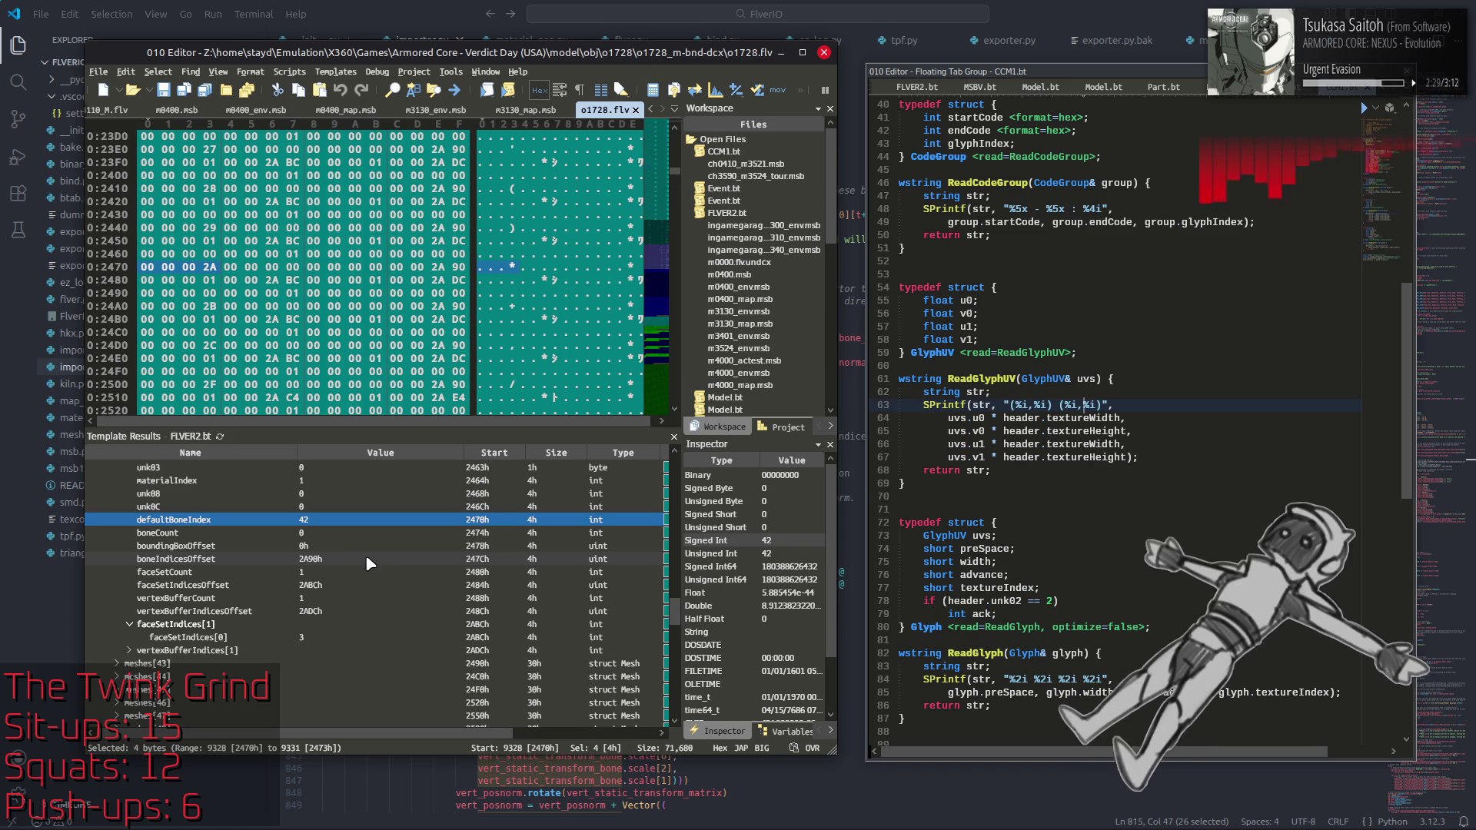
Step: Check meshes[42]'s face set count, material index and faceSetIndices[0] value
left_click(373, 572)
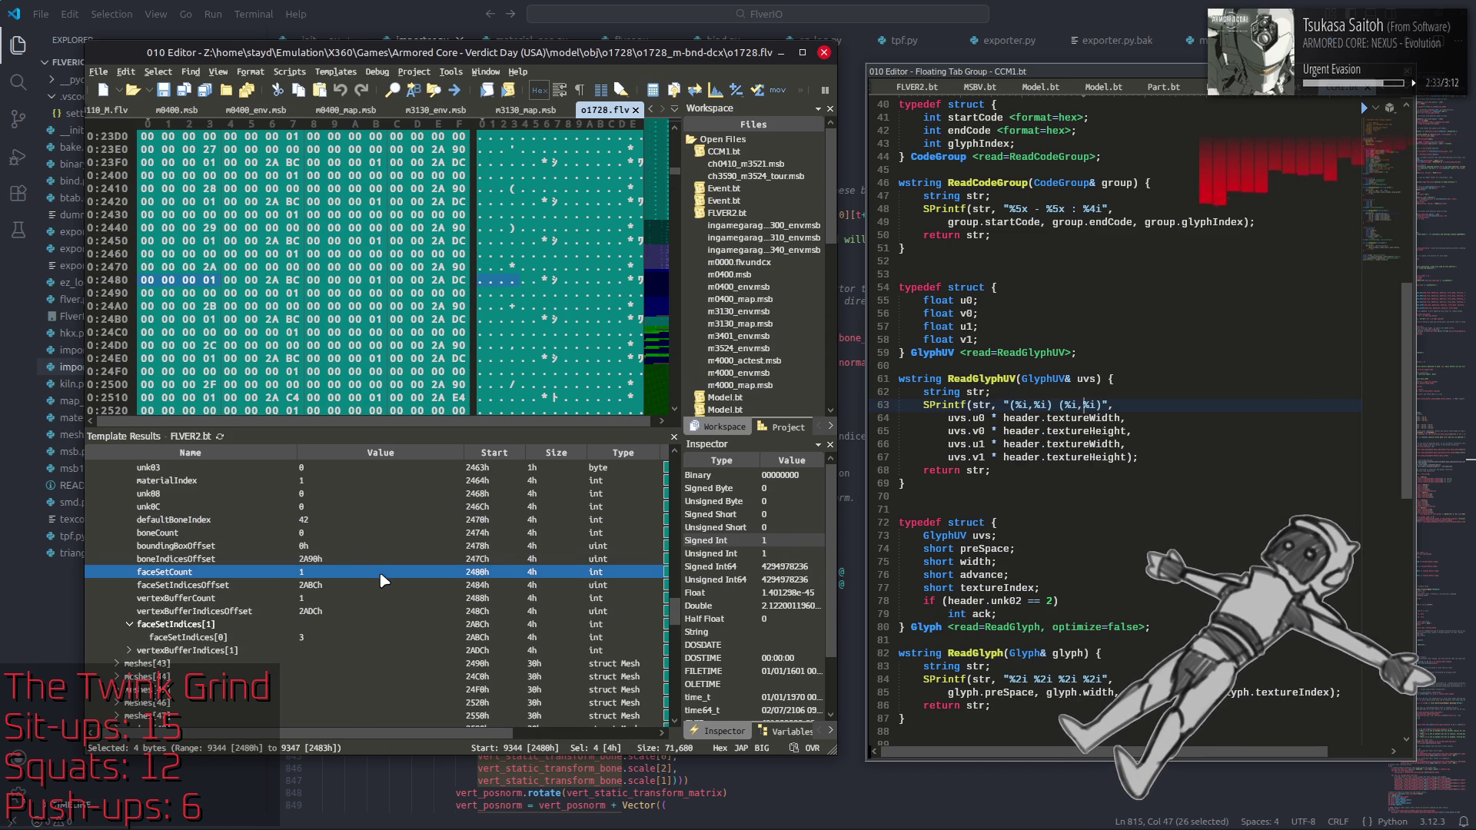
scroll(383, 569, "up", 2)
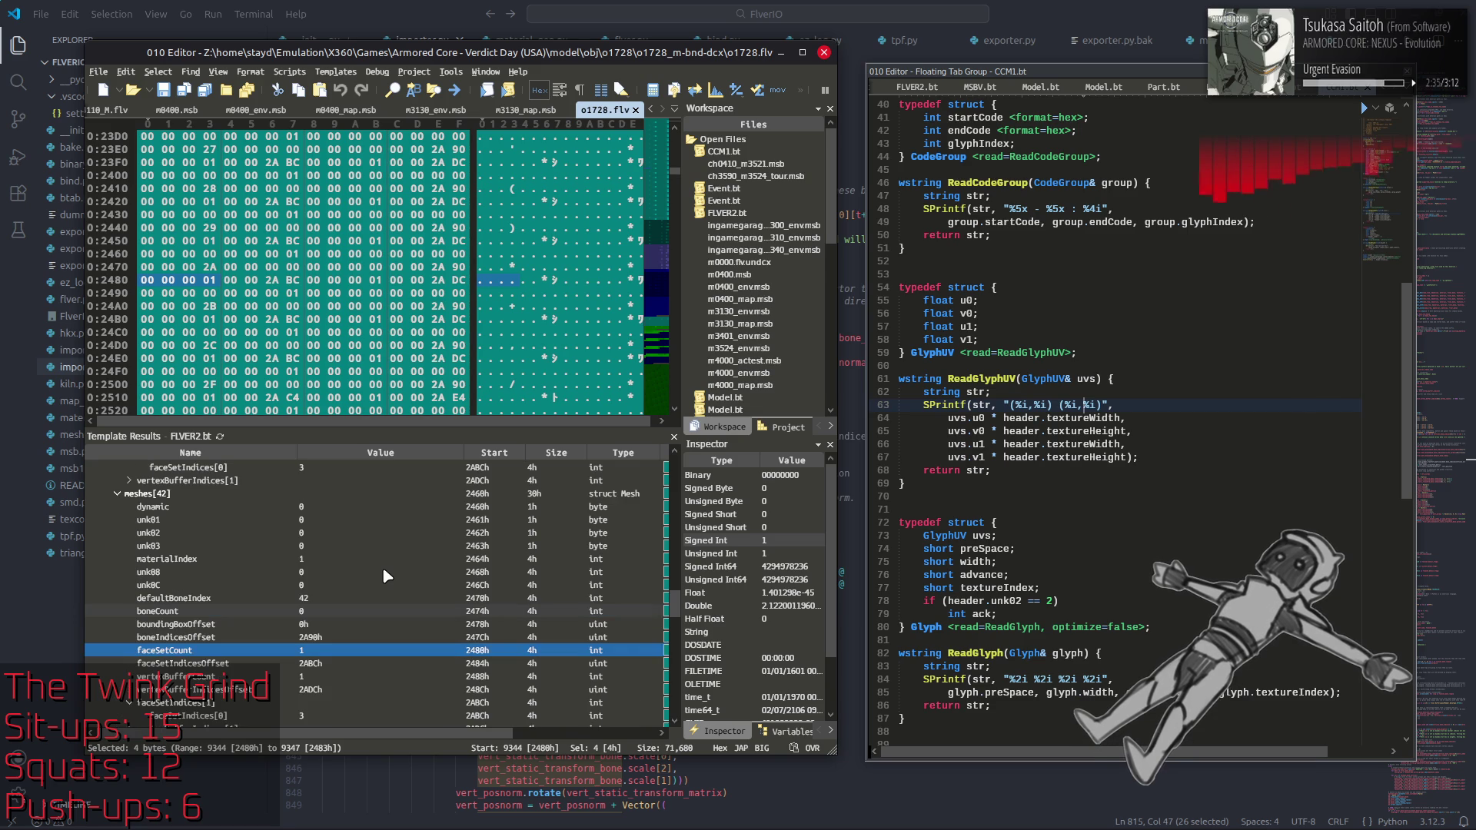
left_click(388, 564)
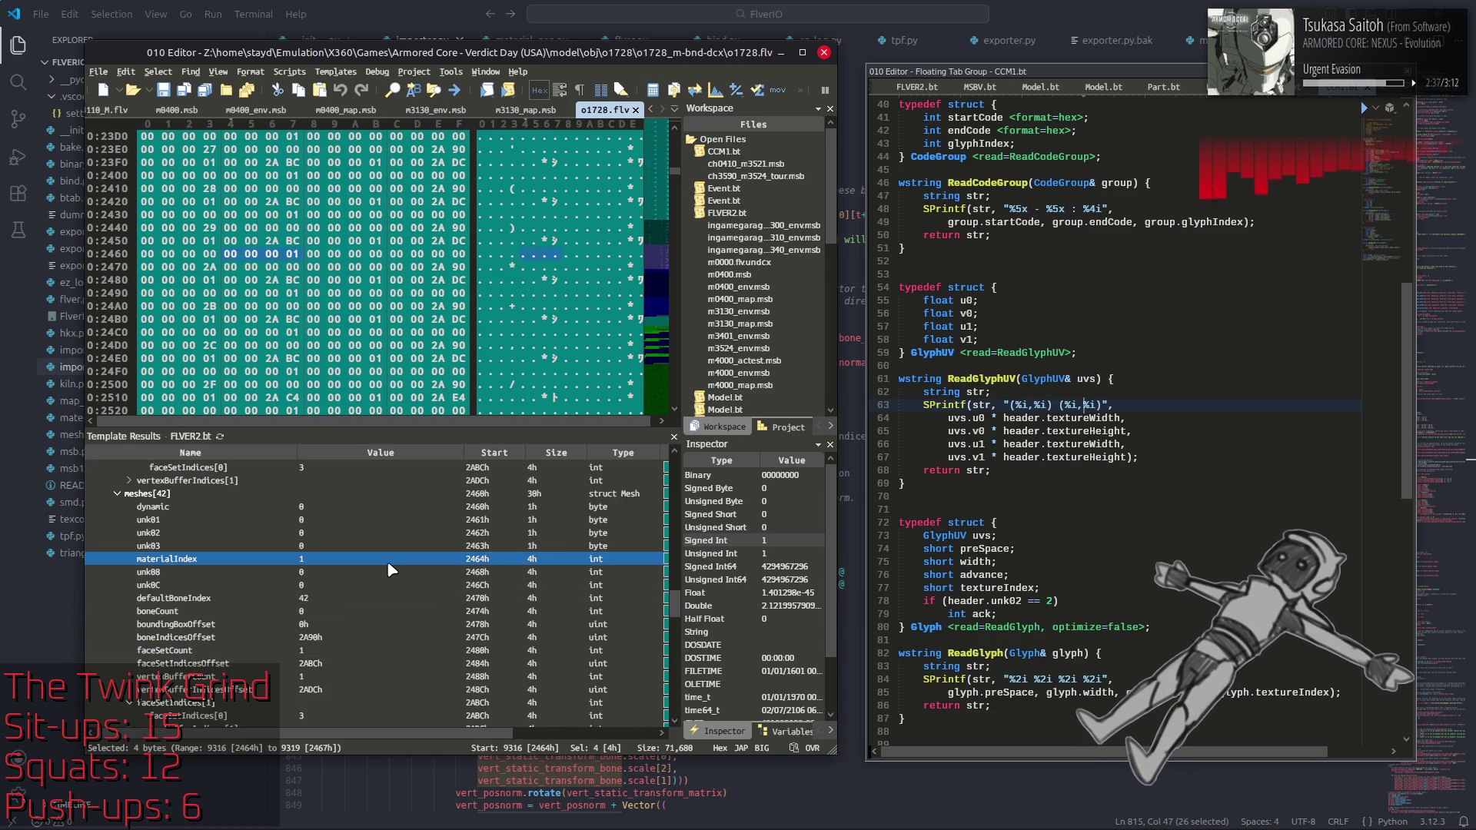
scroll(386, 560, "down", 2)
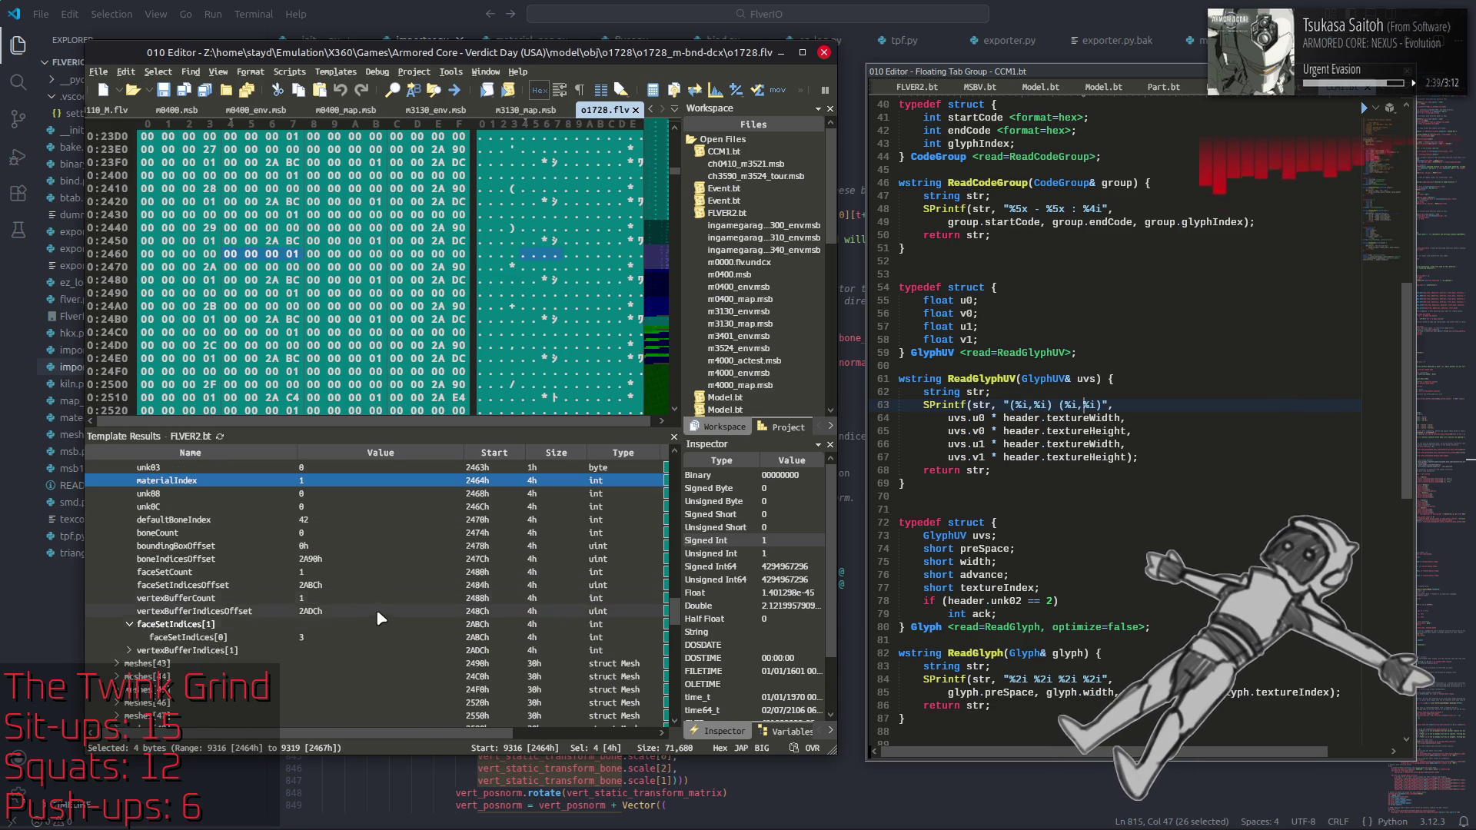
left_click(361, 639)
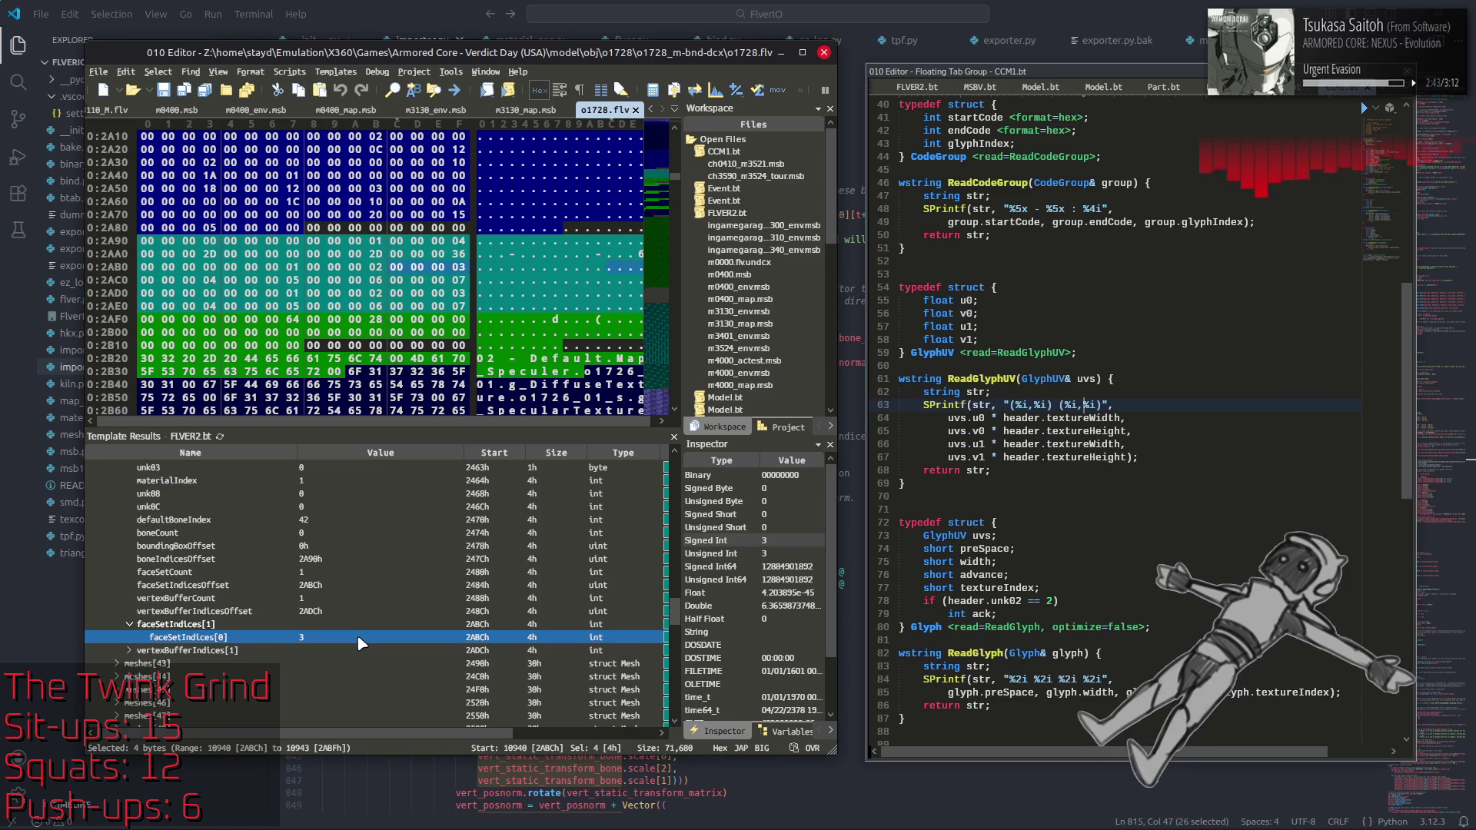
scroll(360, 642, "up", 2)
left_click(320, 492)
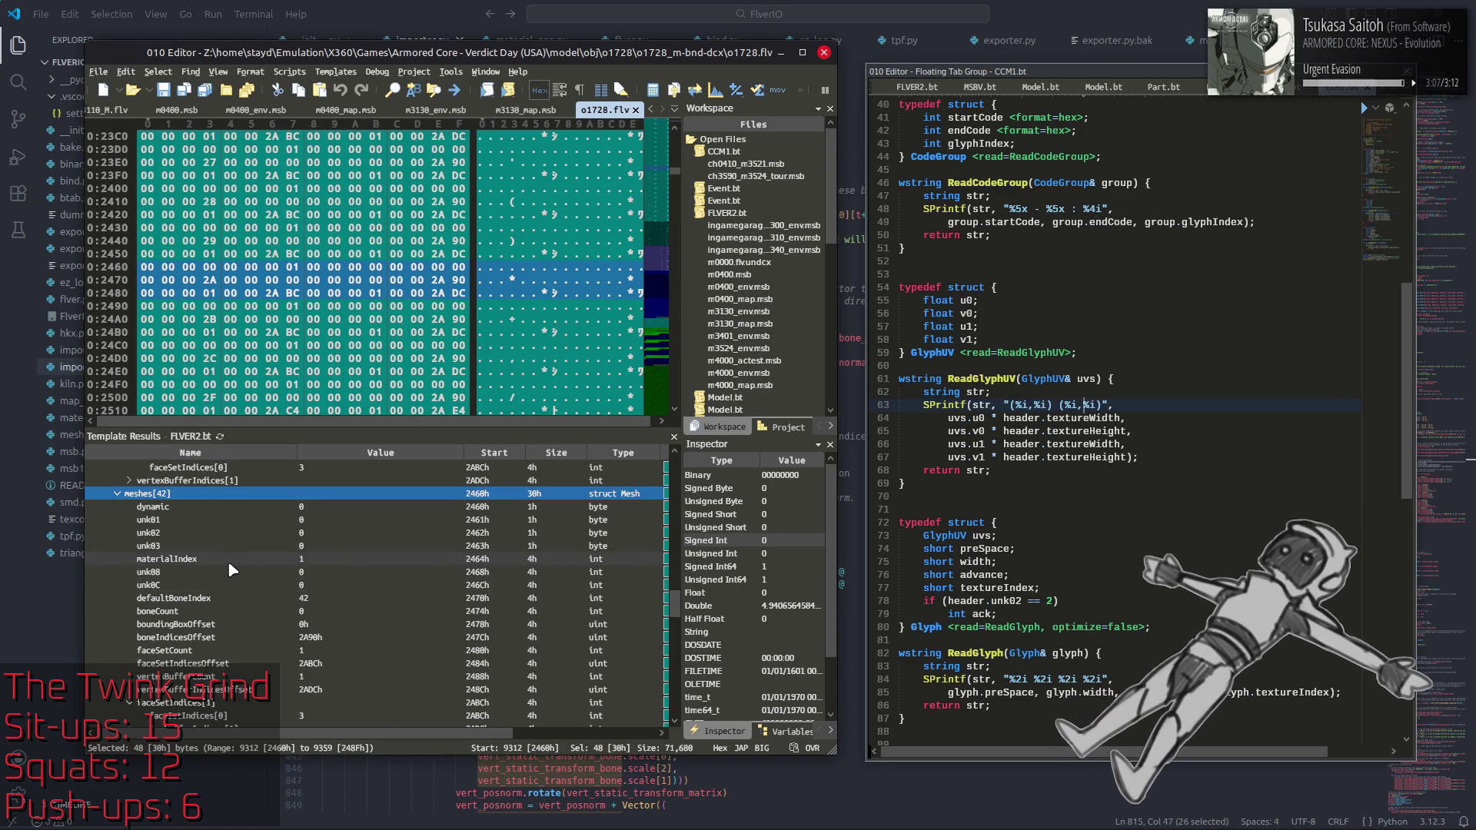
Step: Collapse meshes[42] and scroll up to meshes[41]'s fields
scroll(221, 569, "up", 2)
left_click(117, 572)
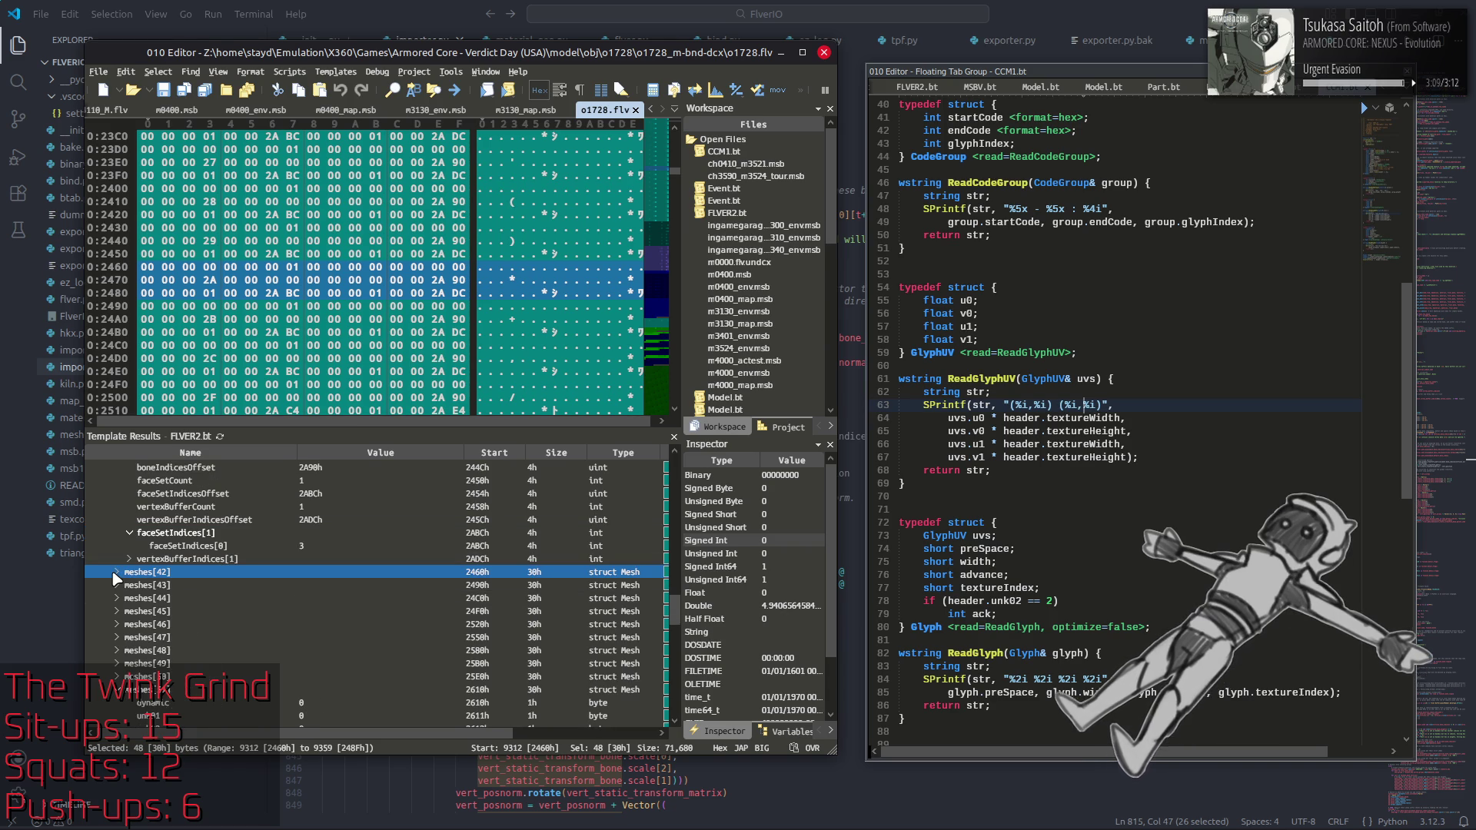
left_click(139, 544)
scroll(211, 591, "up", 5)
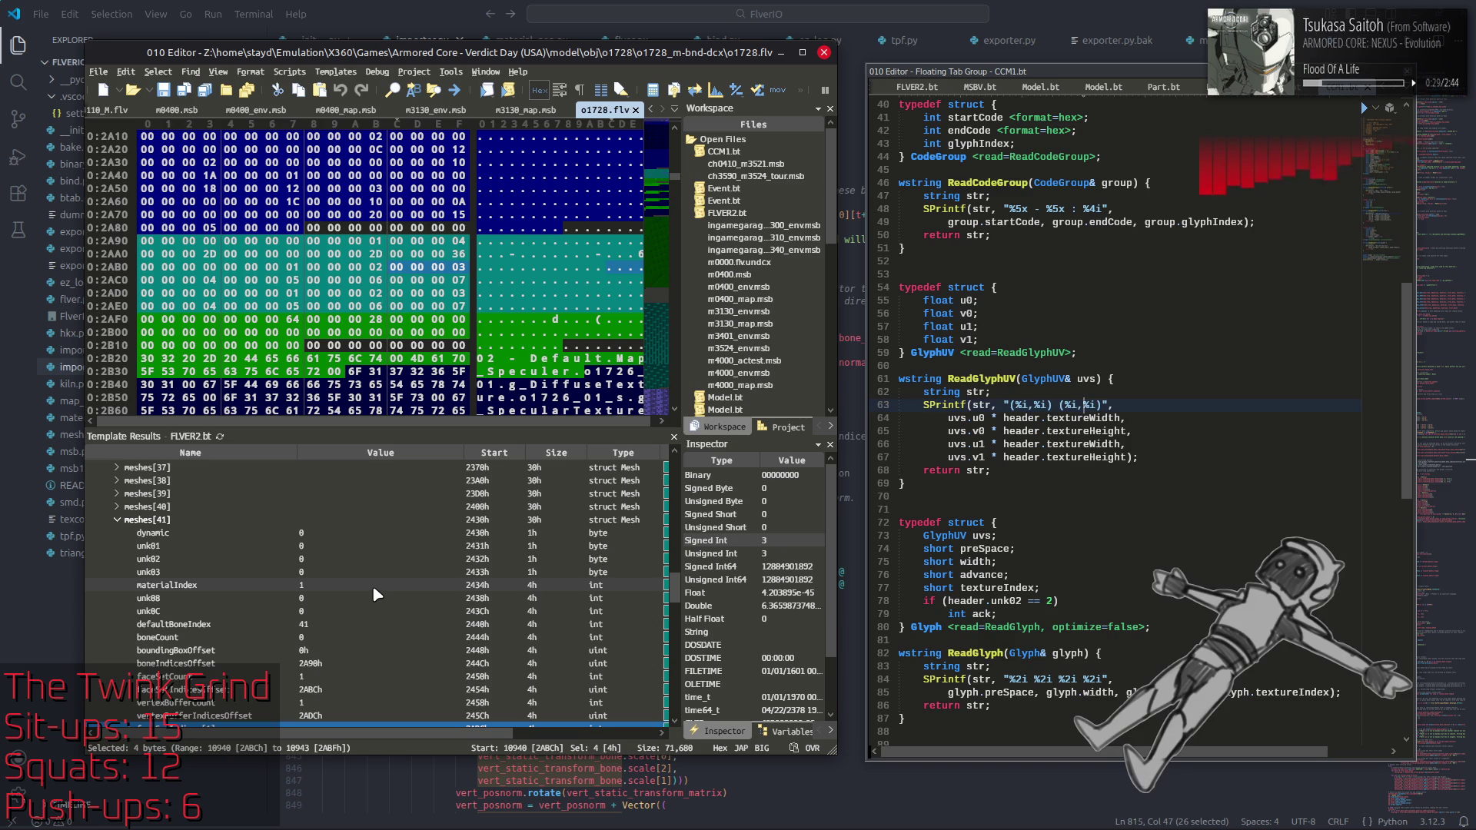
Step: Return to importer.py and inspect vertex_buffer_indices on line 773 of the mesh construction loop
left_click(950, 37)
left_click(784, 289)
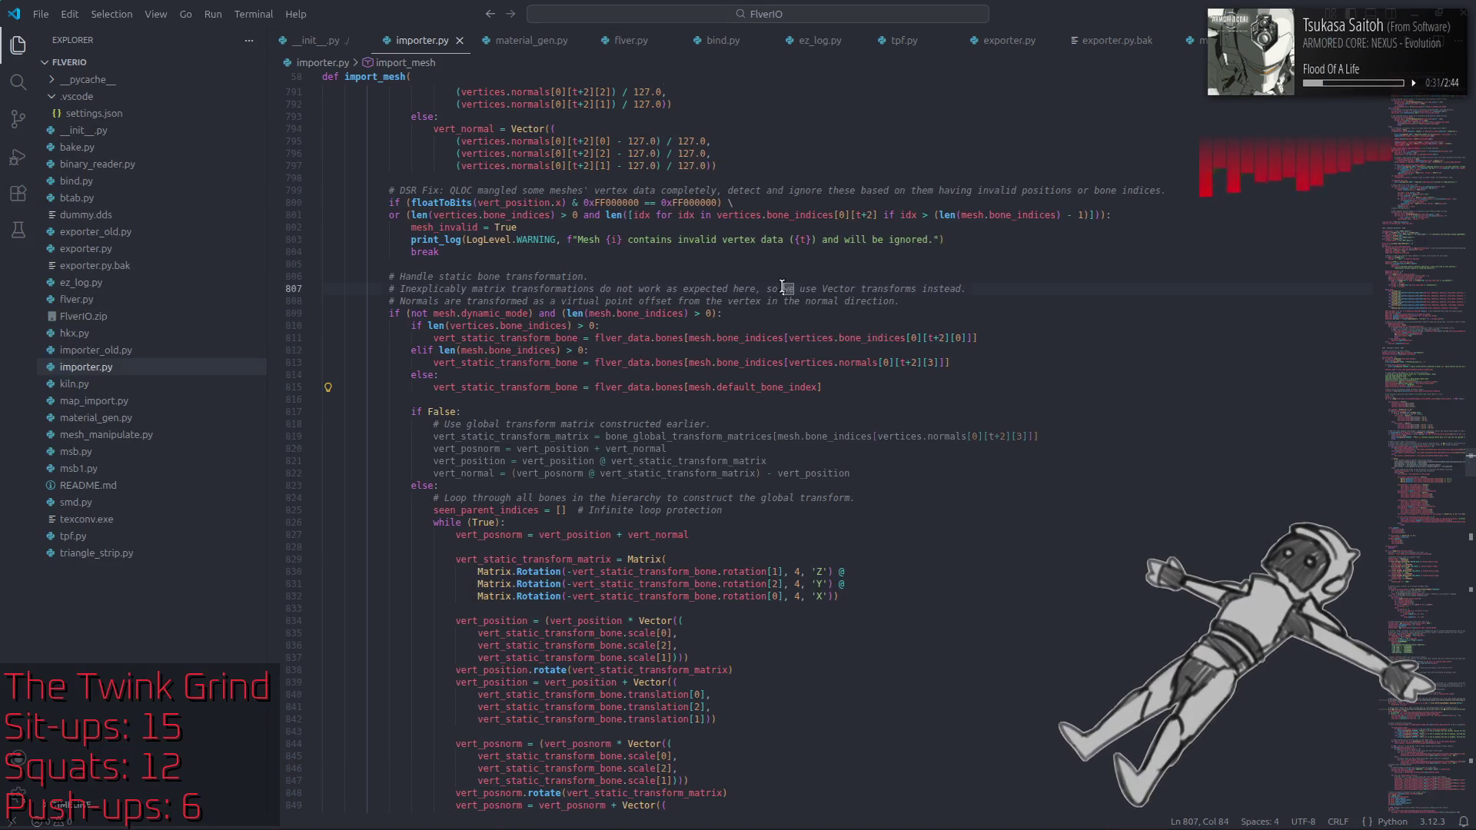
mouse_move(1428, 461)
left_mouse_down()
mouse_move(1430, 391)
mouse_move(1425, 418)
left_mouse_up()
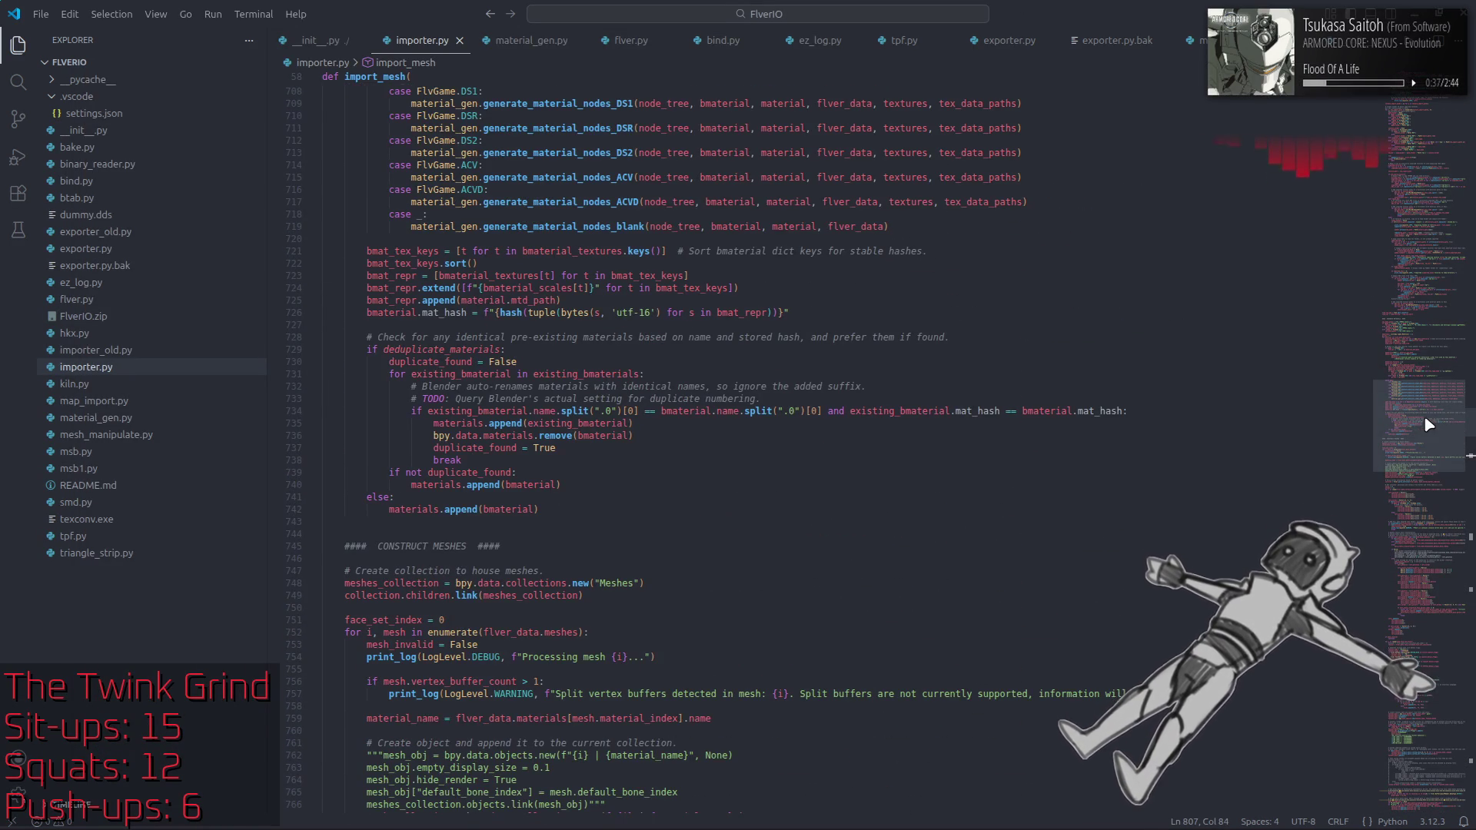
scroll(380, 611, "down", 4)
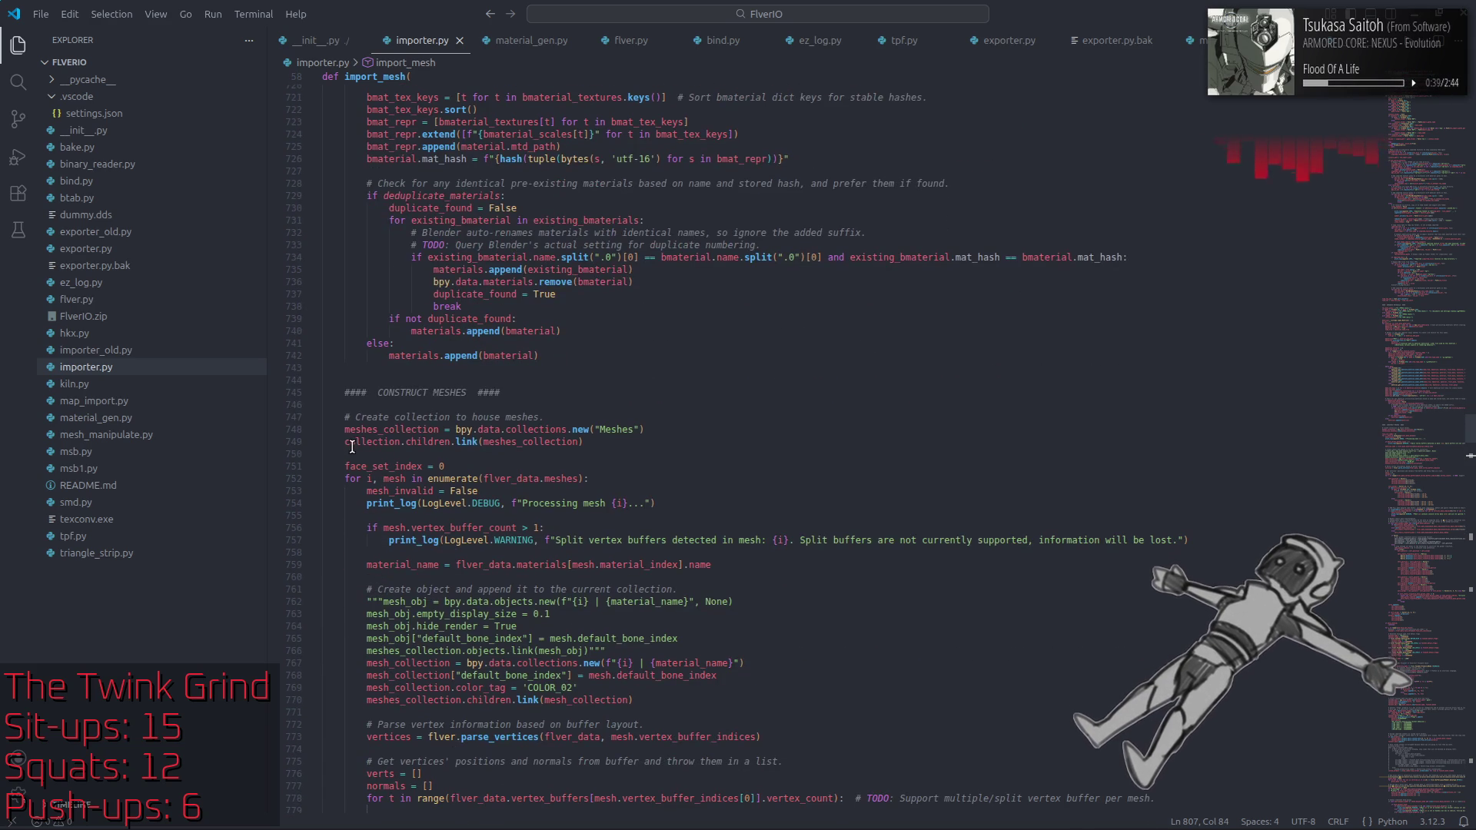
scroll(351, 447, "down", 5)
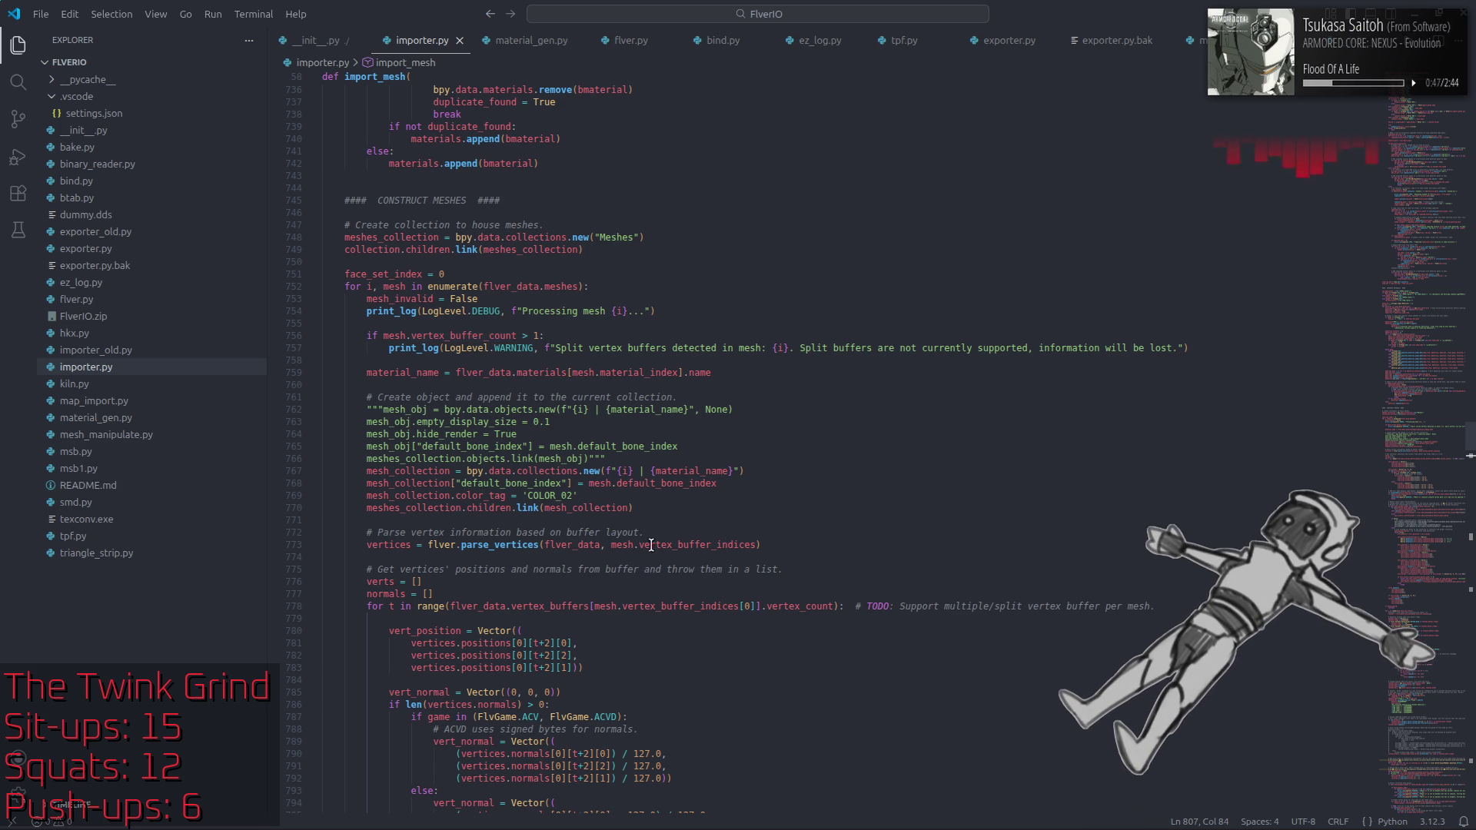
double_click(686, 544)
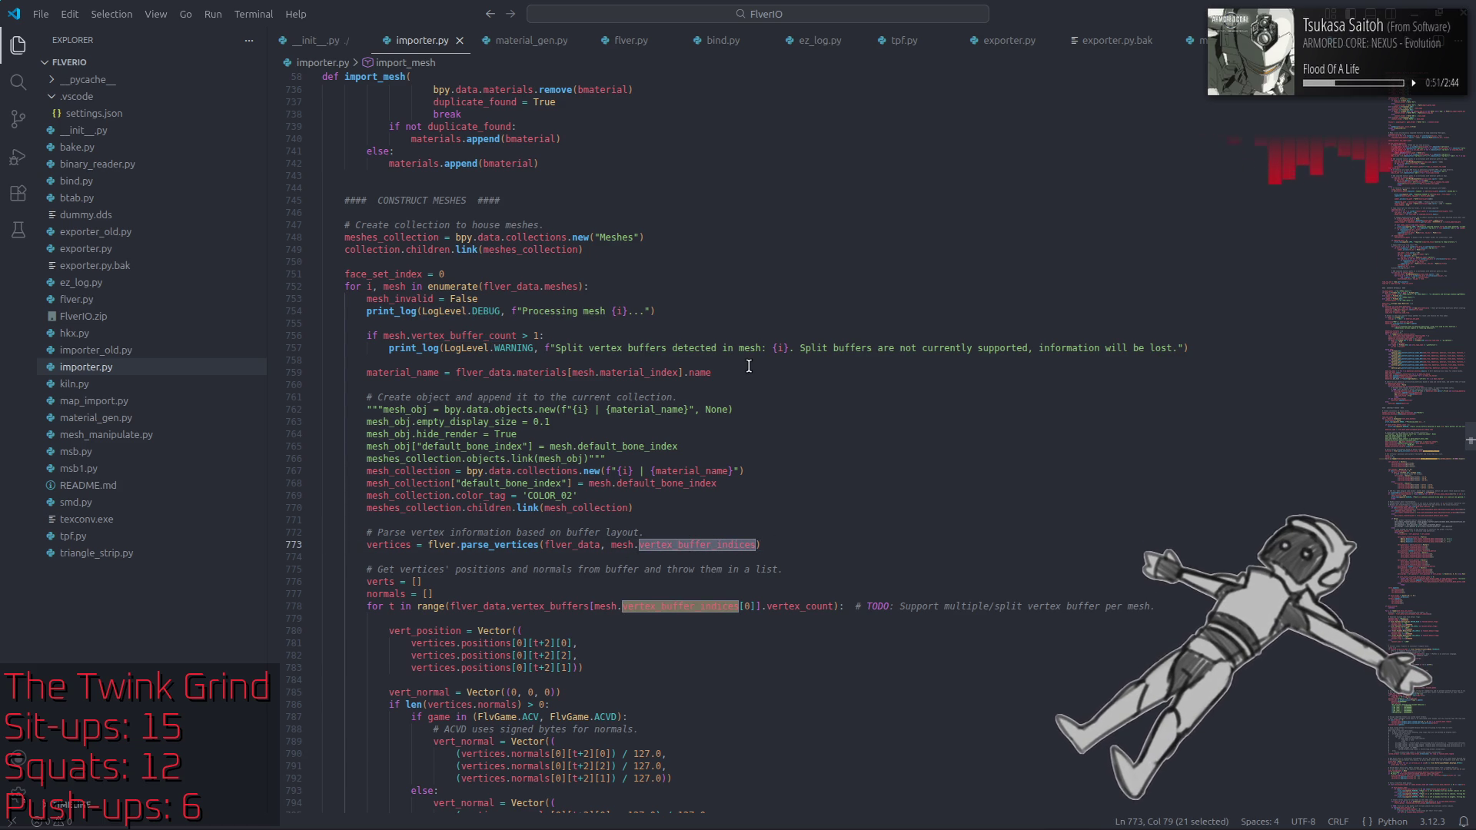
mouse_move(773, 557)
left_mouse_down()
mouse_move(341, 548)
mouse_move(367, 547)
left_mouse_up()
left_click(825, 553)
left_click(846, 547)
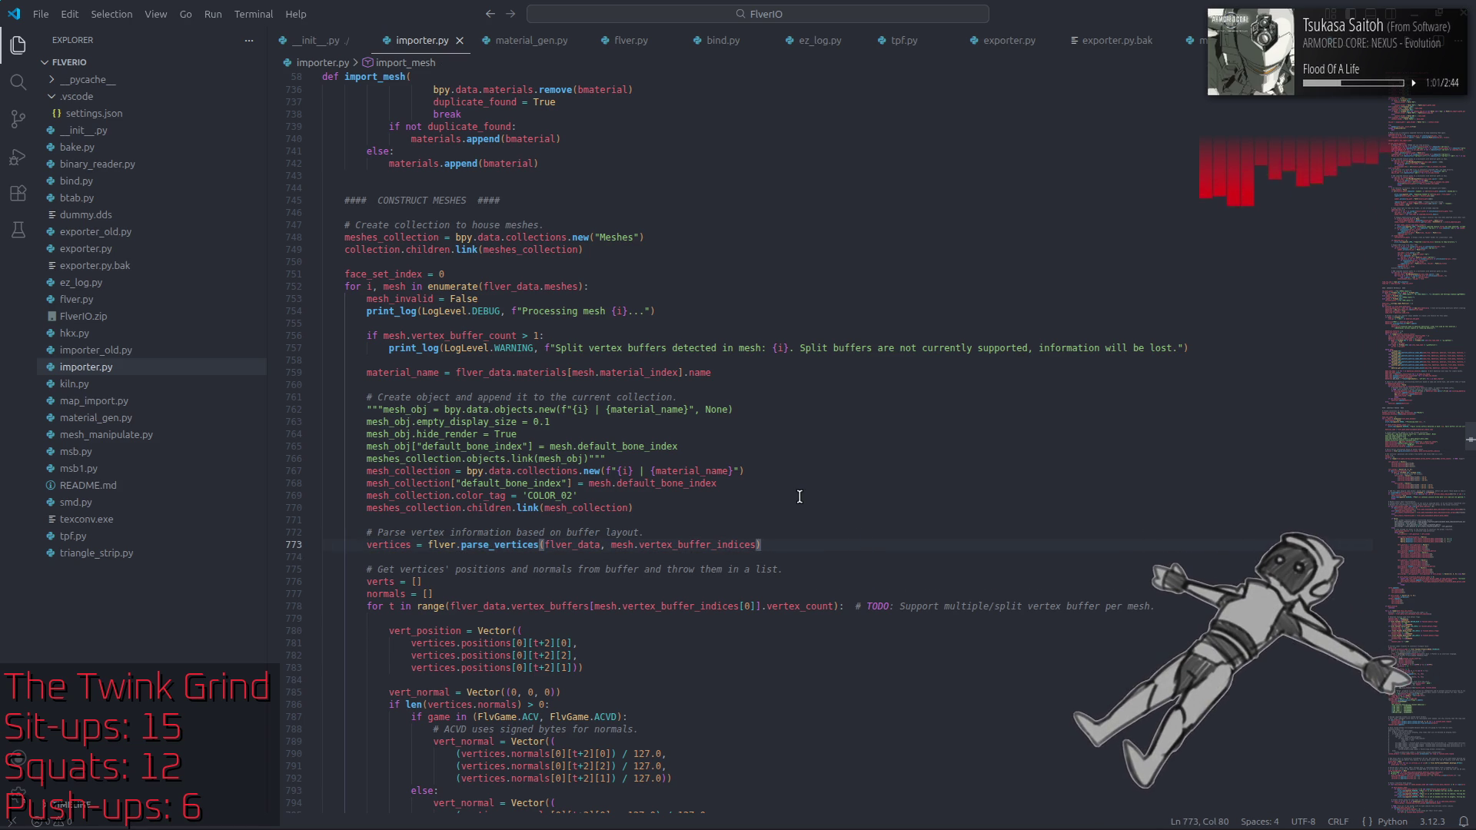
Step: Move down to the default_bone_index fallback on line 815, then switch to 010 Editor
scroll(800, 496, "down", 3)
scroll(802, 494, "down", 5)
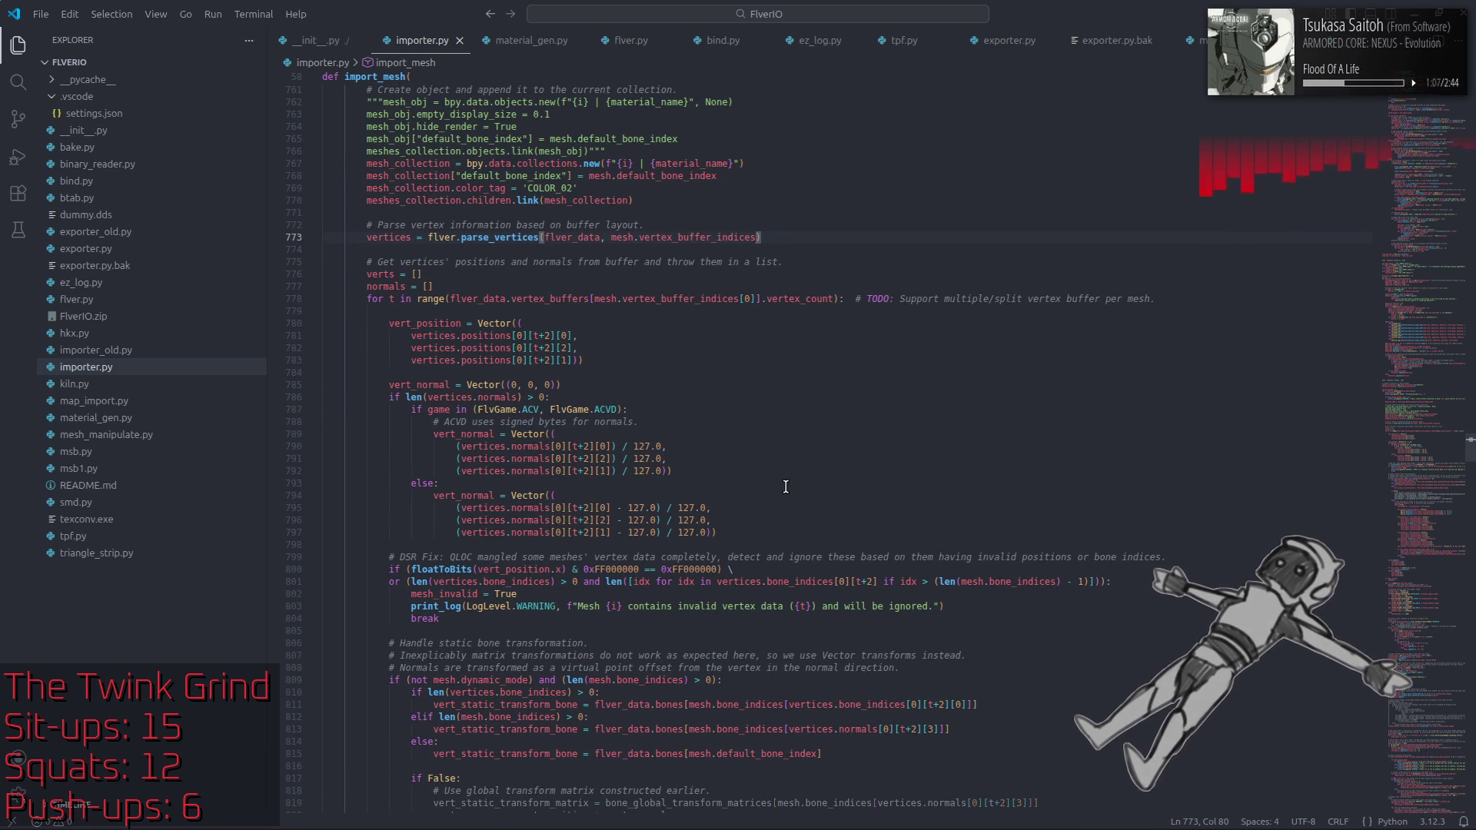
key("Down")
key("Down")
key("Down")
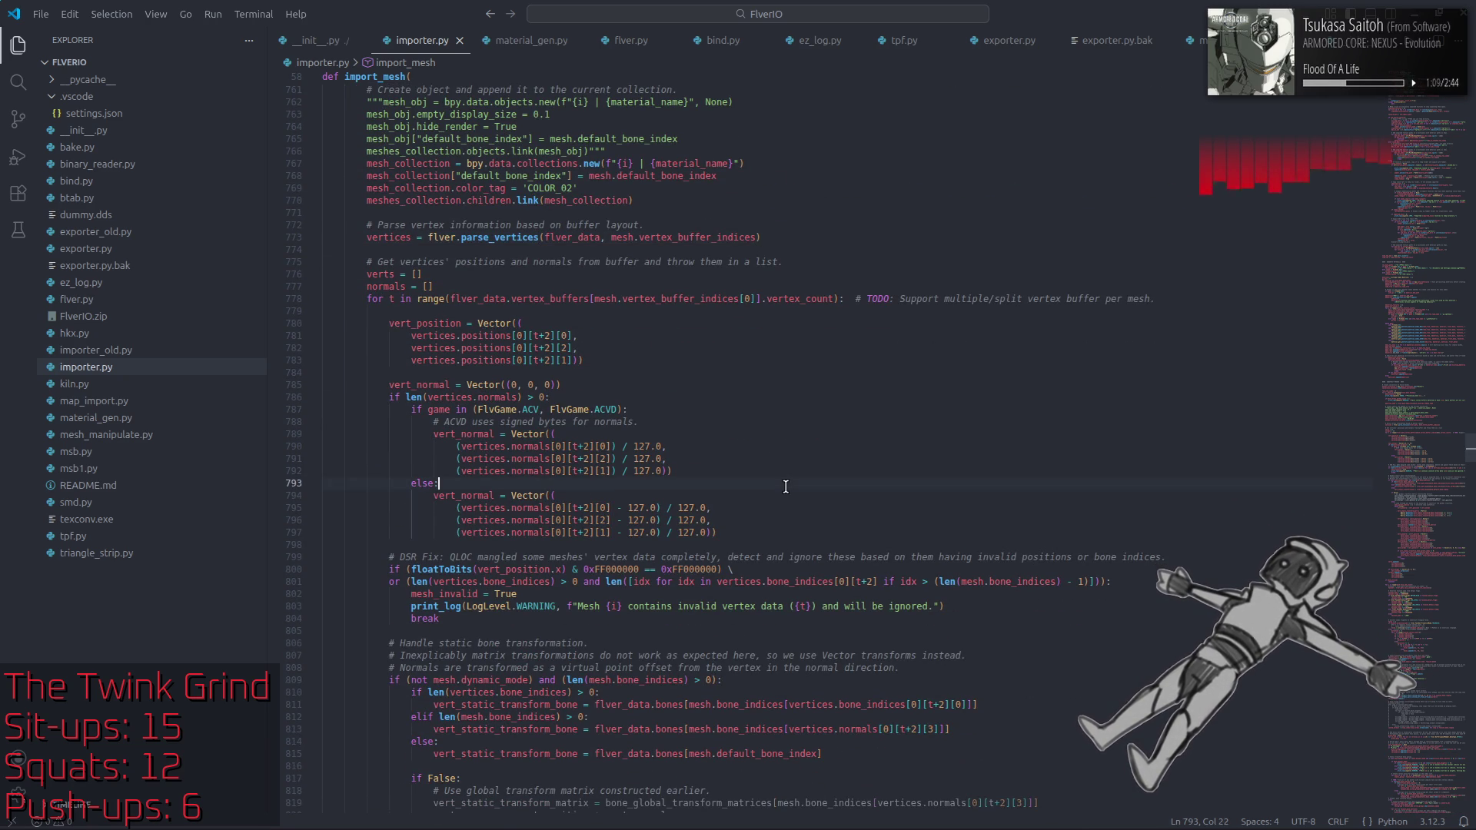
scroll(786, 487, "down", 3)
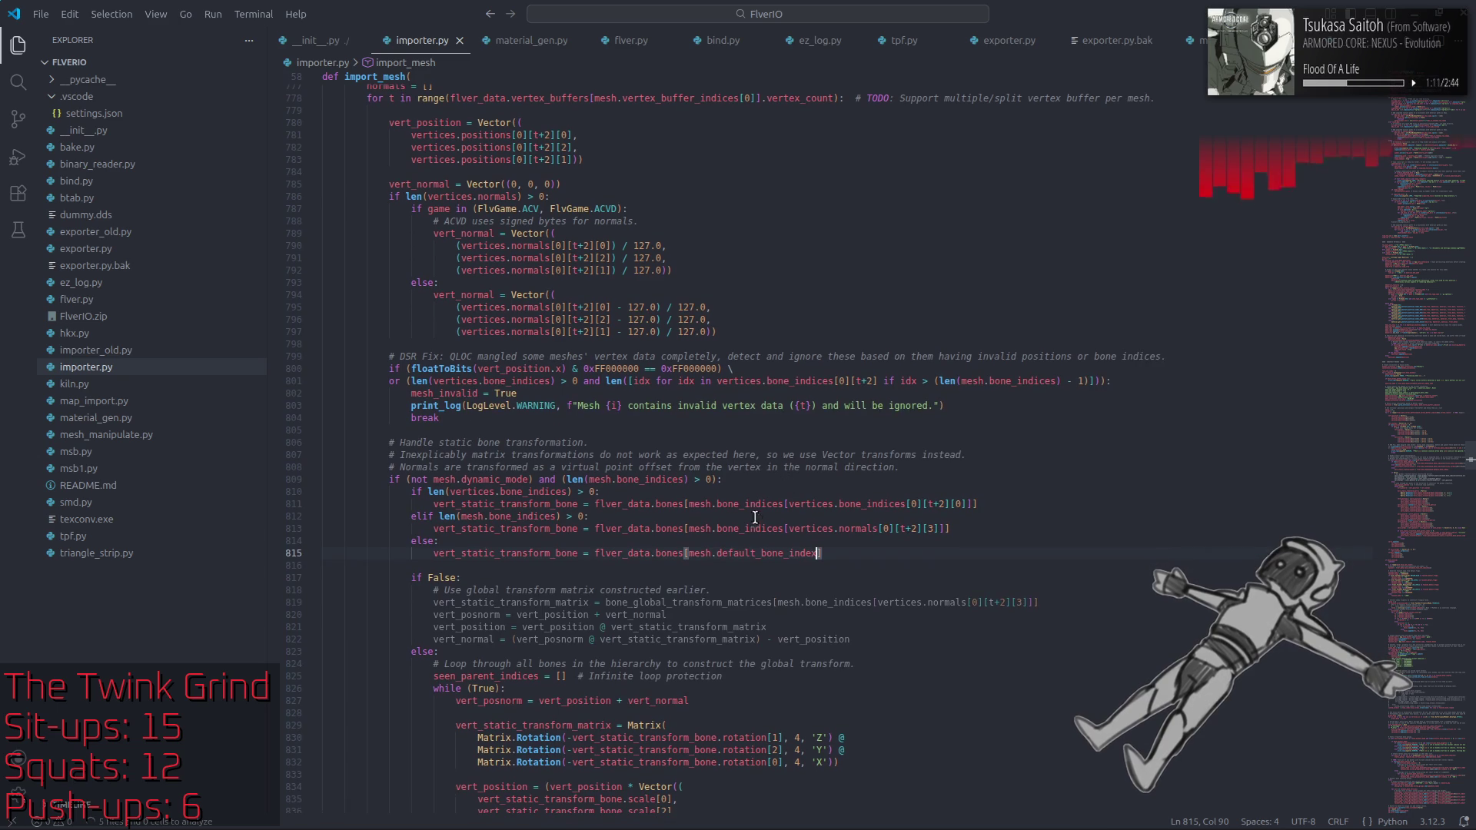
key("alt+Tab")
key("alt+Tab")
key("alt+shift+Tab")
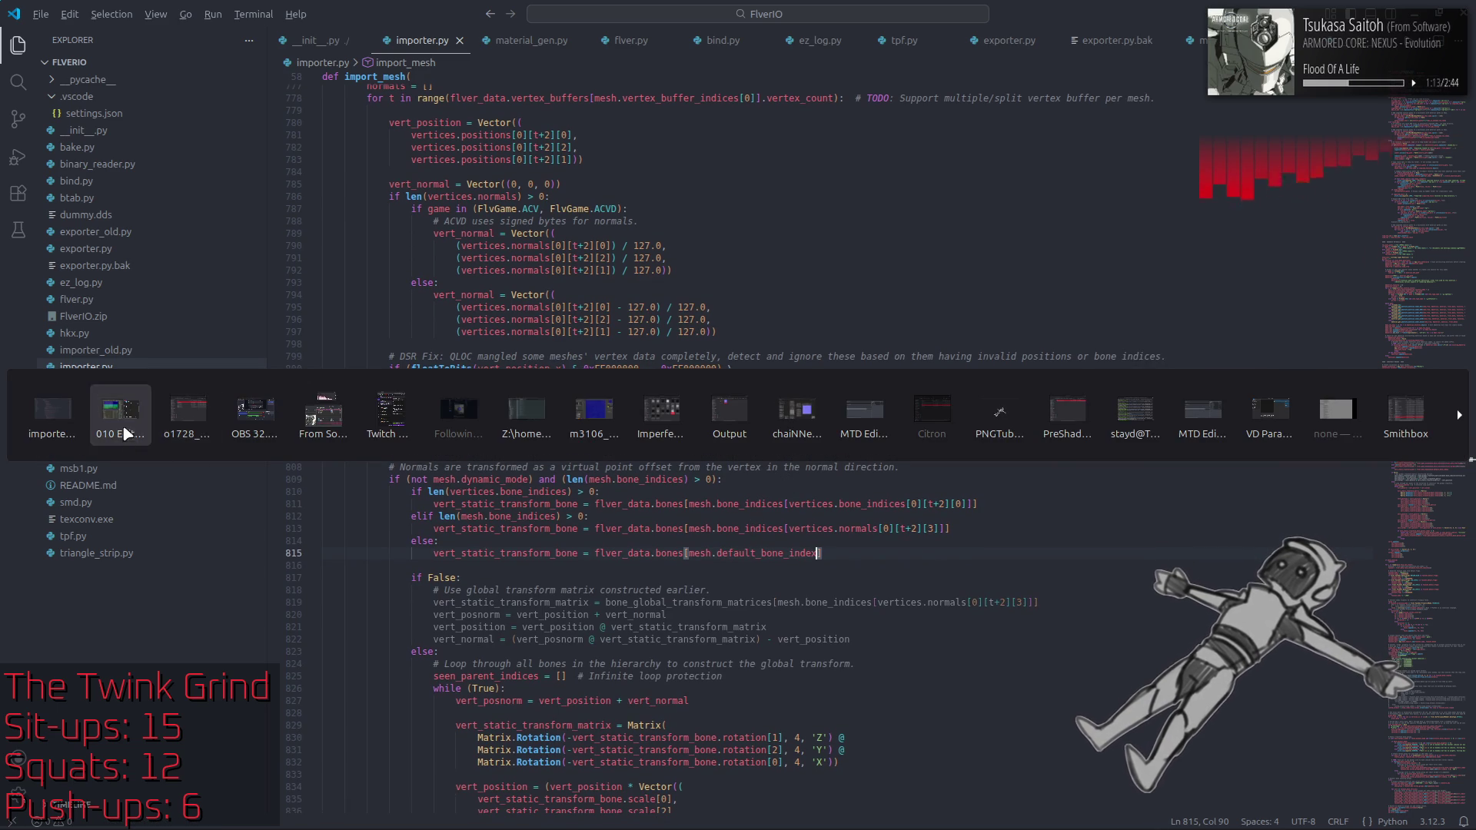
Step: Confirm o1728.flv's meshes[41] has defaultBoneIndex 41 in Template Results, then return to VS Code
left_click(377, 642)
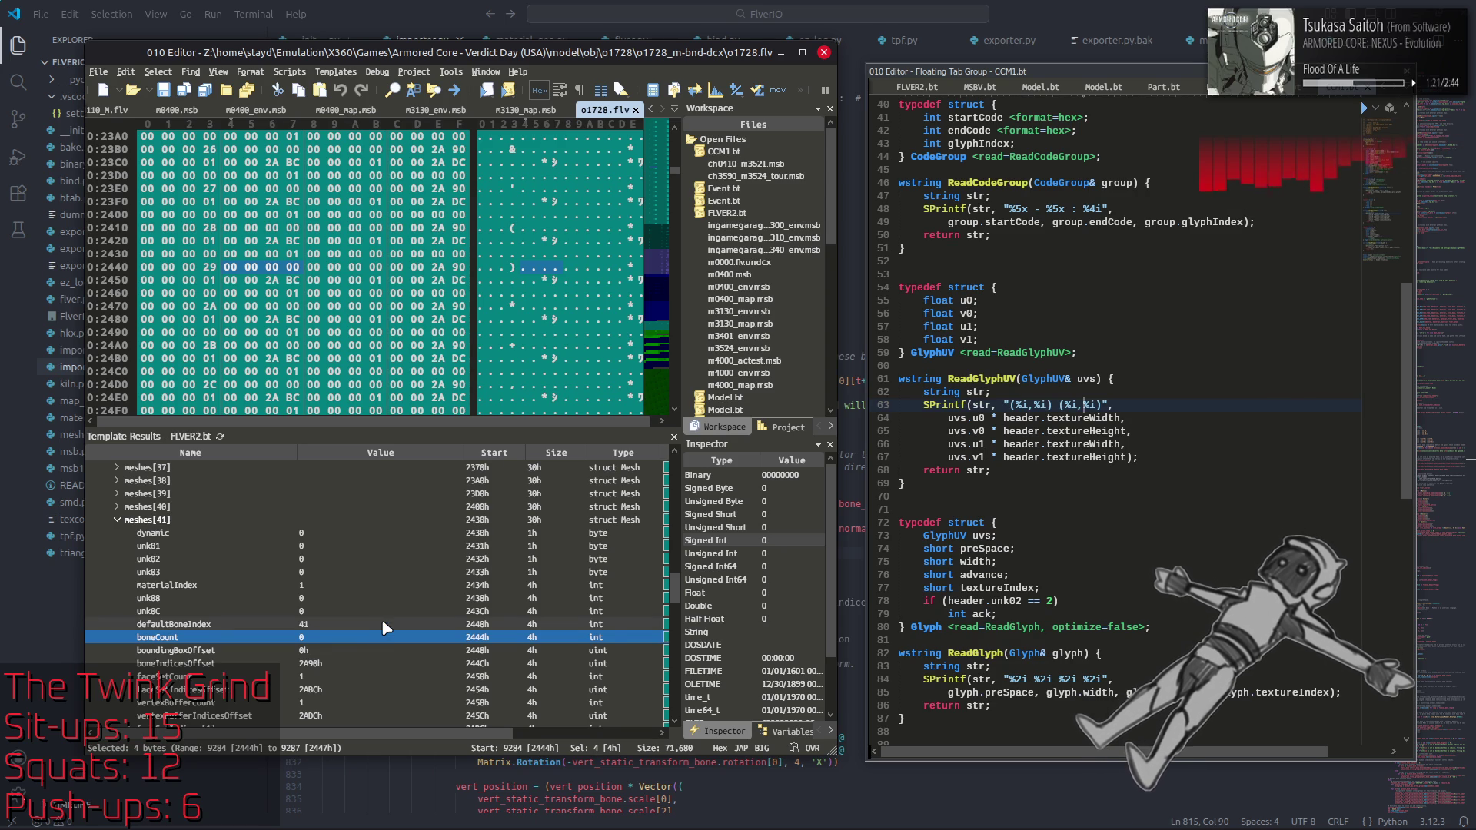
left_click(384, 625)
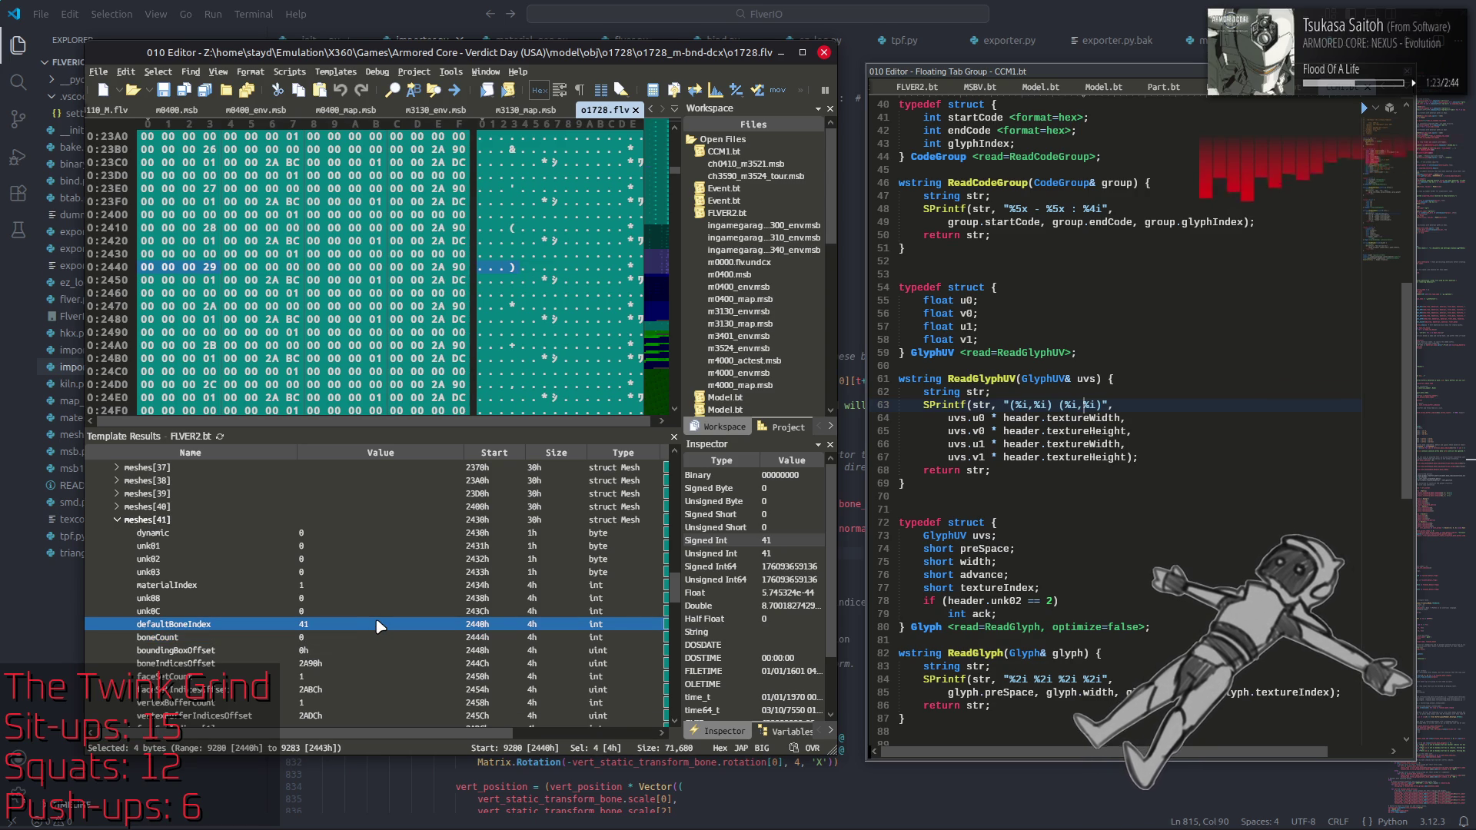
scroll(380, 625, "down", 3)
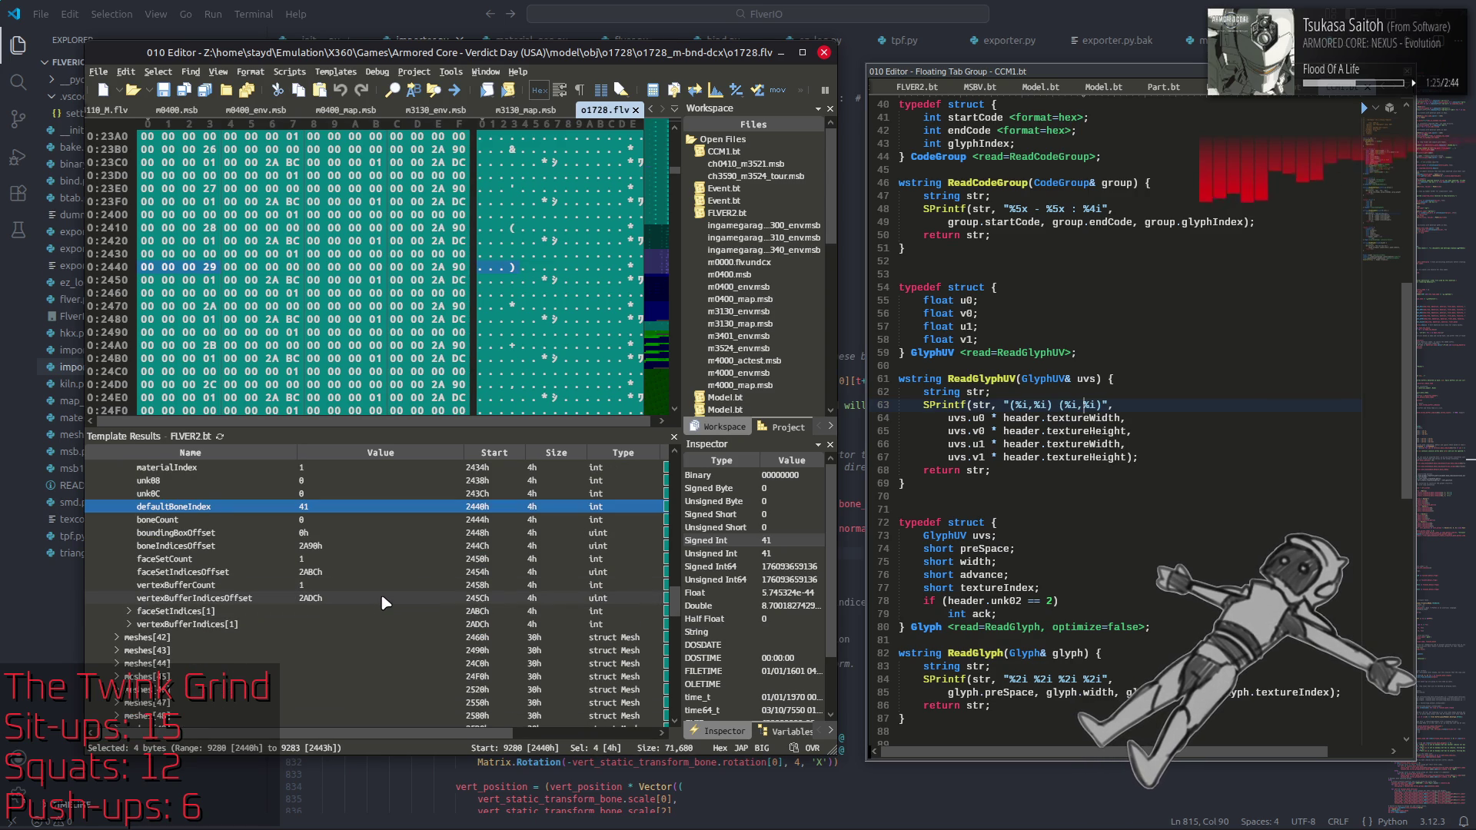
scroll(384, 602, "up", 2)
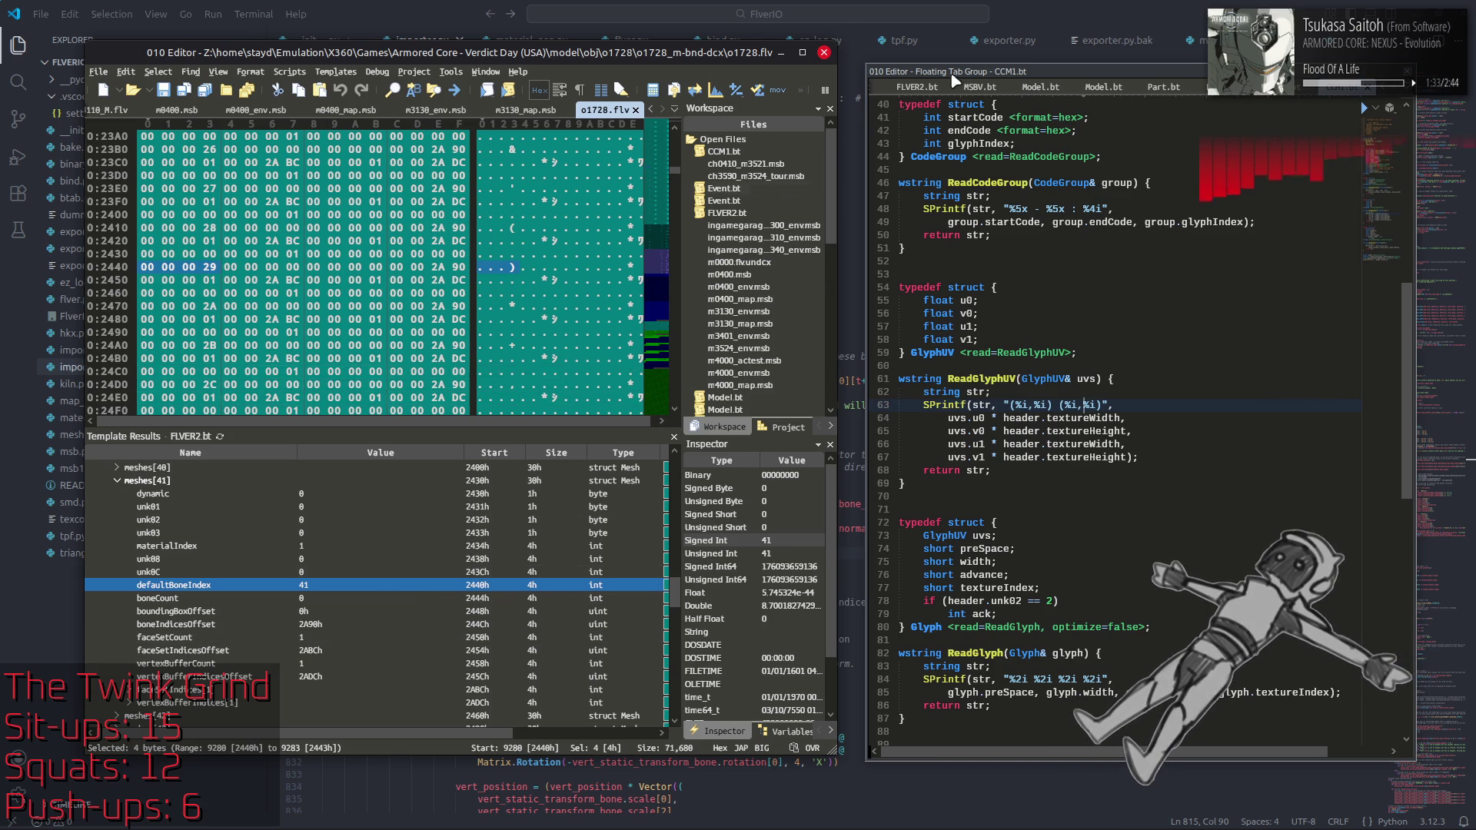
left_click(1114, 8)
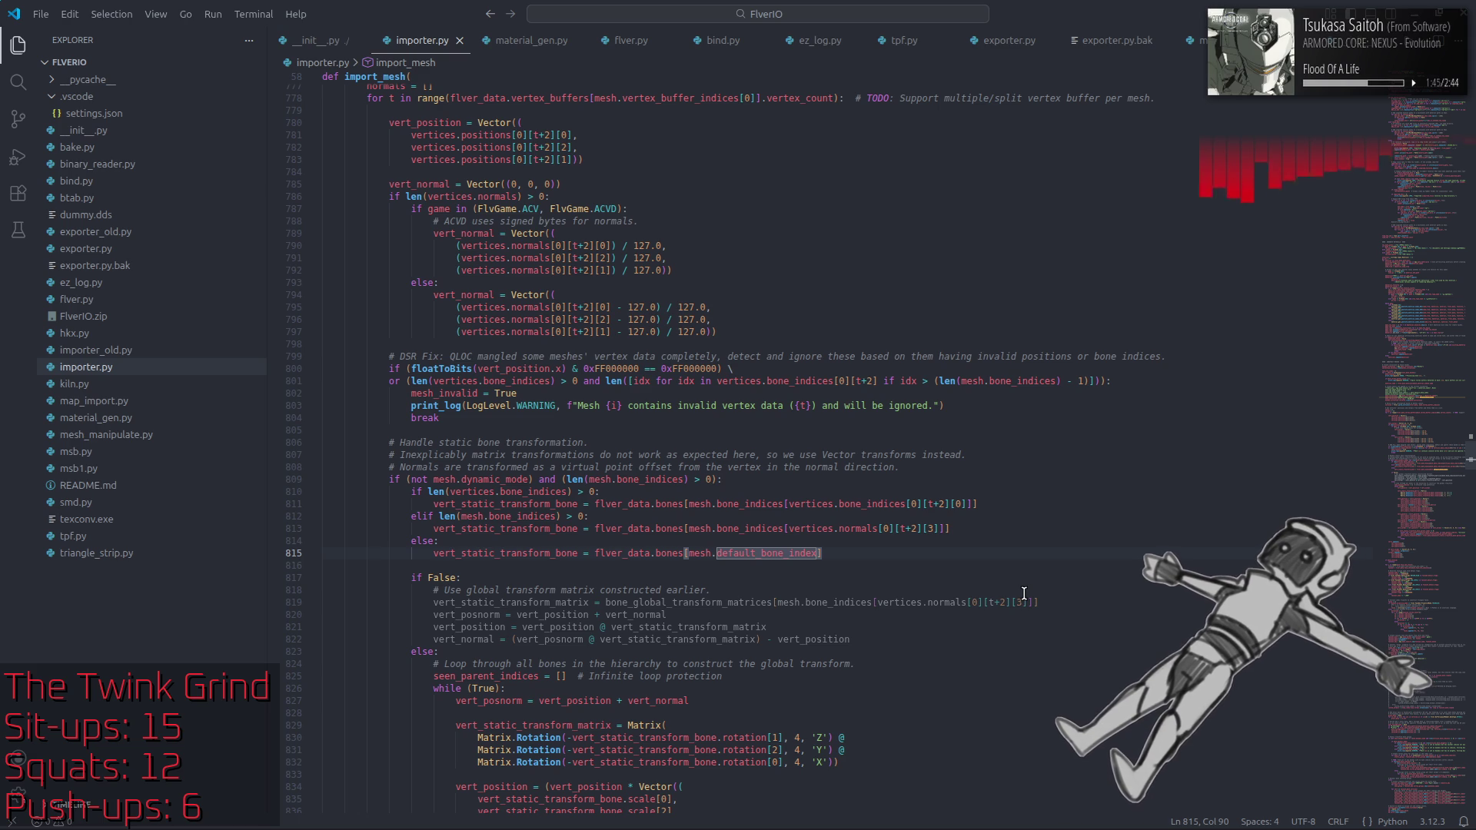
type("]")
Step: Select default_bone_index on lines 815 and 768 of importer.py
left_click(916, 553)
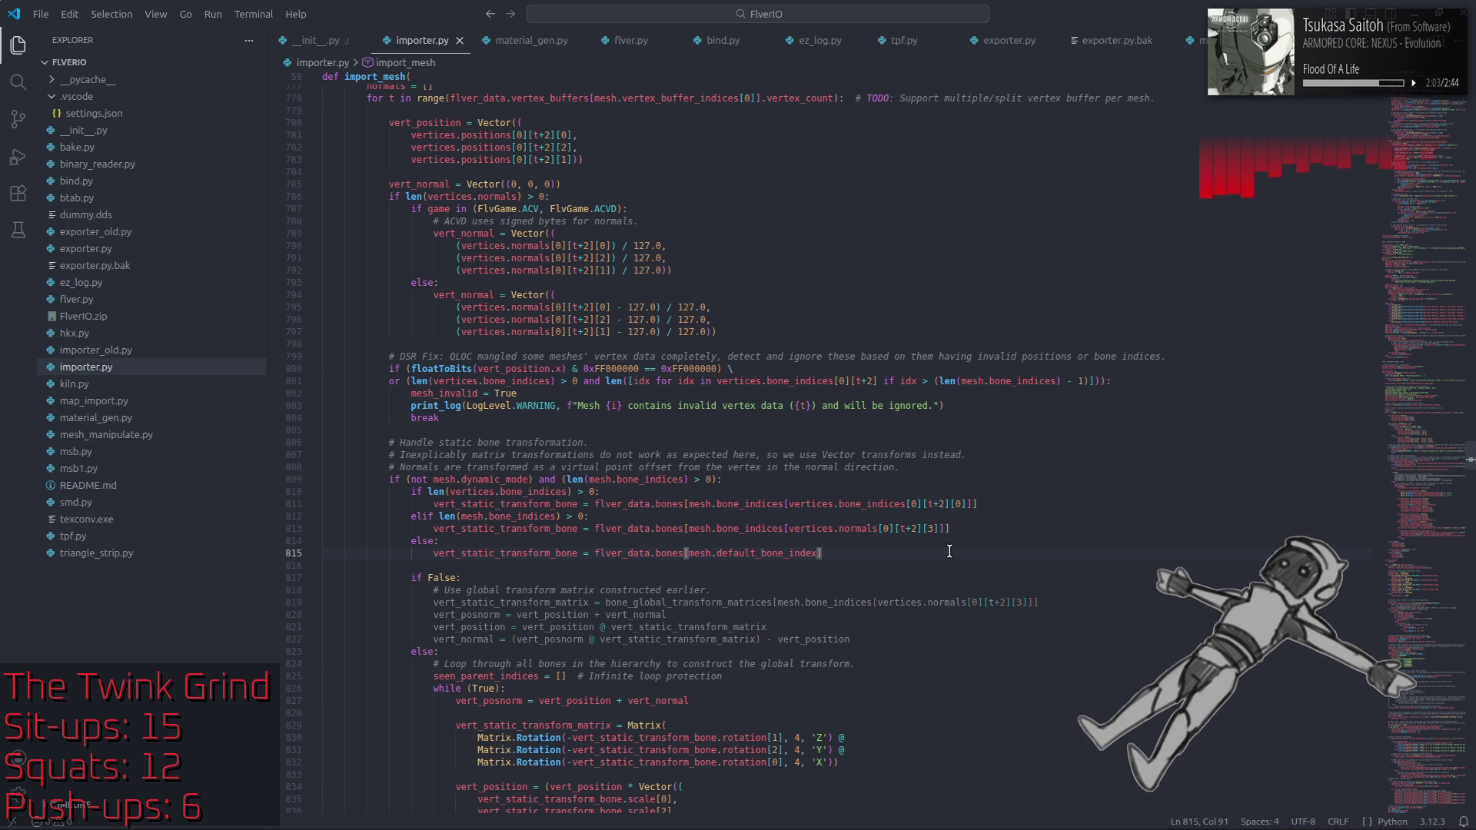
double_click(776, 554)
key("ctrl+c")
left_click_drag(1420, 489, 1434, 452)
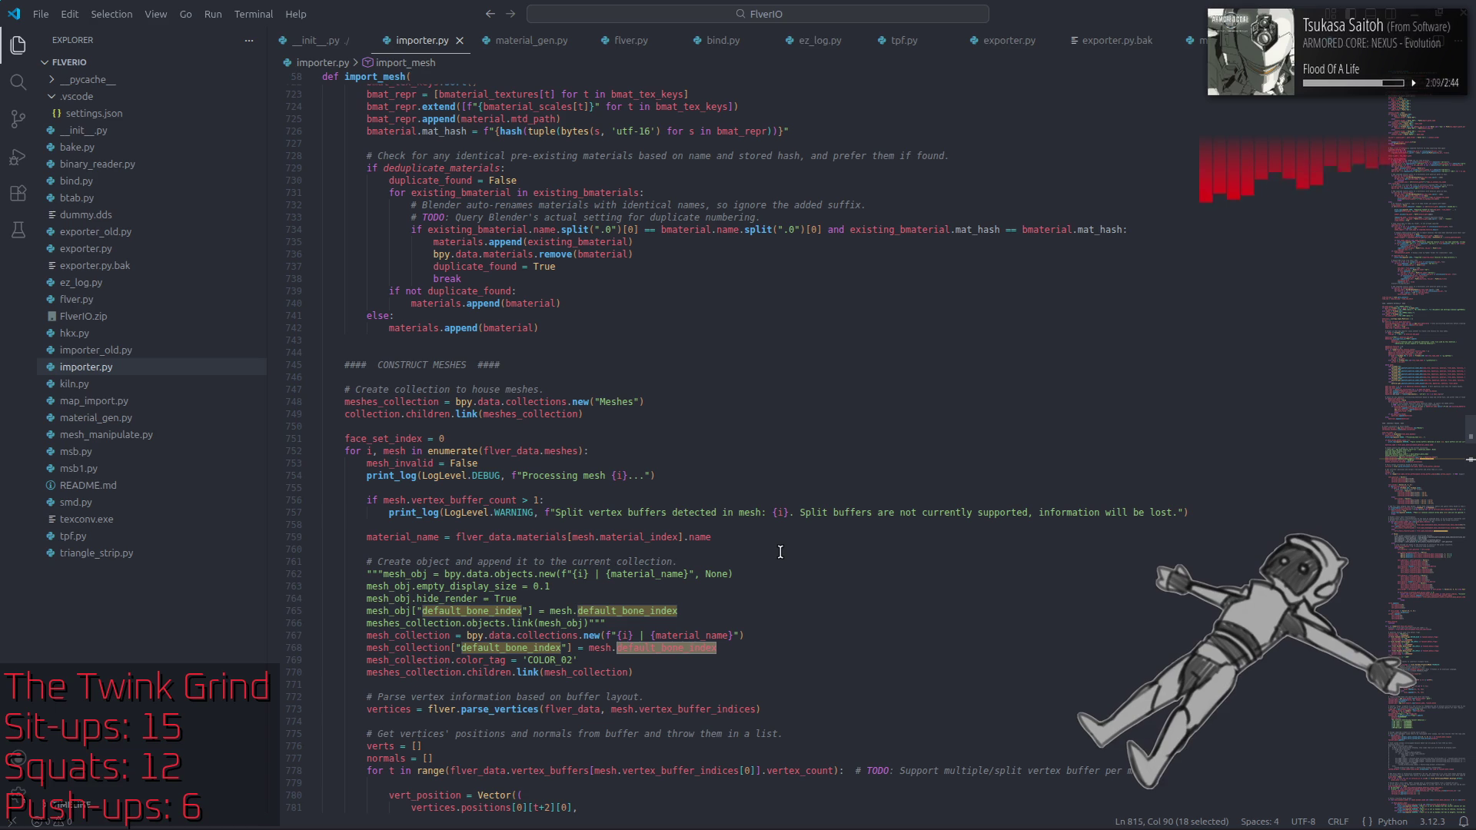
double_click(666, 648)
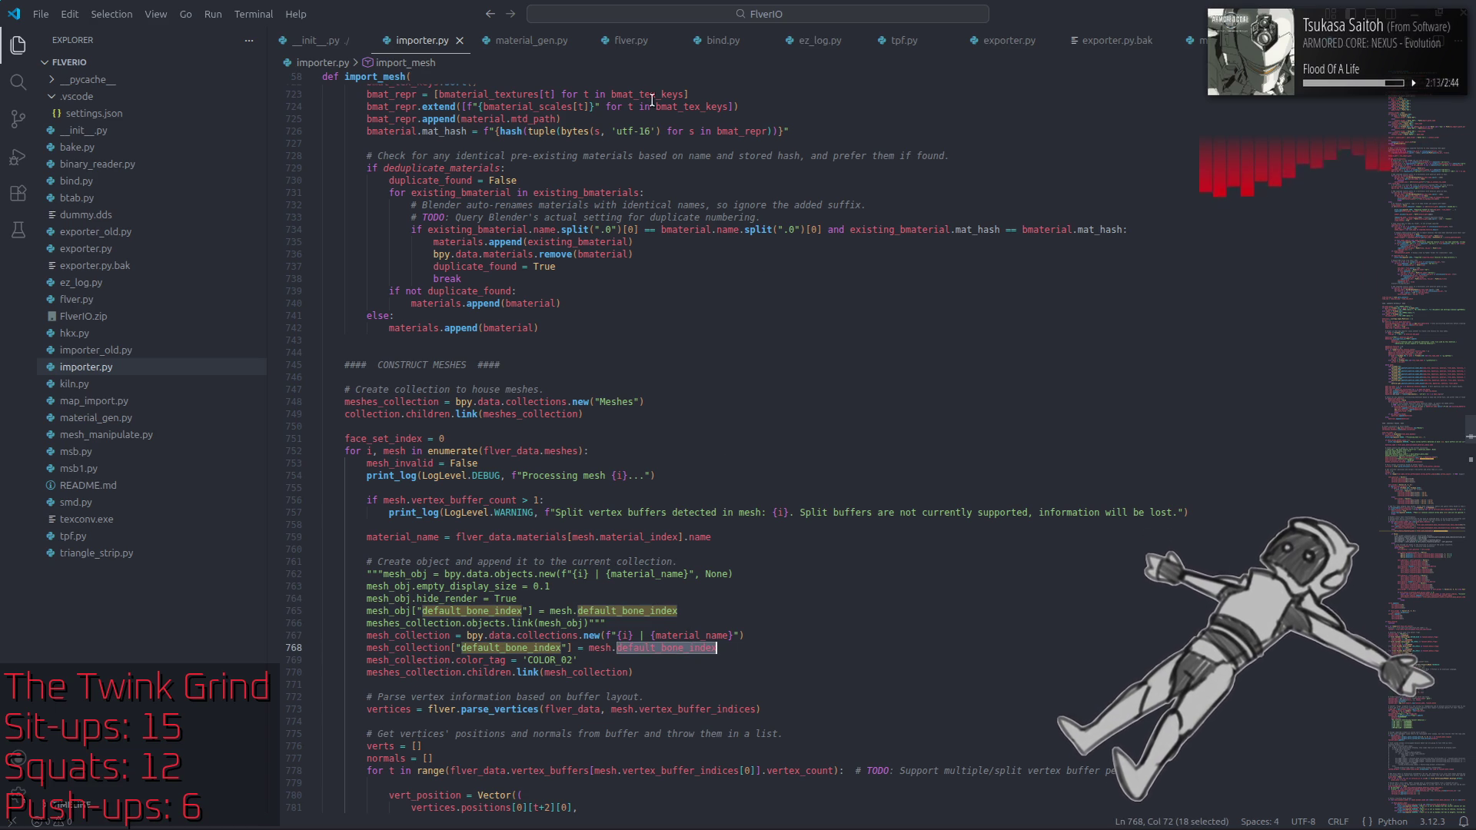
Step: Search flver.py for default_bone_index to find it in read_mesh, then bring up 010 Editor
left_click(637, 41)
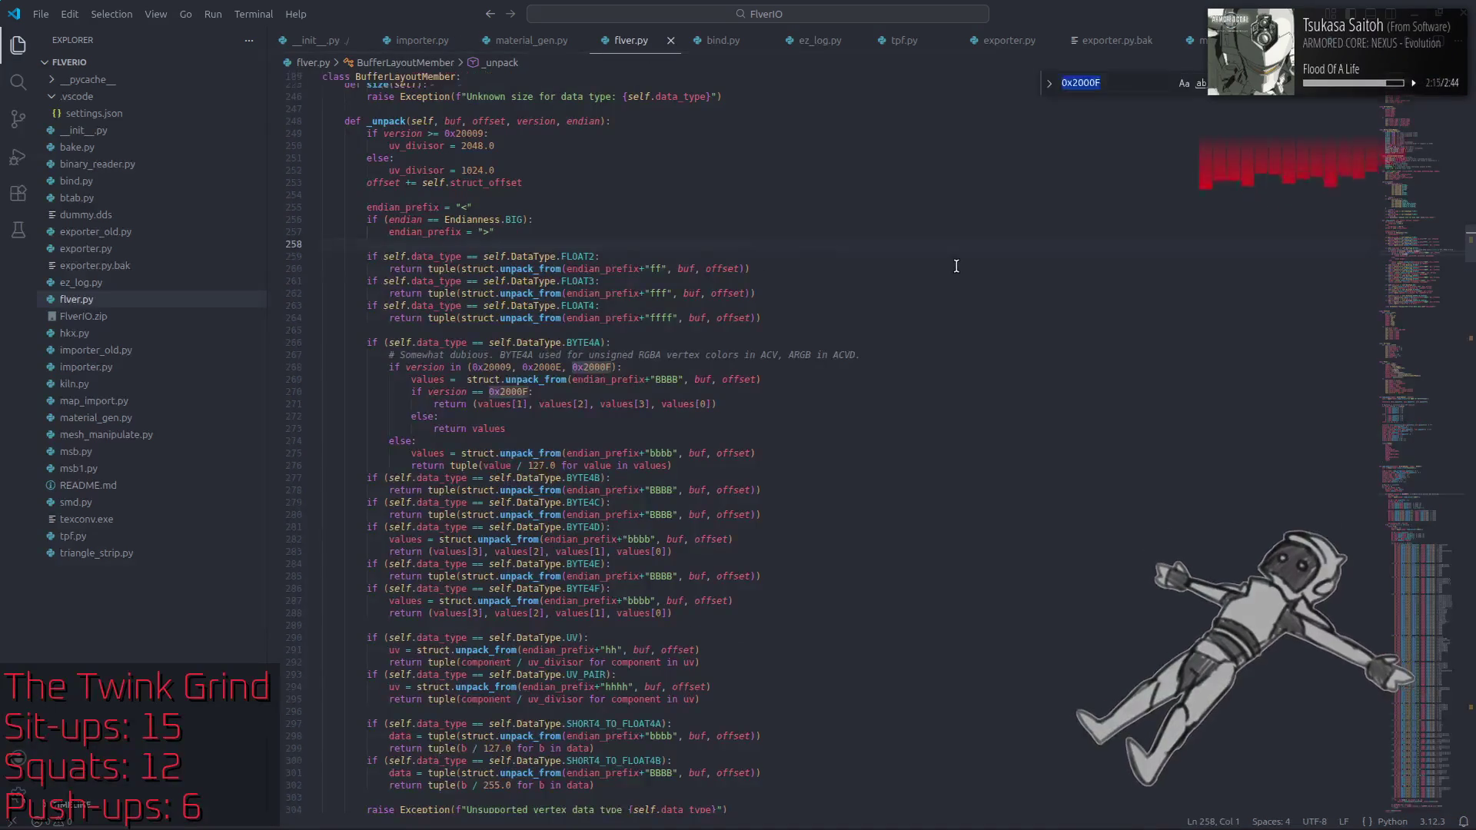
key("ctrl+v")
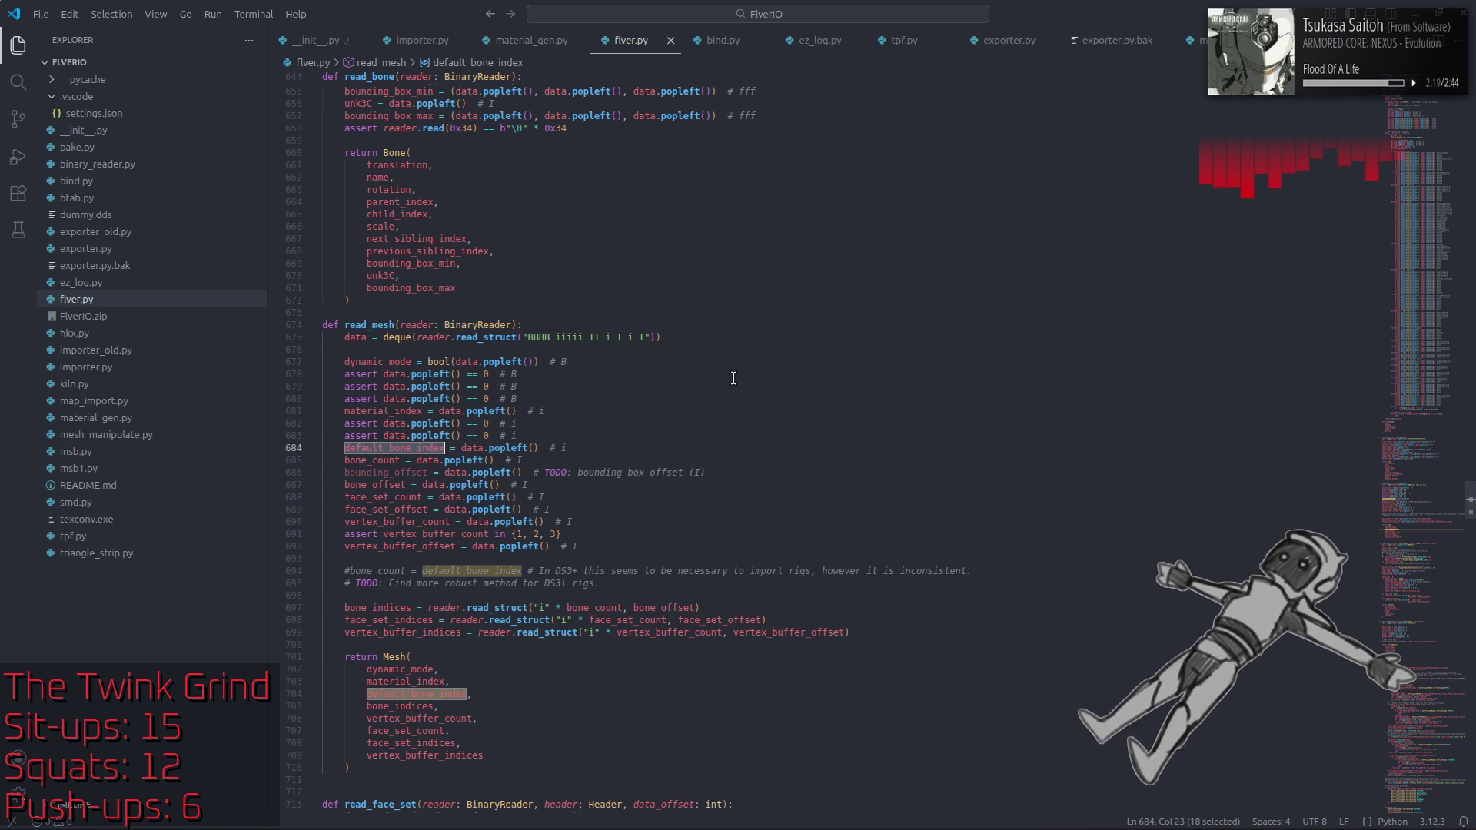
key("Escape")
left_click(616, 447)
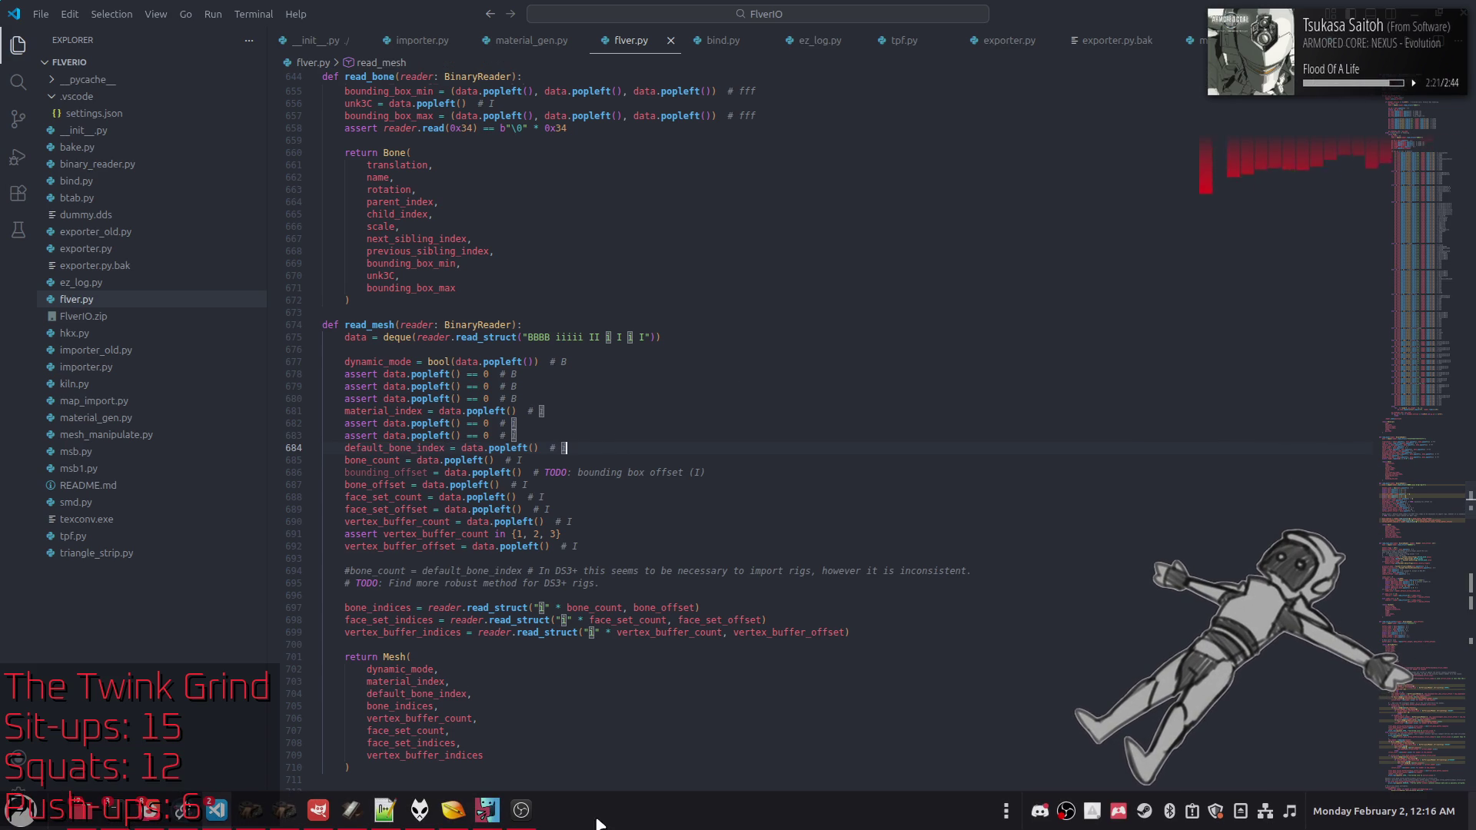
left_click(453, 810)
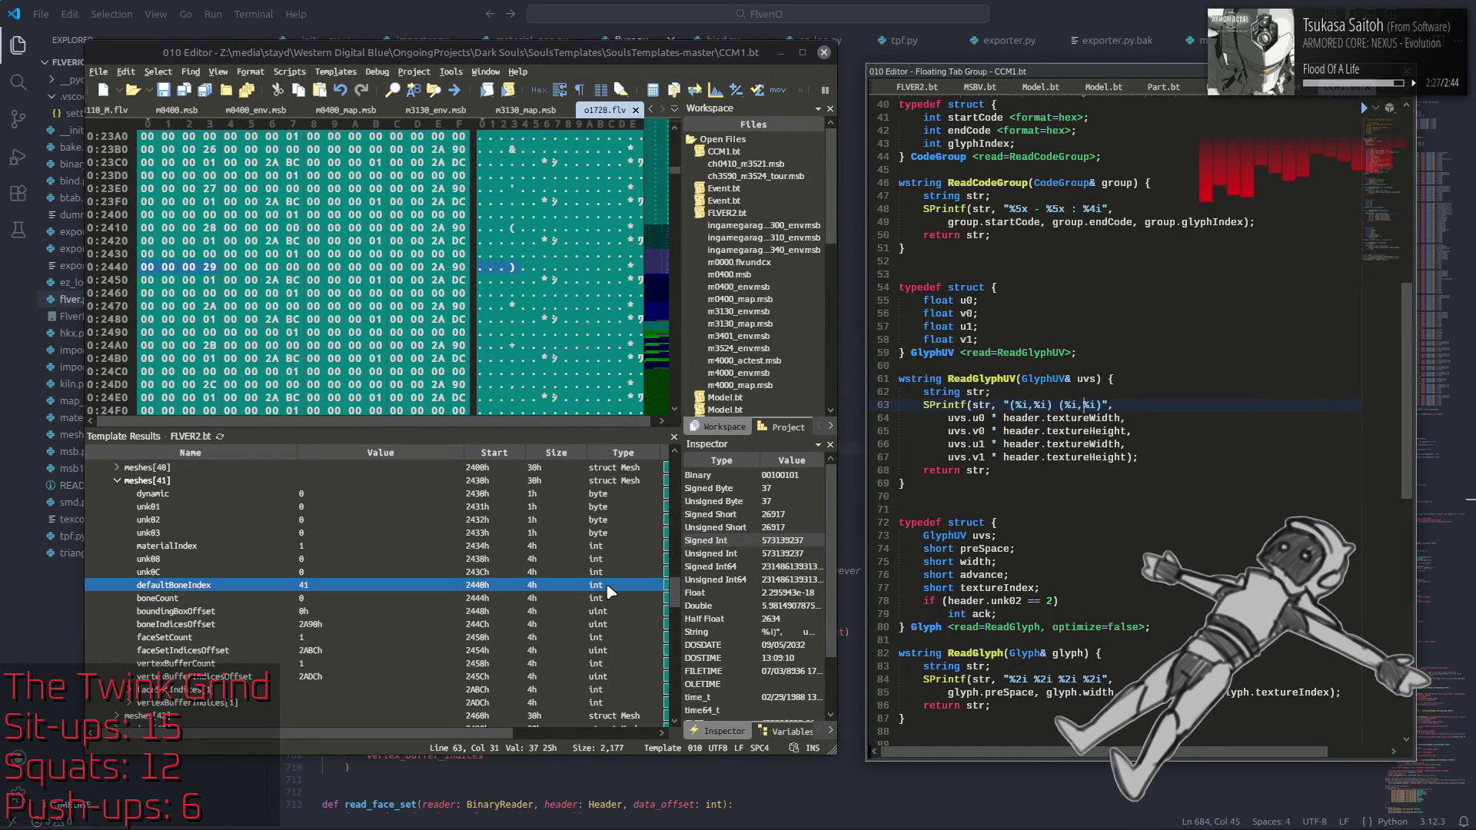
Step: Inspect meshes[51] (defaultBoneIndex 53) and meshes[45] in Template Results
scroll(289, 583, "down", 5)
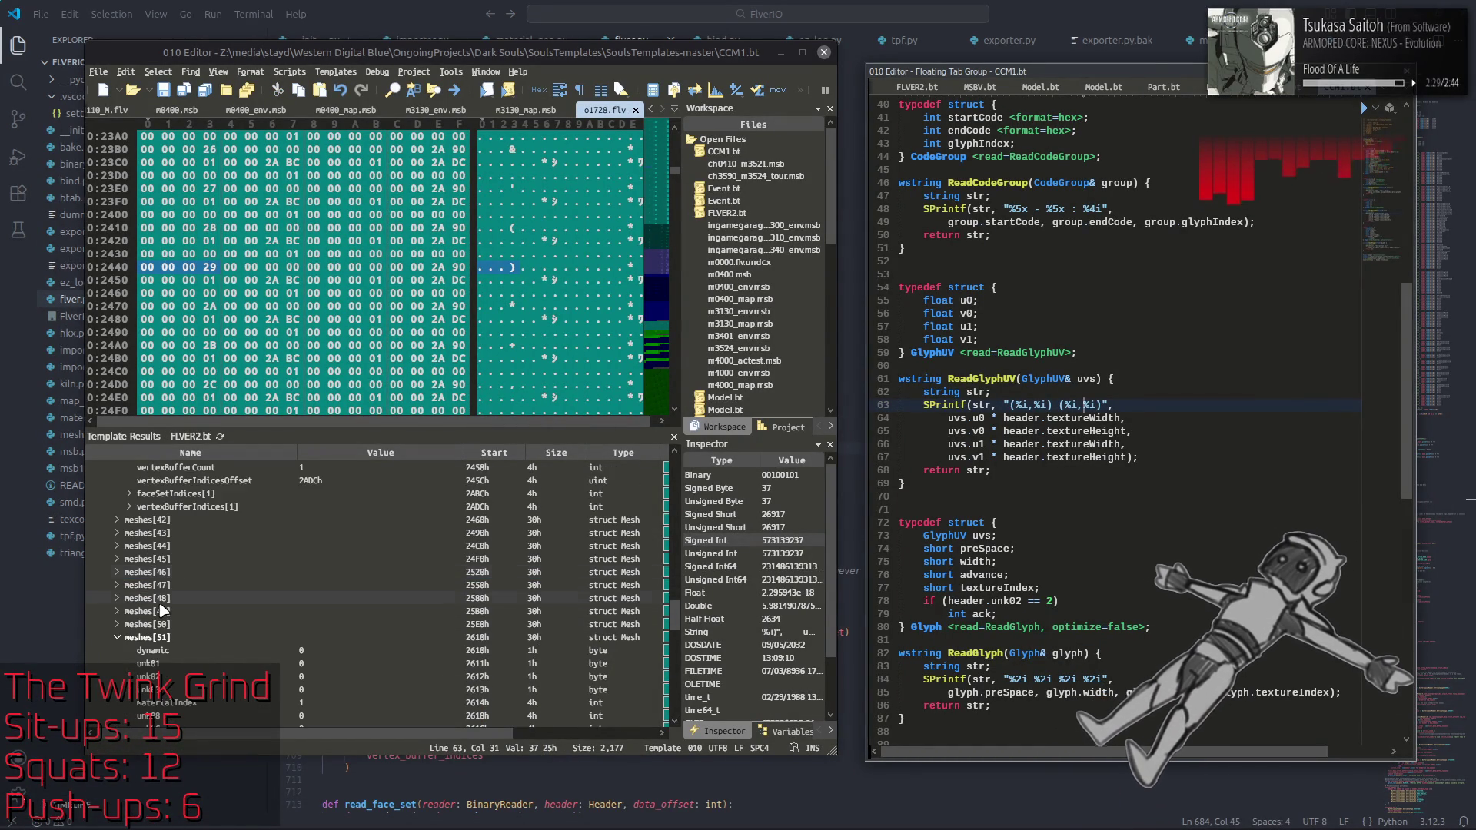
left_click(206, 554)
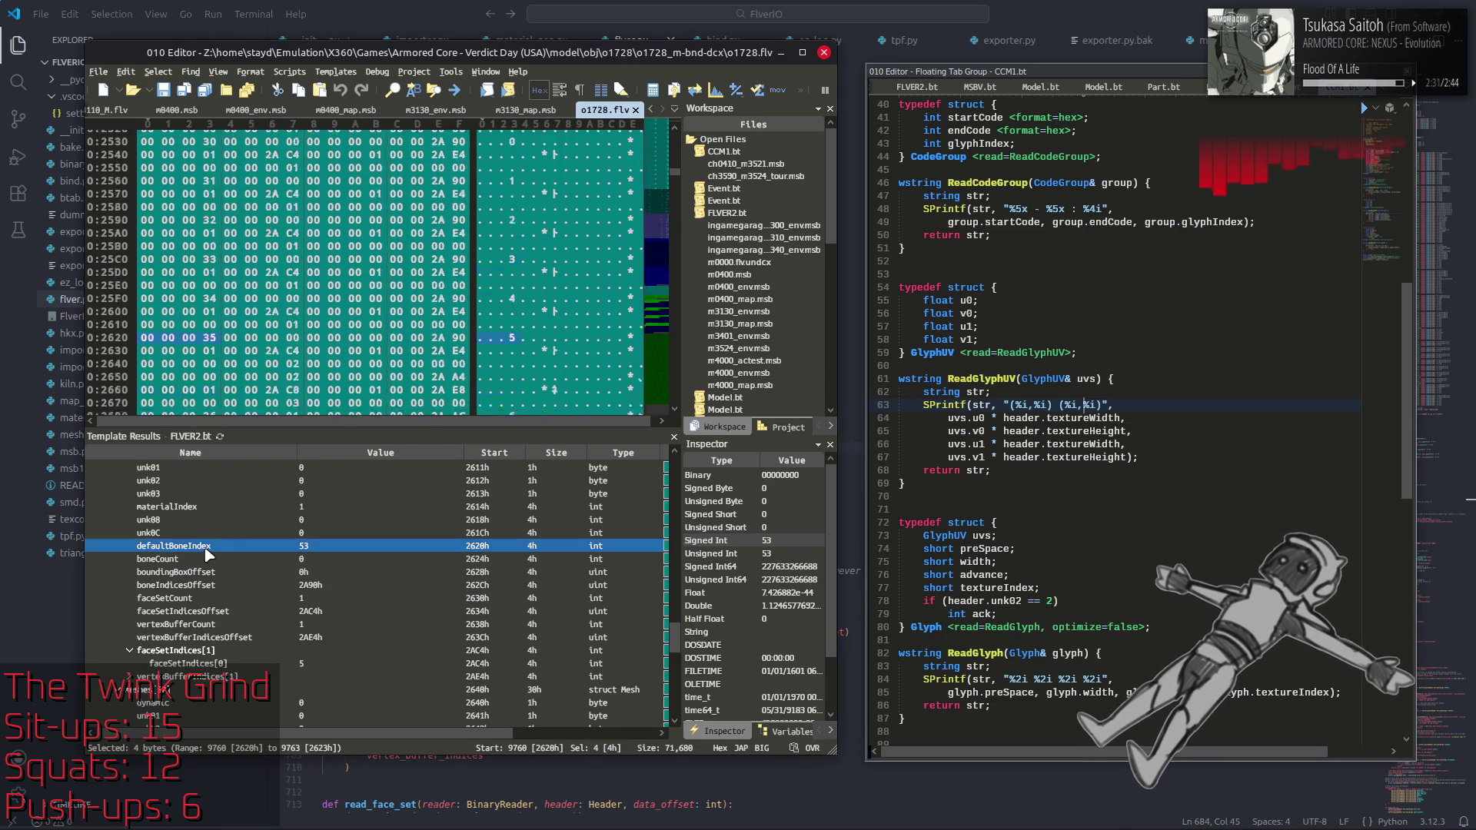
left_click(189, 560)
scroll(193, 567, "down", 2)
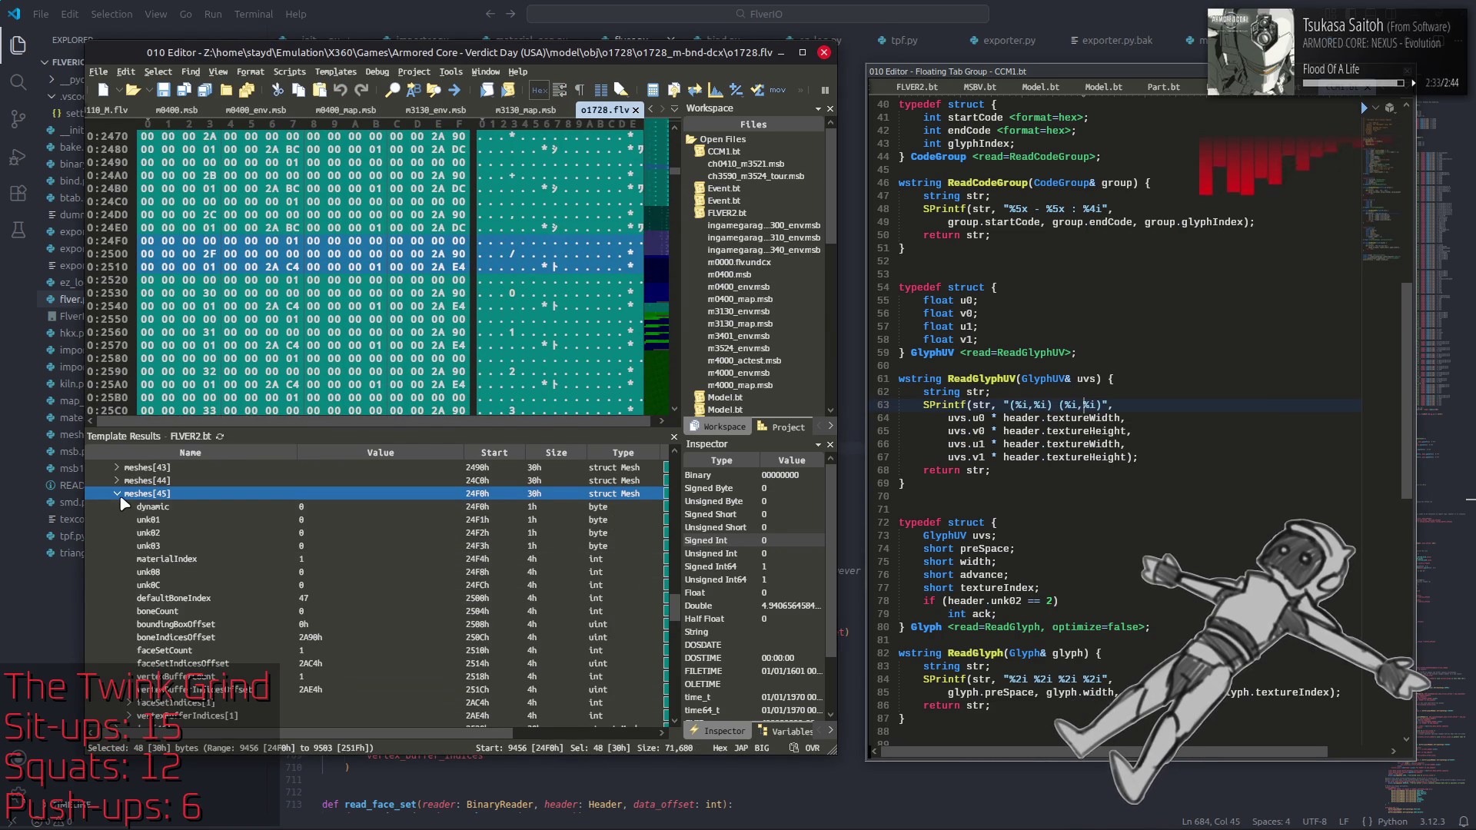
scroll(110, 500, "up", 20)
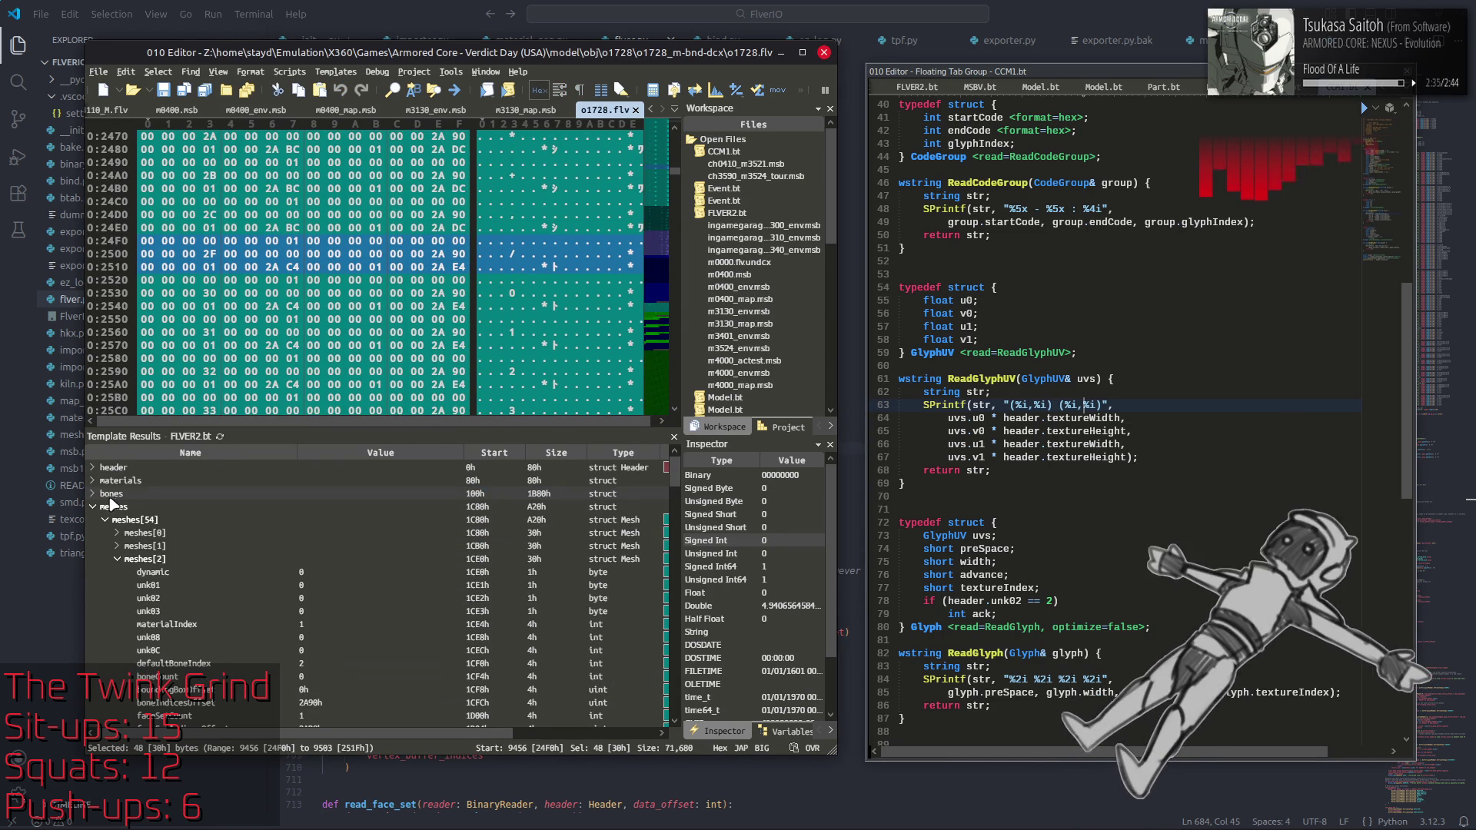
Step: Expand meshes[0], meshes[1] and meshes[2] to compare their defaultBoneIndex values, then return to VS Code
double_click(119, 534)
left_click(332, 577)
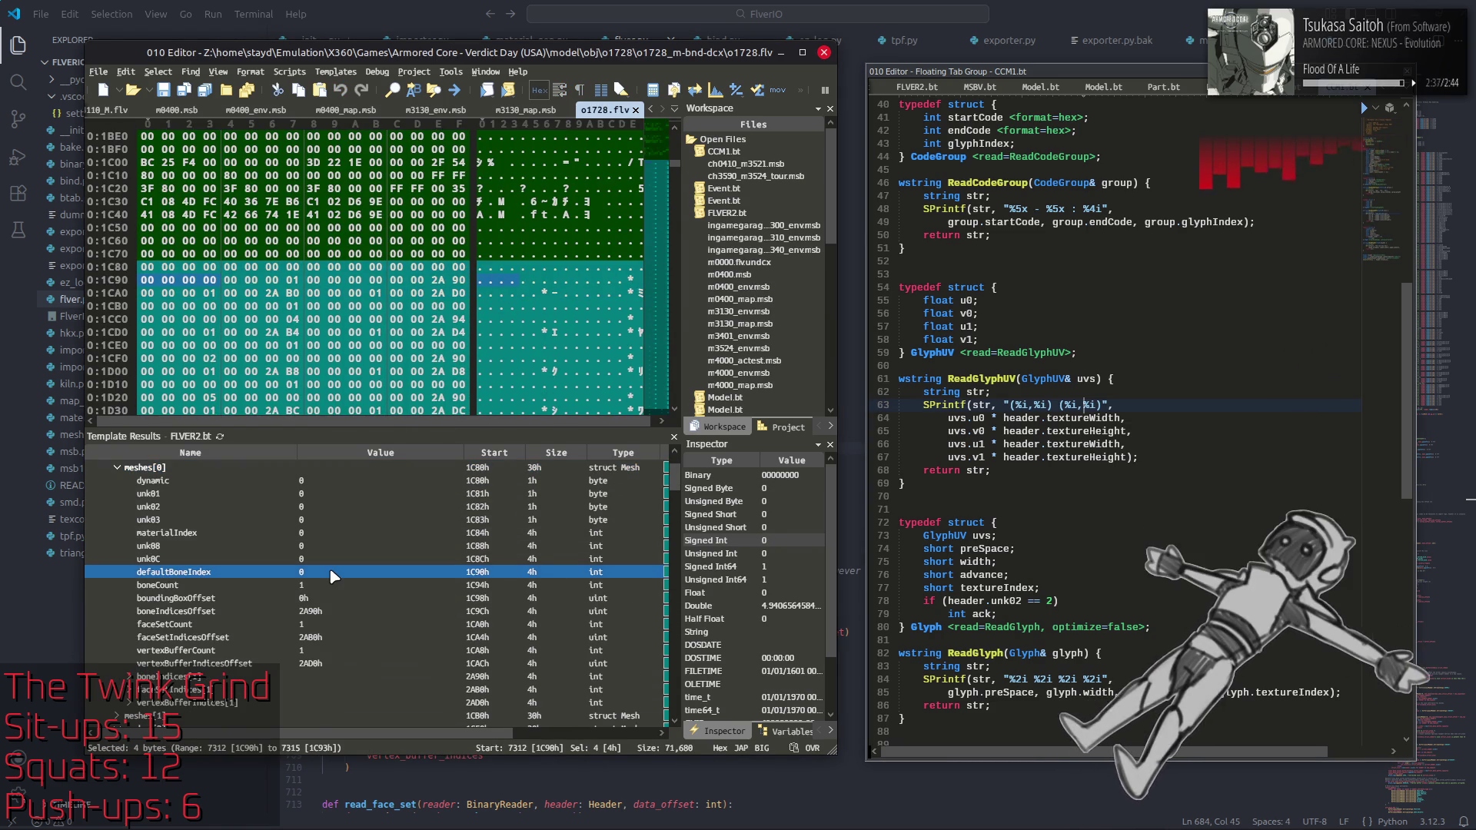
left_click(116, 469)
left_click(116, 480)
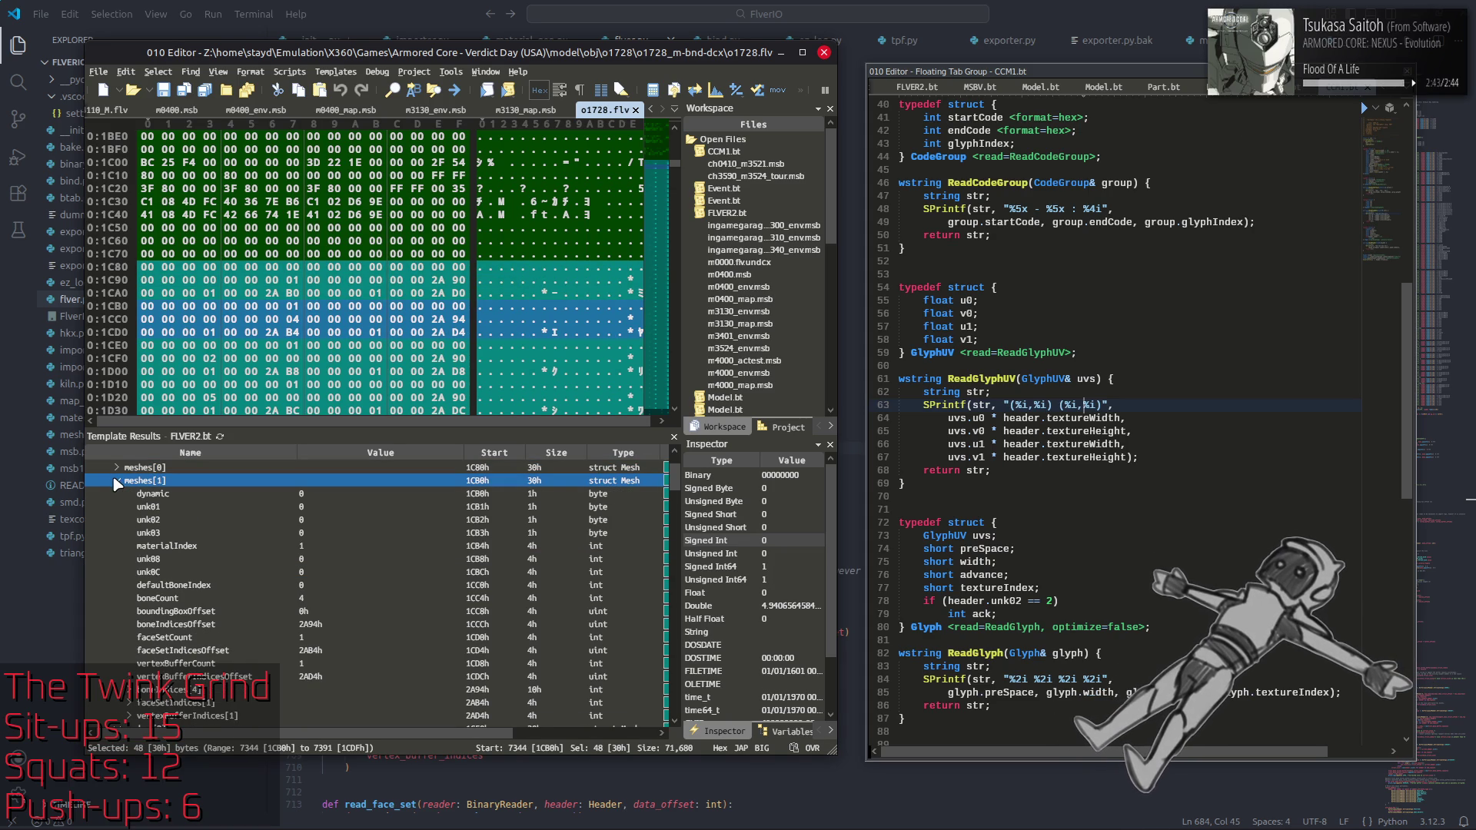
left_click(117, 481)
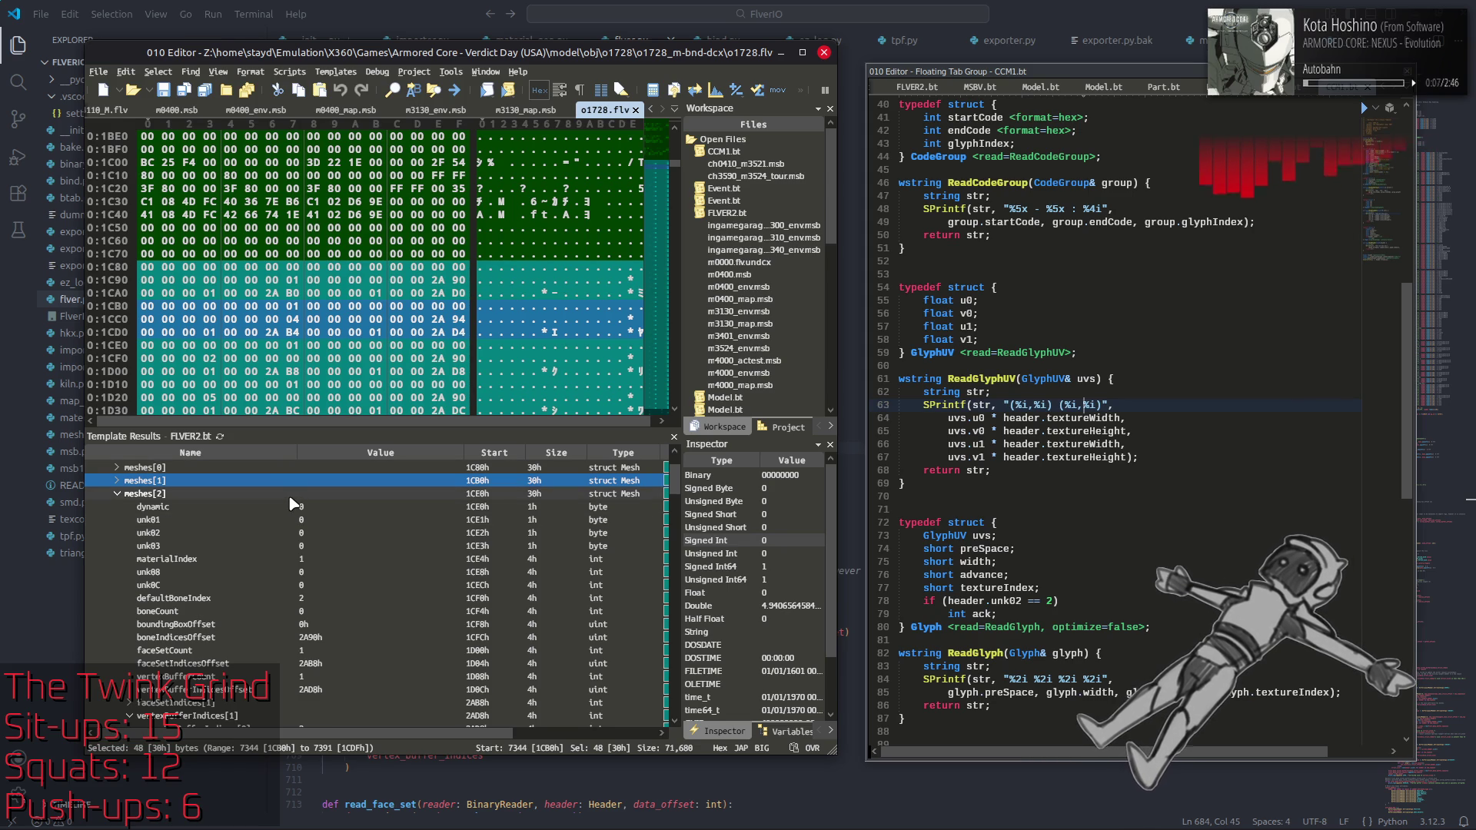
left_click(357, 506)
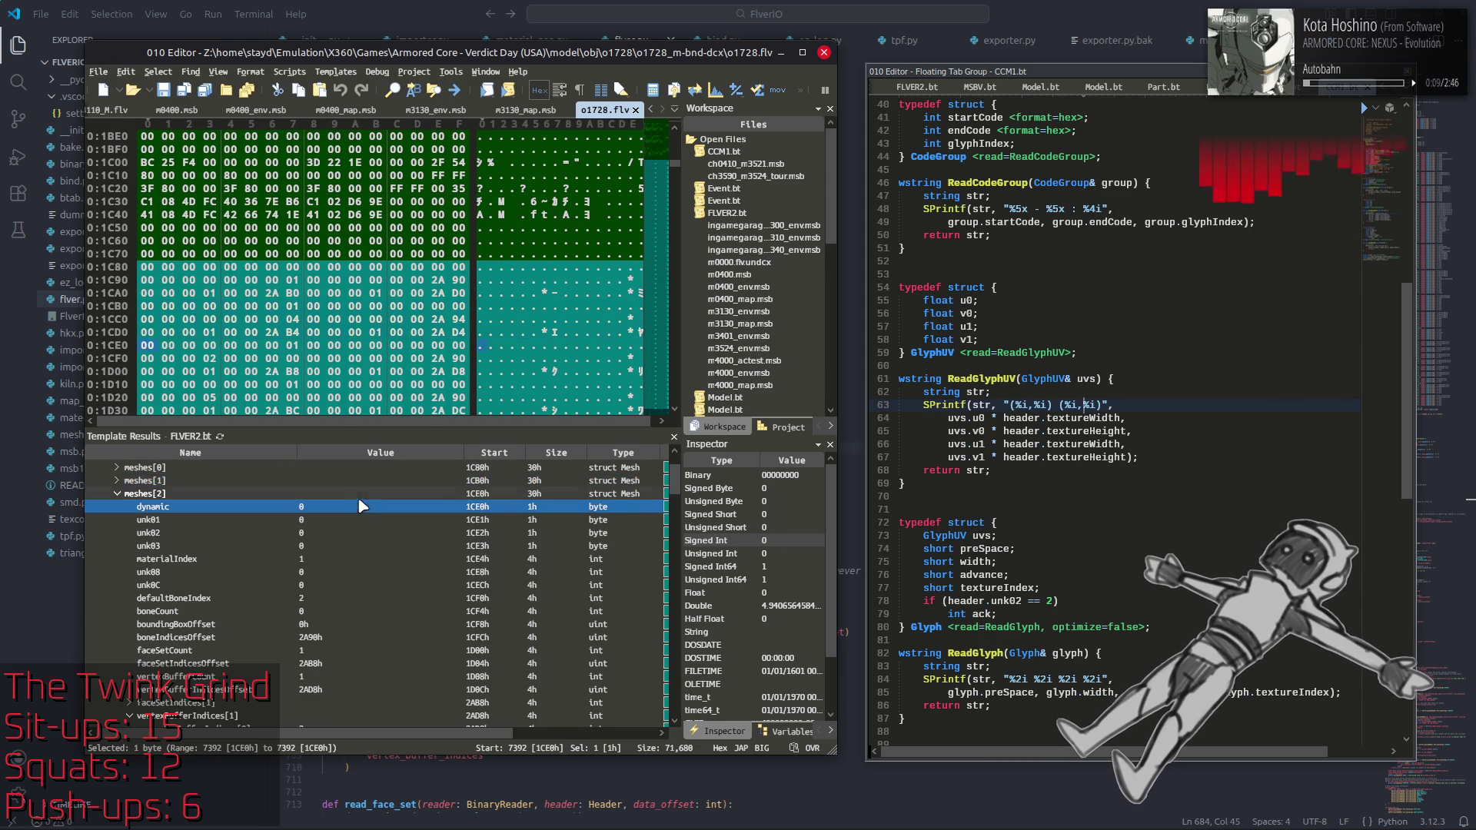
key("alt+Tab")
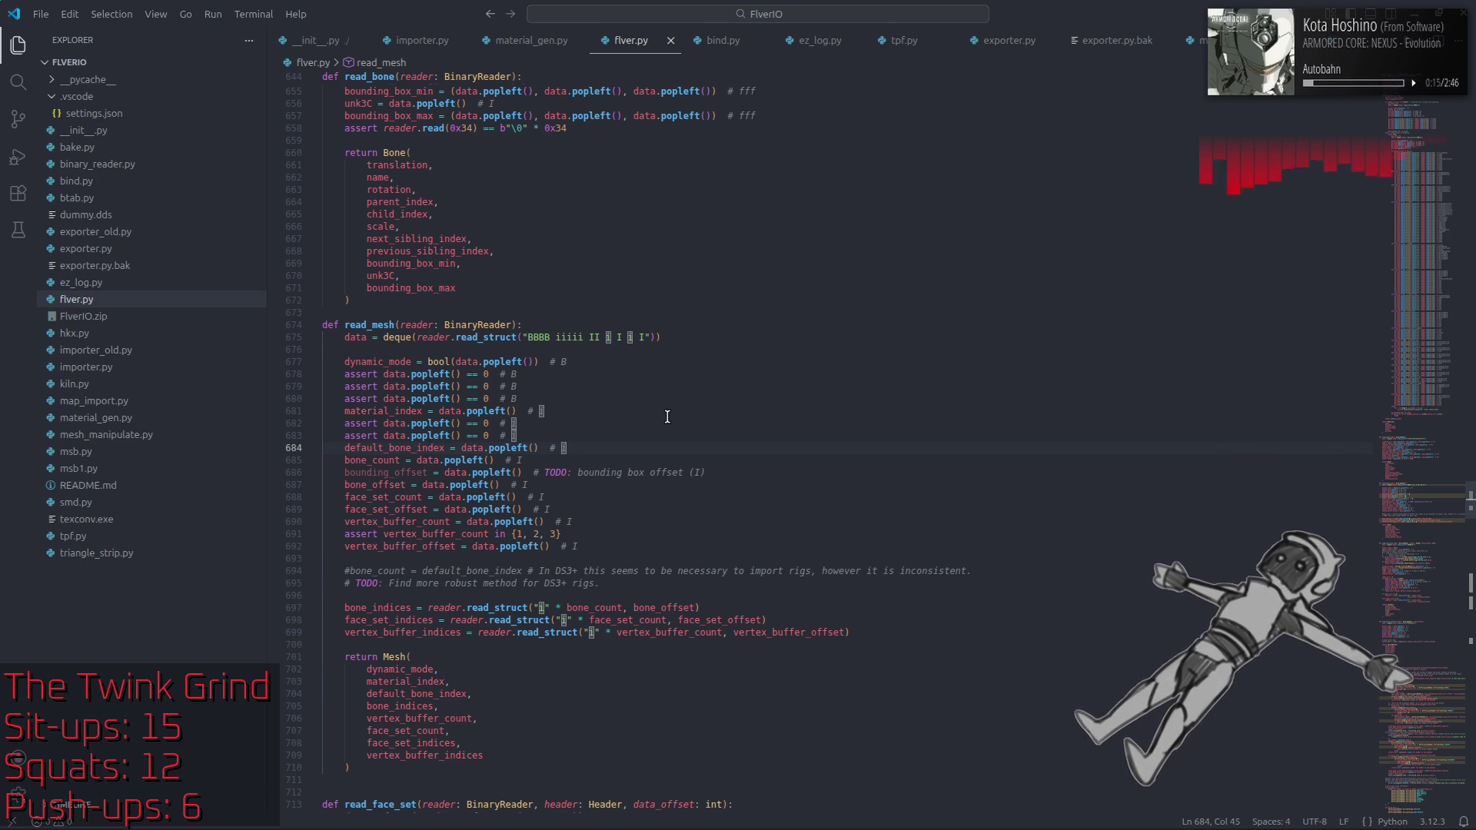
Step: Select meshes[2]'s defaultBoneIndex and boneCount fields in 010 Editor to compare against flver.py
key("alt+Tab")
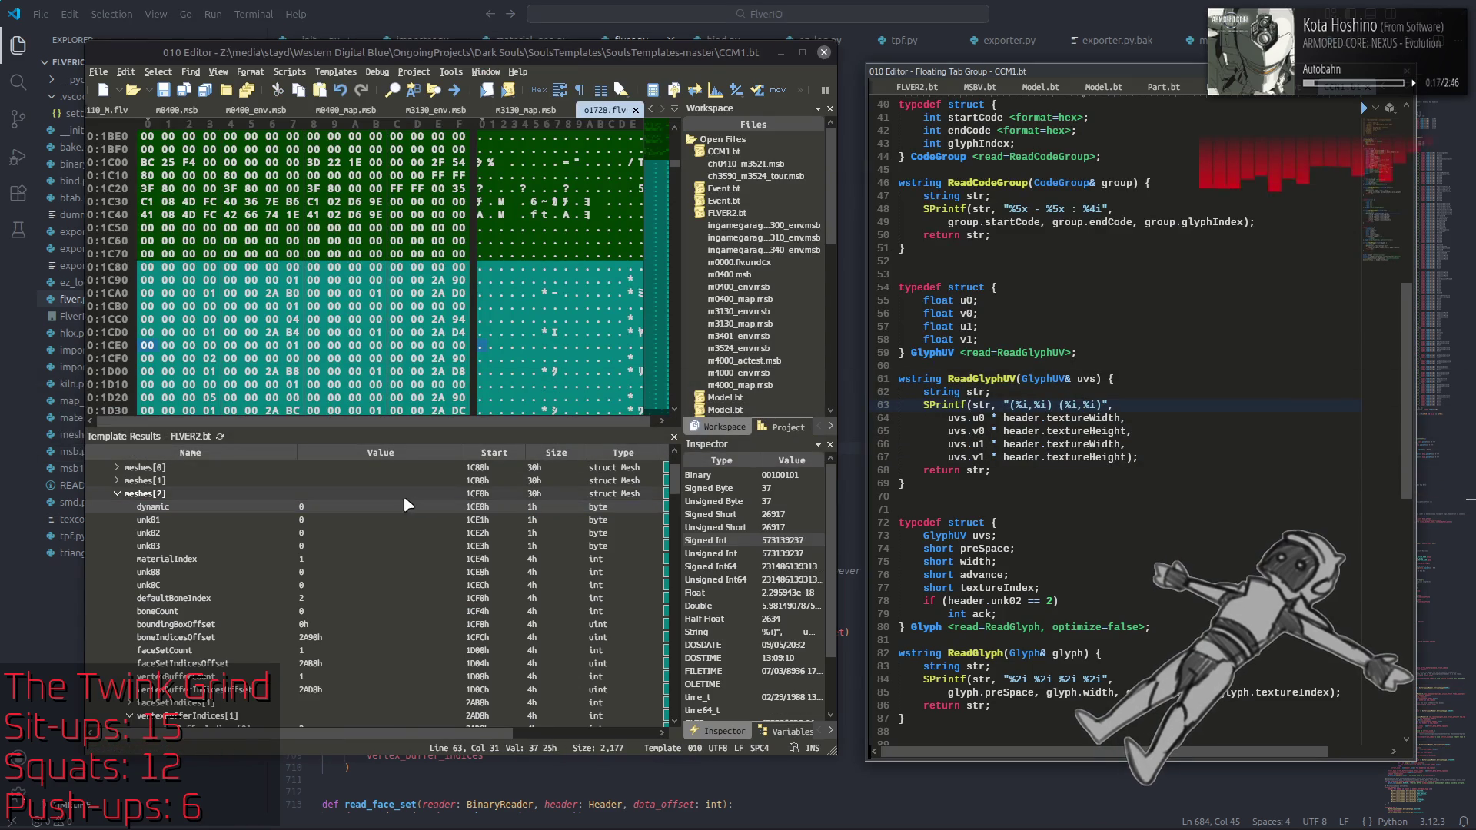
left_click_drag(353, 596, 383, 576)
key("alt+Tab")
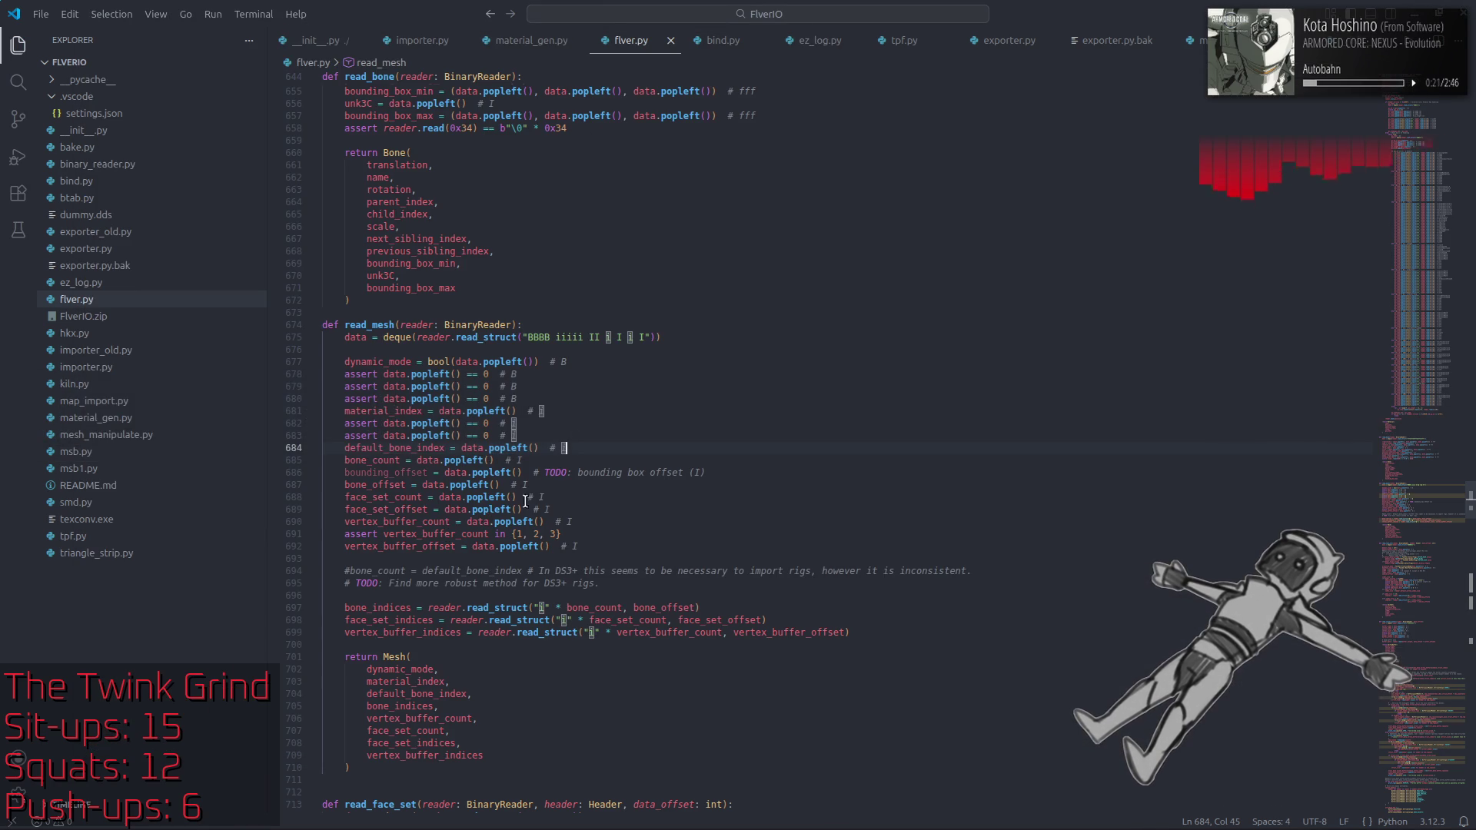
key("alt+Tab")
left_click(419, 599)
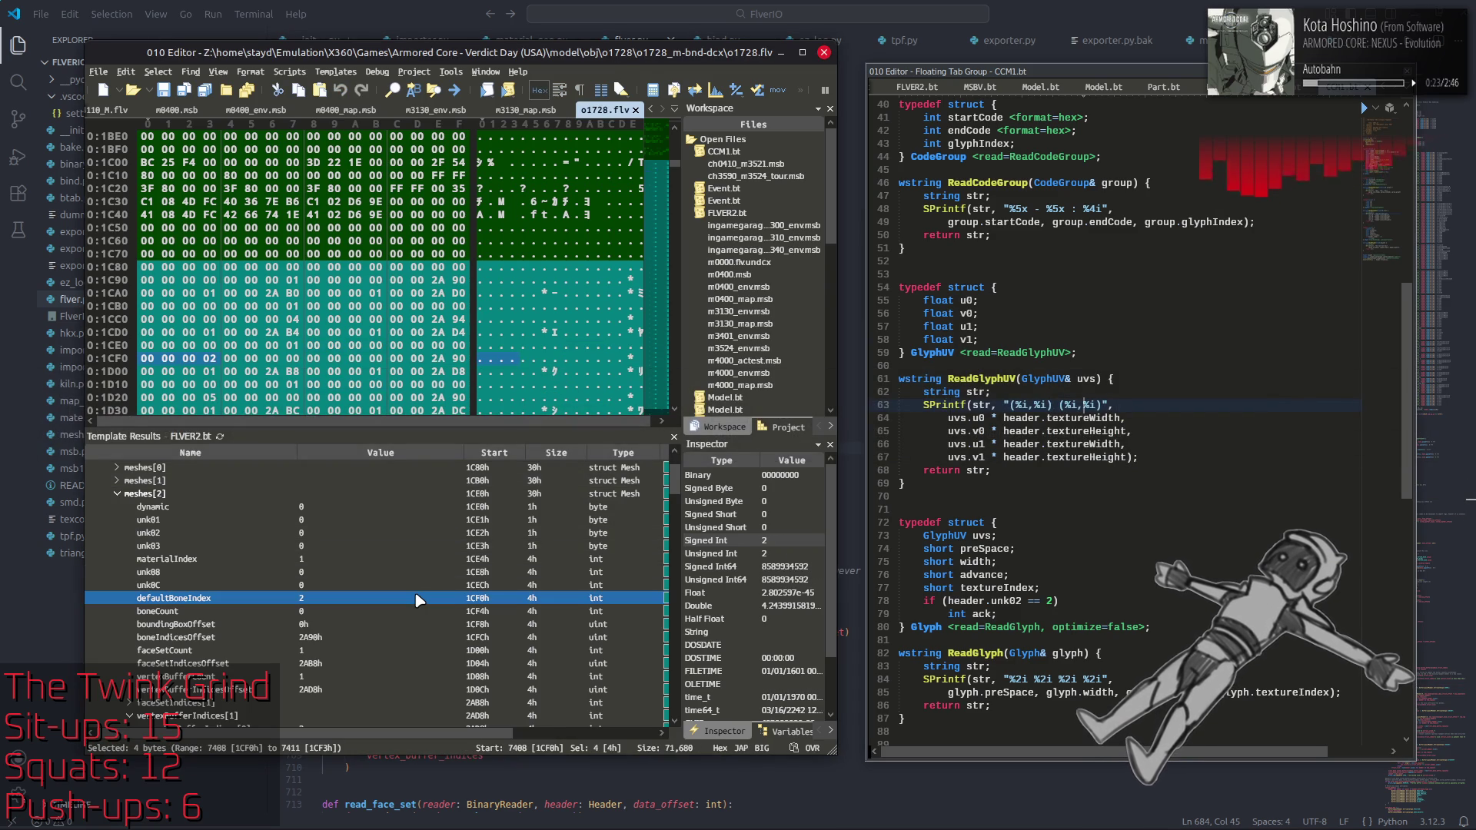
key("alt+Tab")
key("alt+Tab")
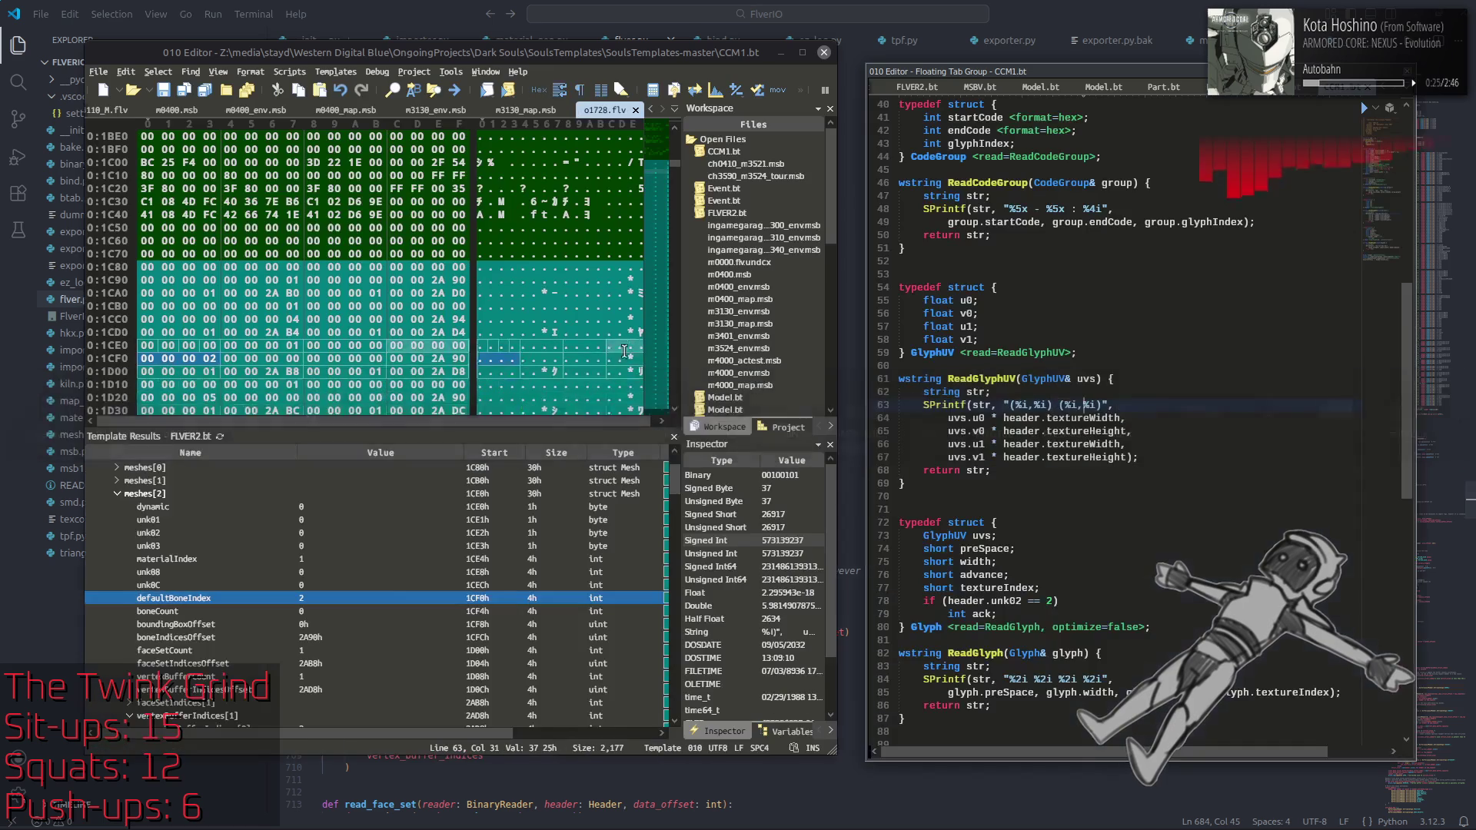
left_click(377, 613)
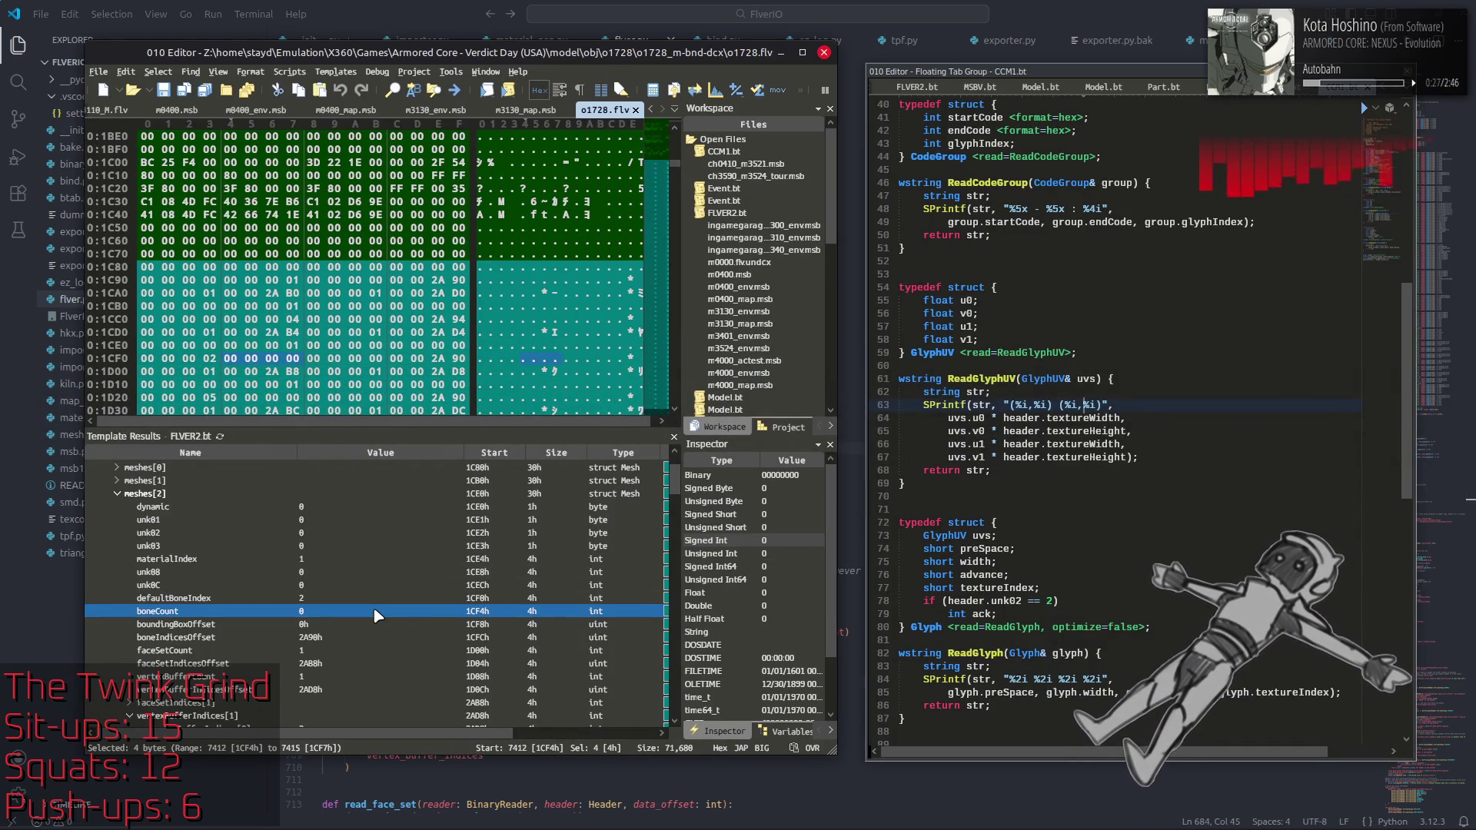
Step: Recheck meshes[2]'s defaultBoneIndex of 2 and boneCount of 0, then return to flver.py
key("alt+Tab")
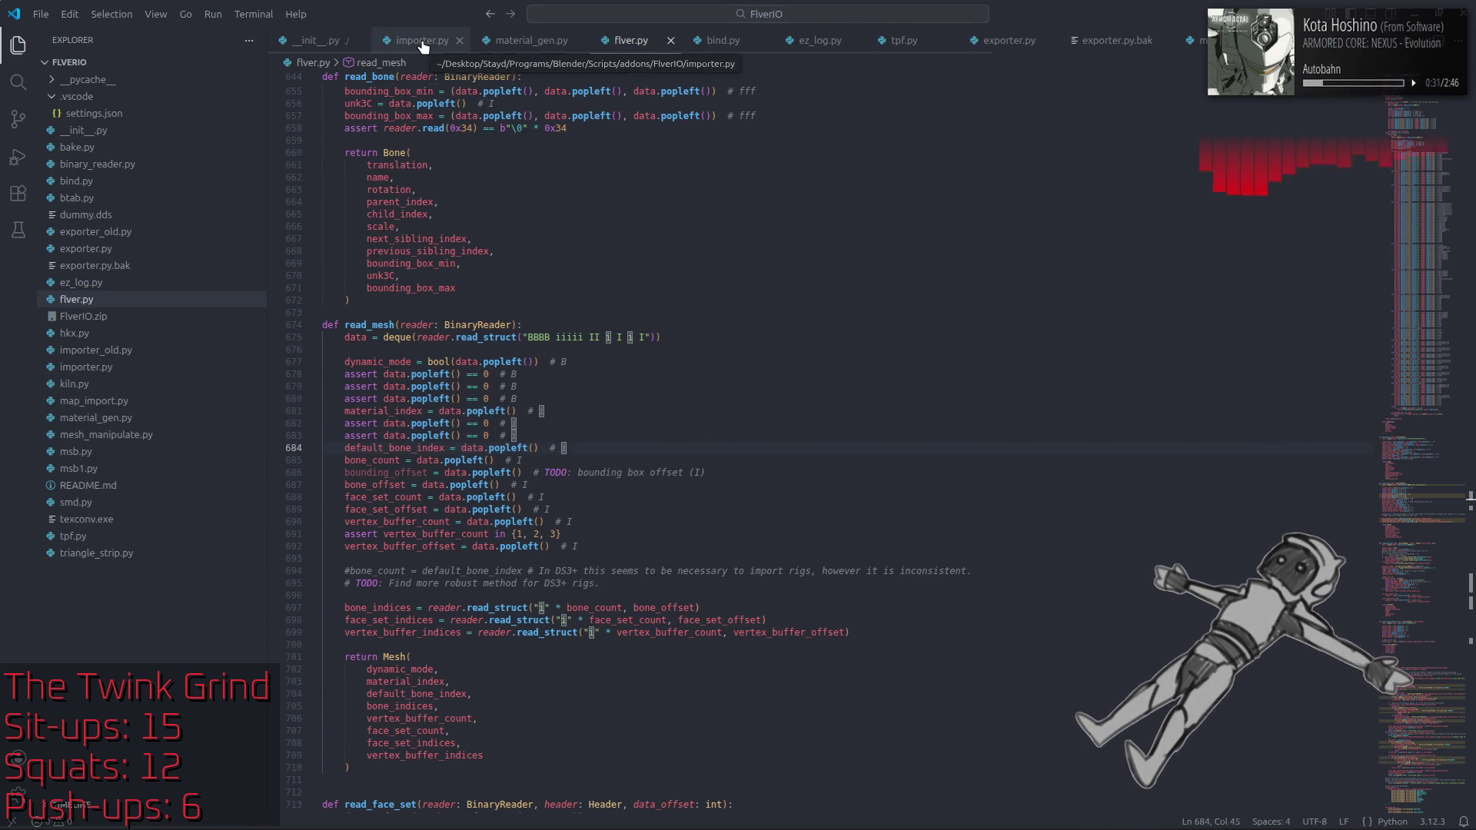
key("alt+Tab")
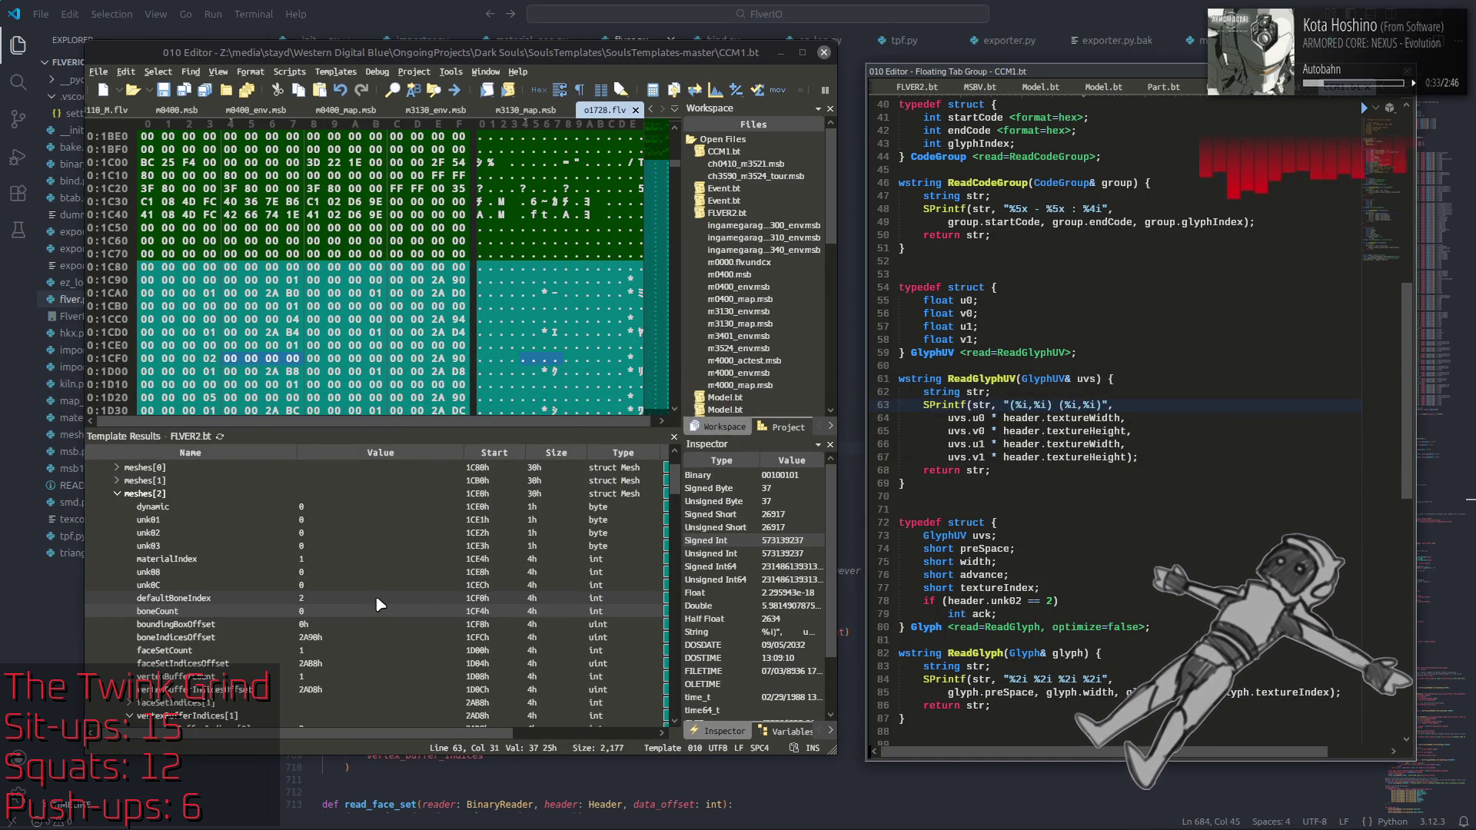
left_click(376, 599)
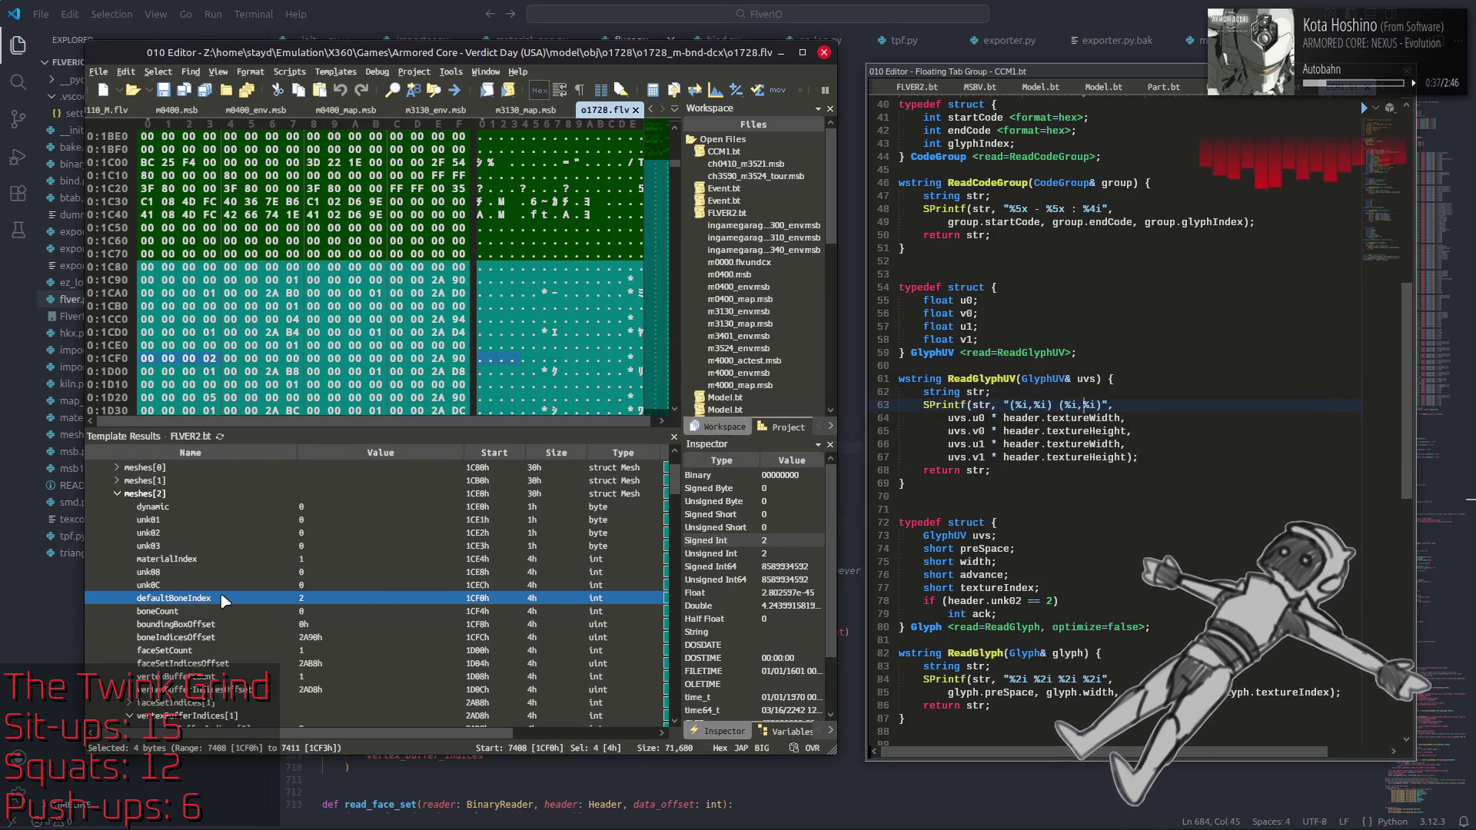
left_click(336, 613)
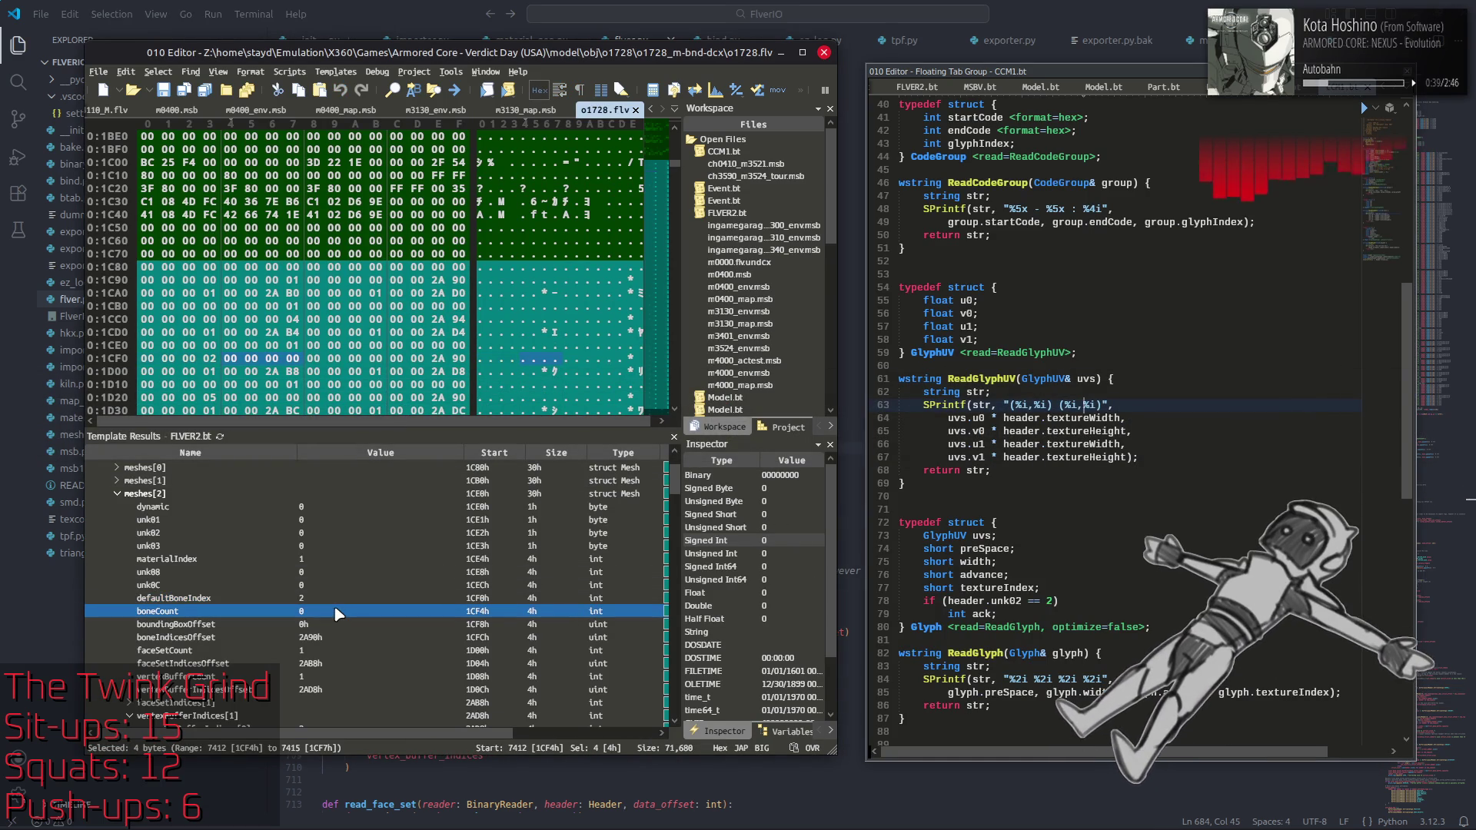
left_click(352, 600)
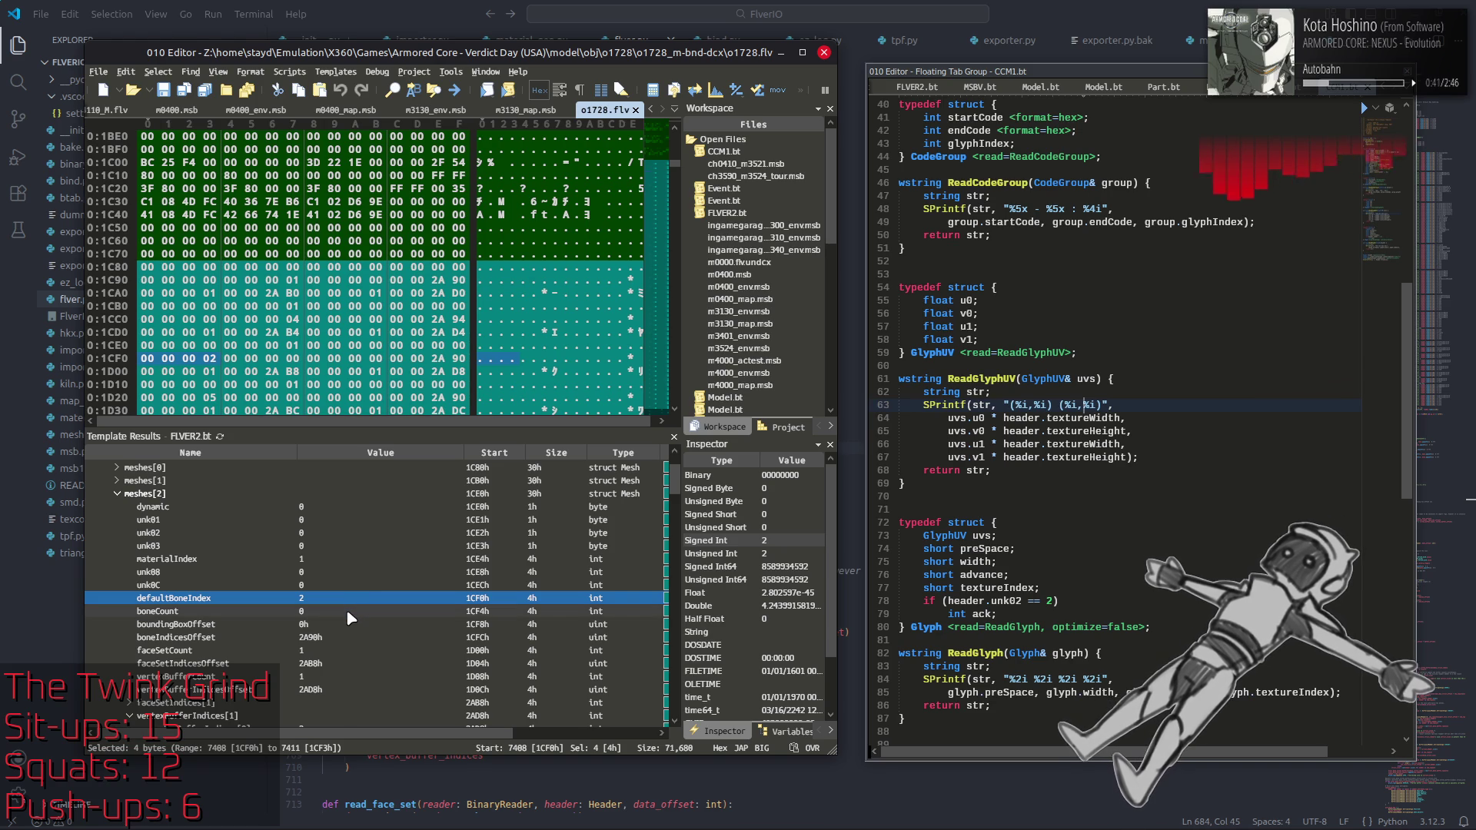
left_click(348, 613)
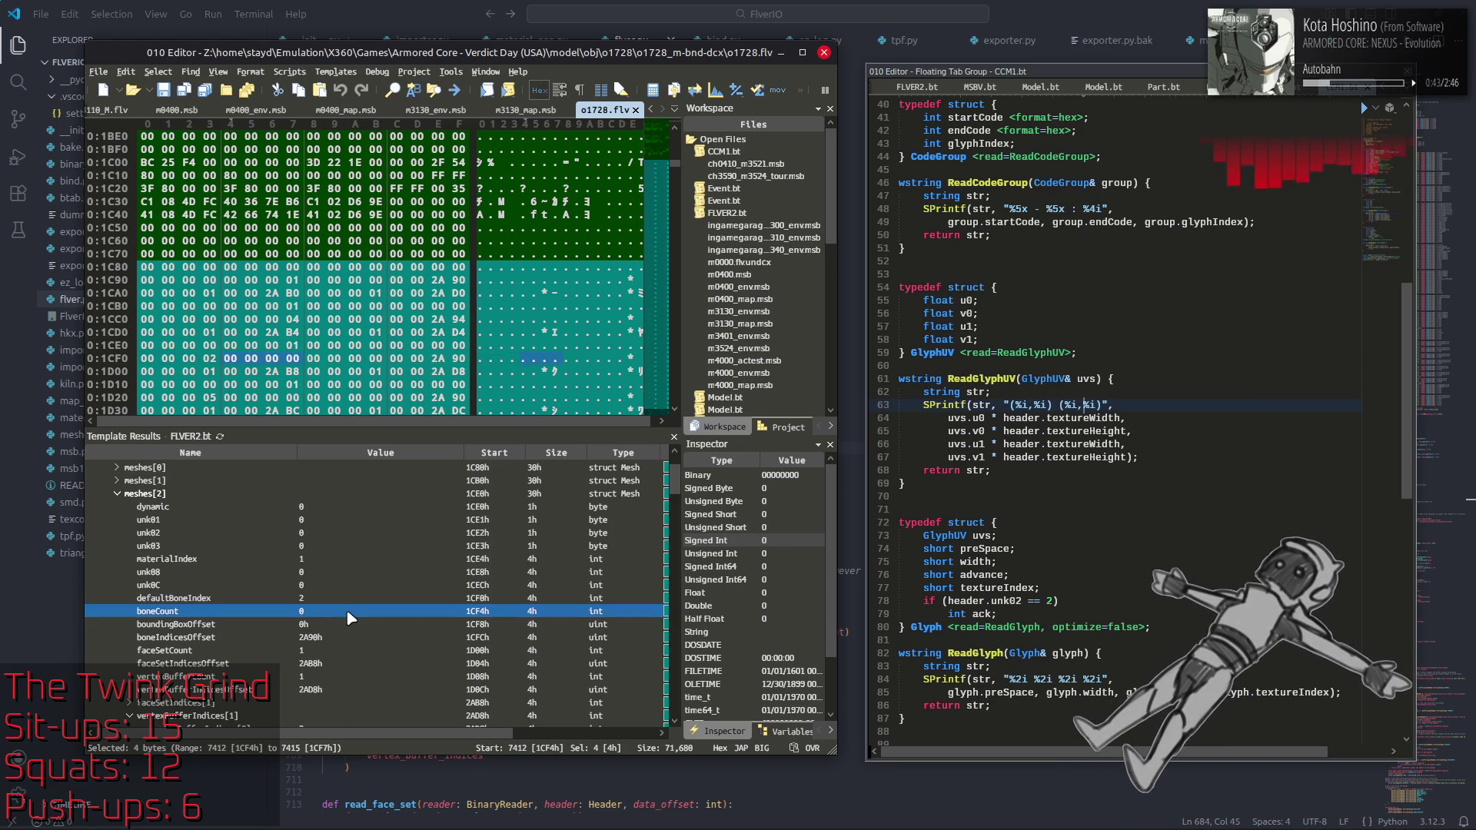
key("alt+Tab")
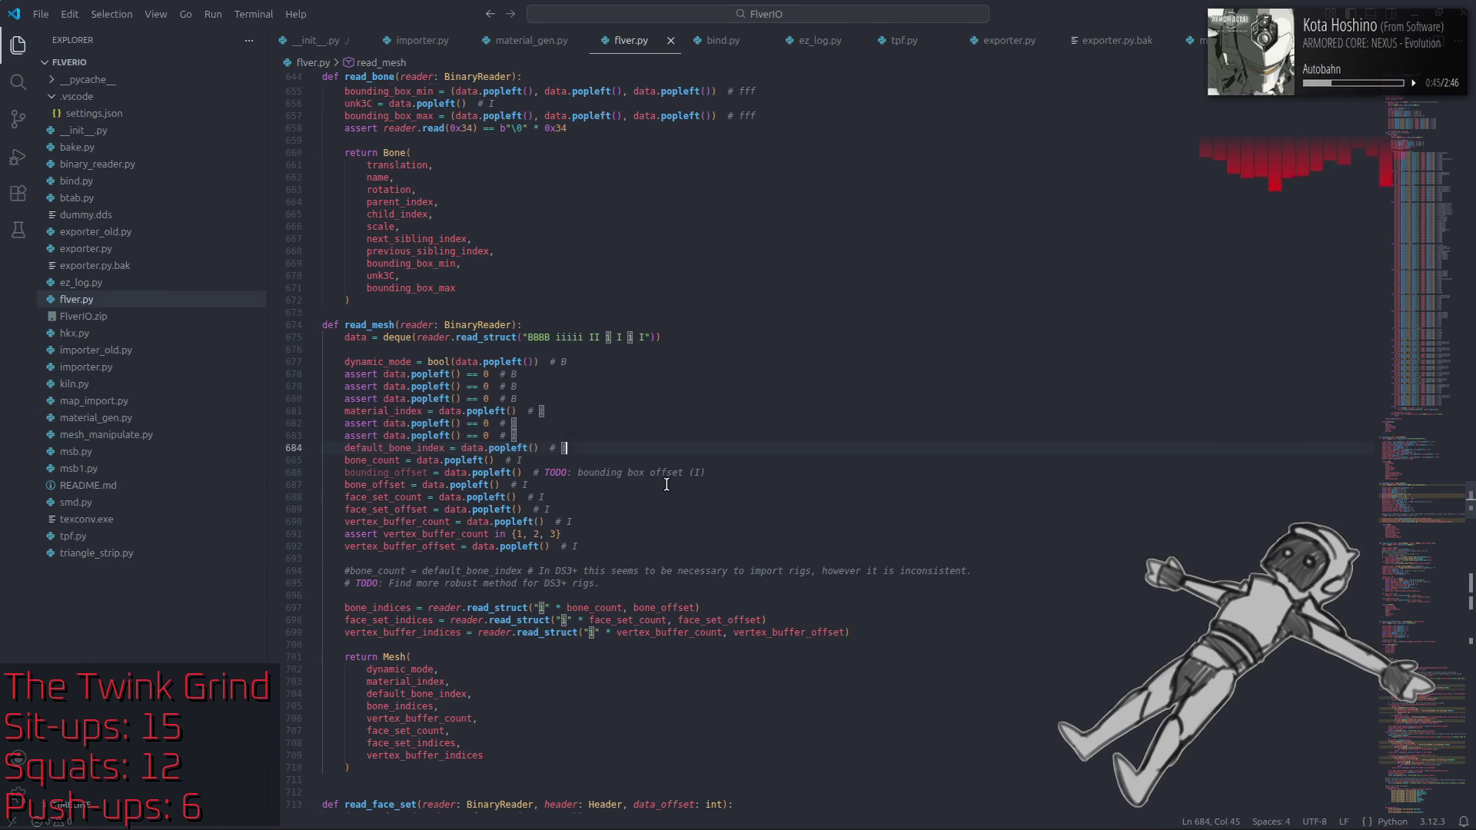
Step: Try and undo a lowercase i edit, then highlight bone_count, bone_indices and default_bone_index uses in read_mesh
key("Up")
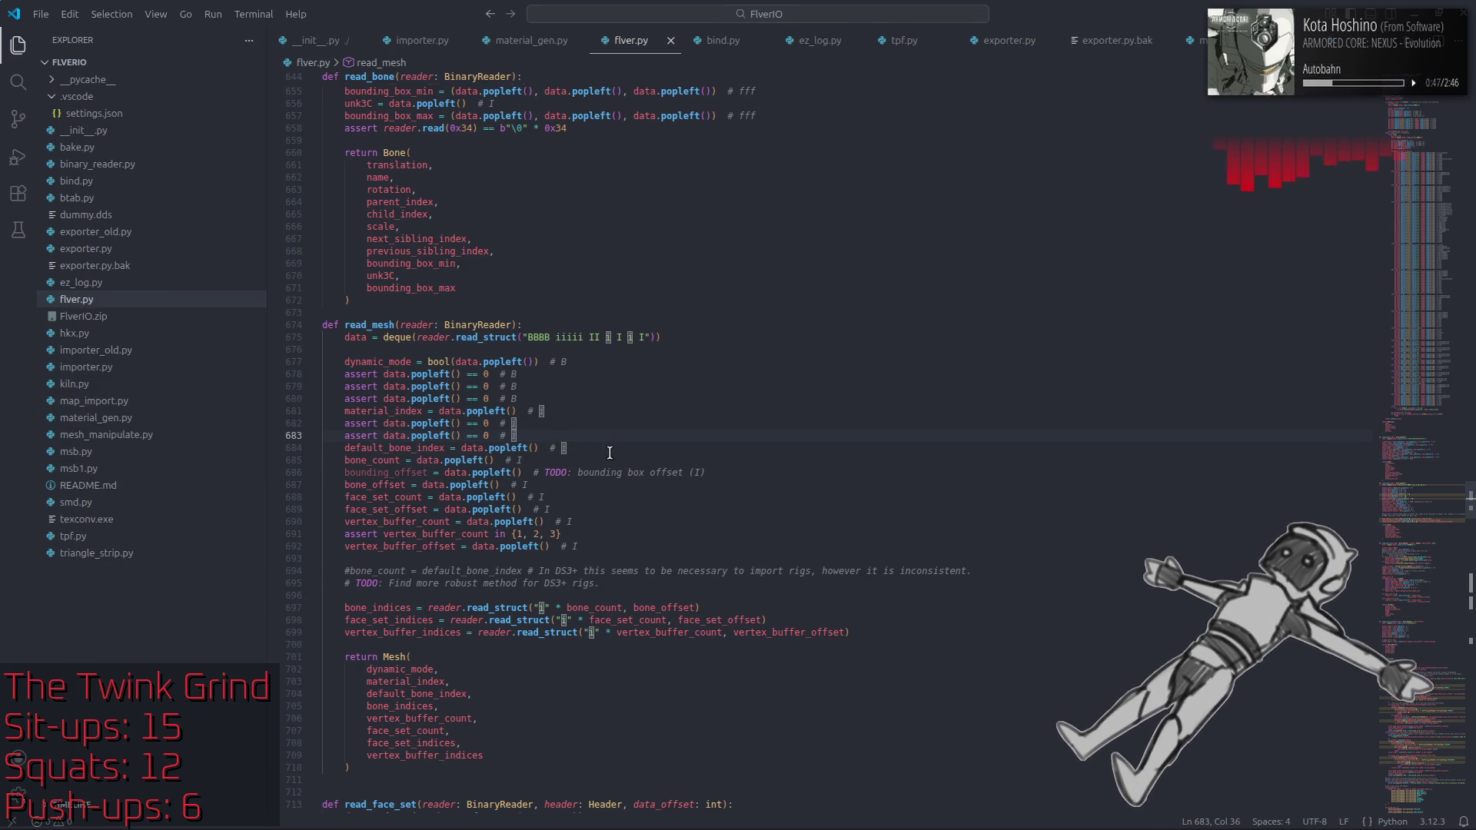
type("i")
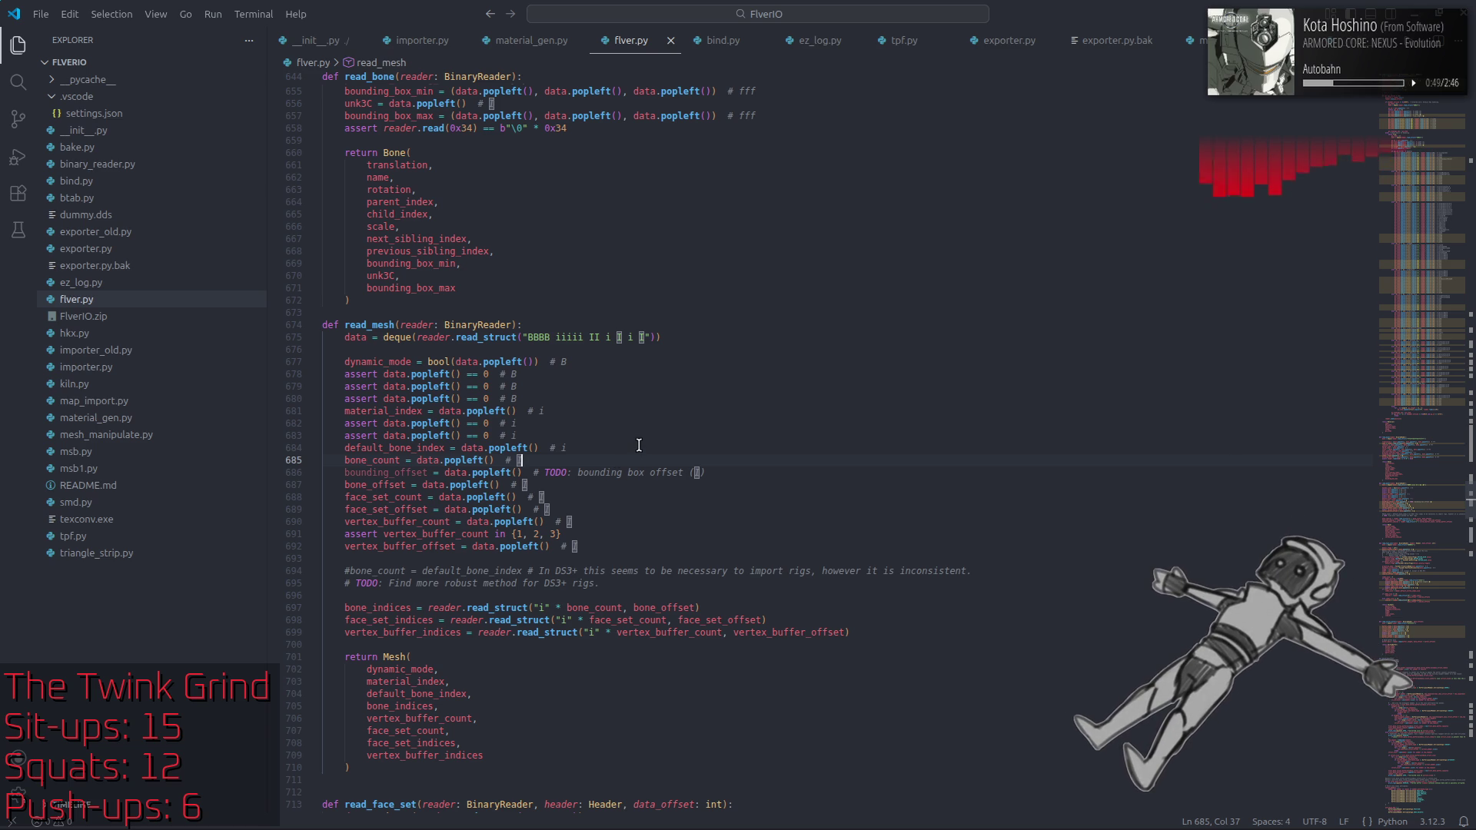
key("ctrl+z")
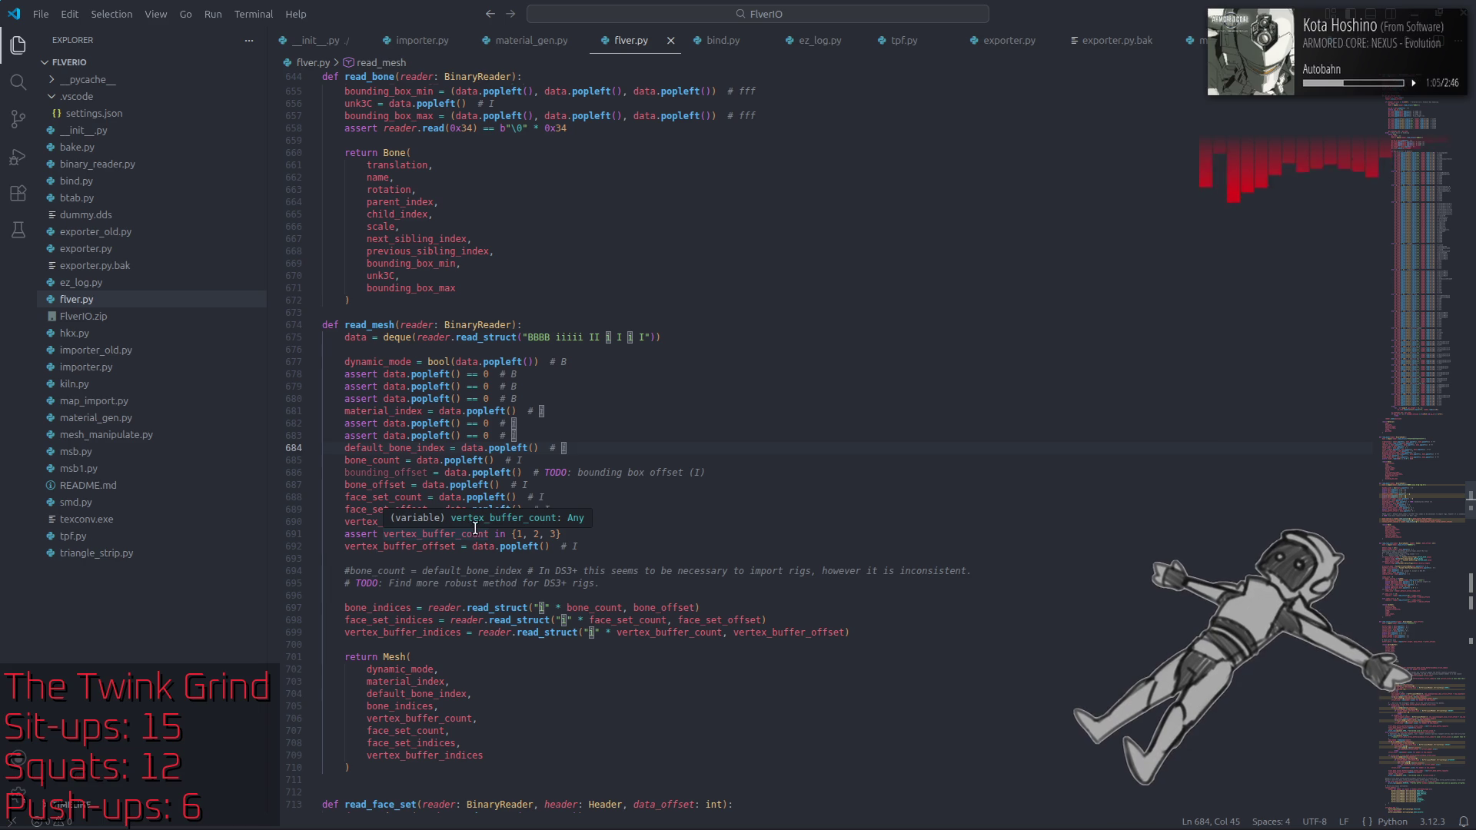
double_click(395, 570)
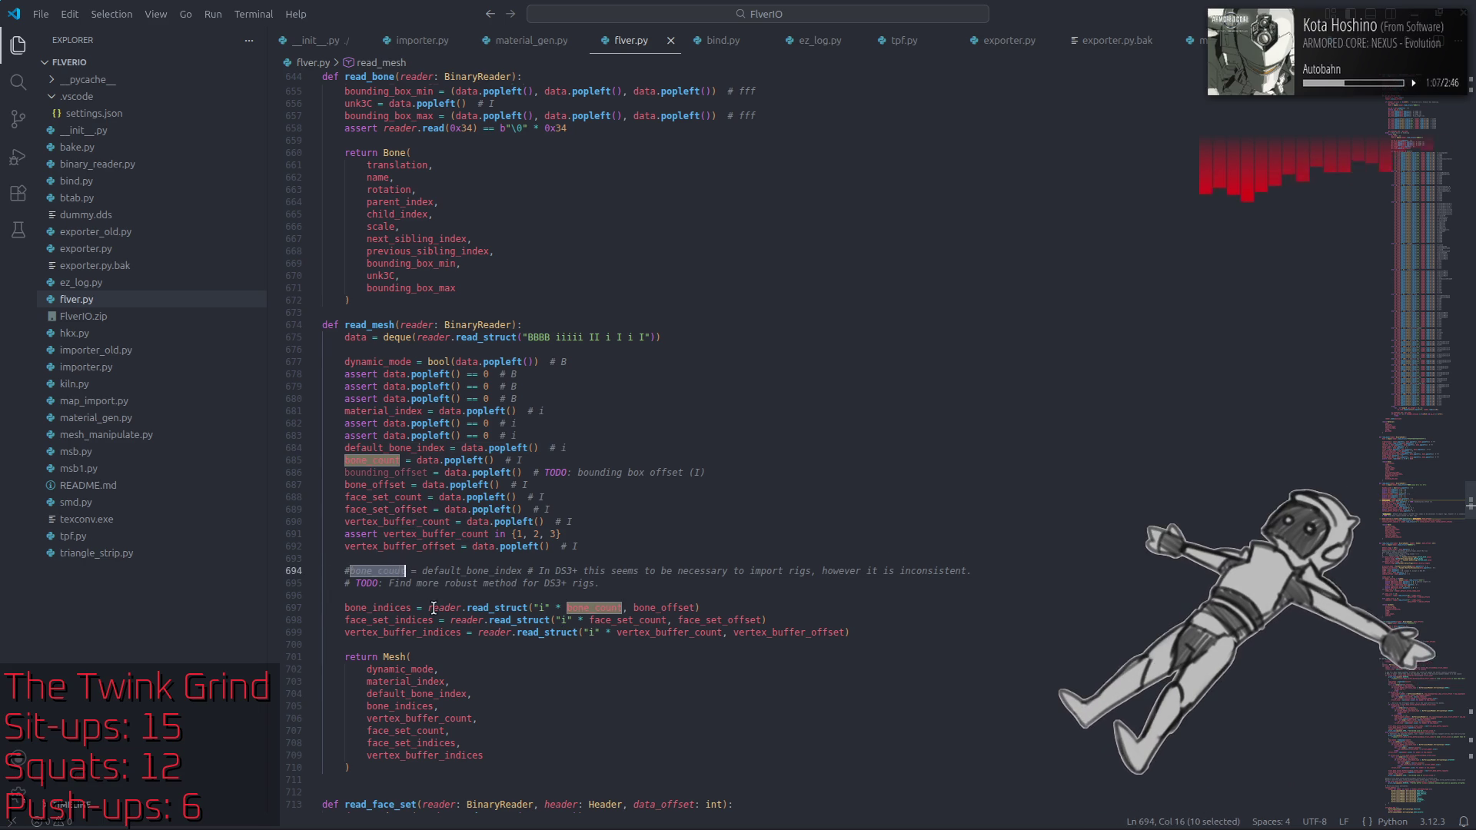
left_click_drag(973, 573, 464, 590)
left_click_drag(325, 585, 350, 572)
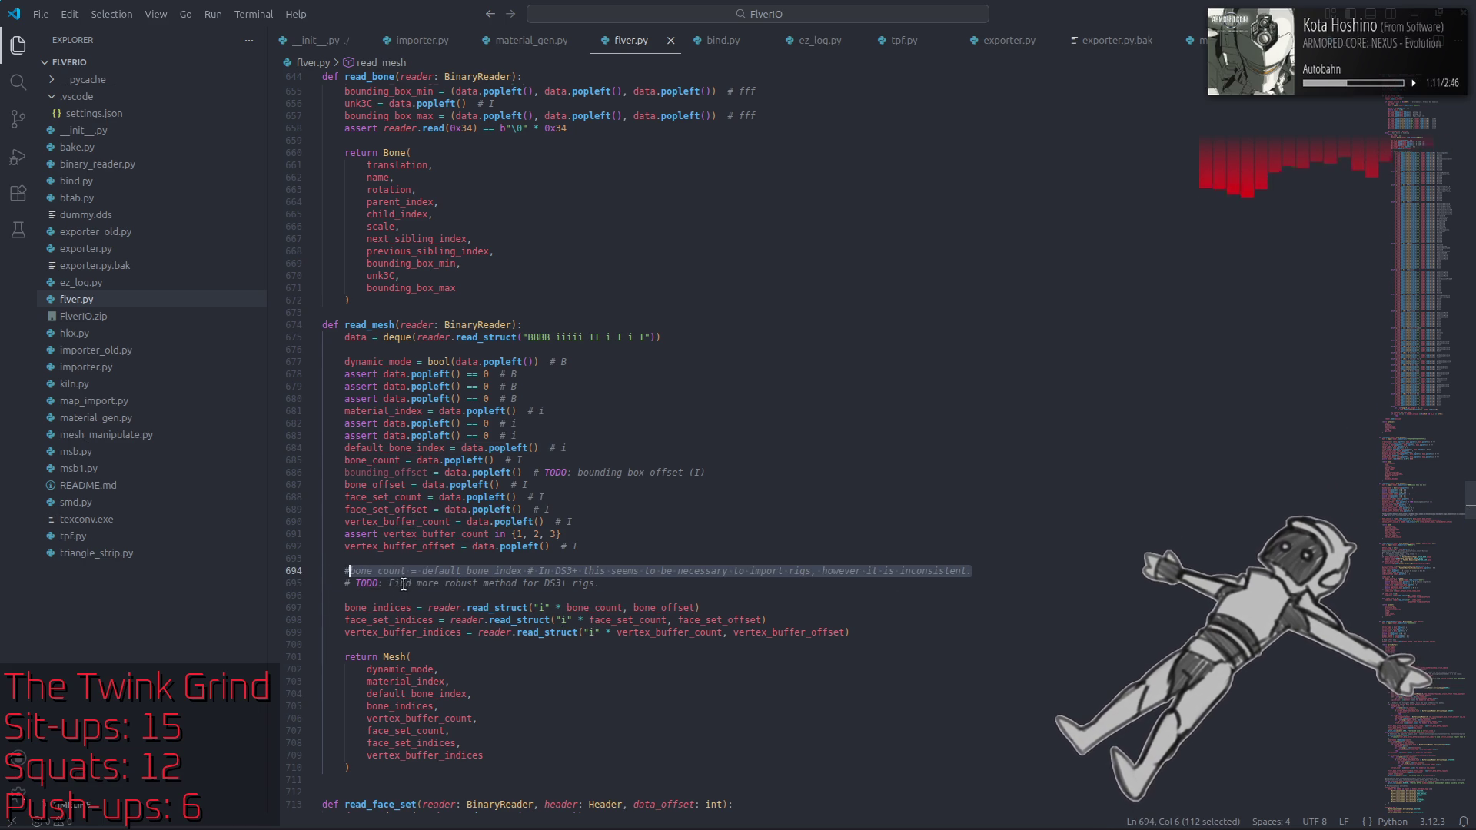
left_click(405, 583)
double_click(377, 571)
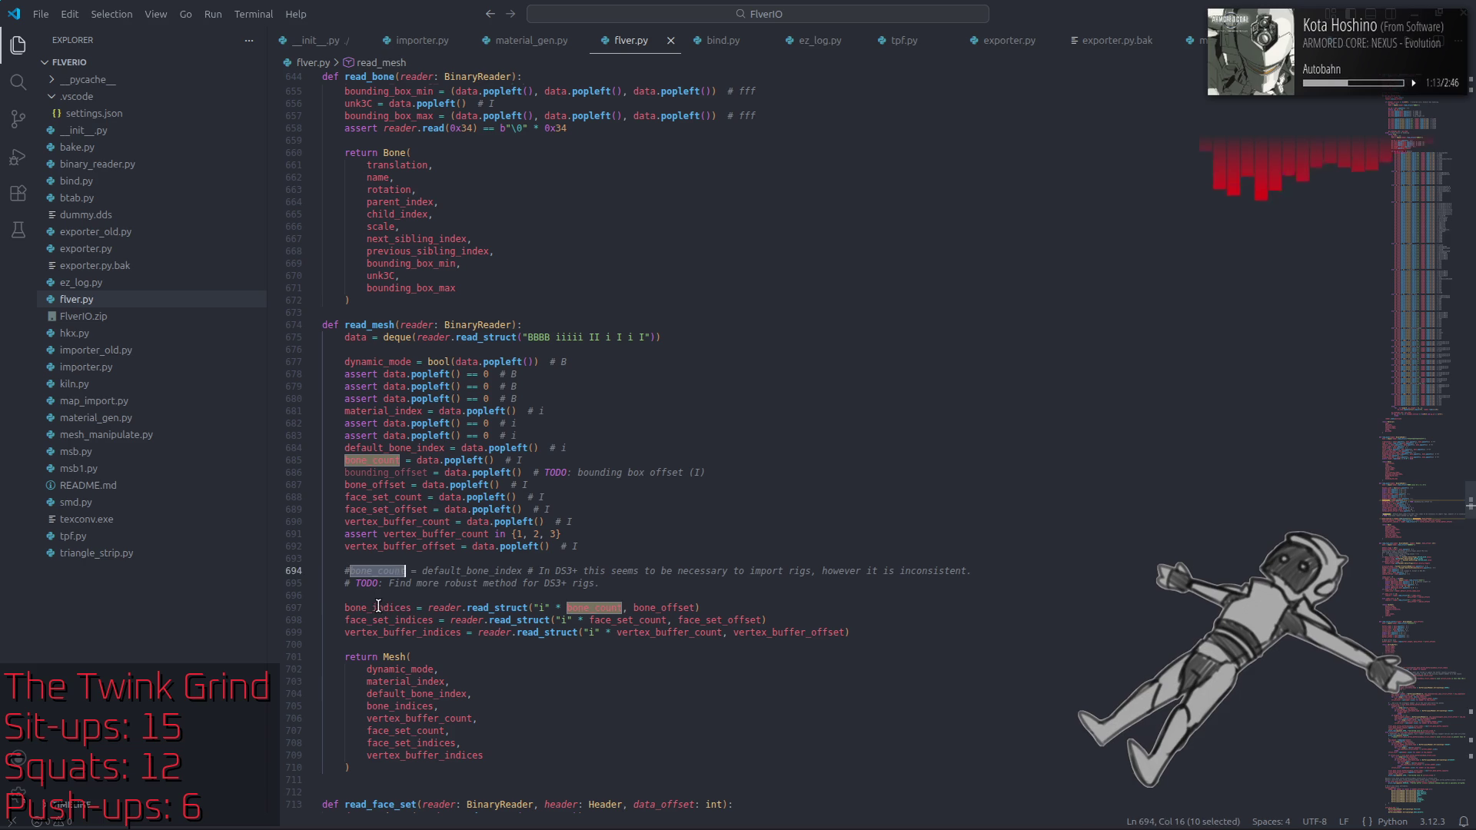
double_click(377, 607)
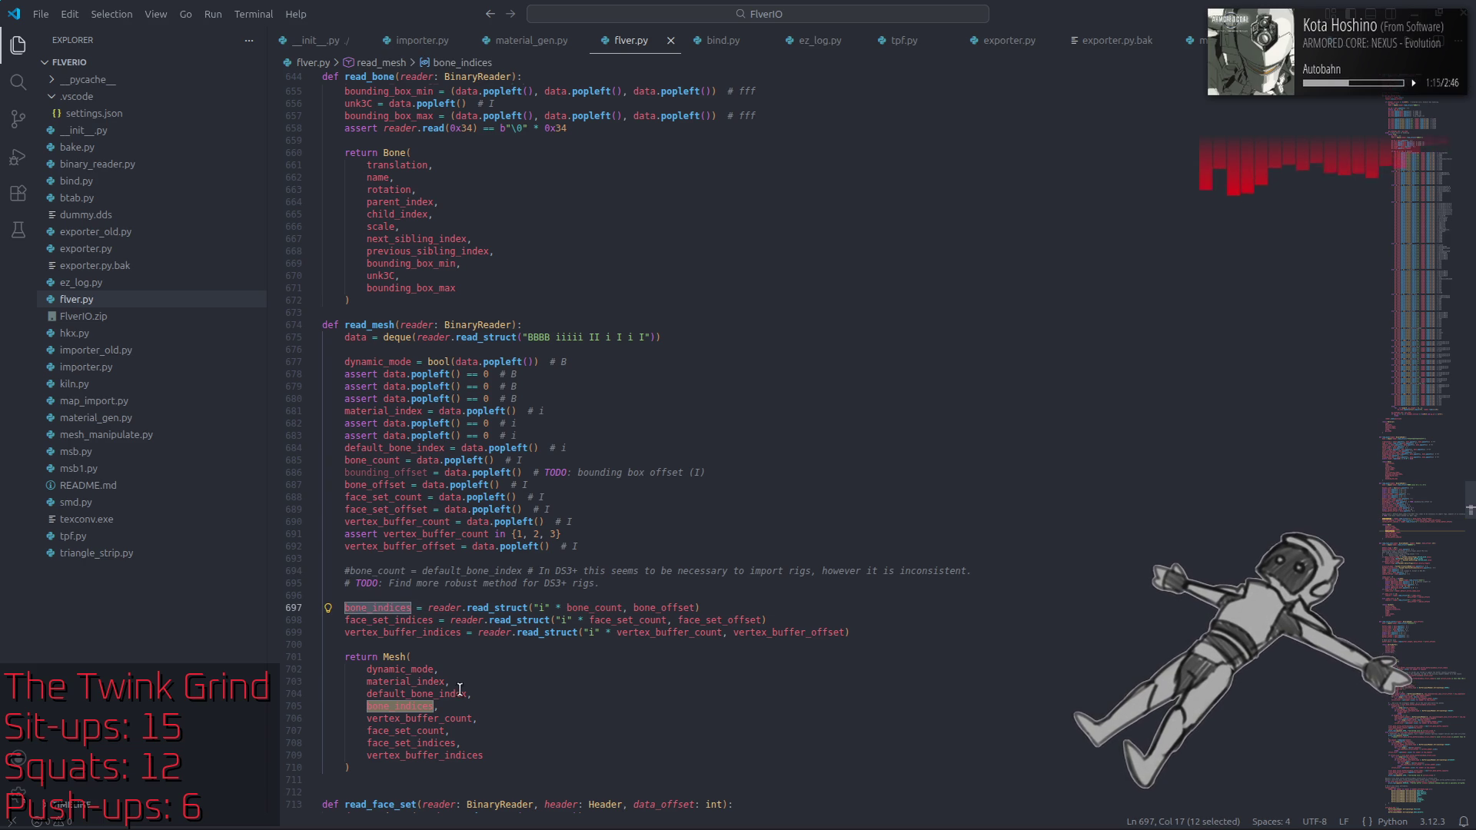
double_click(447, 694)
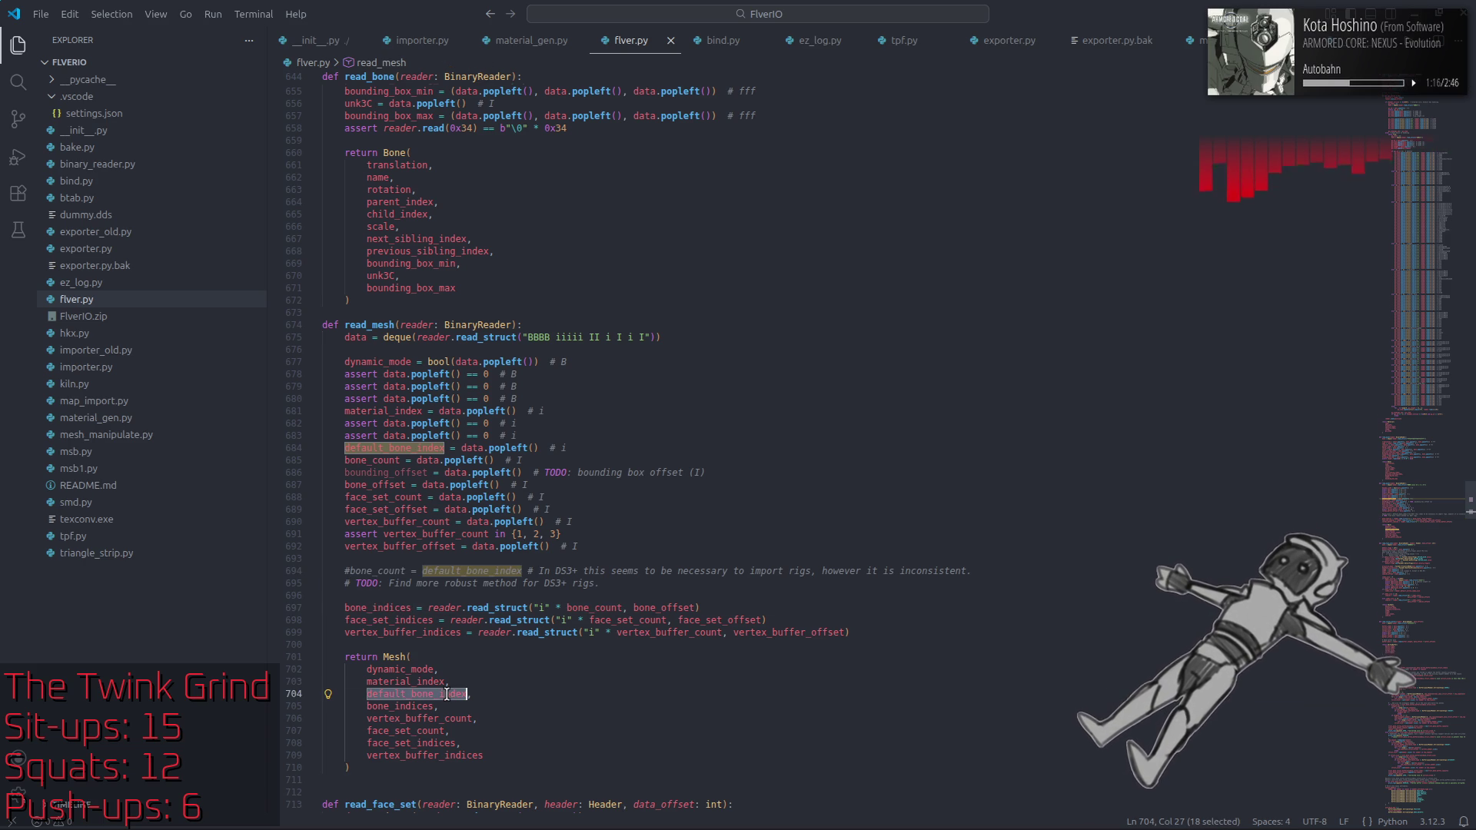
left_click(546, 694)
double_click(400, 705)
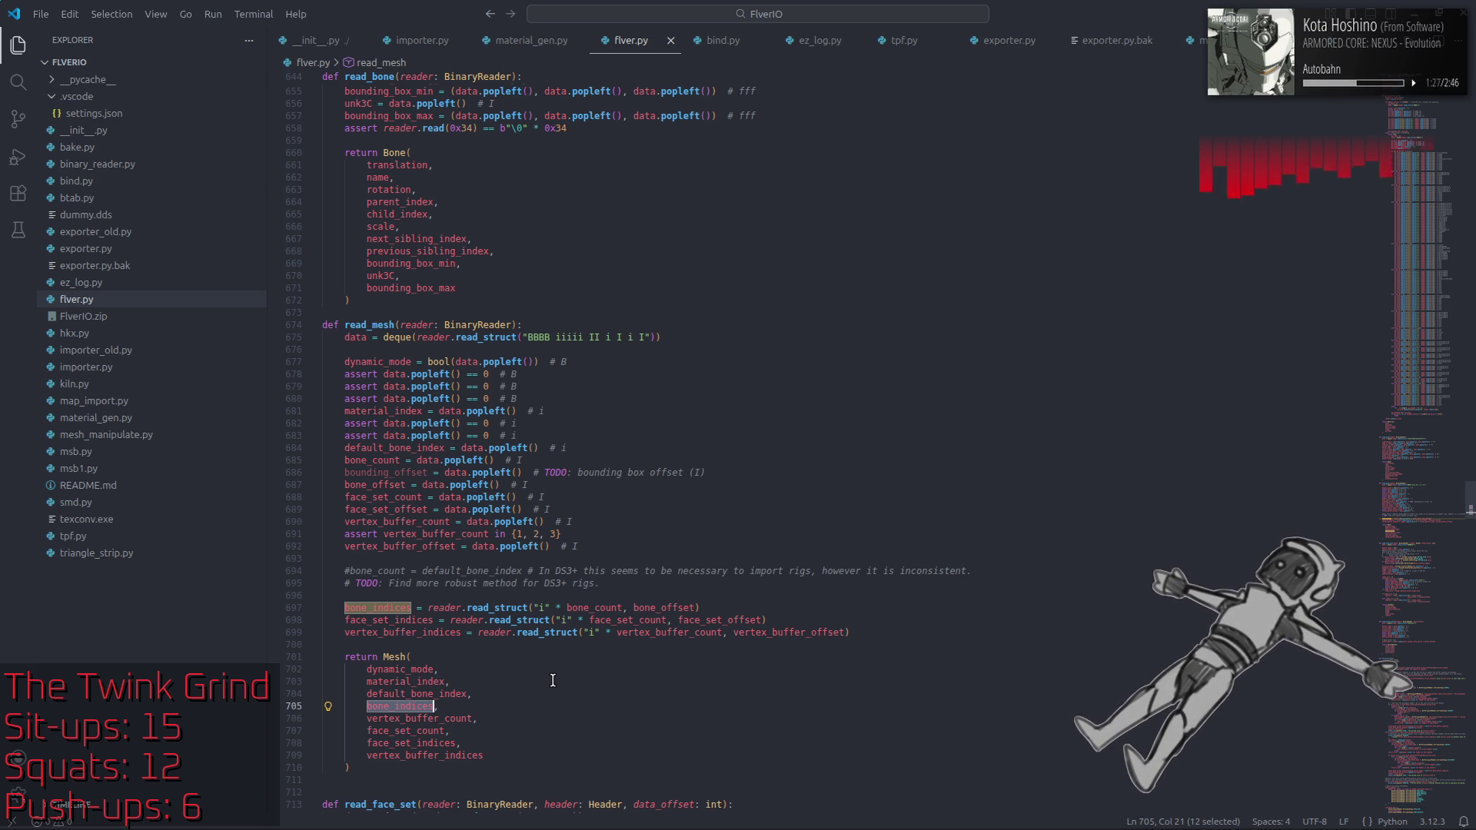
Step: Trace bone_count, default_bone_index and Mesh class usages around the face_set_count line in flver.py
mouse_move(336, 473)
left_mouse_down()
mouse_move(730, 464)
mouse_move(745, 478)
left_mouse_up()
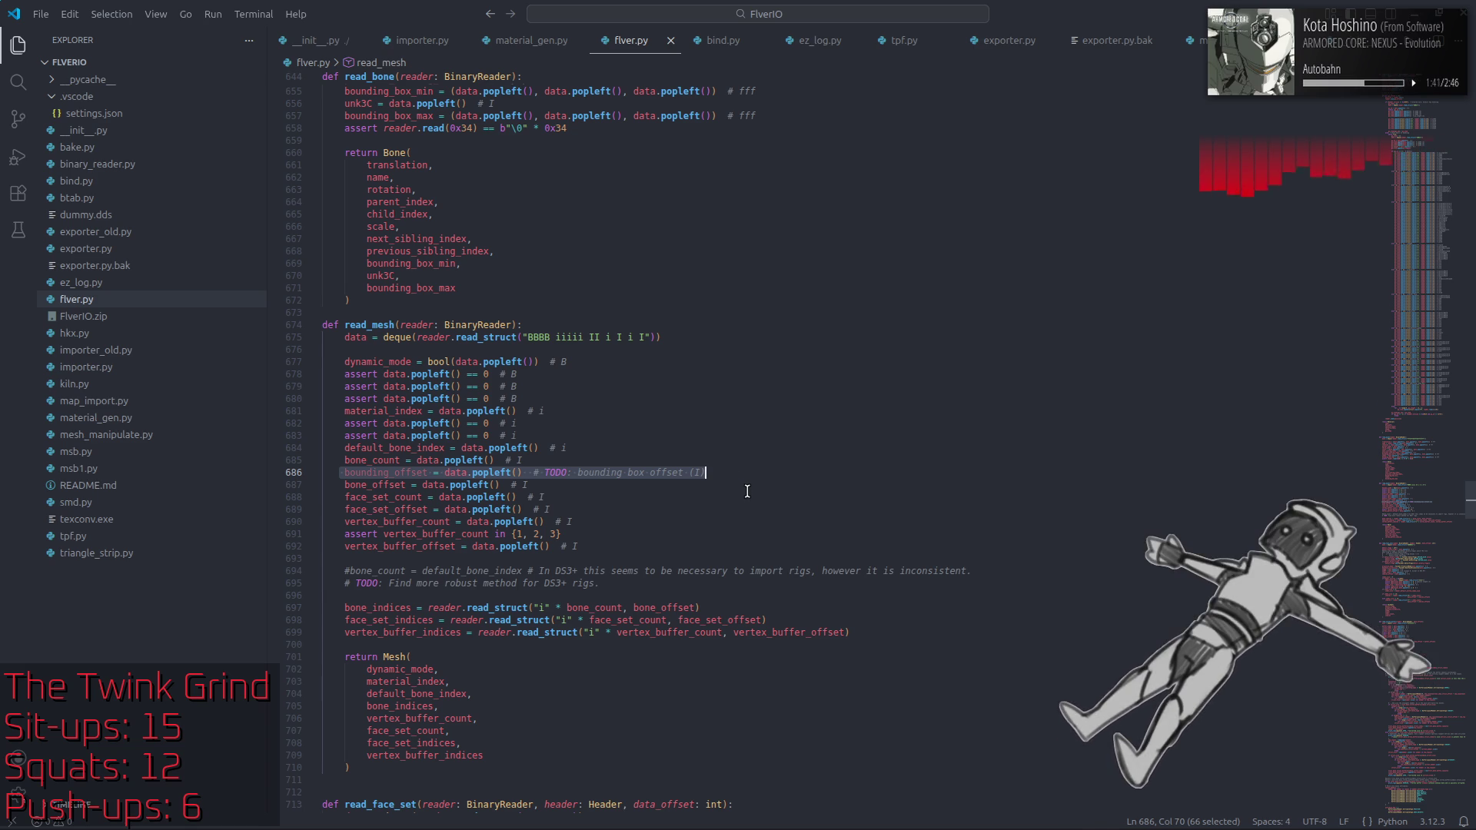
left_click(750, 493)
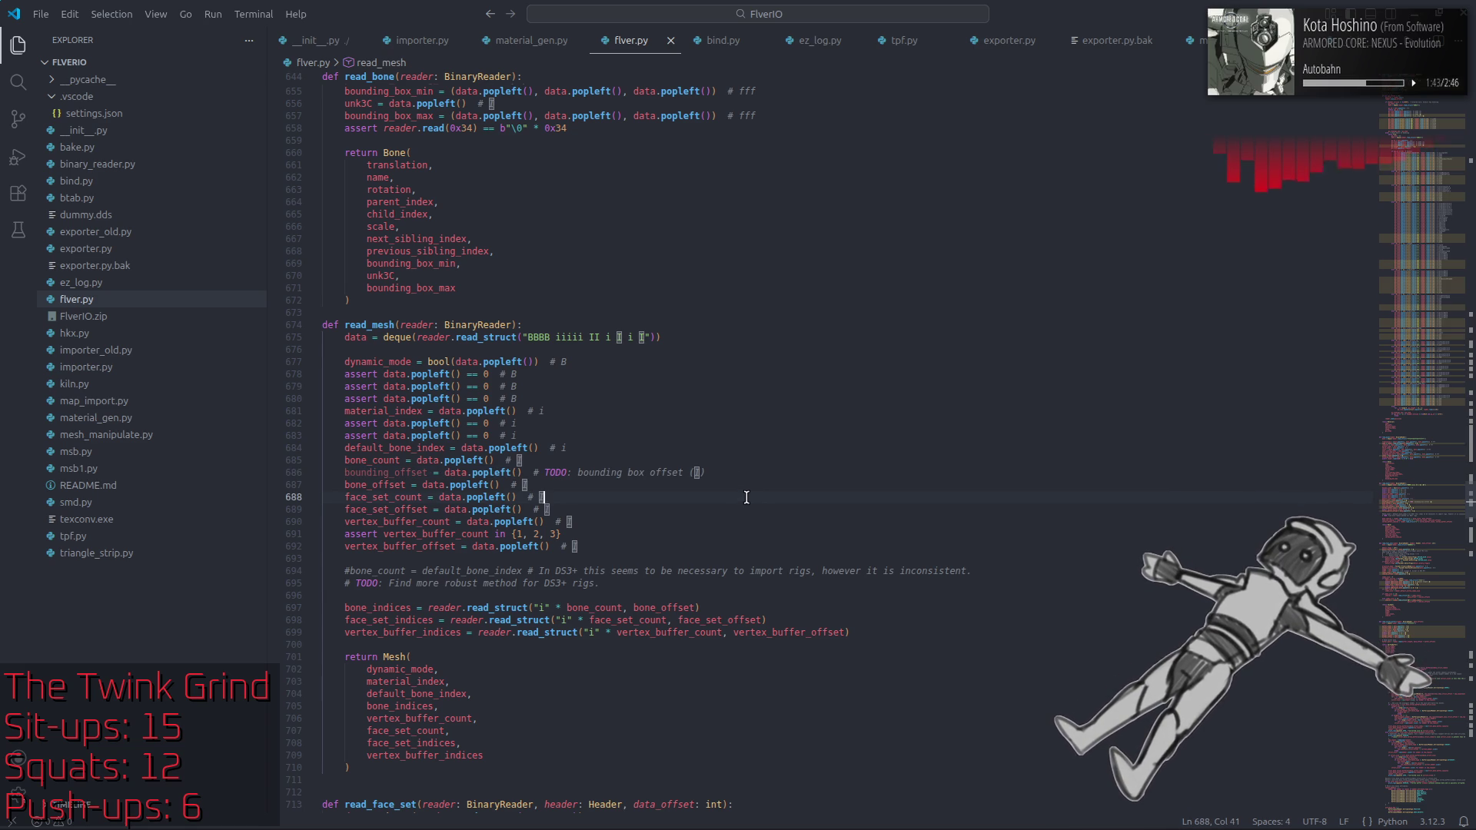
scroll(607, 672, "down", 3)
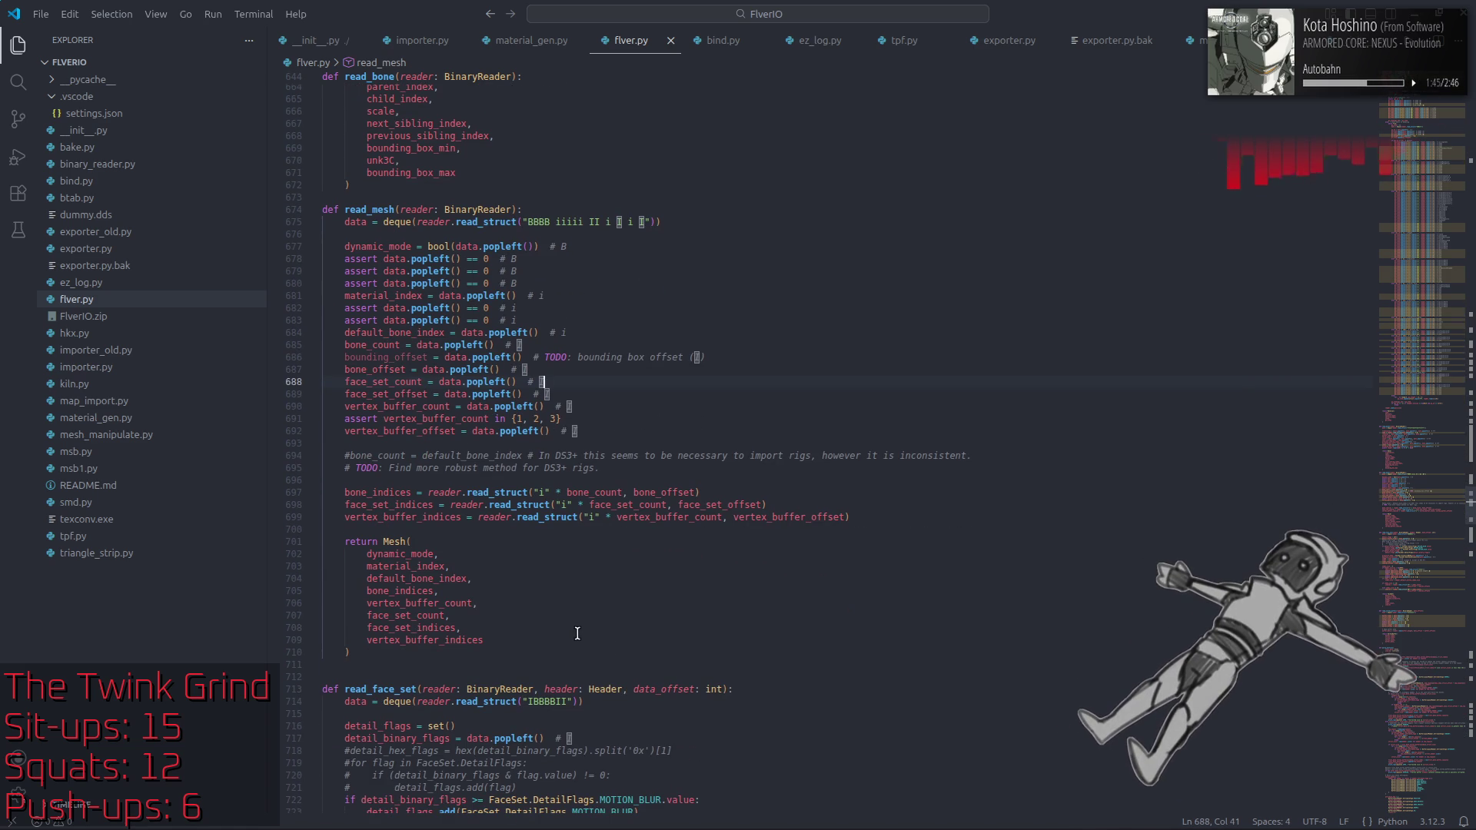
scroll(576, 630, "up", 2)
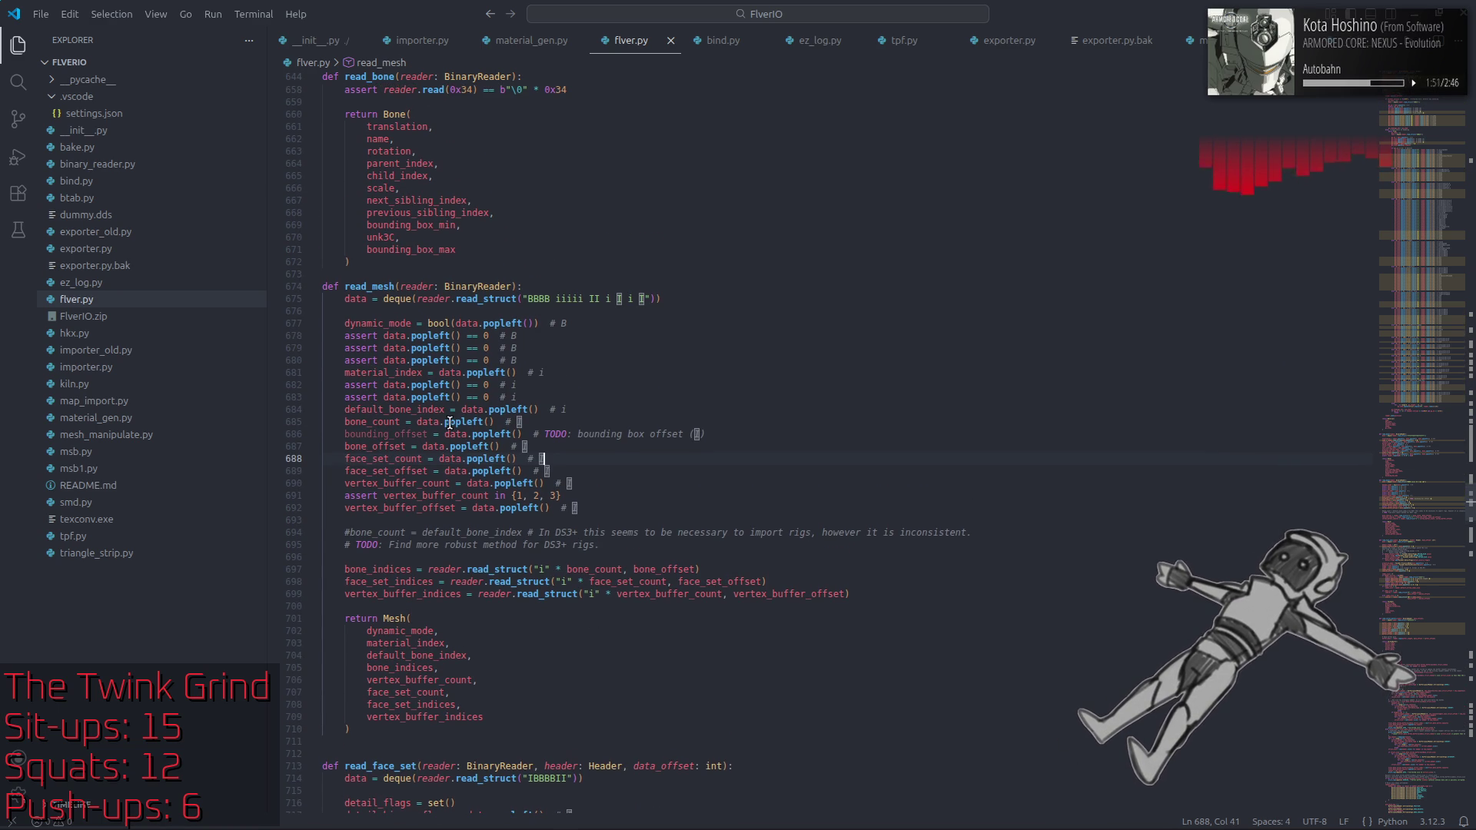
double_click(378, 421)
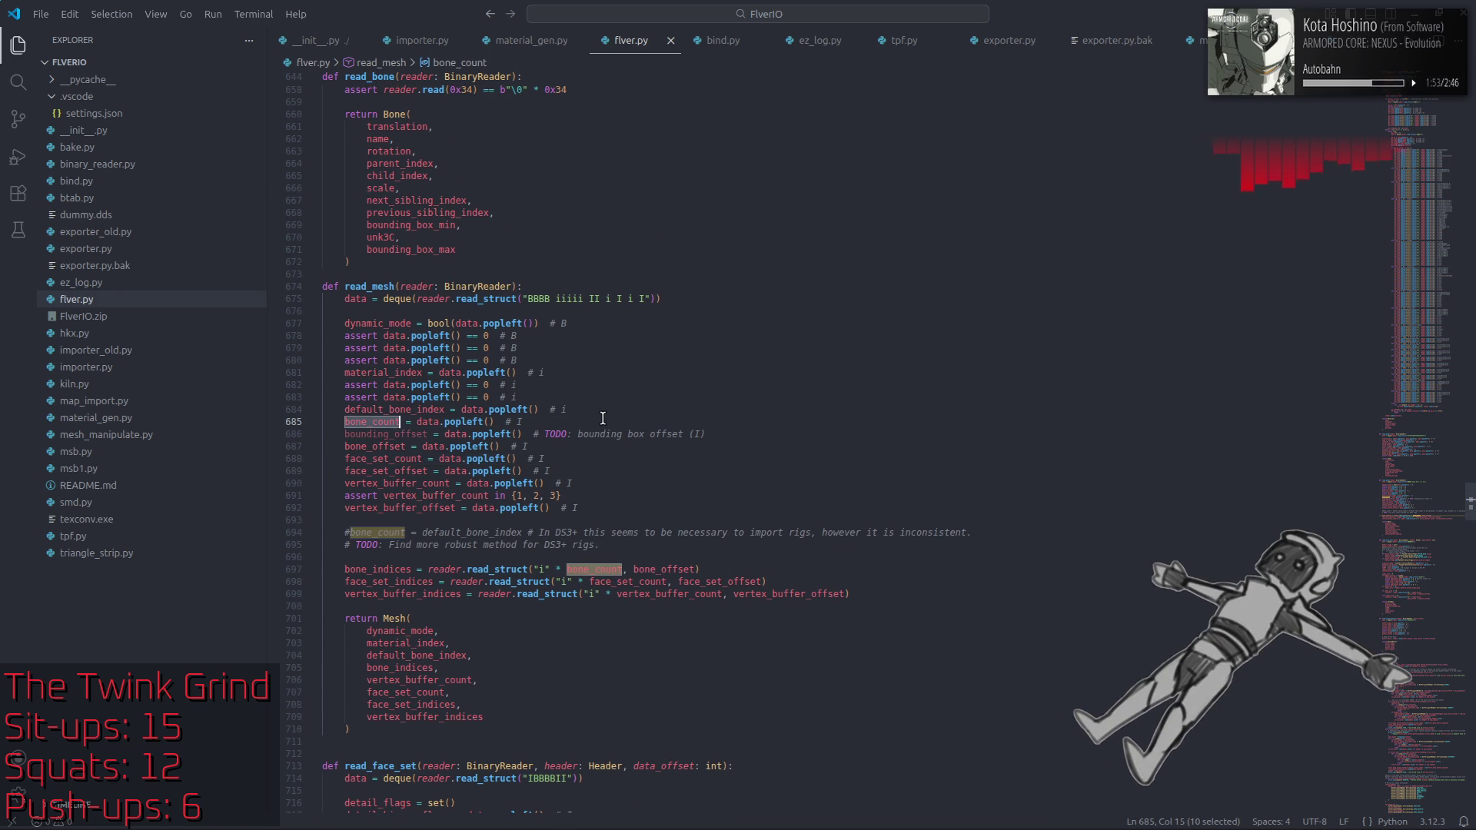
double_click(406, 410)
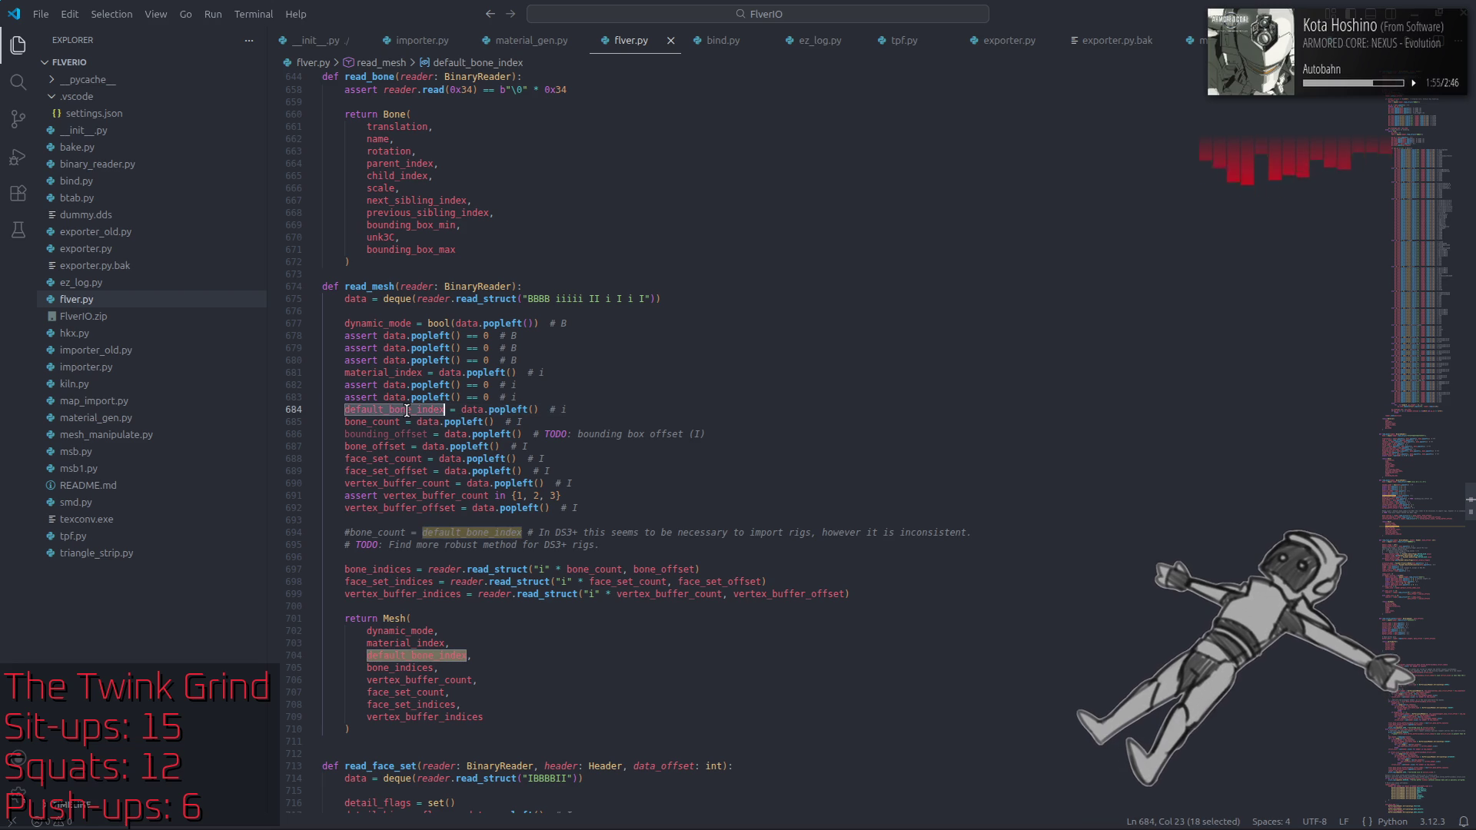
double_click(393, 618)
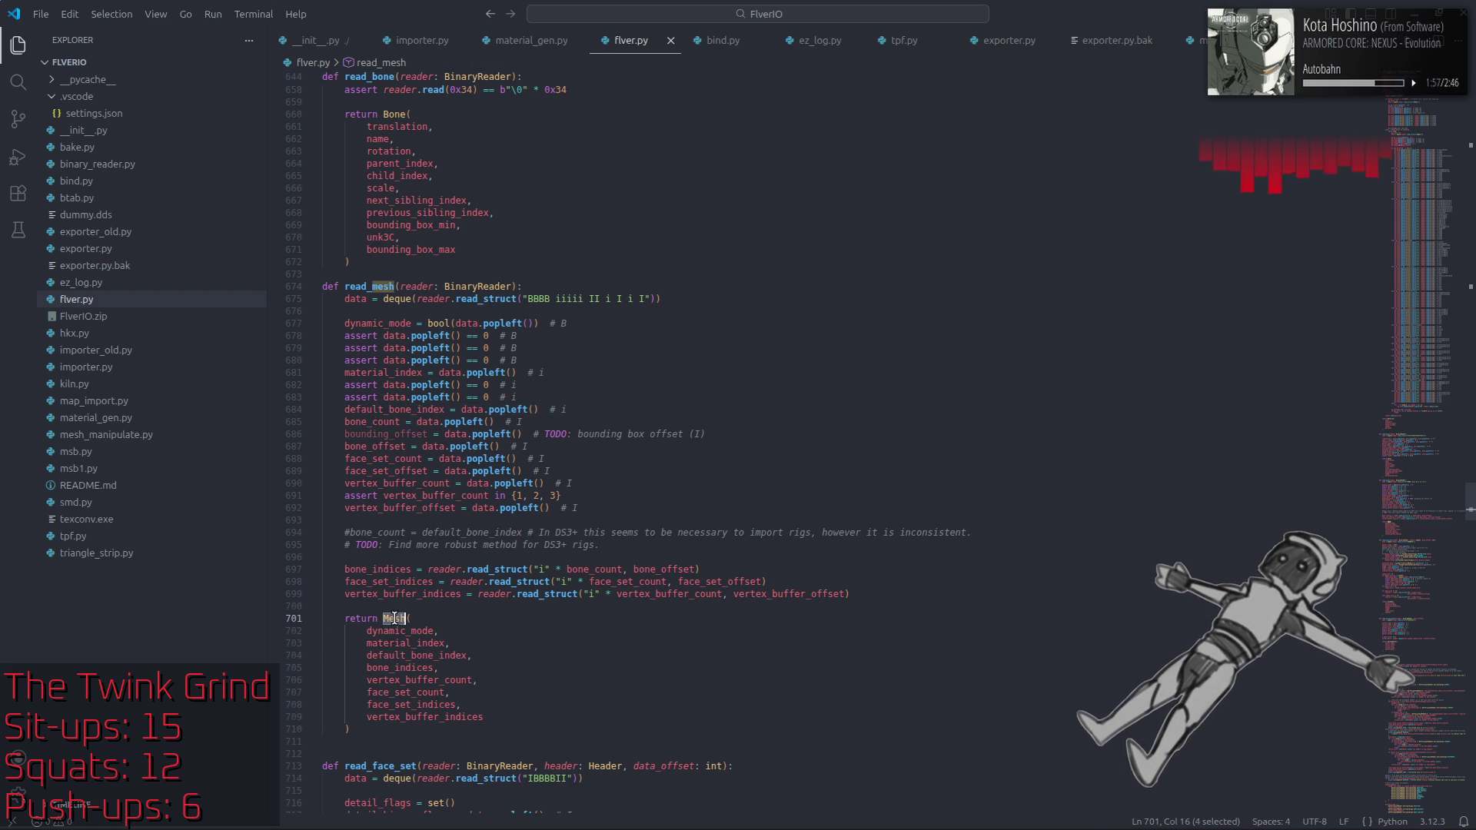
left_click(415, 643)
left_click(416, 655)
left_click(393, 606)
double_click(393, 618)
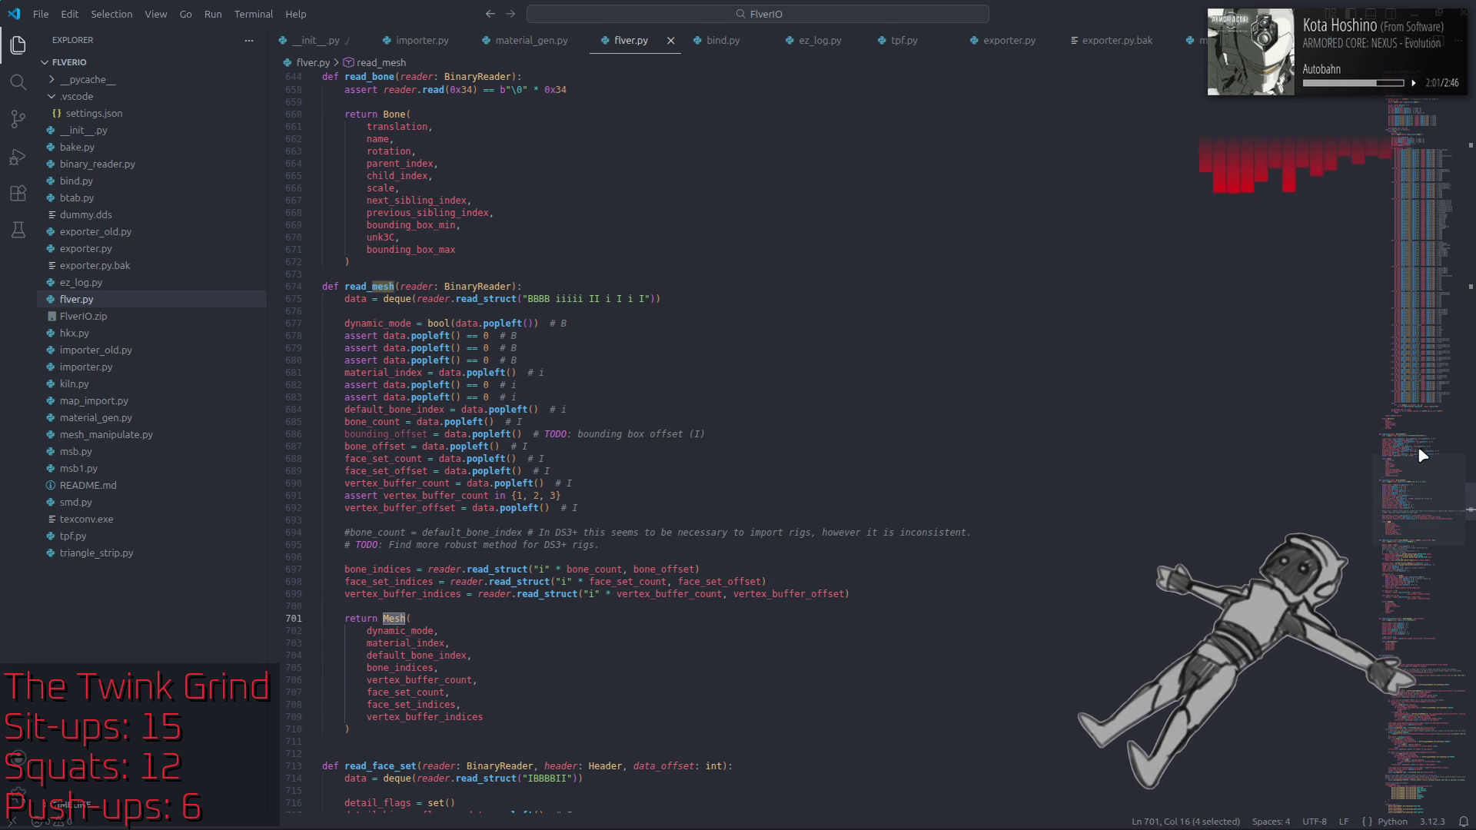
scroll(1419, 248, "up", 5)
left_click(1419, 247)
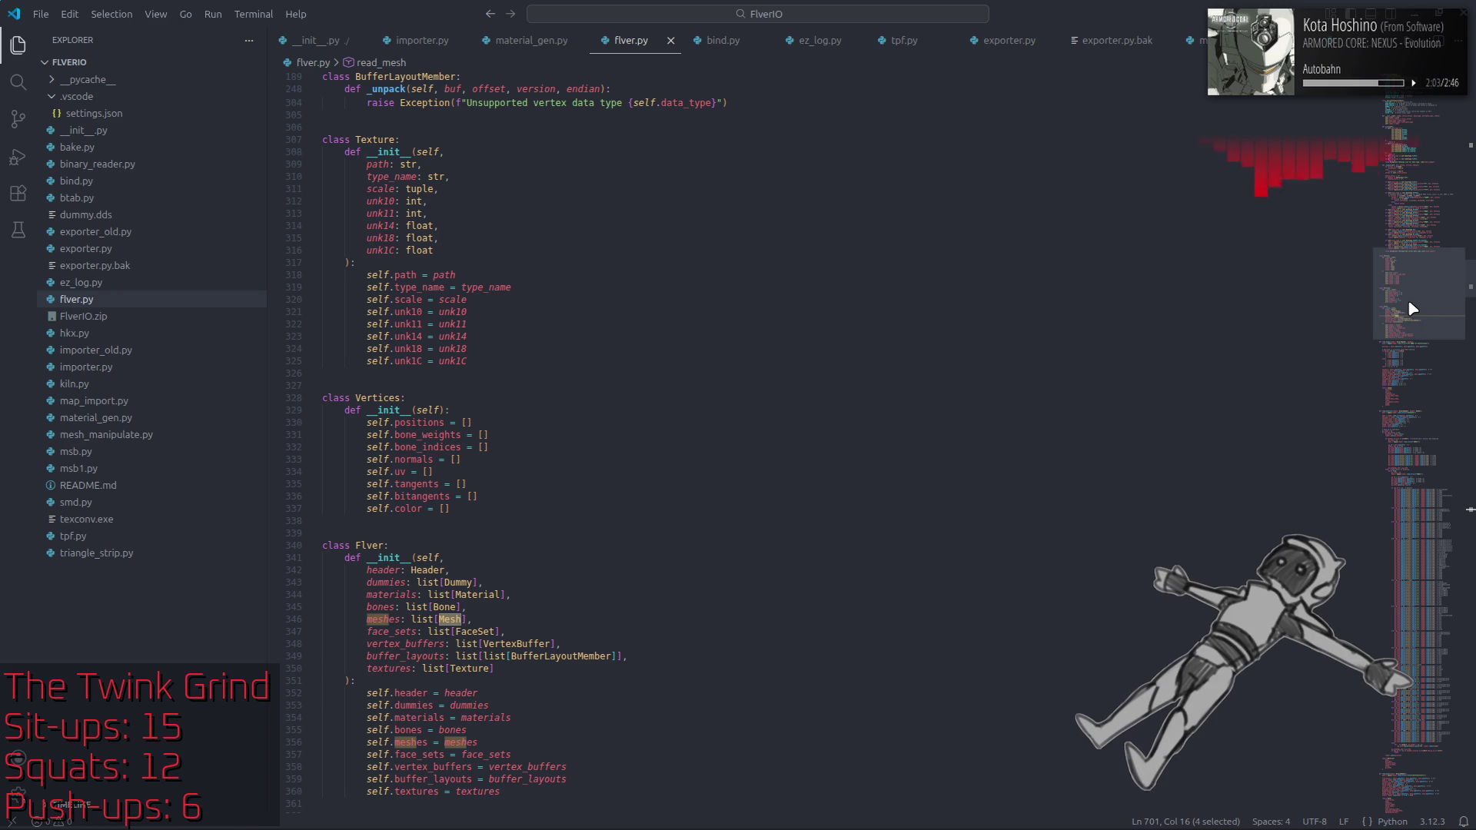
scroll(846, 484, "down", 3)
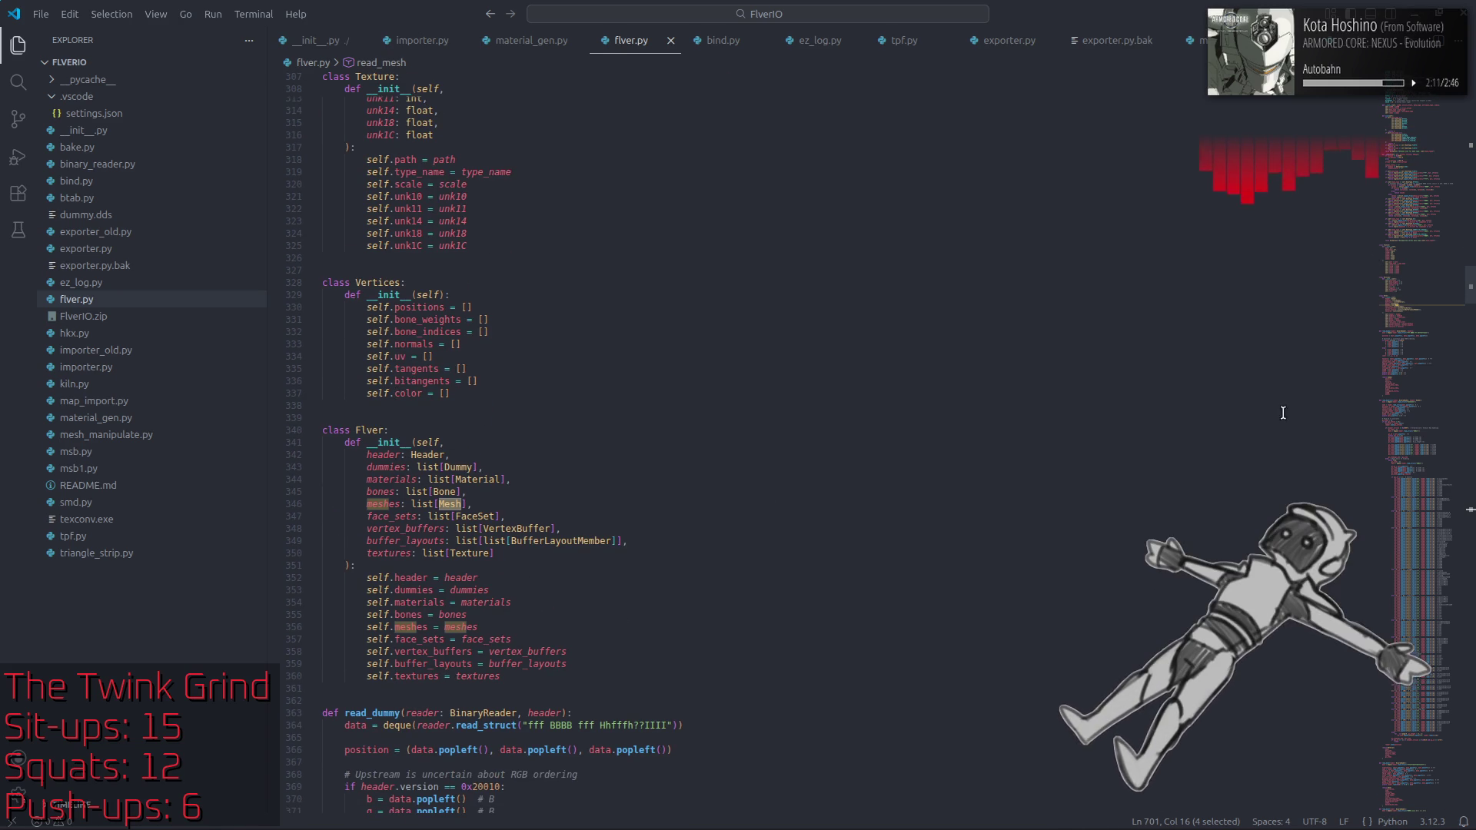
left_click_drag(1414, 250, 1421, 175)
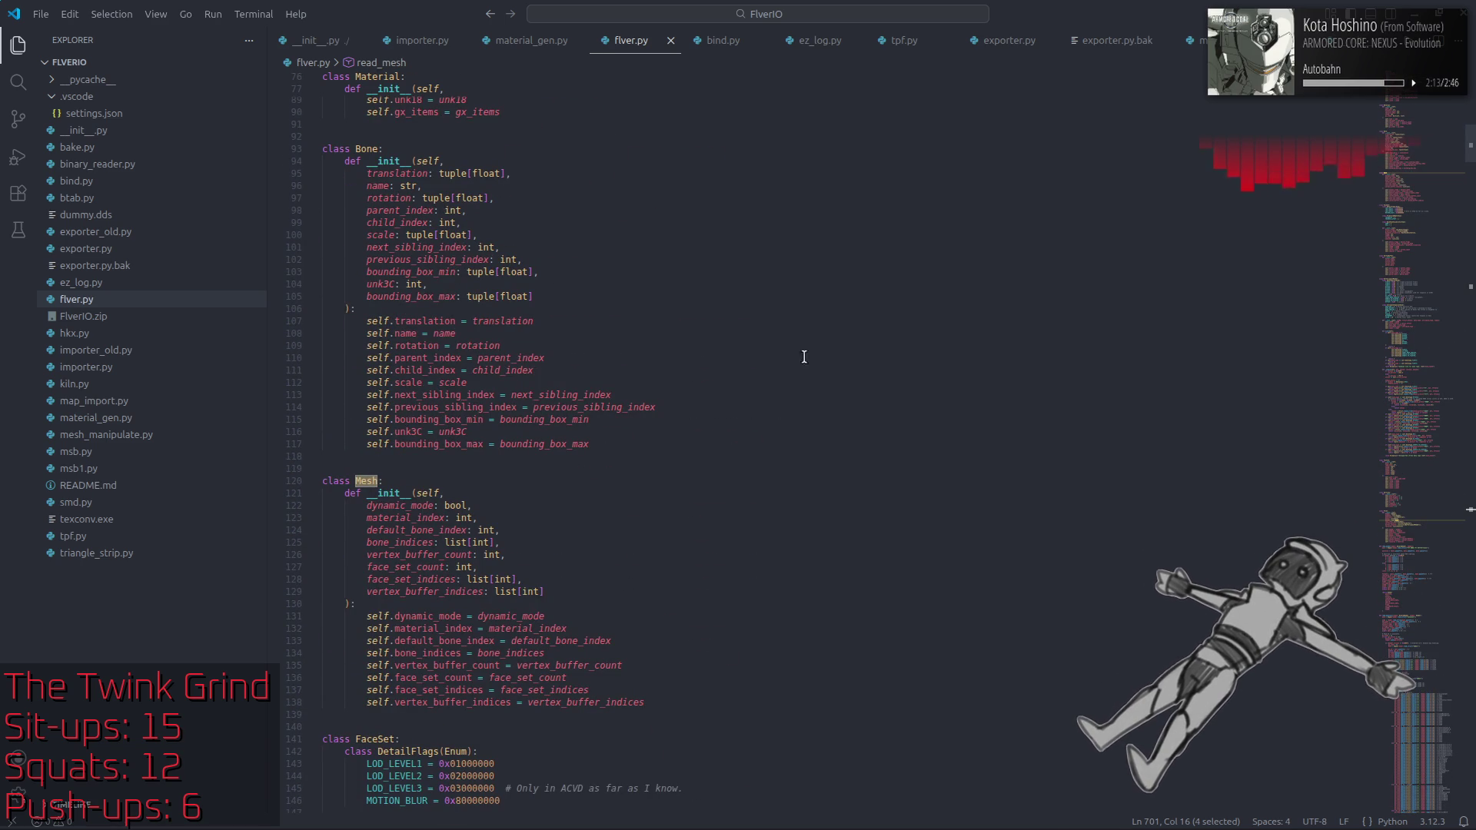
left_click(627, 641)
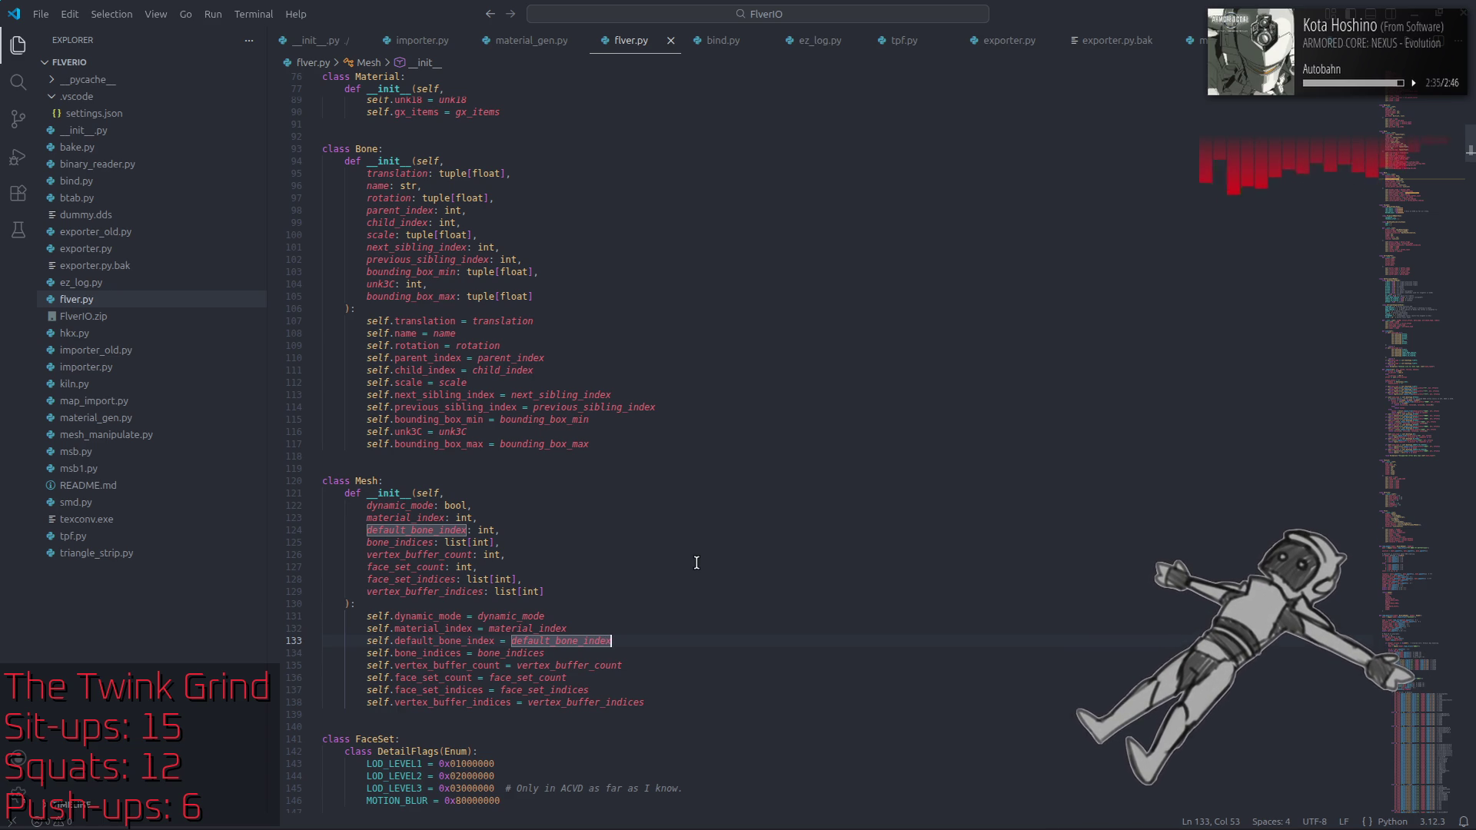
scroll(715, 545, "down", 5)
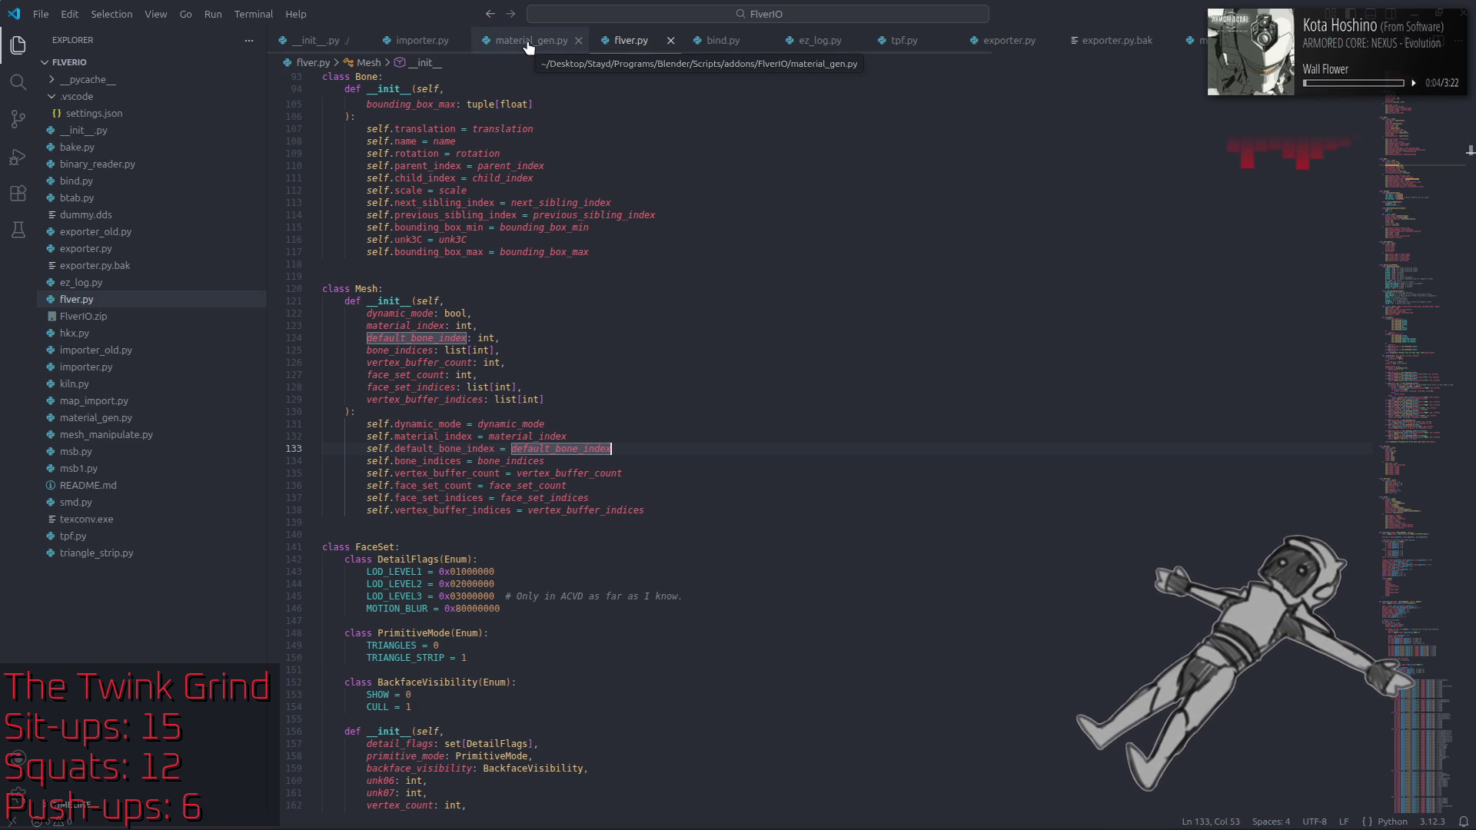
Step: In importer.py, insert a line above the default_bone_index fallback starting print(f"bingus! (
left_click(403, 47)
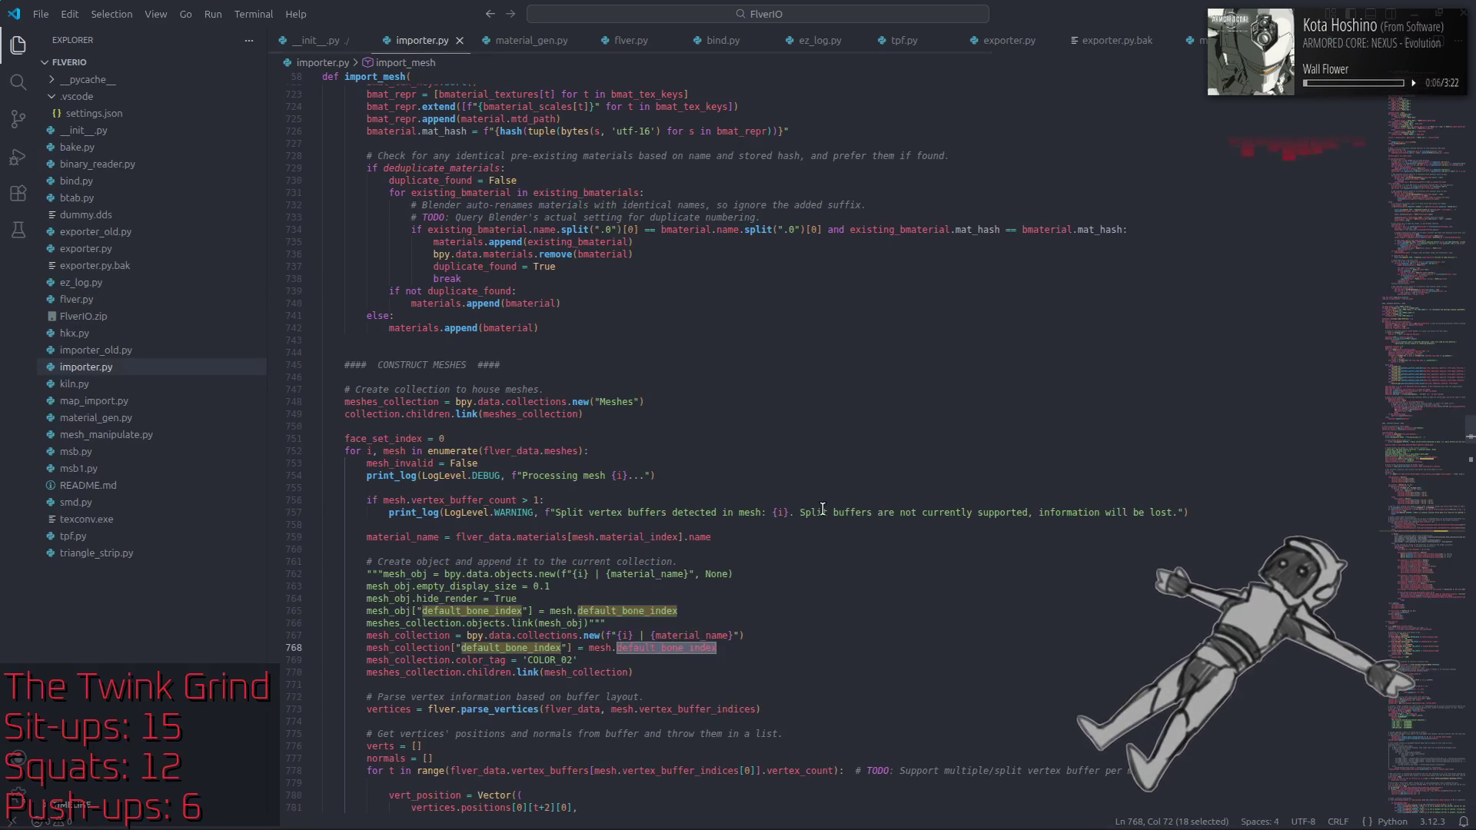
scroll(822, 506, "down", 10)
left_click(865, 592)
key("ctrl+shift+Return")
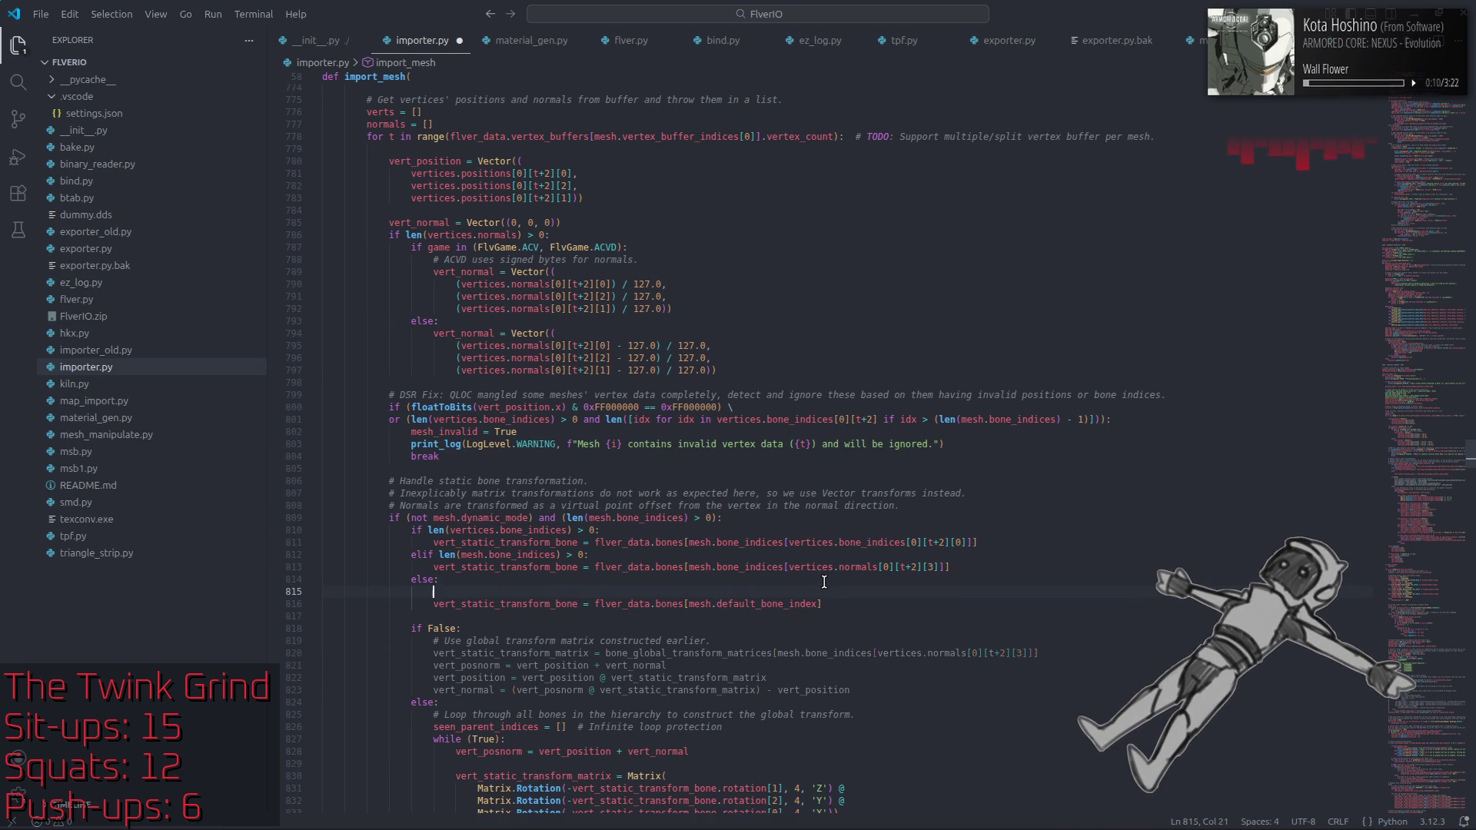
type("print(")
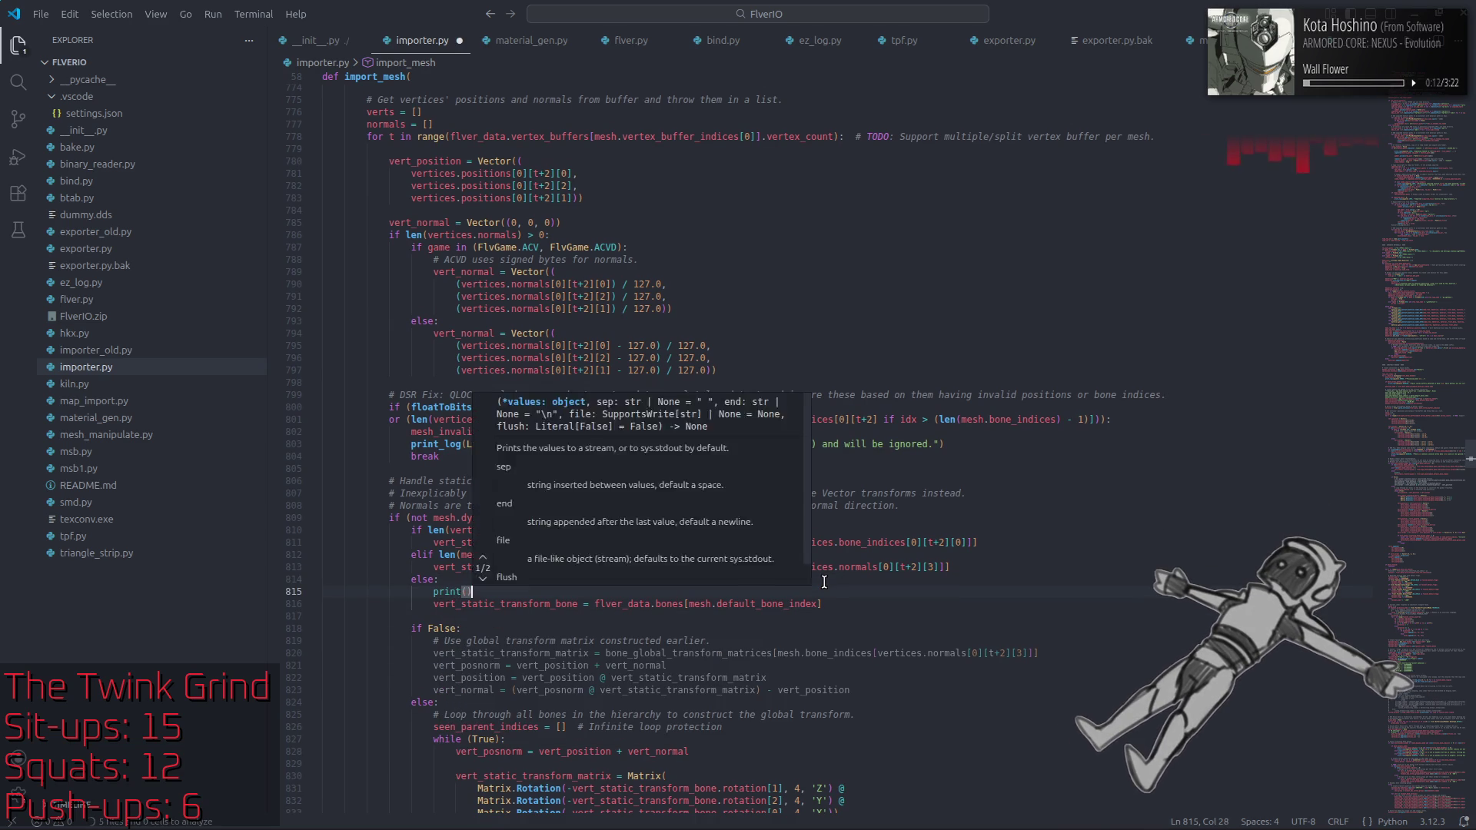
type("f\"")
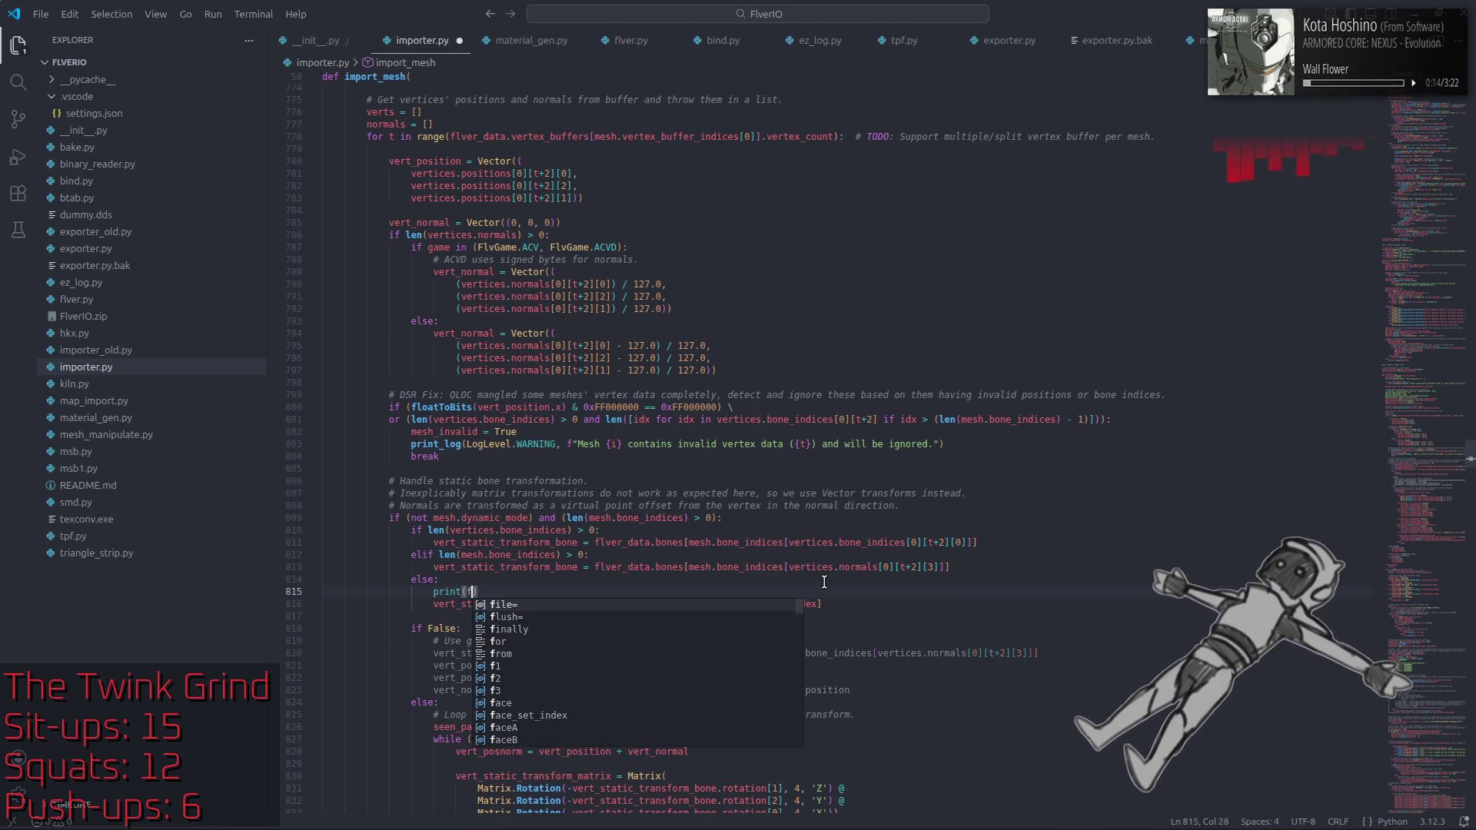
type("bingus! ")
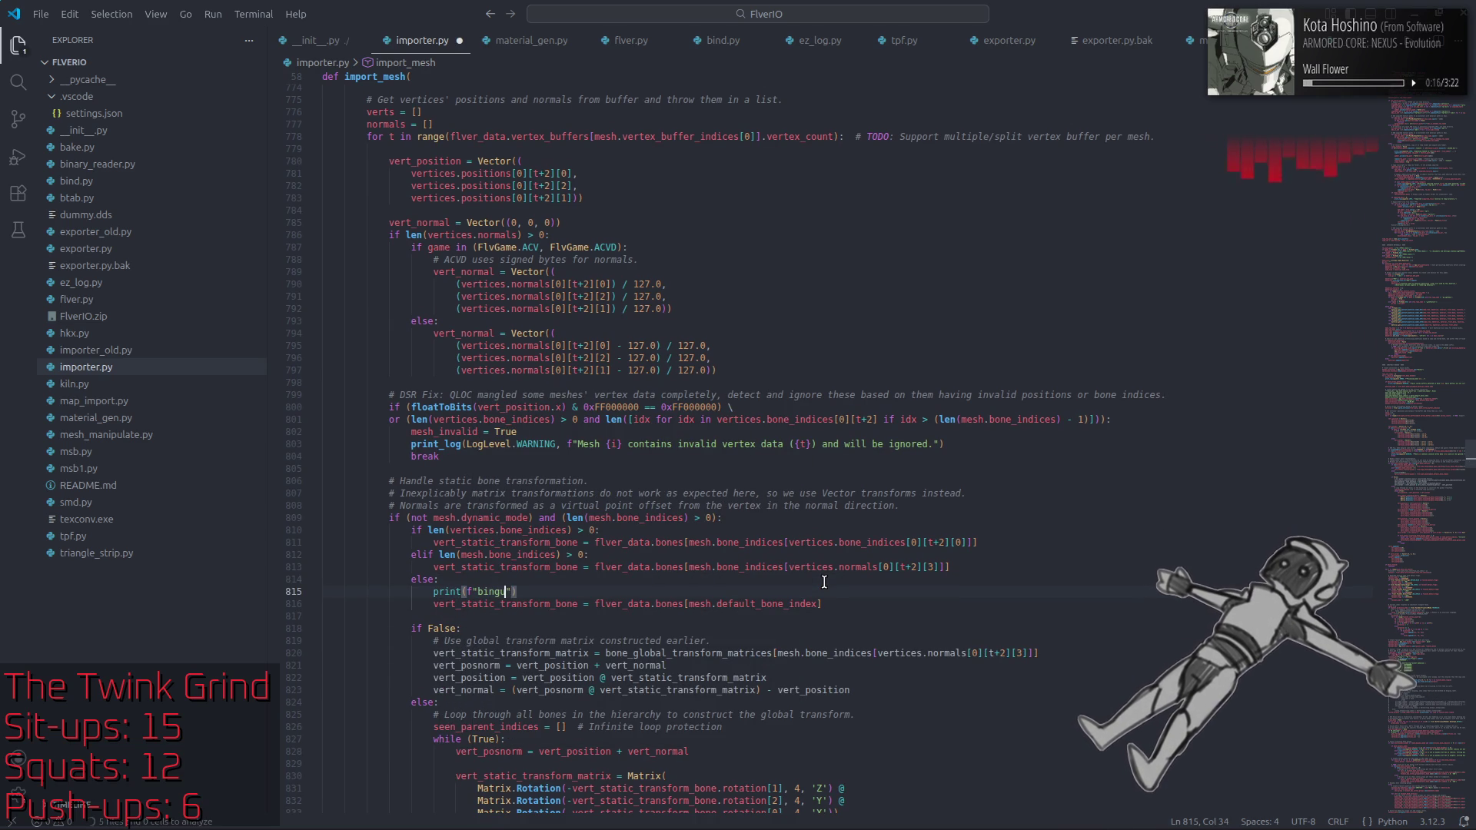
type("({")
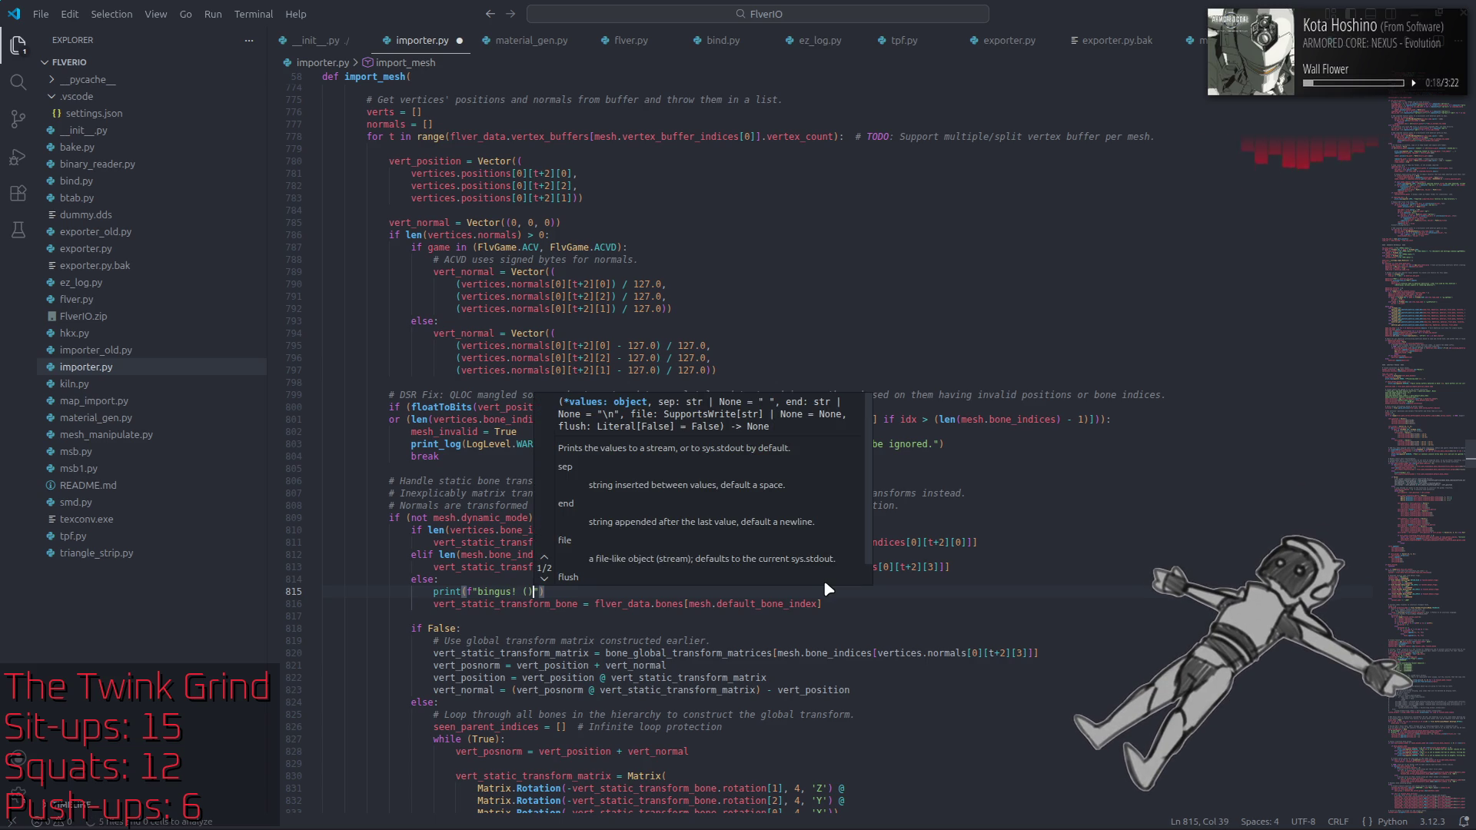
left_click(397, 323)
Step: Continue the message as 'Mesh {i} should have bone index {'
scroll(396, 326, "up", 10)
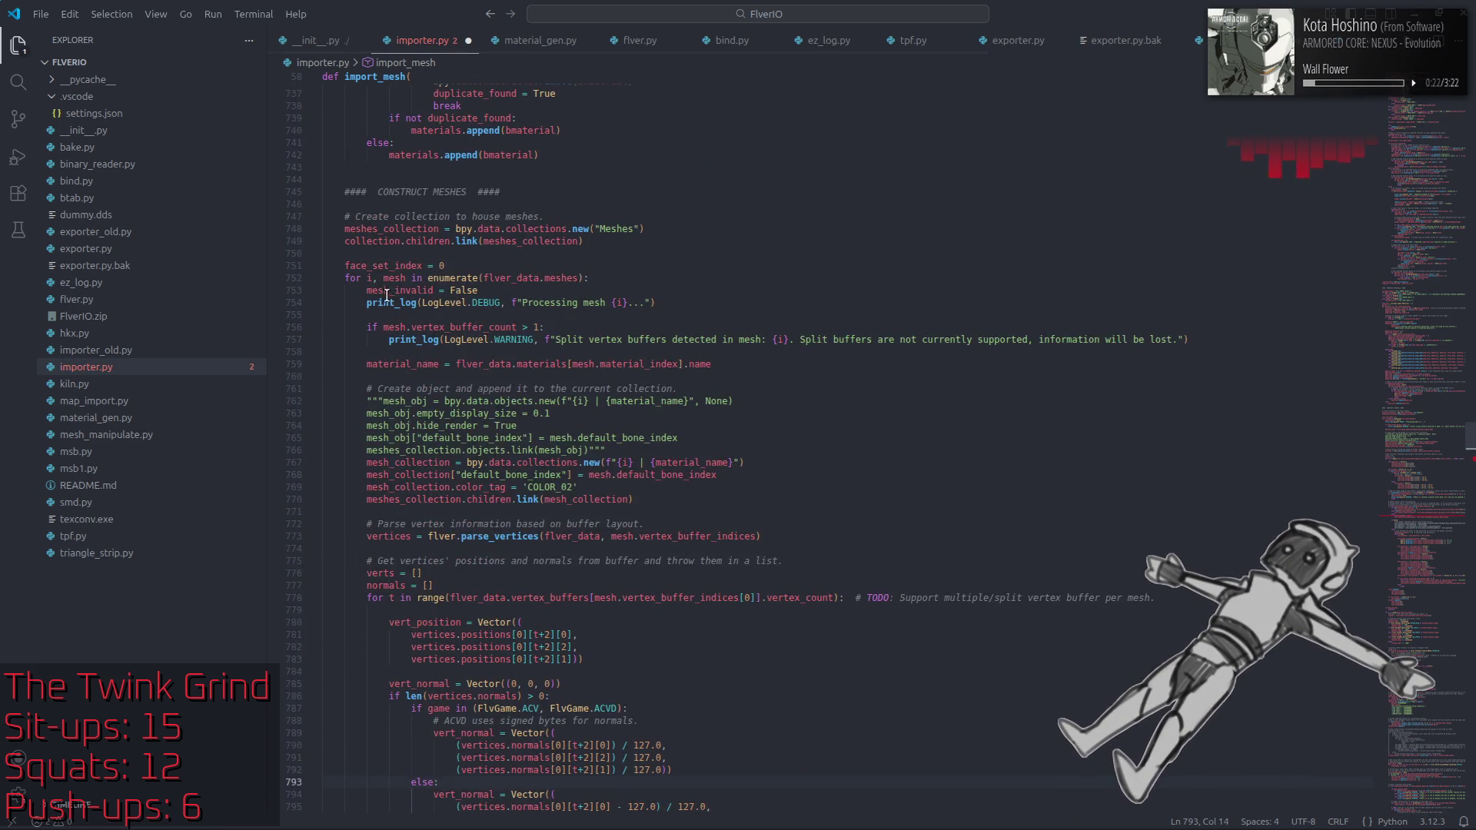
scroll(462, 423, "down", 10)
left_click(535, 514)
type("i")
left_click(585, 500)
left_click(525, 515)
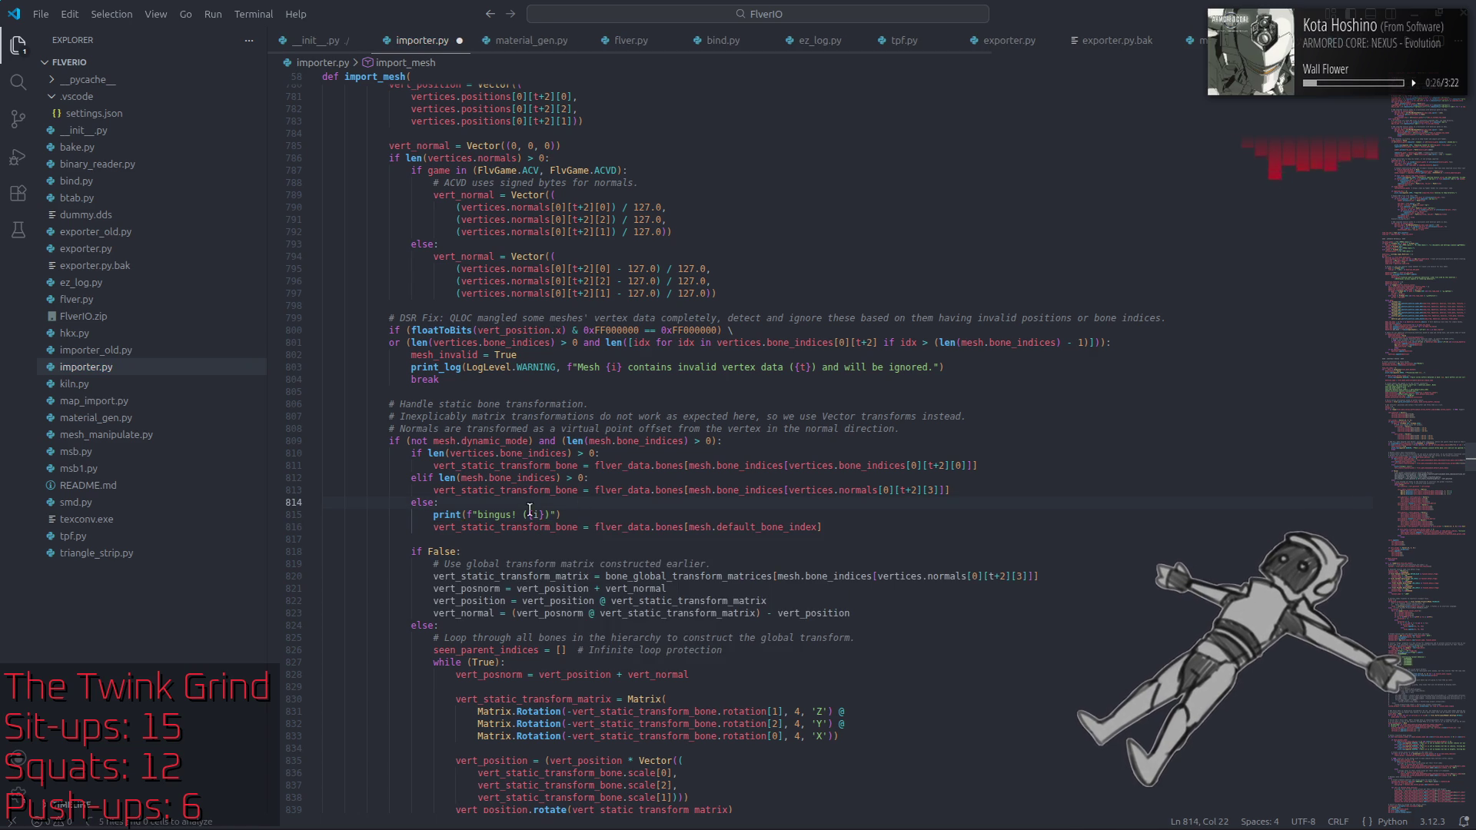
type("Mesh")
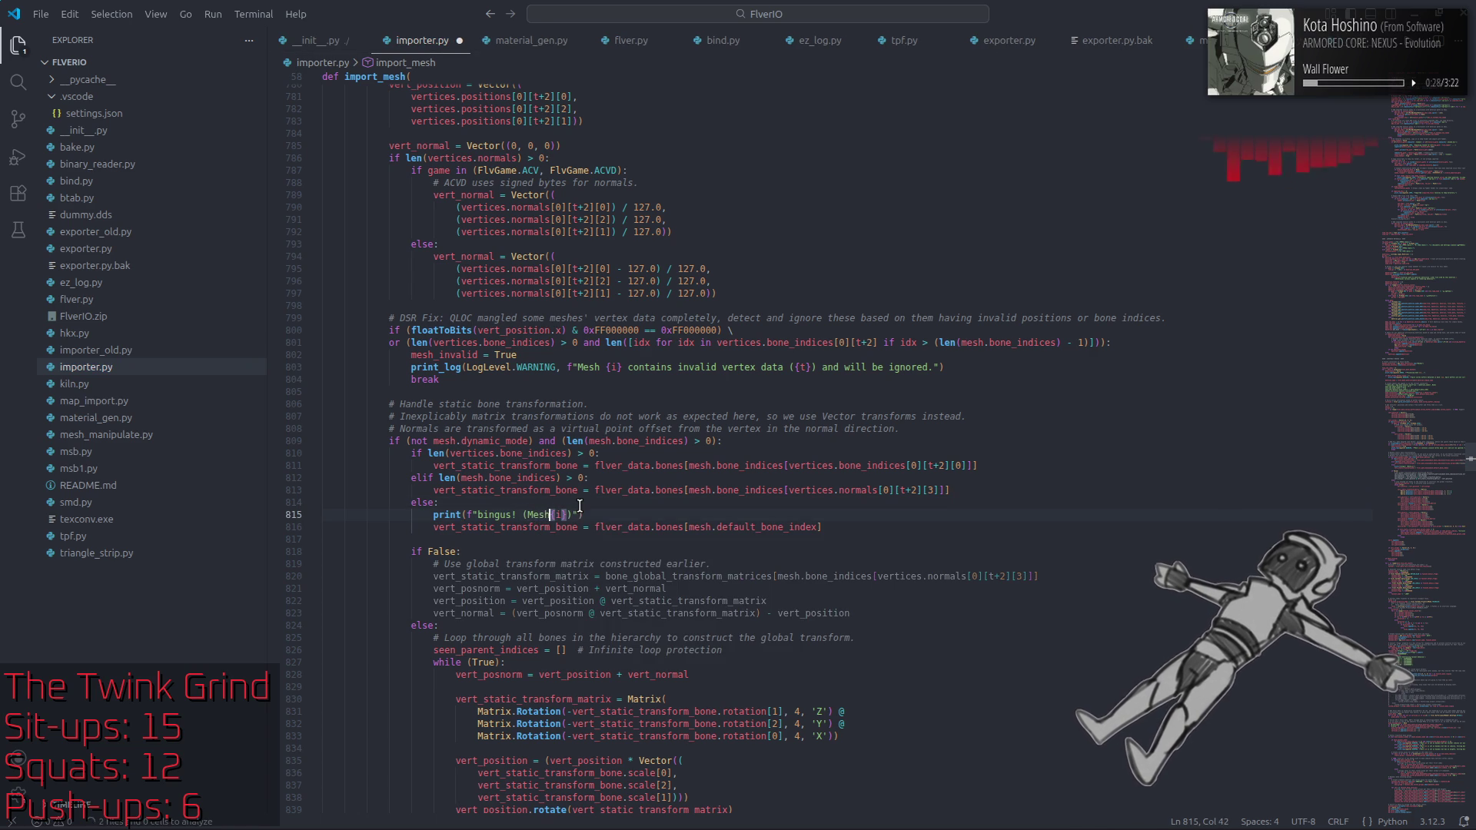
key("Right")
key("Right")
key("Right")
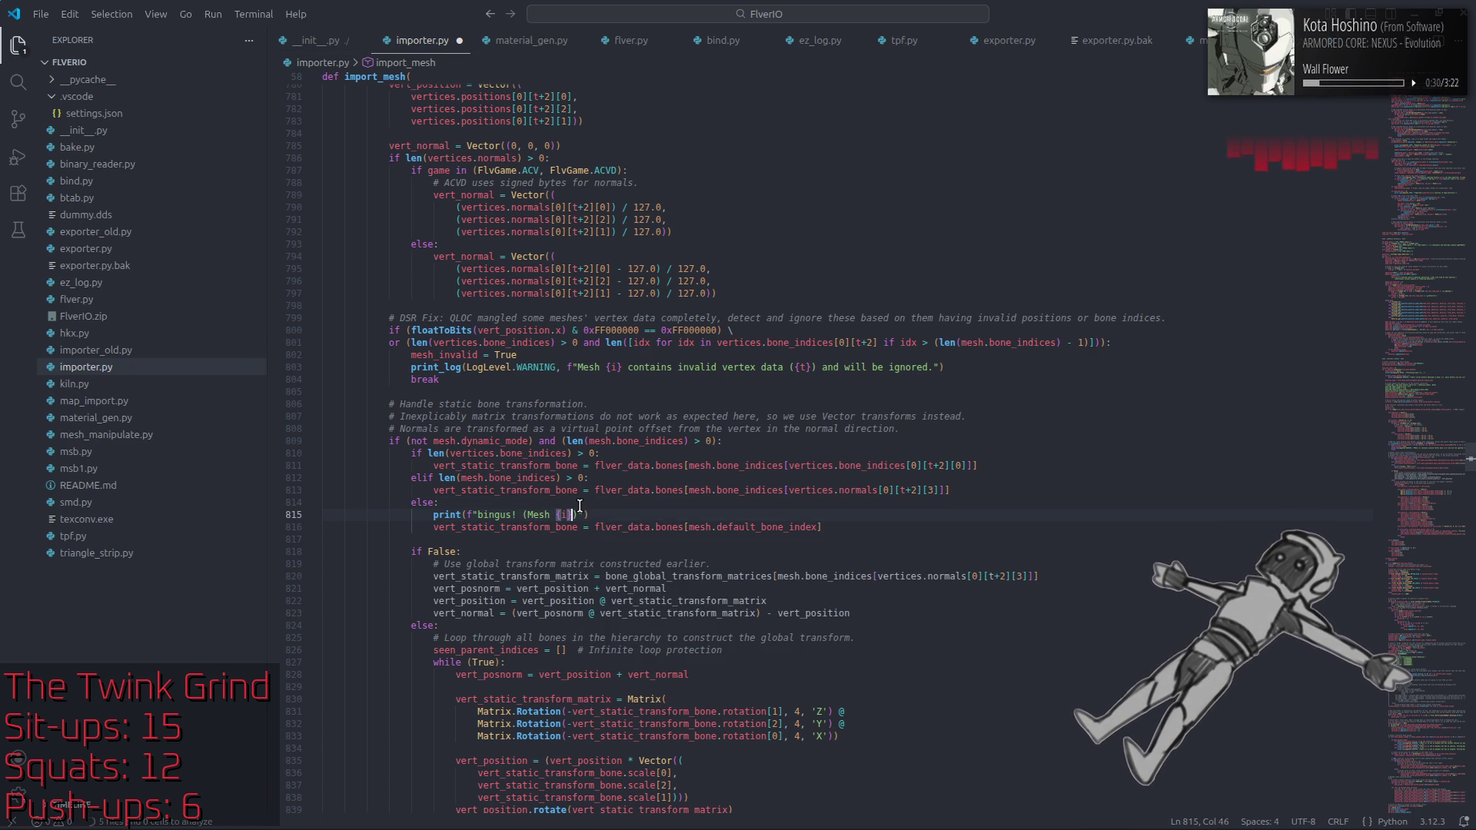
key("Right")
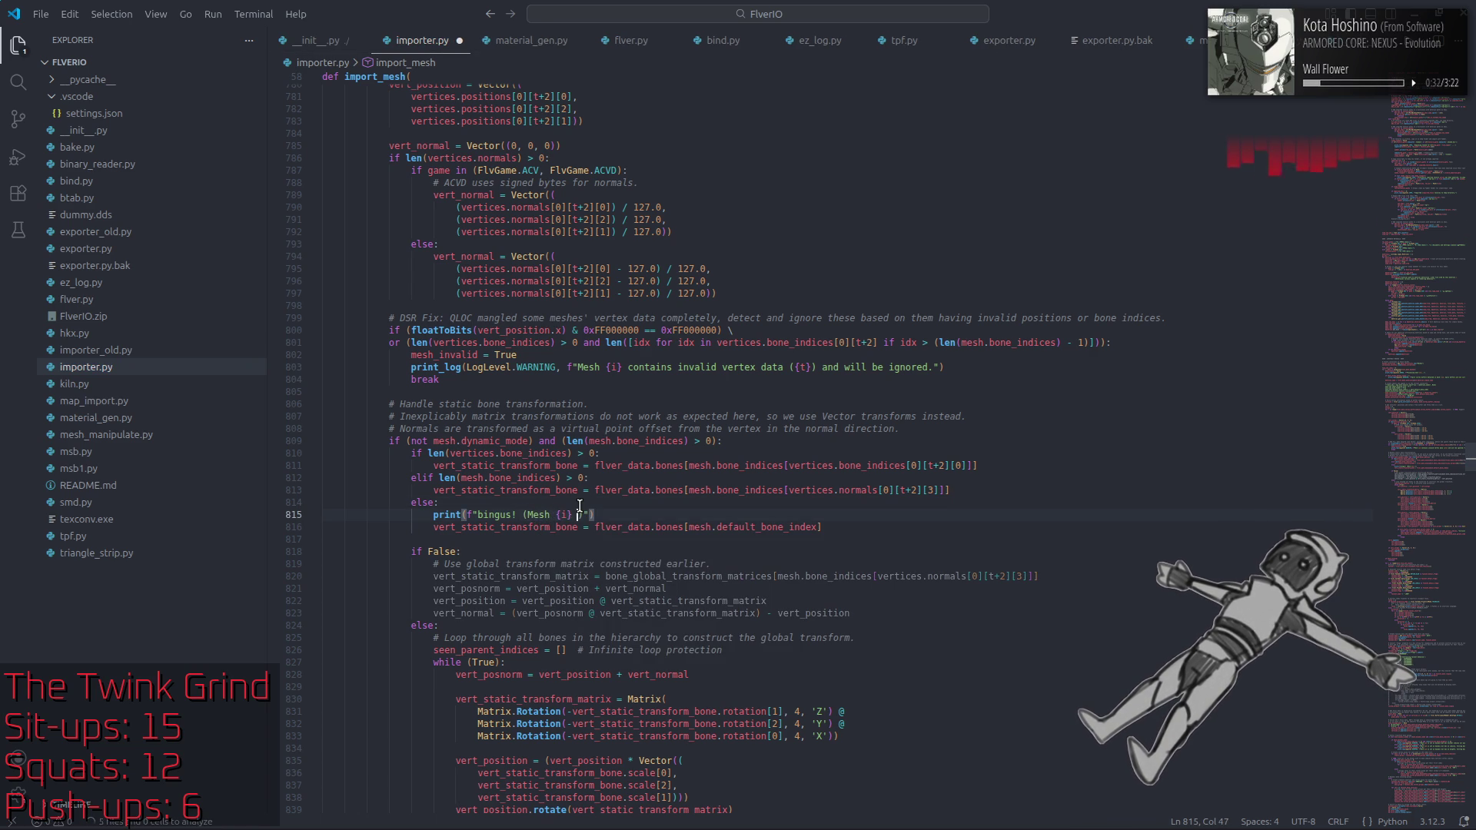
type("should have")
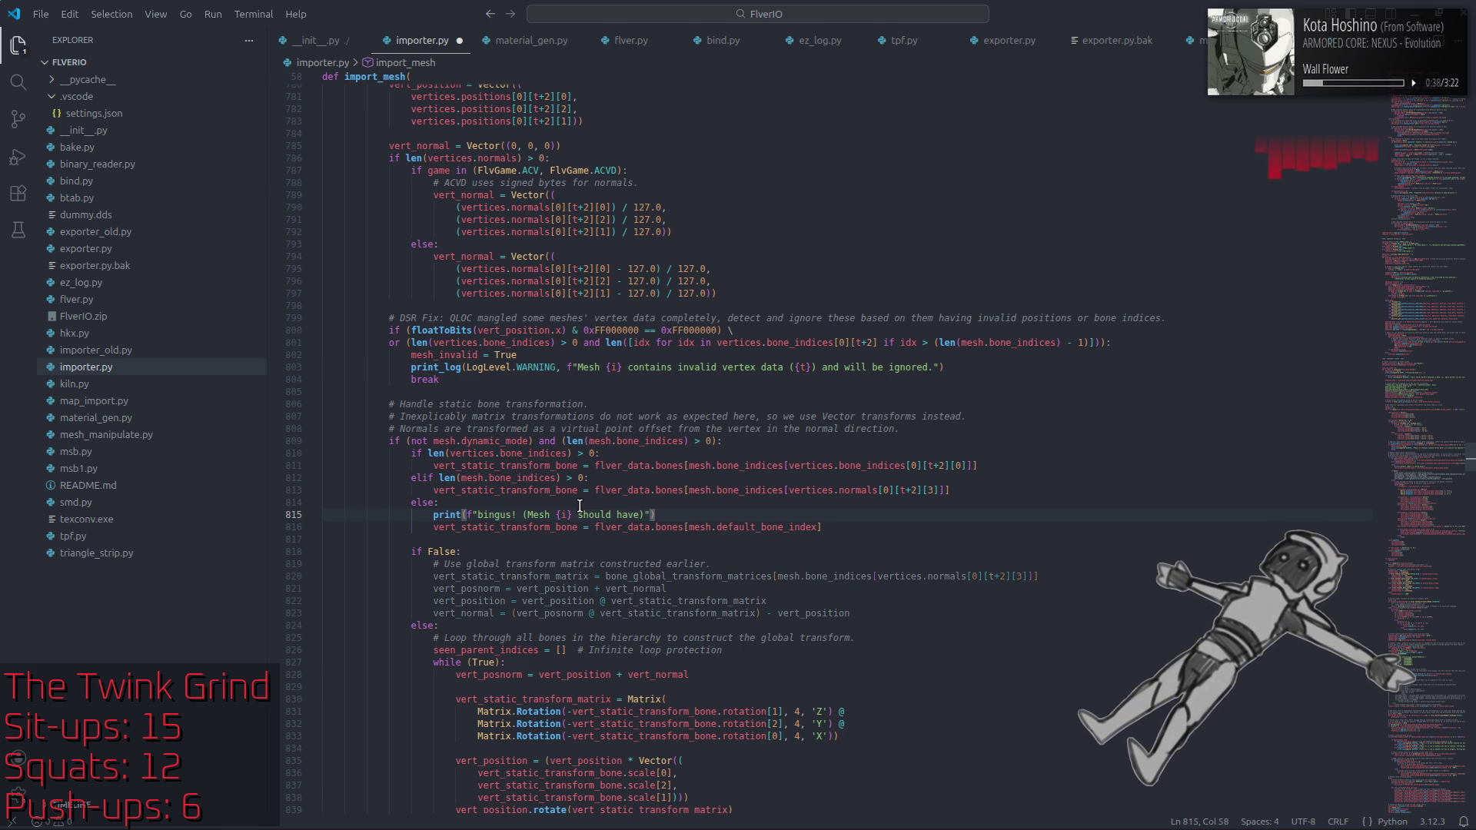
type("bone inde")
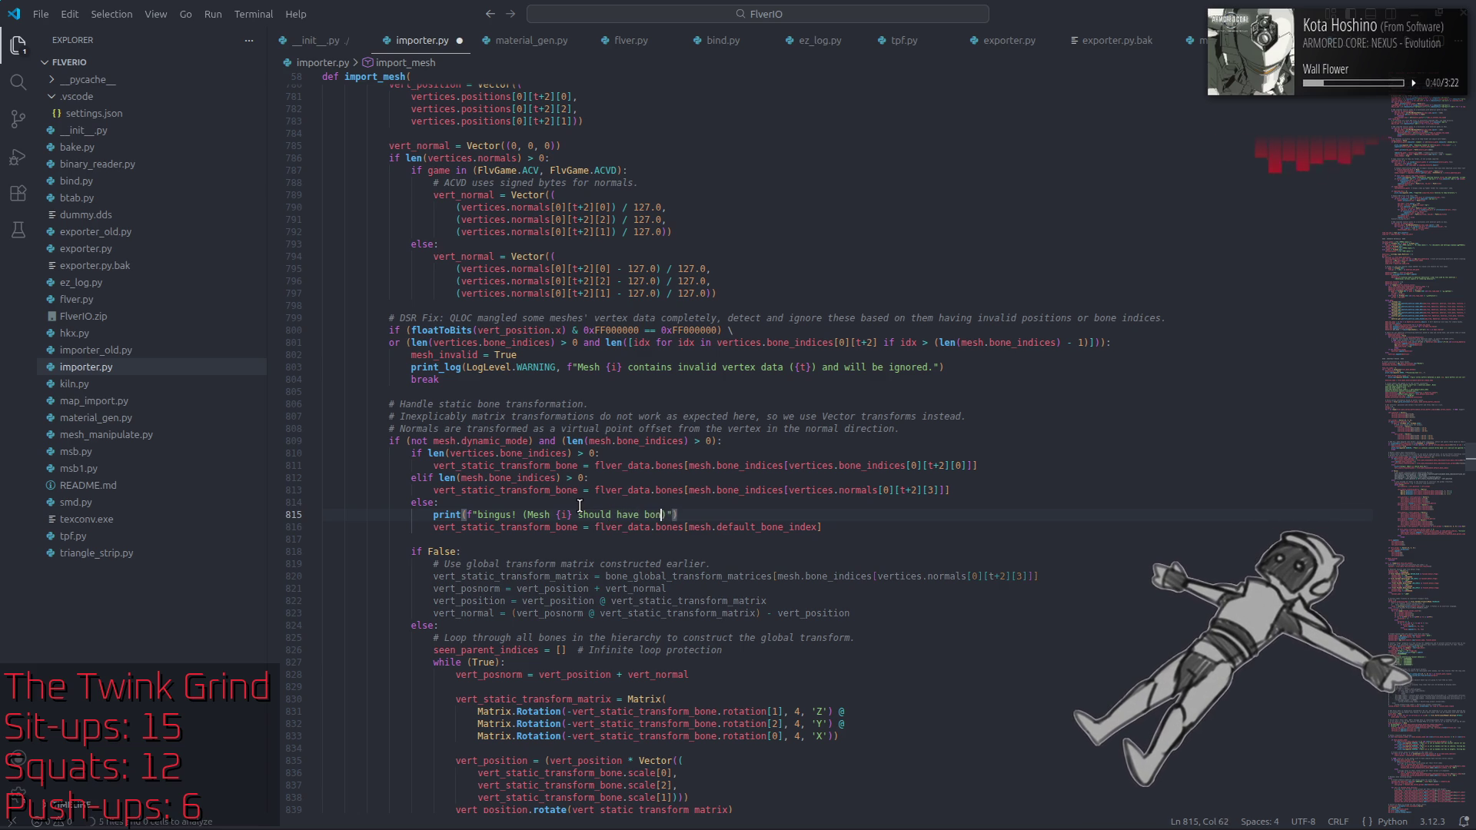
type("x {")
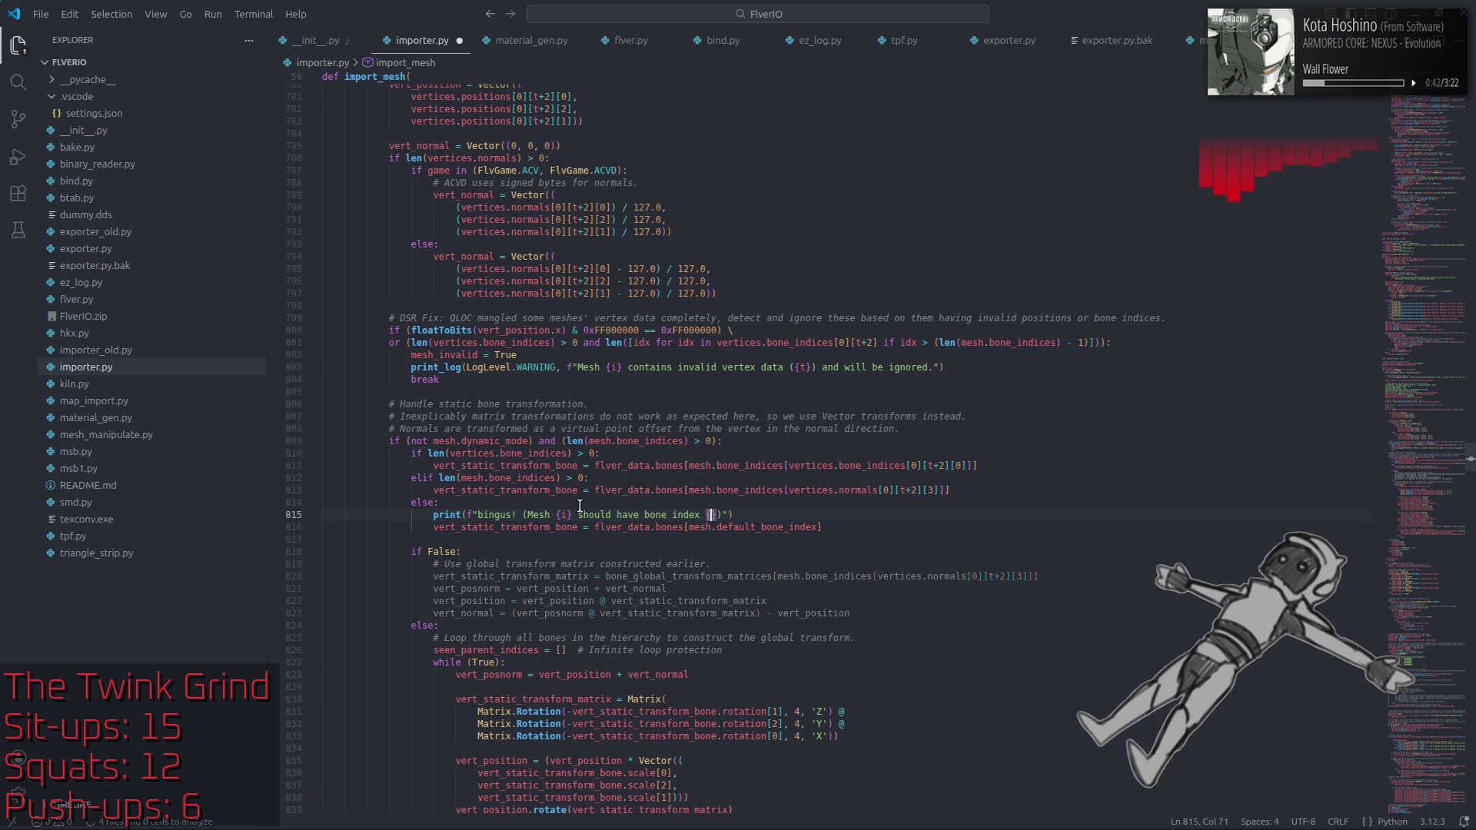
Step: Paste mesh.default_bone_index into the message's braces and save importer.py
left_click_drag(689, 526, 815, 526)
key("ctrl+c")
left_click(708, 515)
key("ctrl+v")
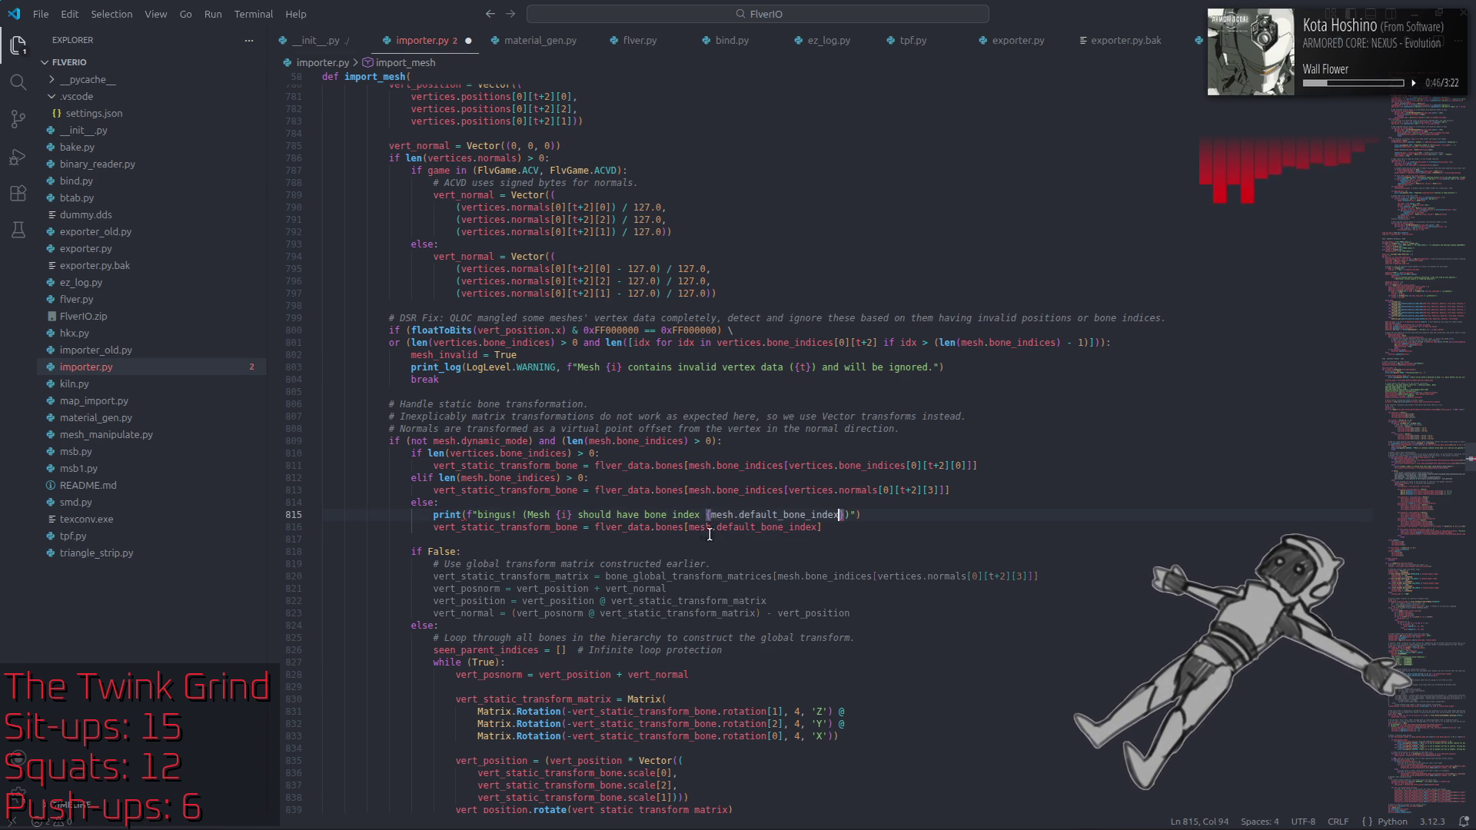
double_click(720, 514)
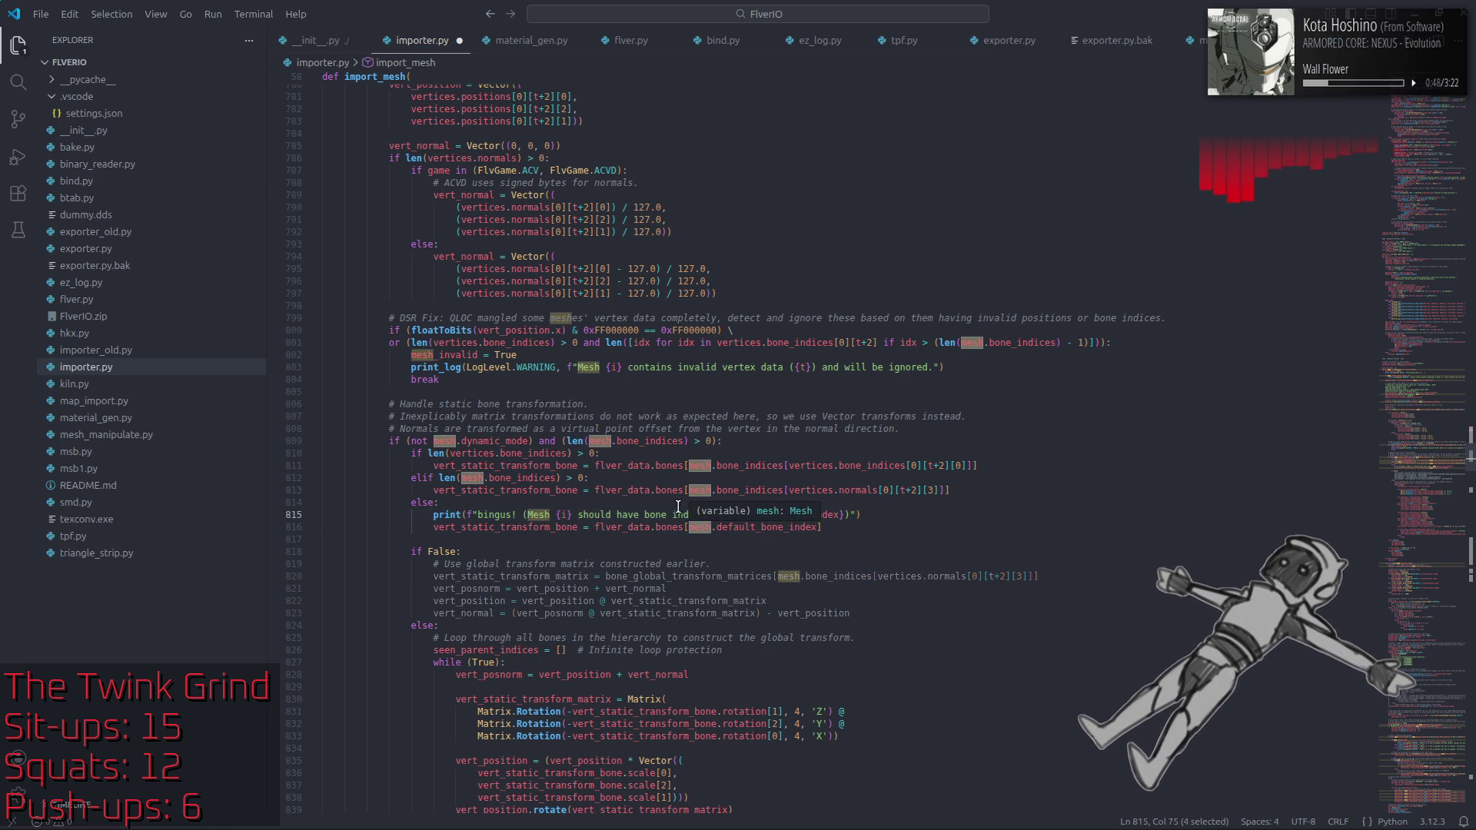
left_click(886, 518)
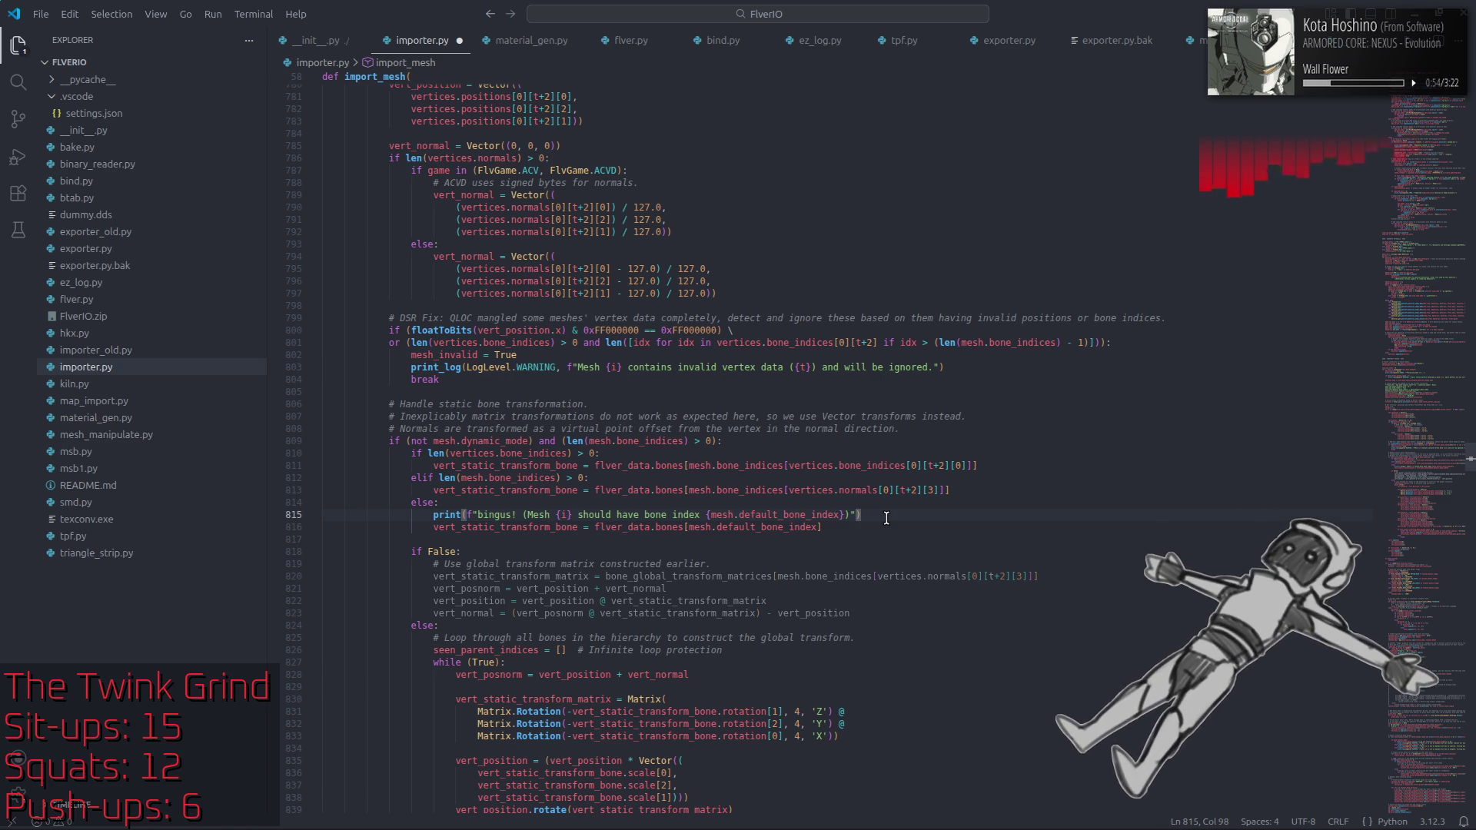
key("ctrl+s")
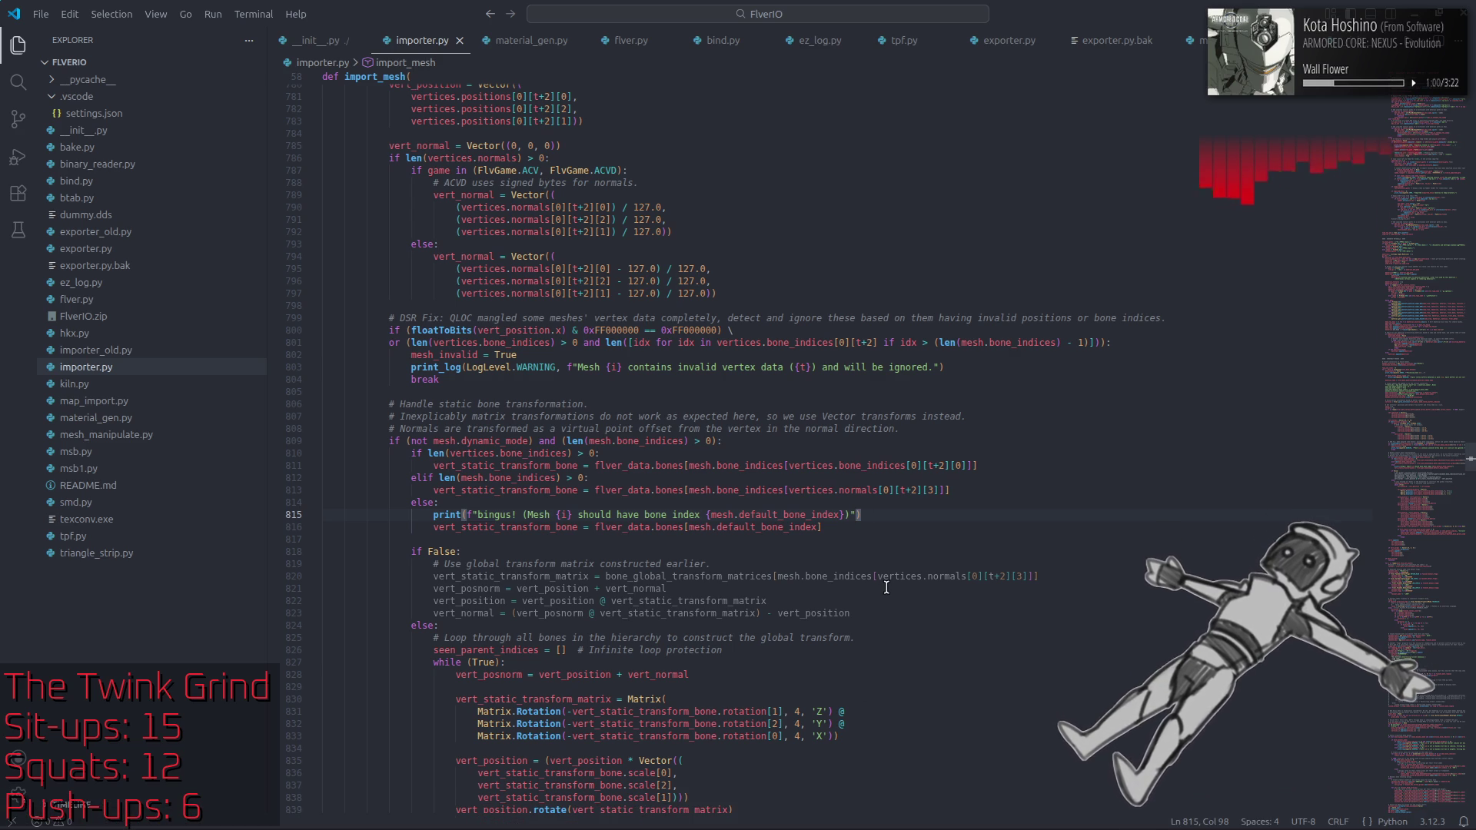
mouse_move(905, 579)
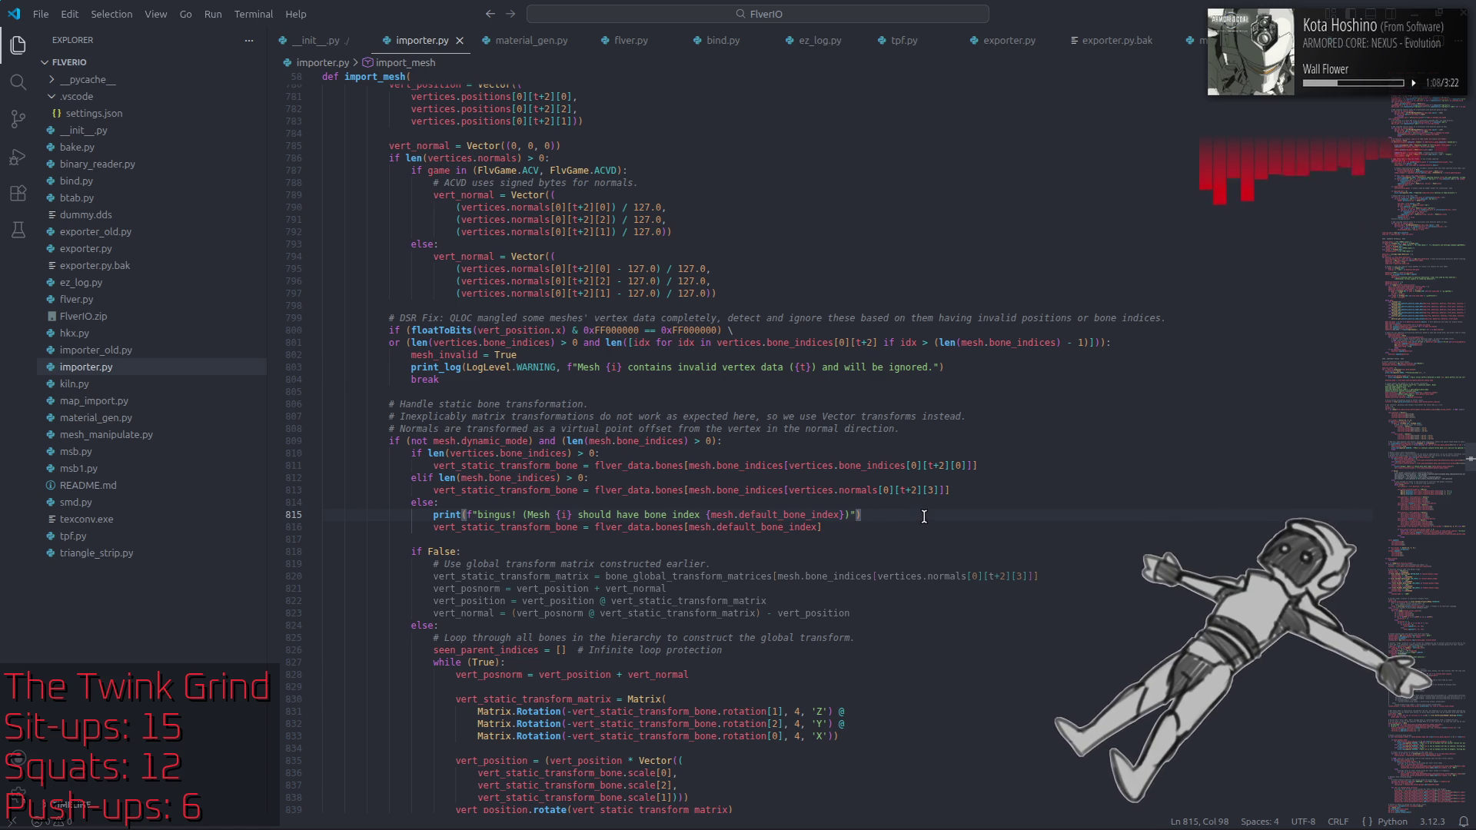
key("super")
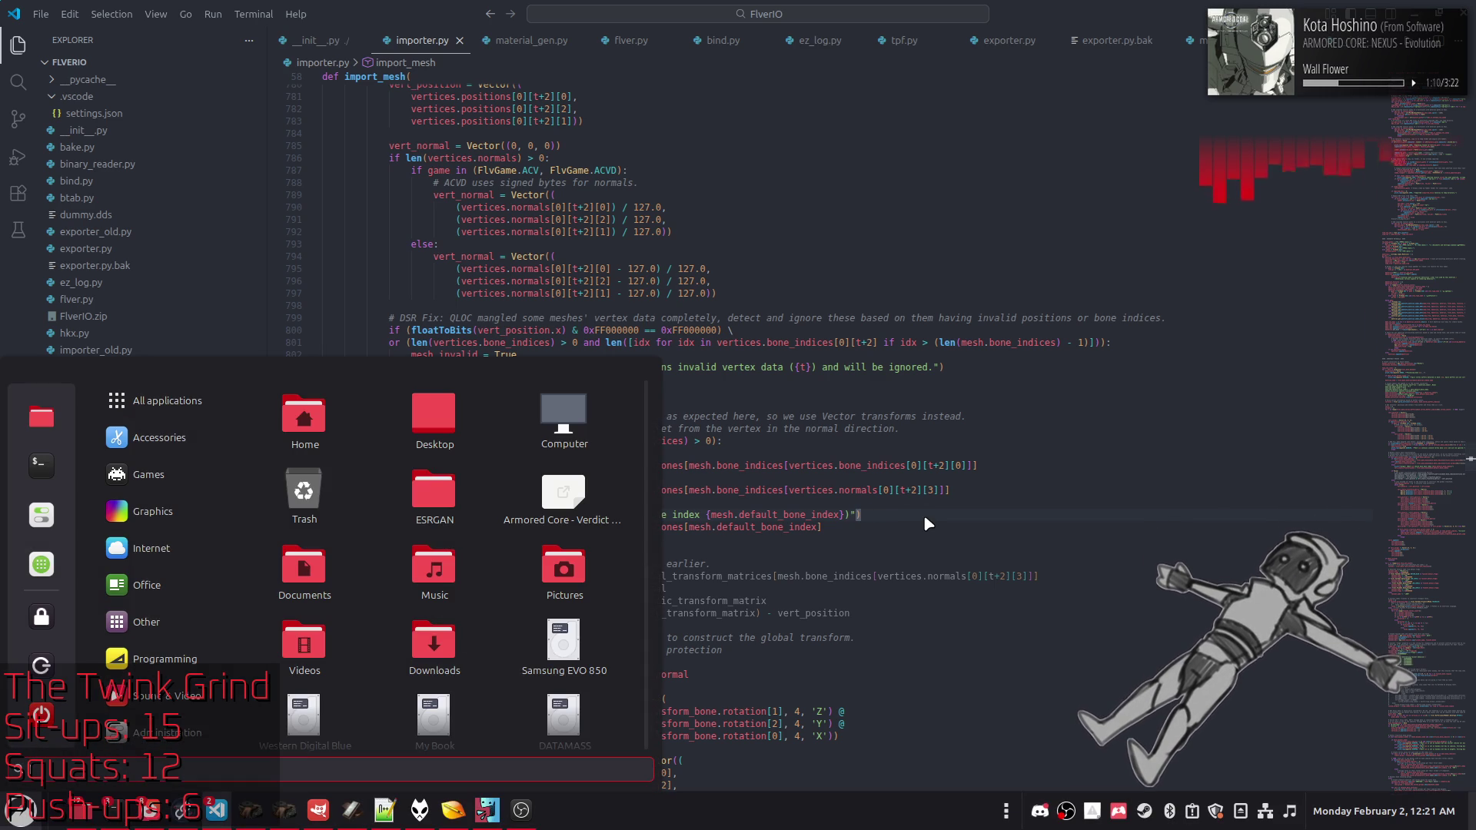
Step: Launch Blender 4.5.3 from the app menu search for 'bl' and dismiss the splash screen
type("bl")
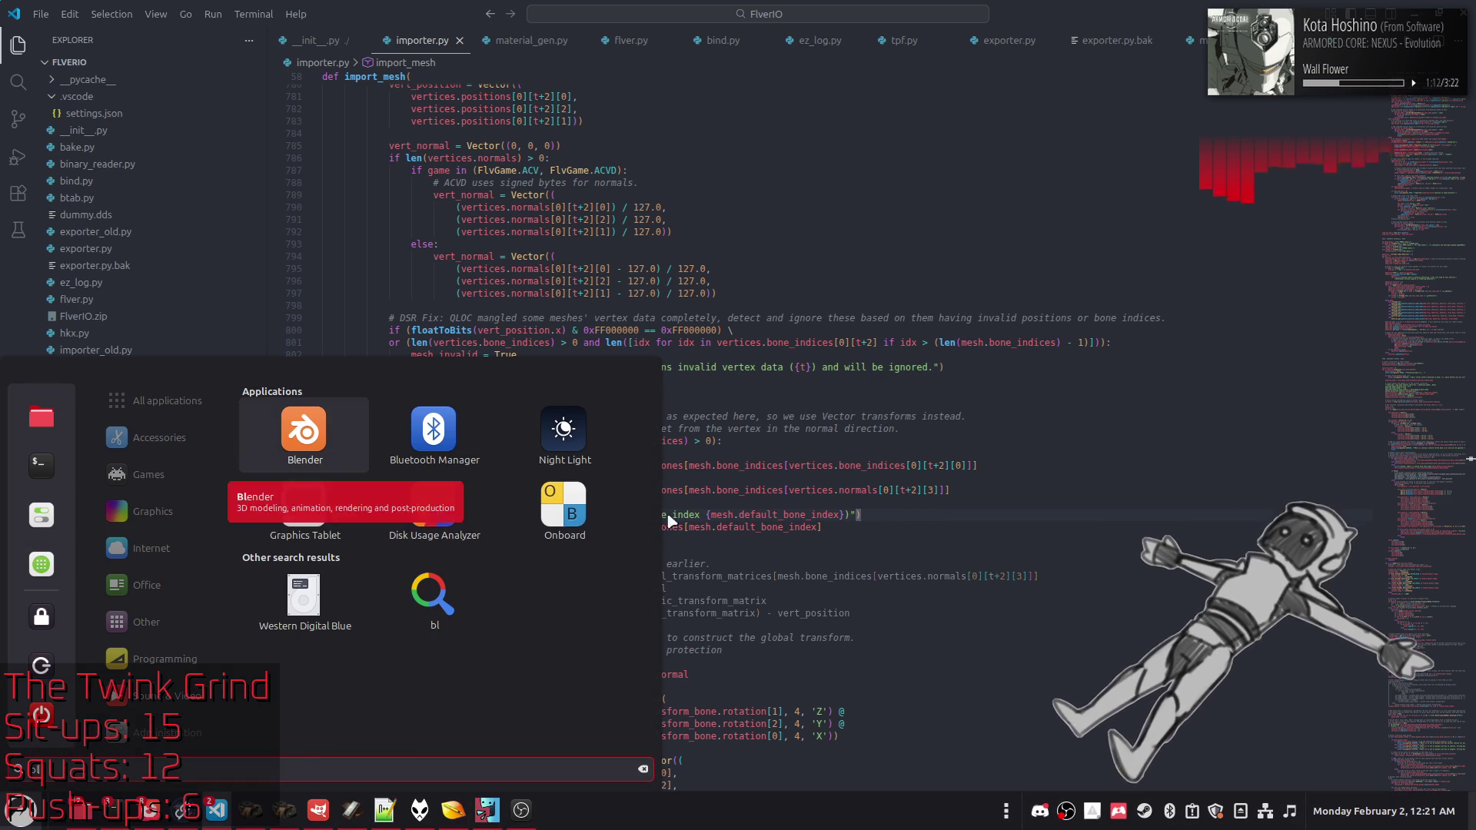
left_click(296, 431)
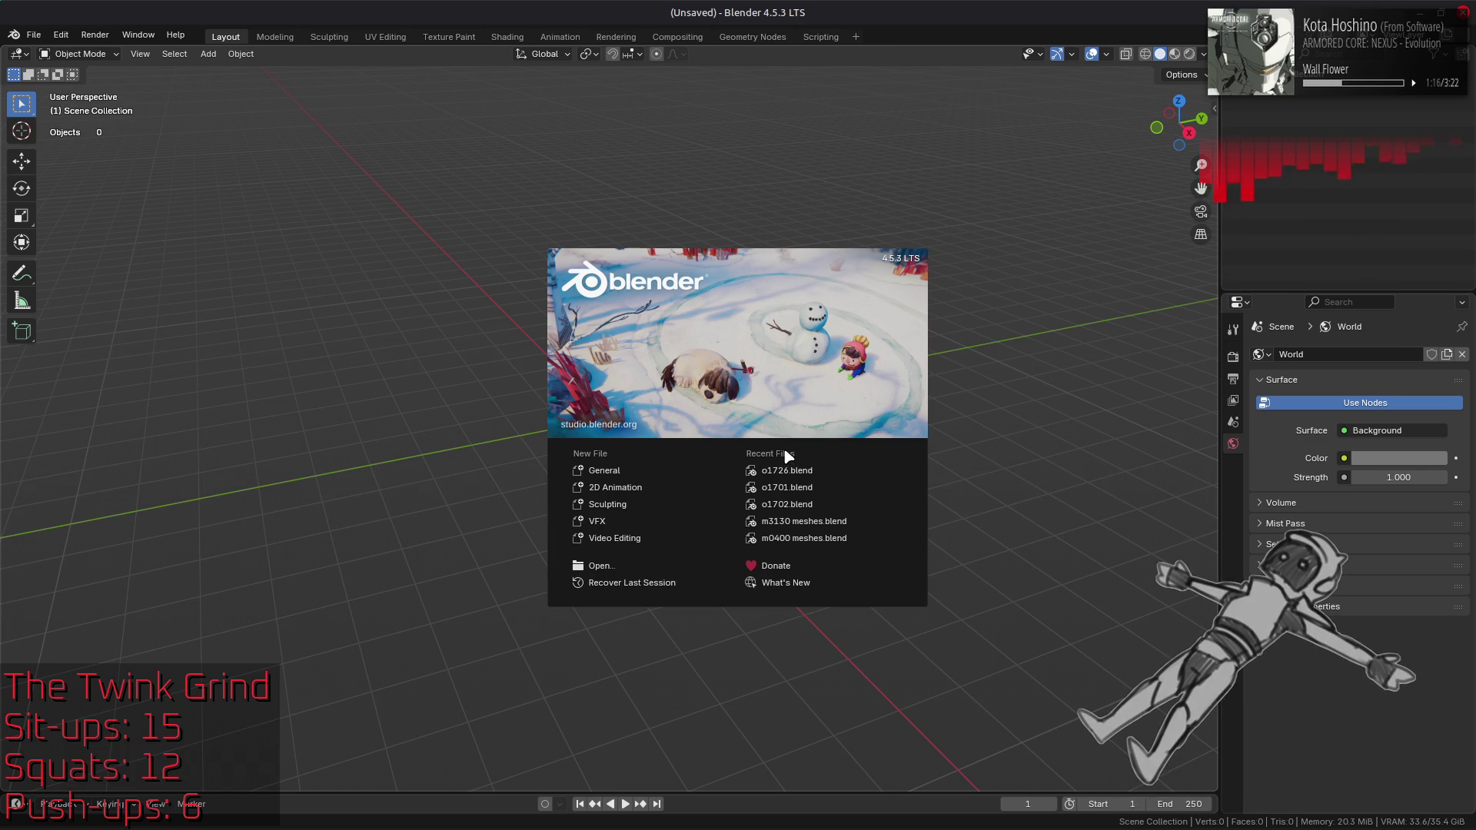
left_click(484, 335)
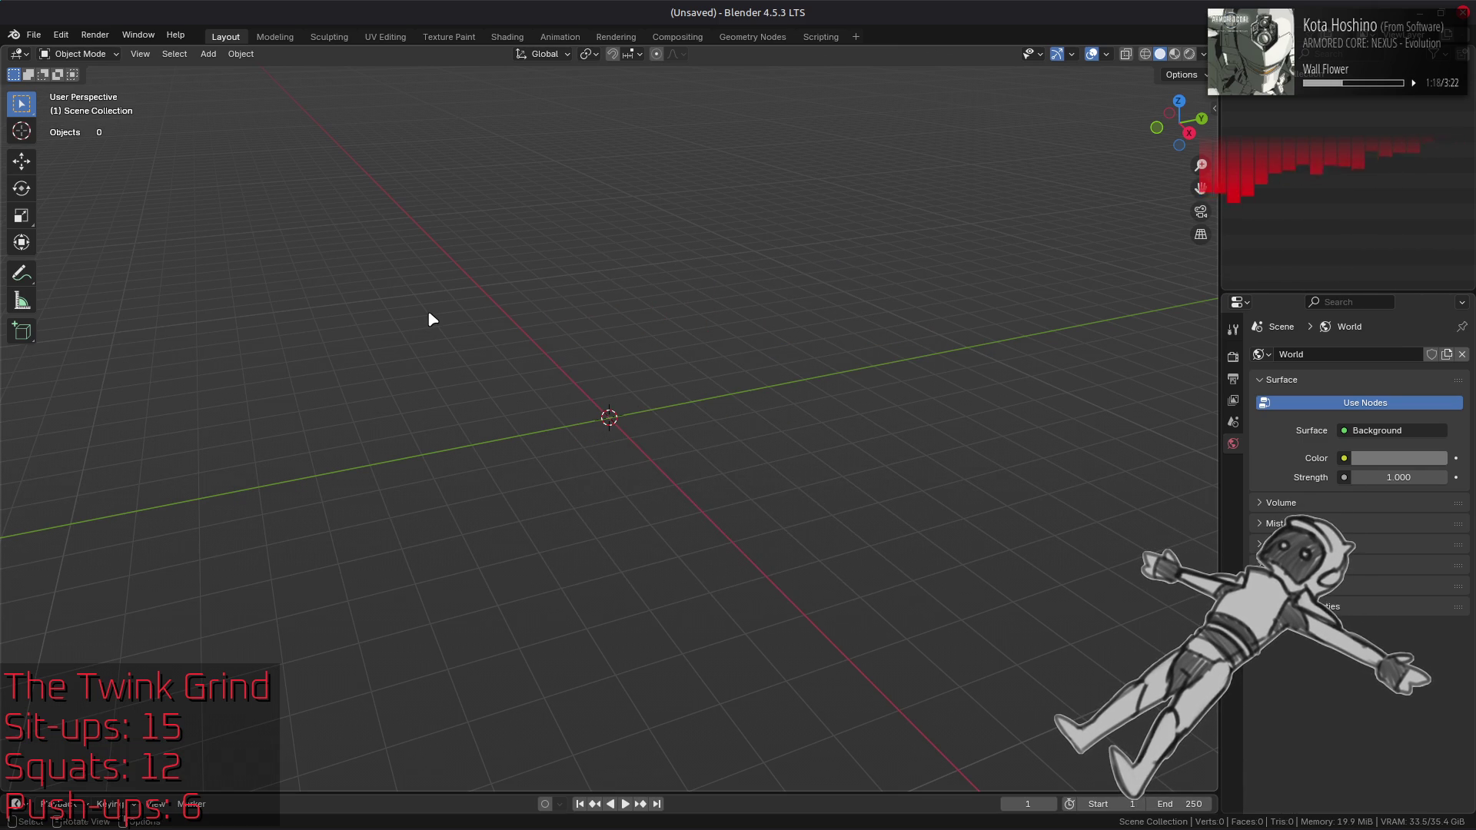
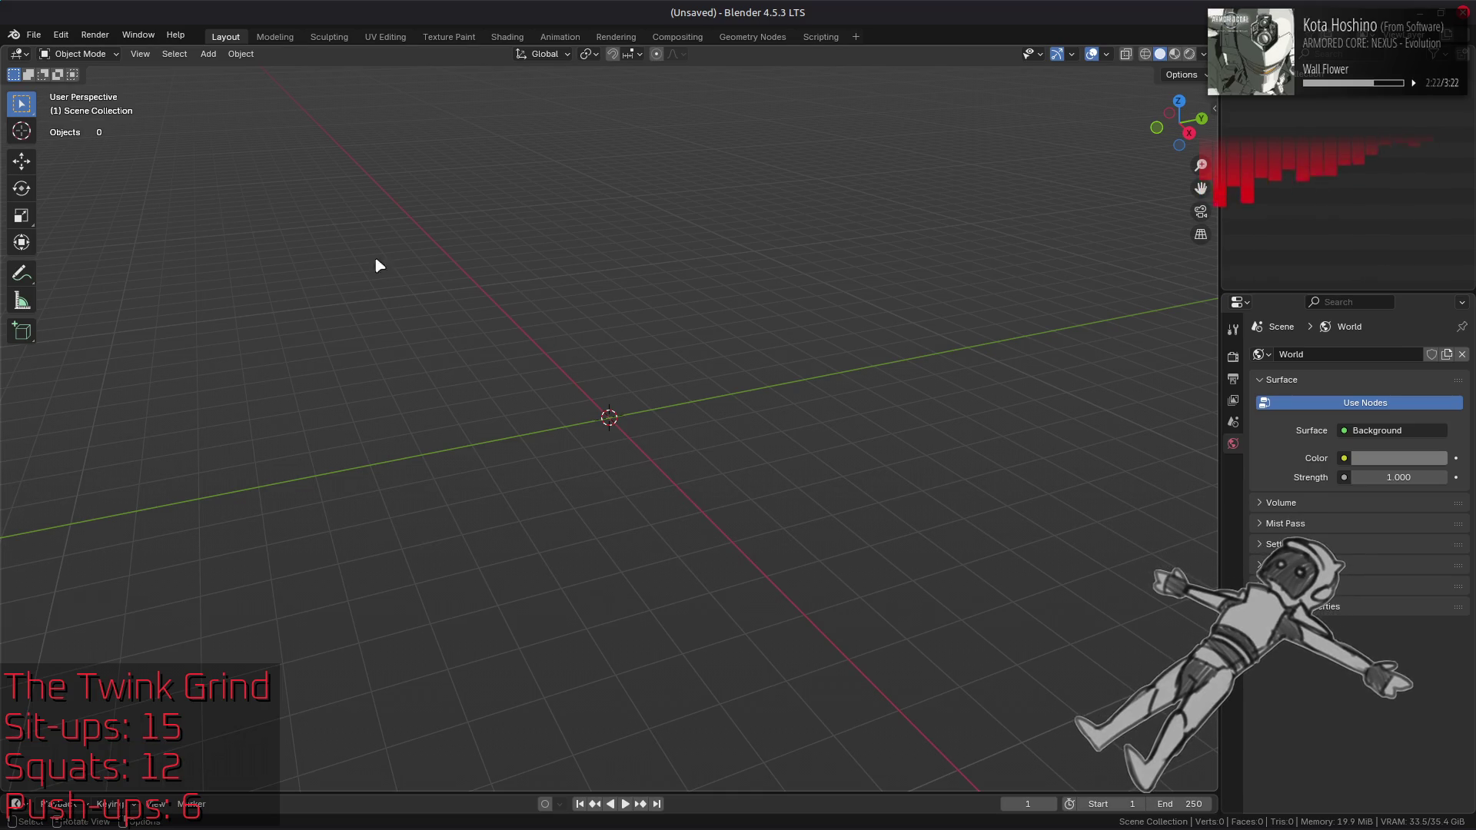
Step: Reopen the recent project o1726.blend from File > Open Recent
left_click(34, 35)
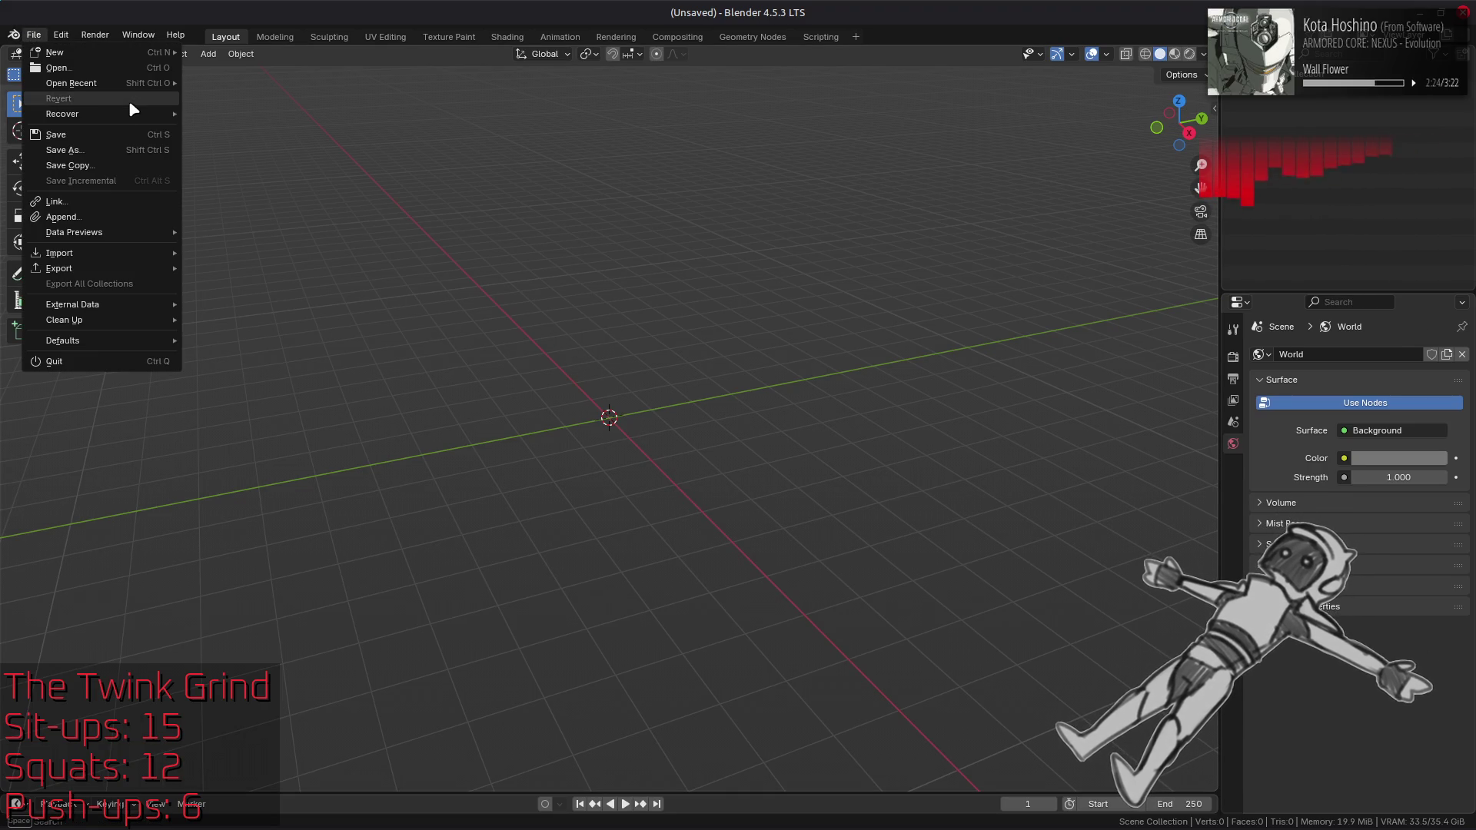
mouse_move(115, 83)
left_click(230, 85)
Step: Drag o1728.flv from the file manager into Blender and import it as FLVER without textures
key("alt+Tab")
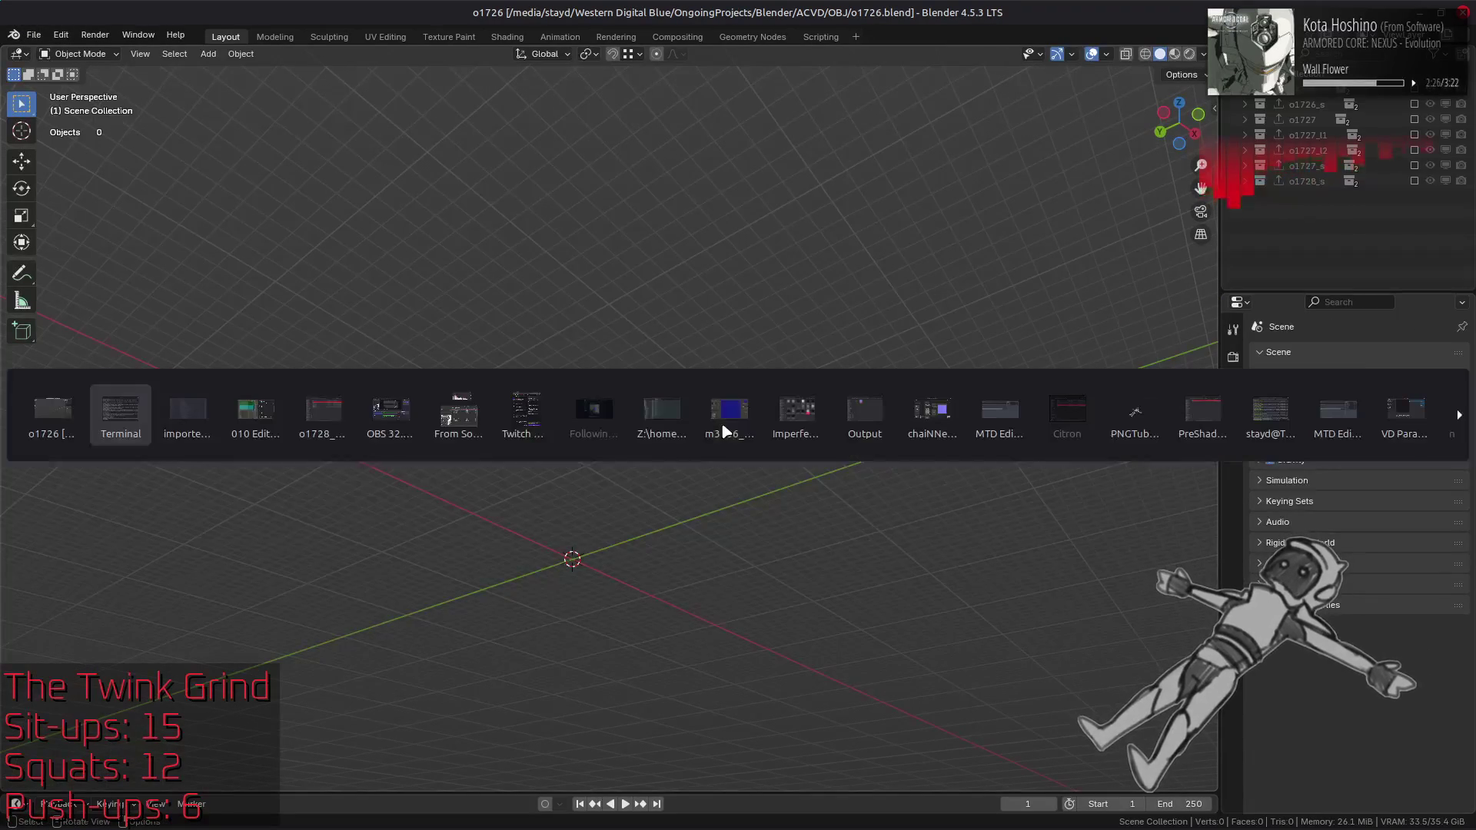
key("Tab")
key("Tab")
key("Tab")
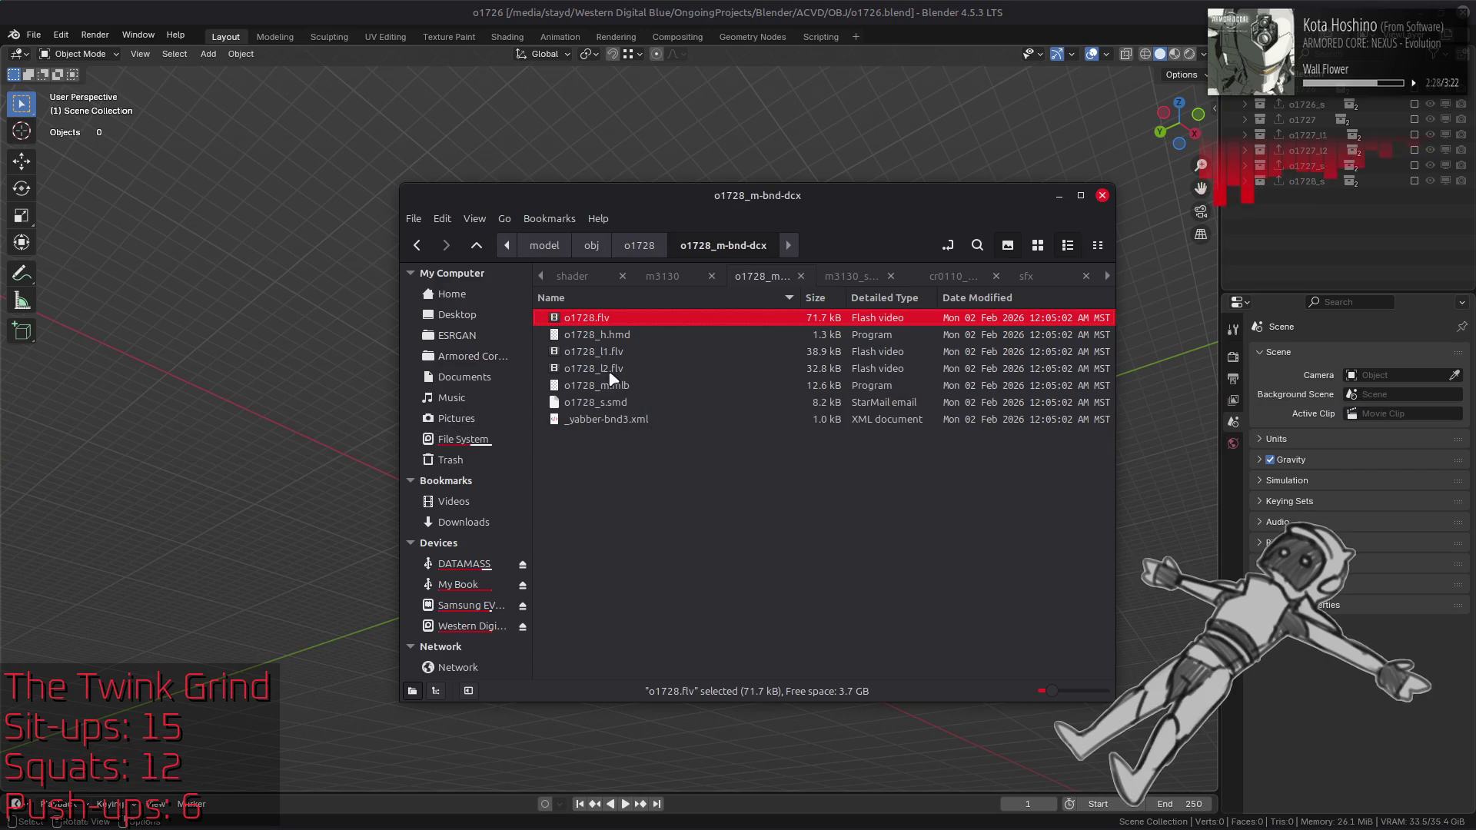
left_click_drag(593, 326, 771, 140)
left_click(772, 140)
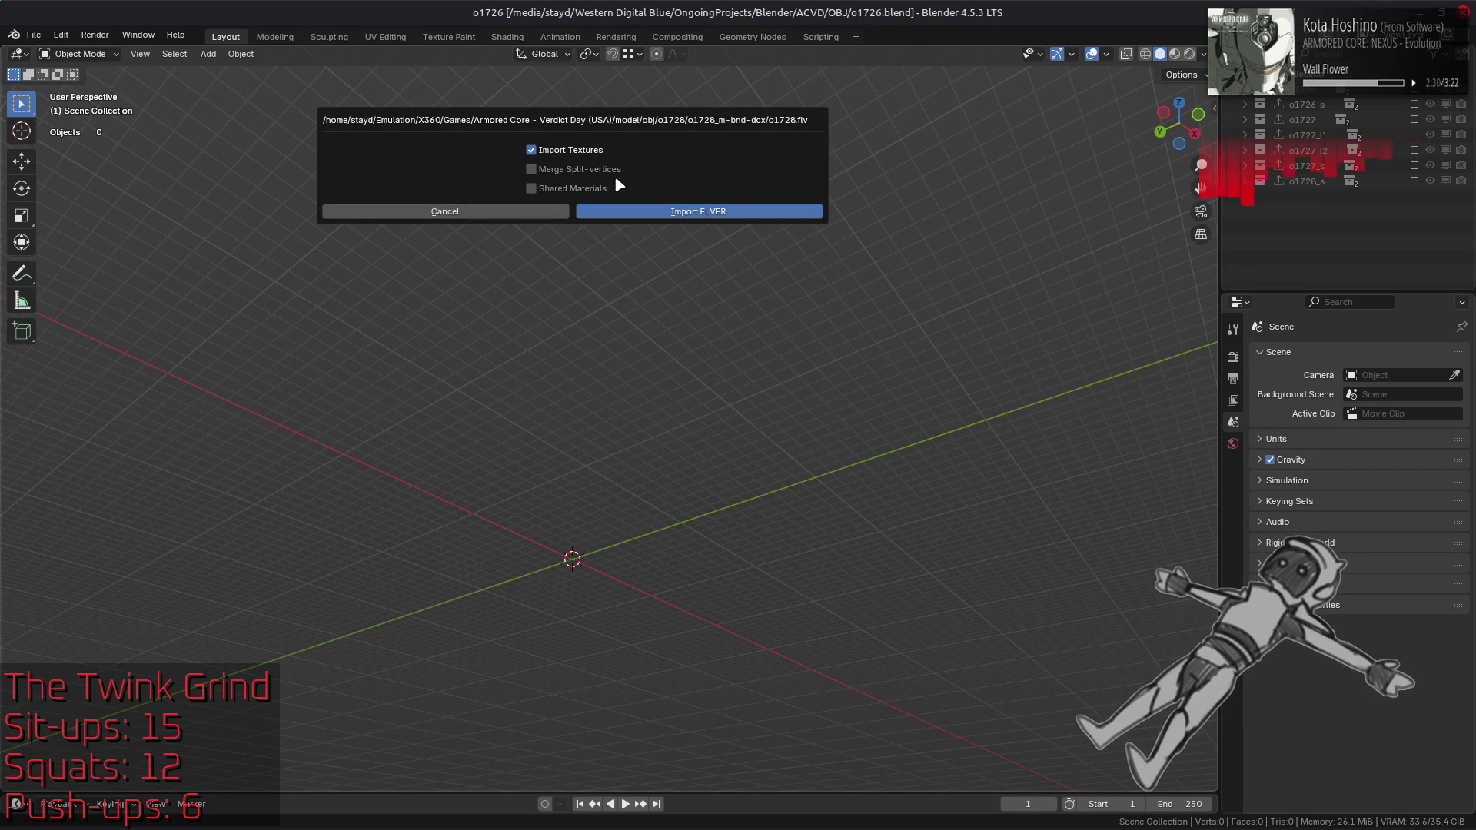
left_click(680, 215)
key("alt+Tab")
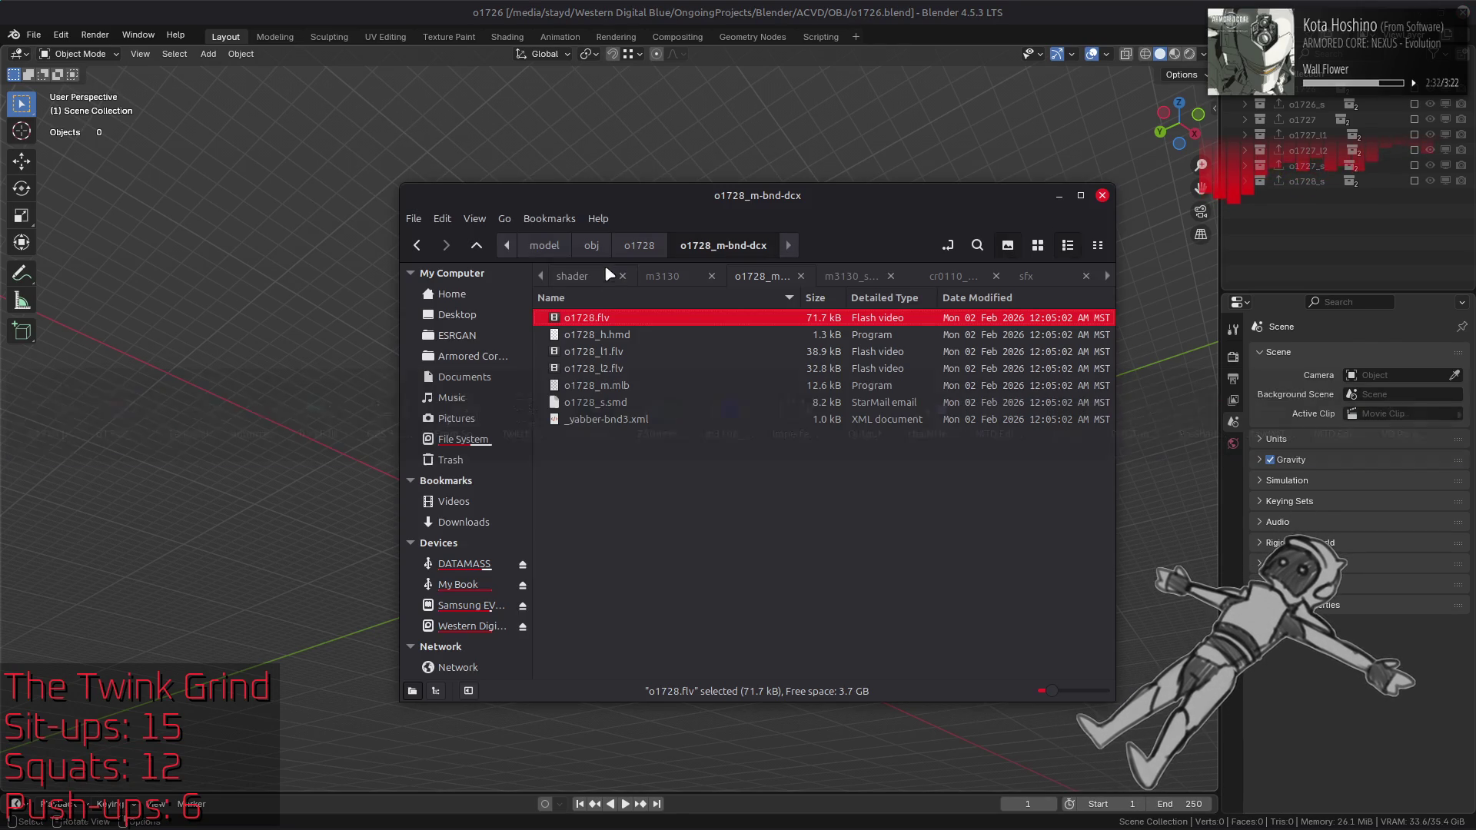
mouse_move(579, 319)
left_mouse_down()
mouse_move(619, 124)
mouse_move(606, 123)
left_mouse_up()
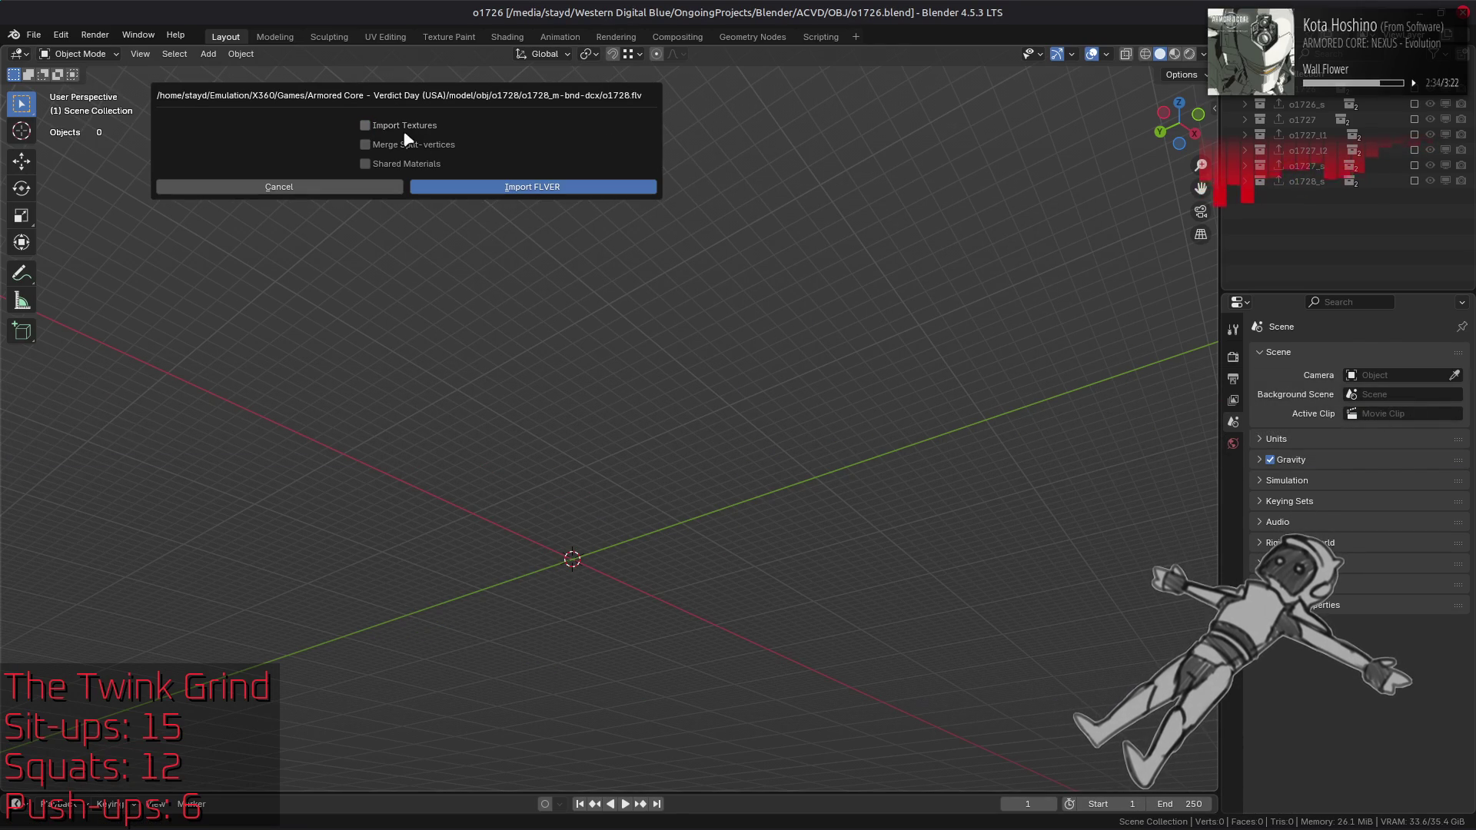
left_click(461, 187)
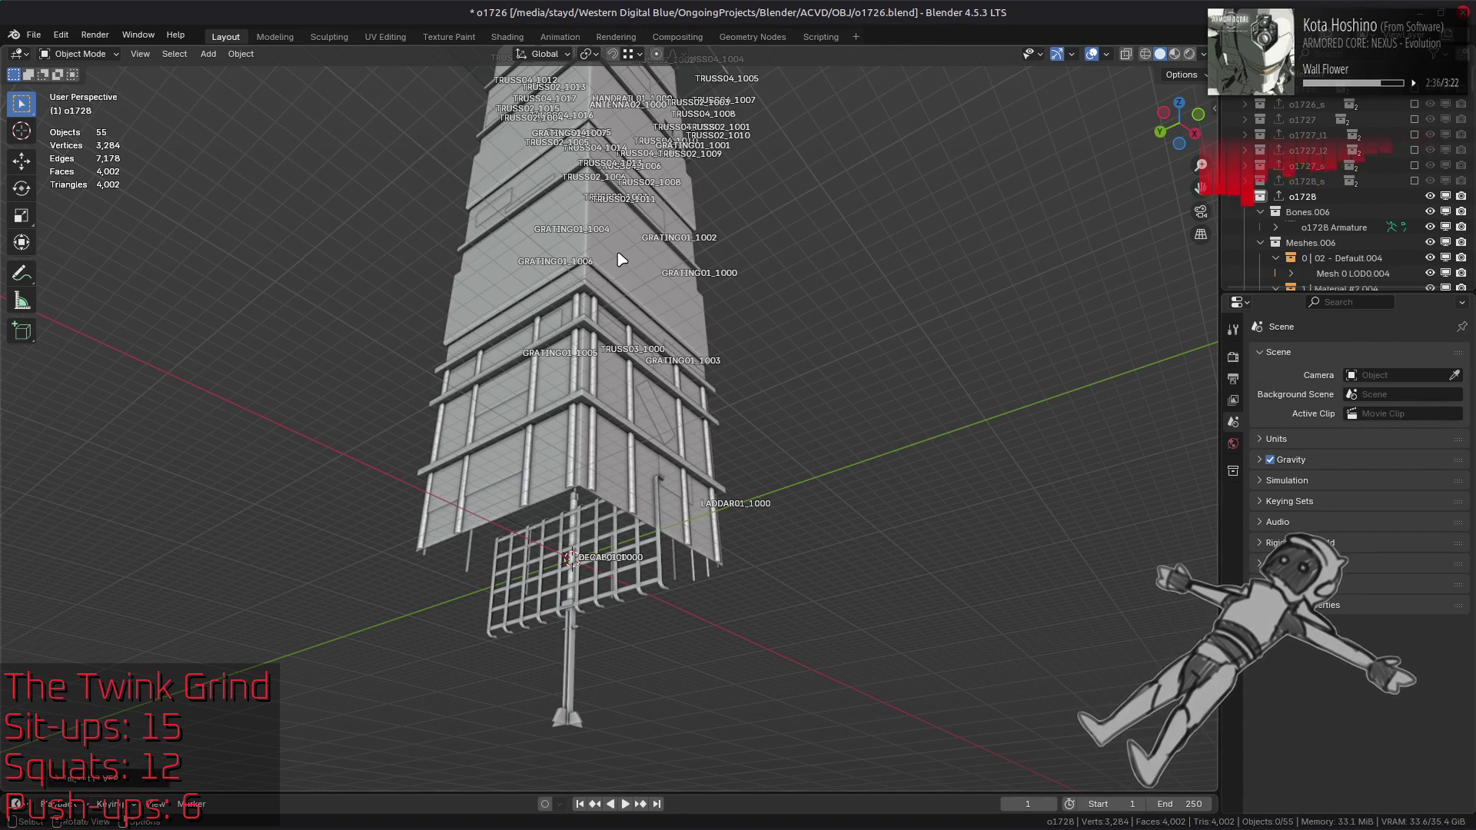
Step: Bring up the Terminal and scroll back through the FLVER import log
mouse_move(115, 810)
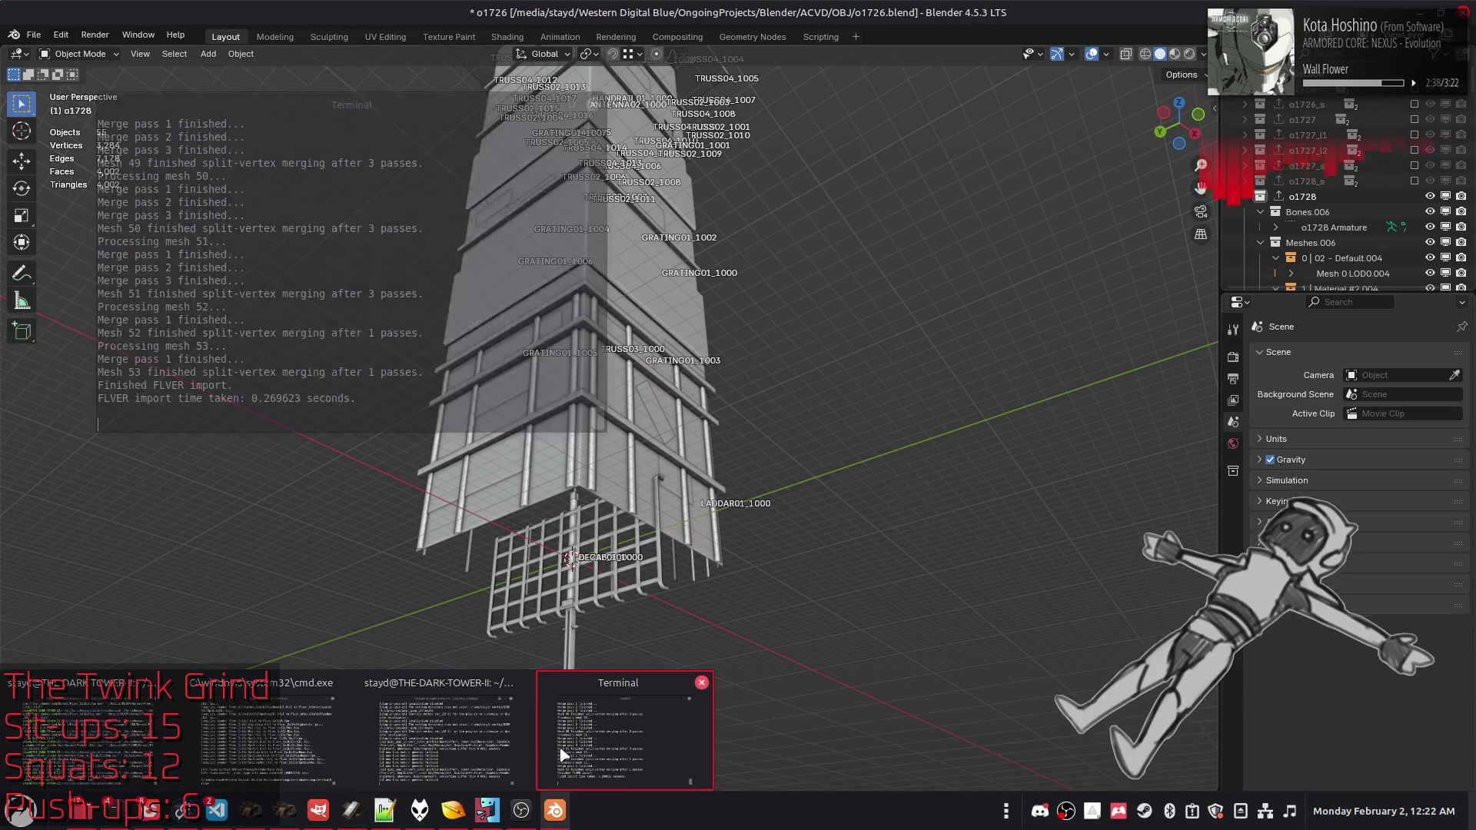
left_click(625, 745)
scroll(451, 373, "up", 2)
scroll(451, 373, "up", 10)
scroll(462, 359, "up", 10)
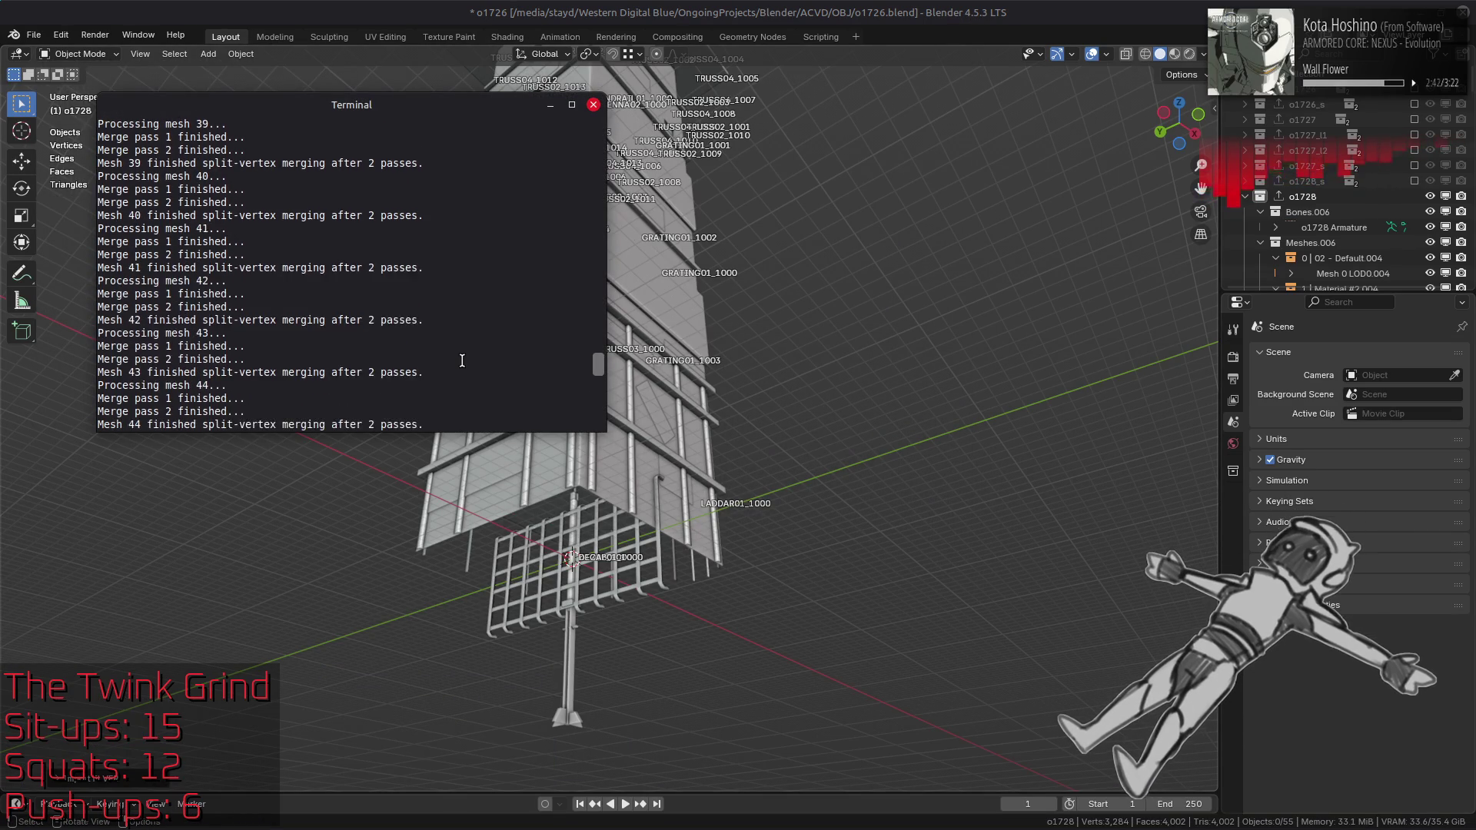
scroll(462, 359, "up", 20)
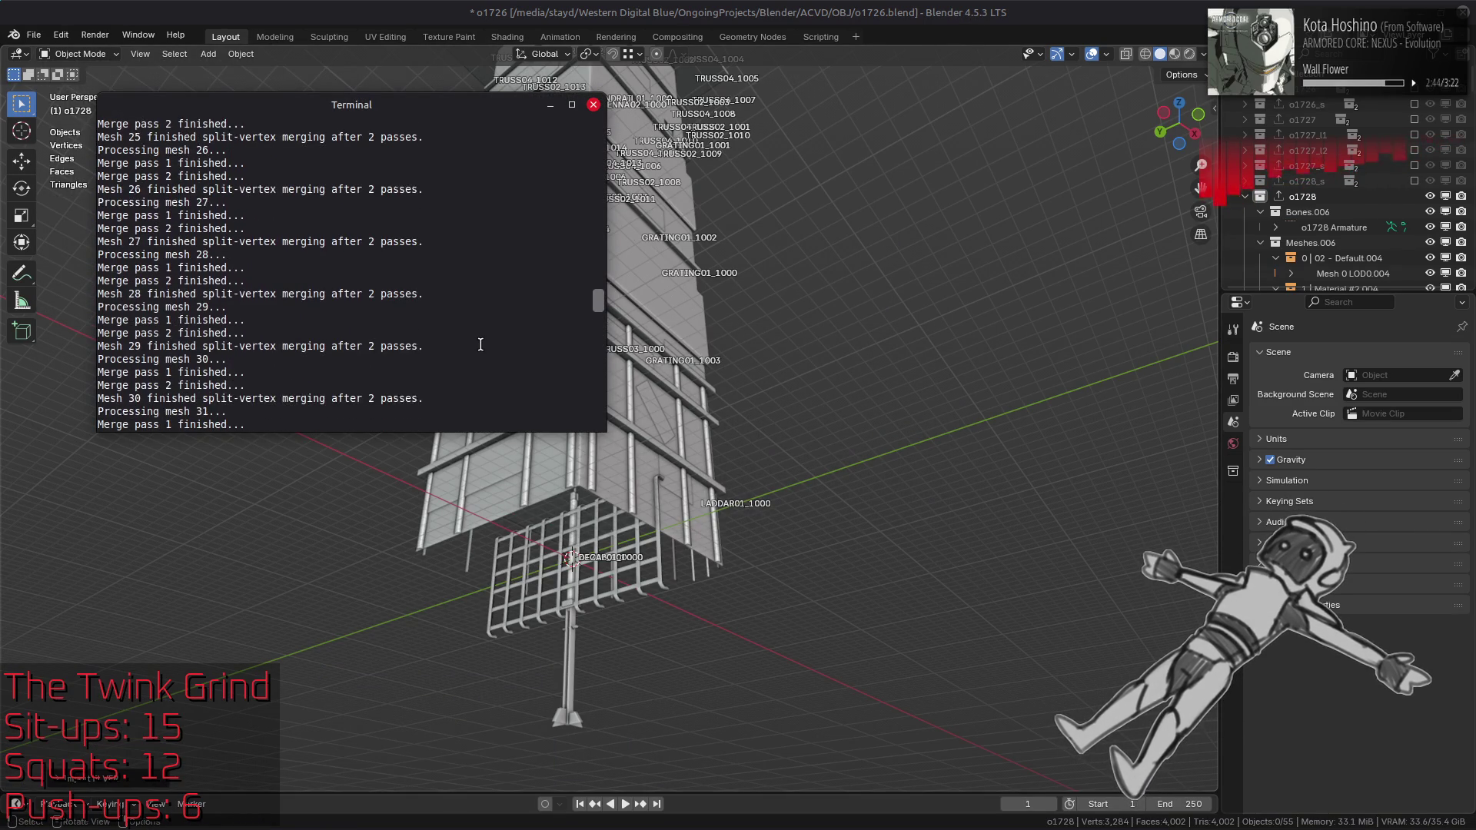
scroll(480, 344, "up", 20)
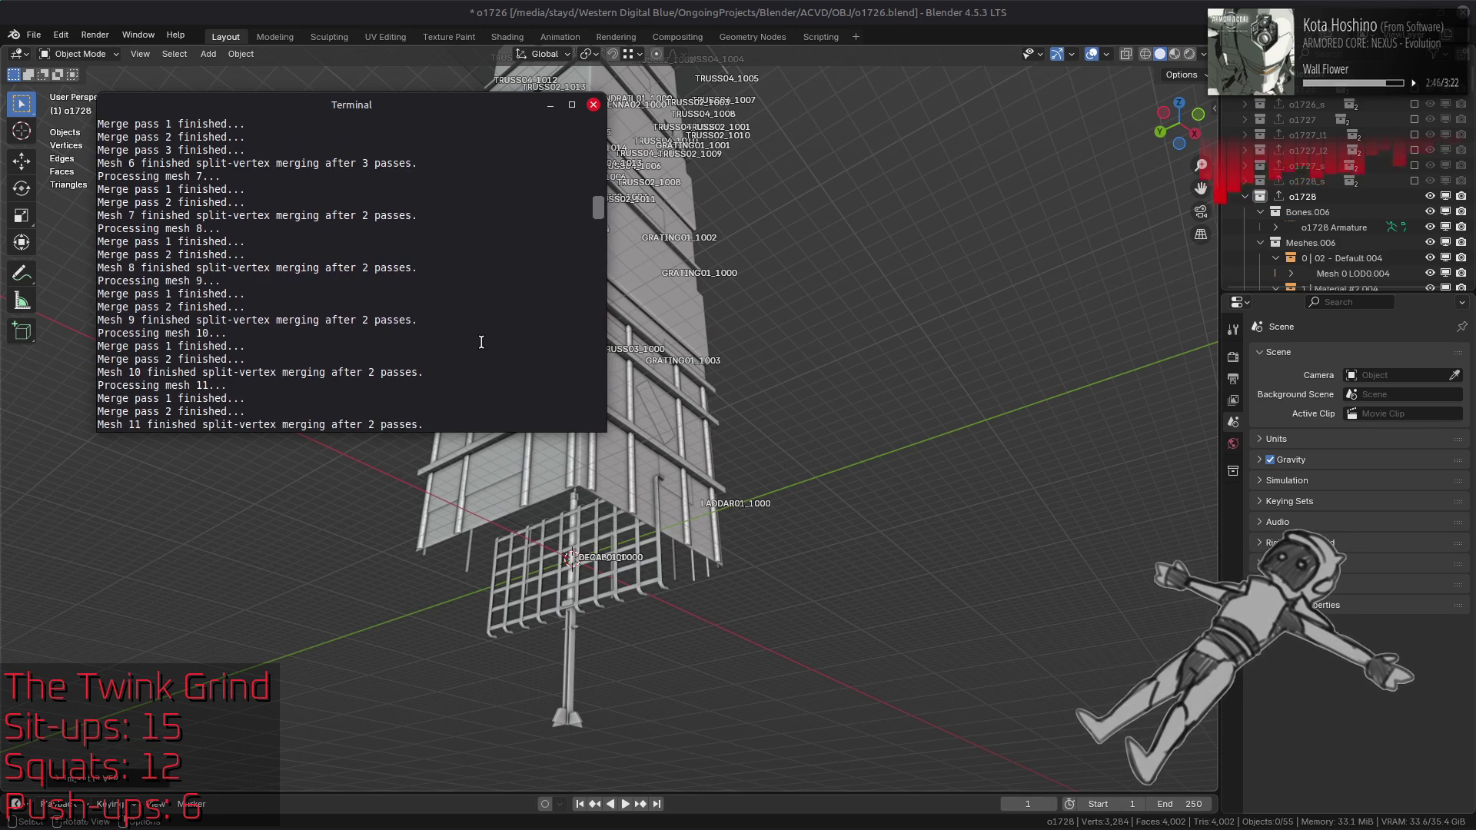
scroll(482, 342, "up", 4)
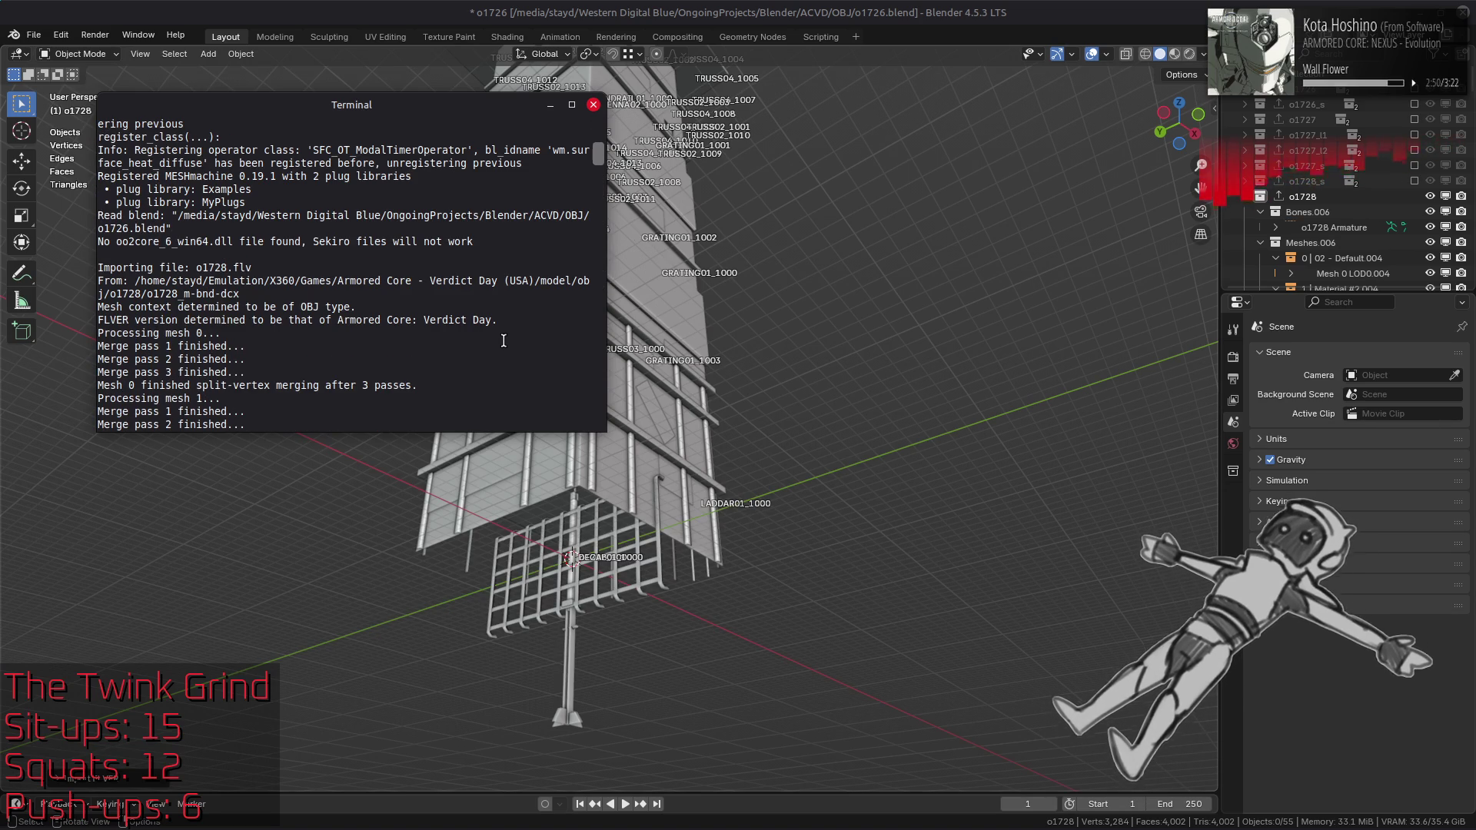
Step: Close the Terminal and quit Blender, answering the save prompt
left_click(592, 104)
key("ctrl+q")
left_click(675, 453)
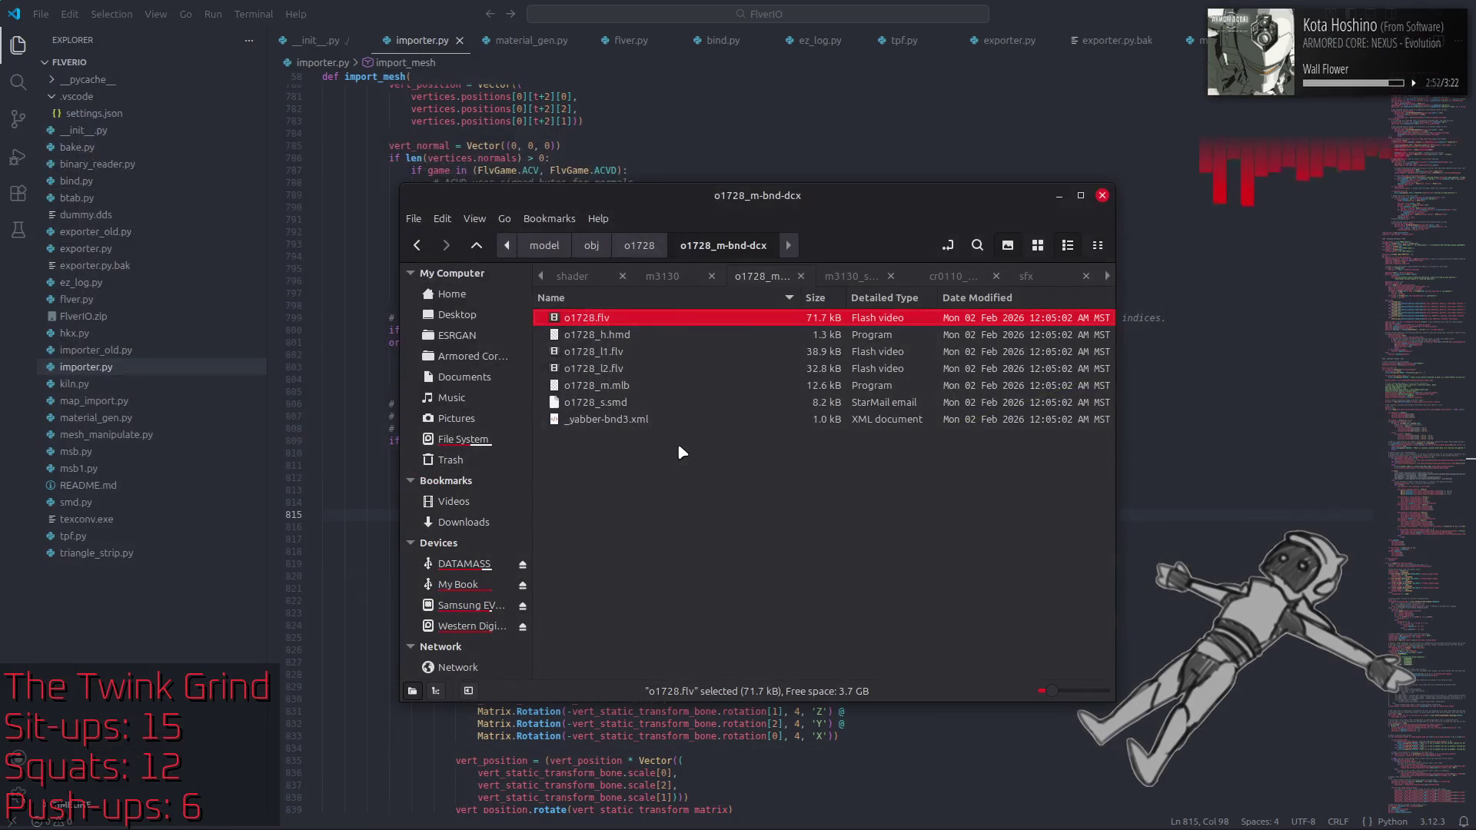
Step: Highlight bone_indices on line 812 of importer.py, then view flver.py's Mesh class
key("alt+Tab")
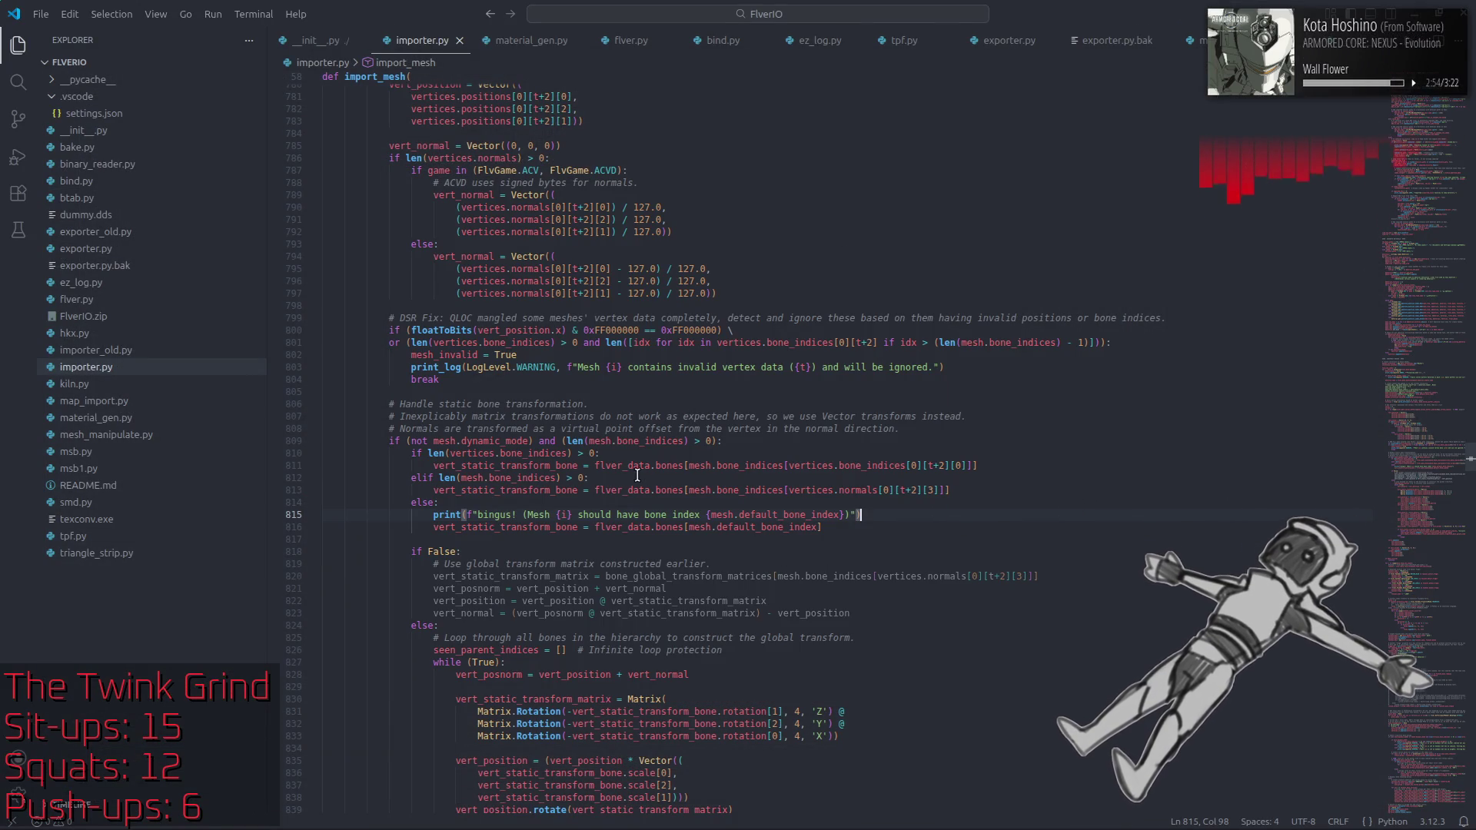
double_click(523, 478)
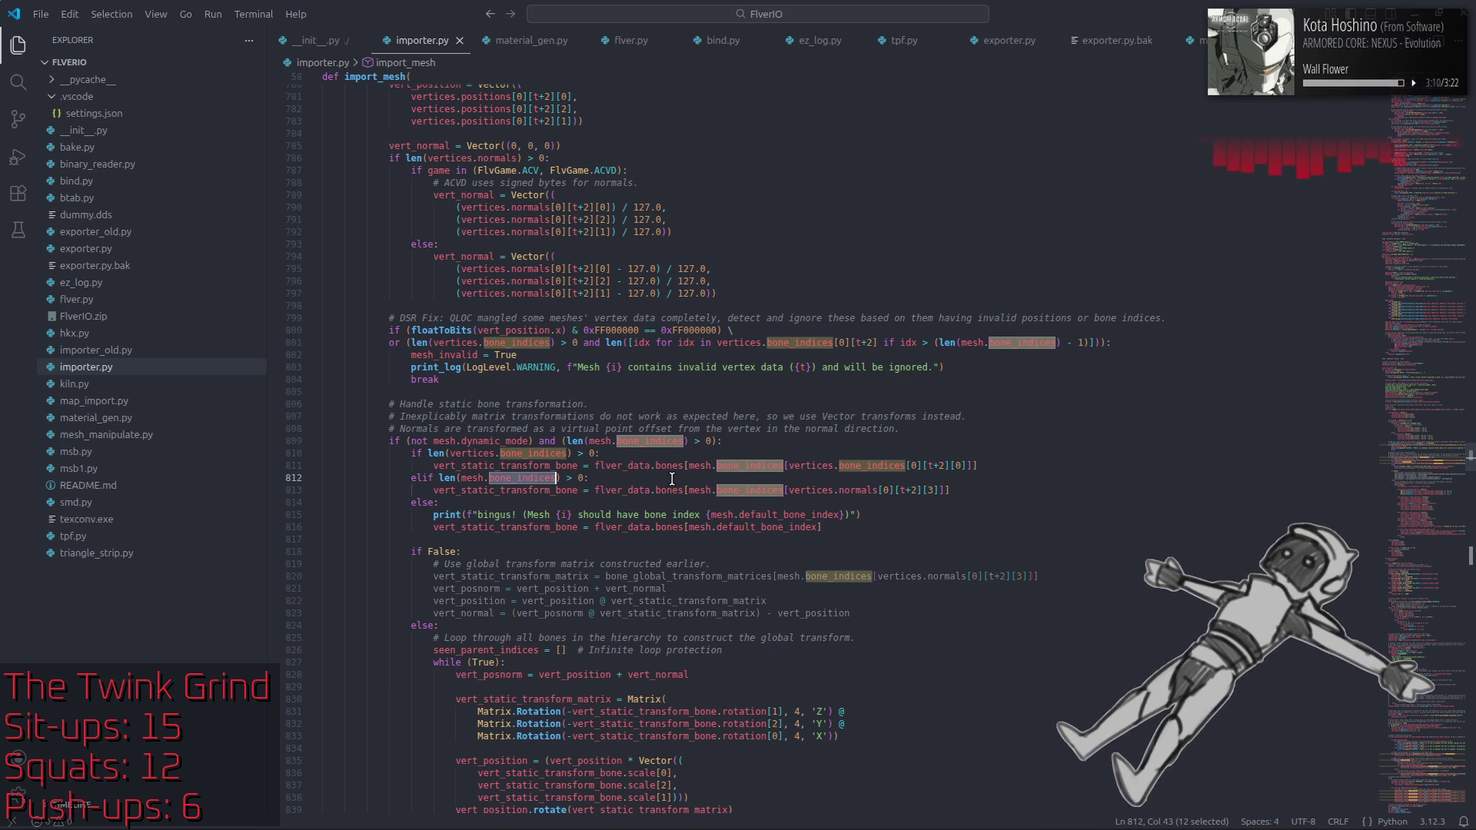
left_click(629, 40)
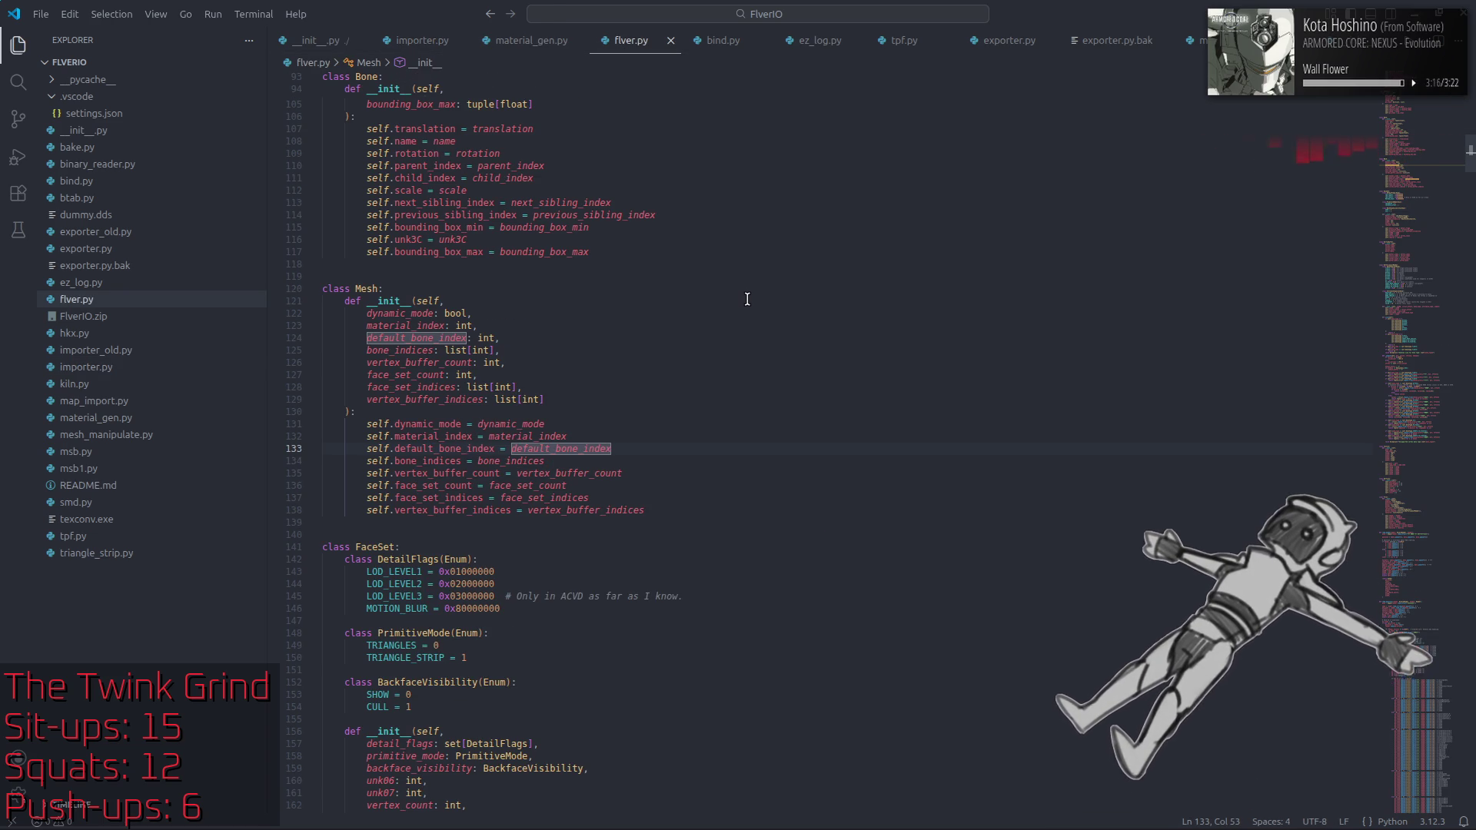
Step: Search flver.py for bone_indices and step through every match, lines 125 to 891
key("ctrl+f")
type("bone_indices")
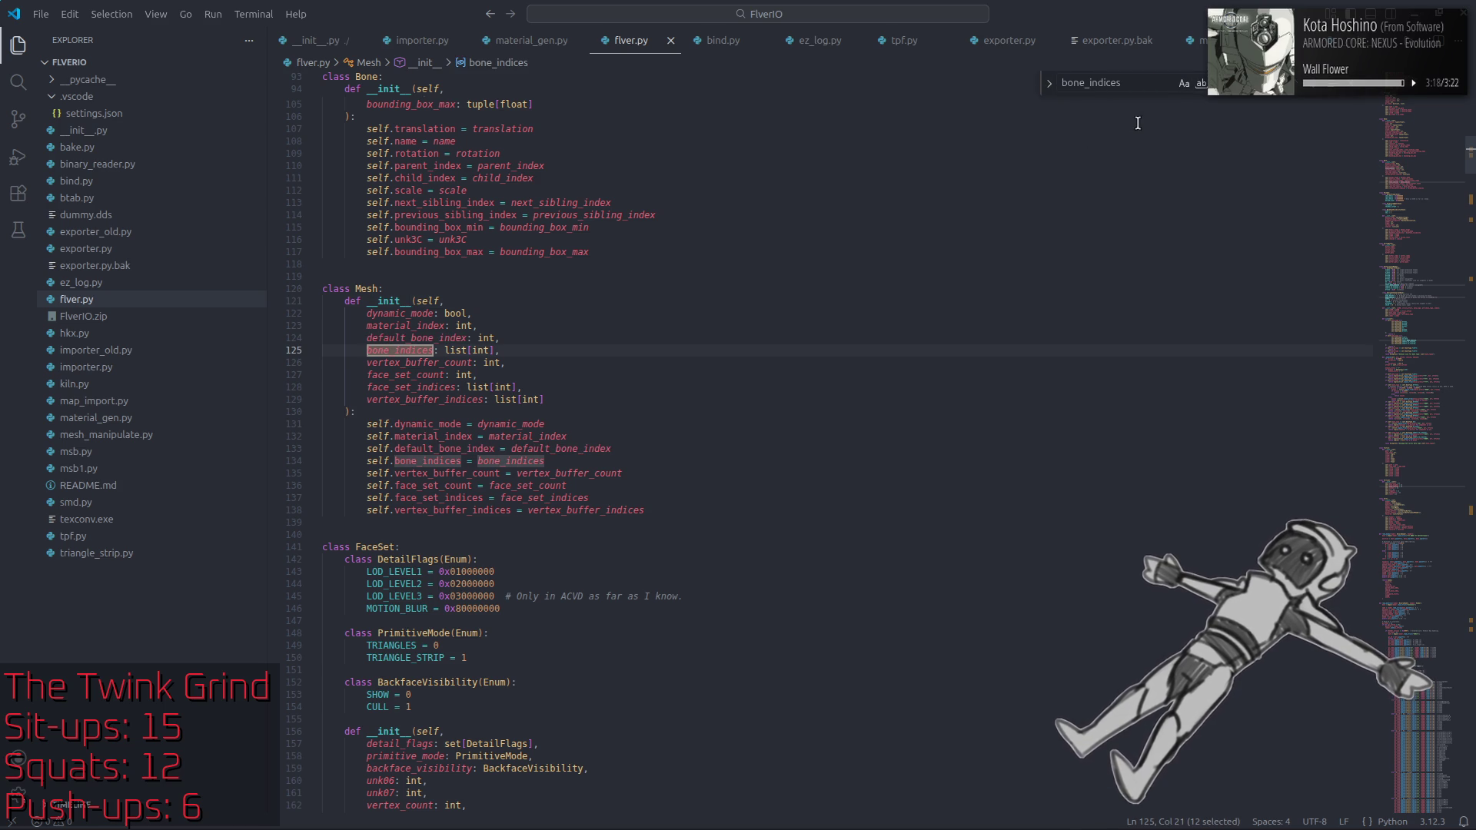
left_click(1318, 91)
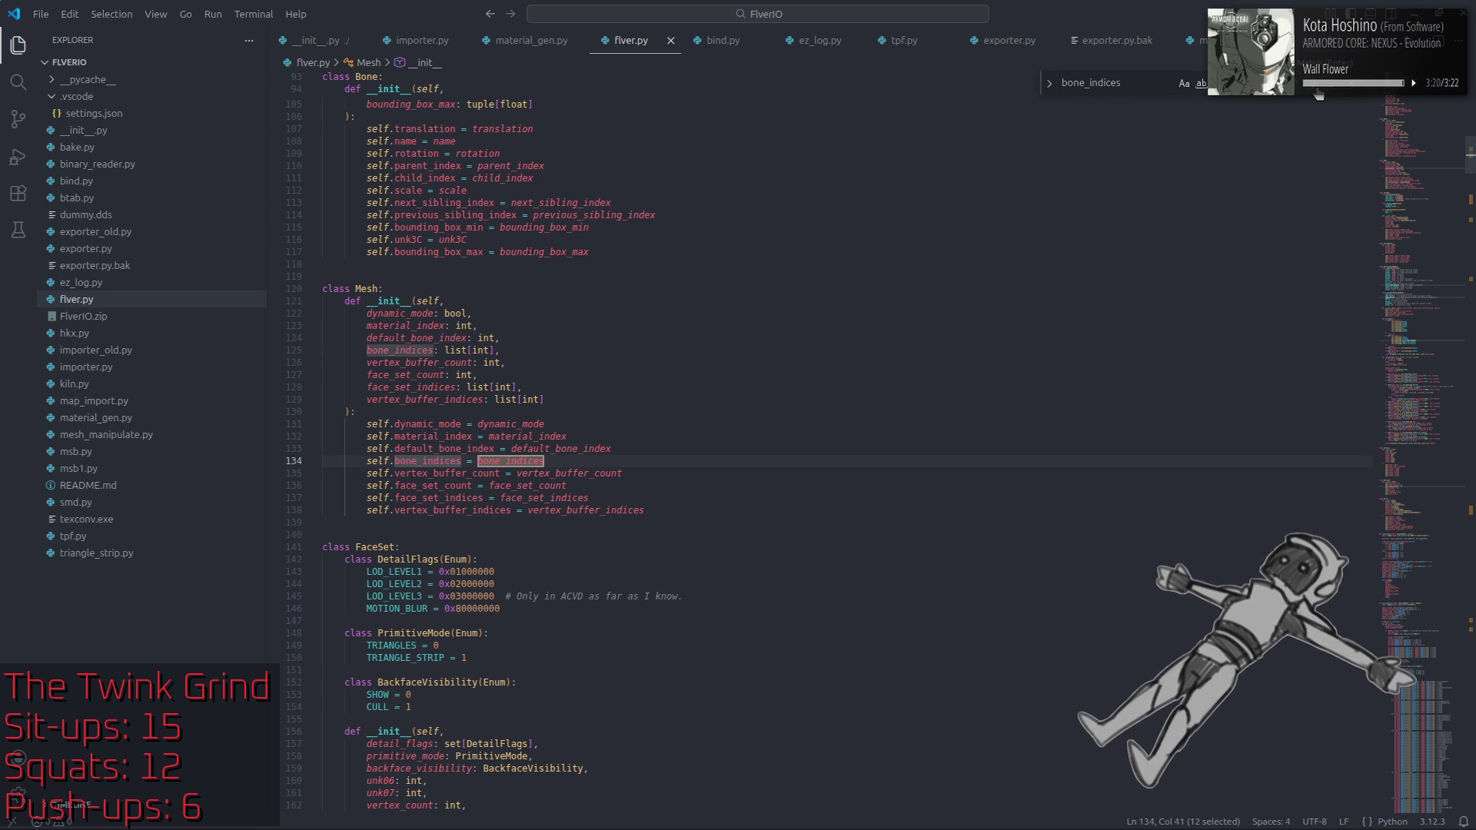
left_click(1318, 93)
left_click(1318, 92)
left_click(1317, 92)
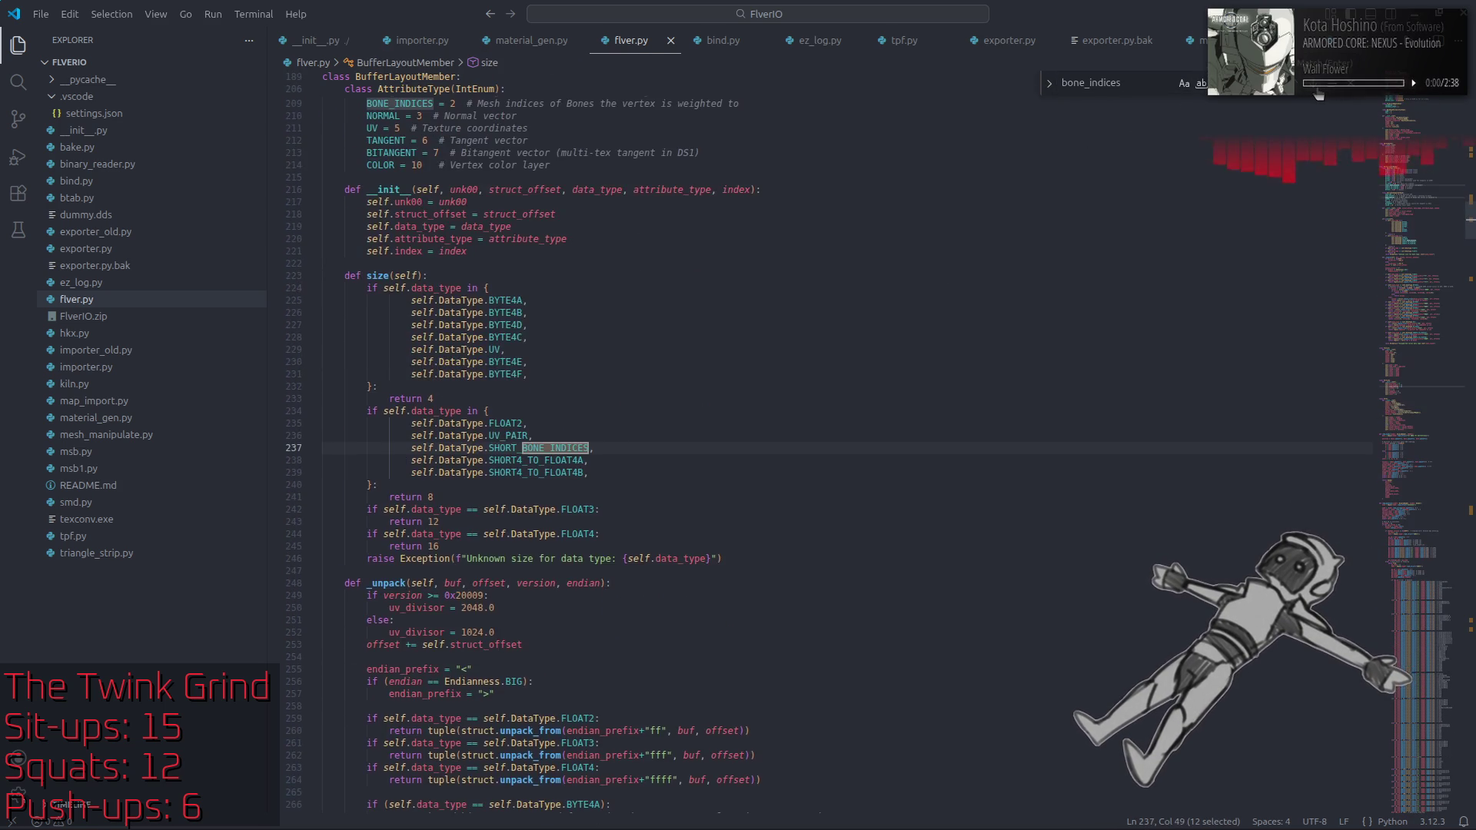
left_click(1318, 92)
left_click(1317, 92)
left_click(1317, 92)
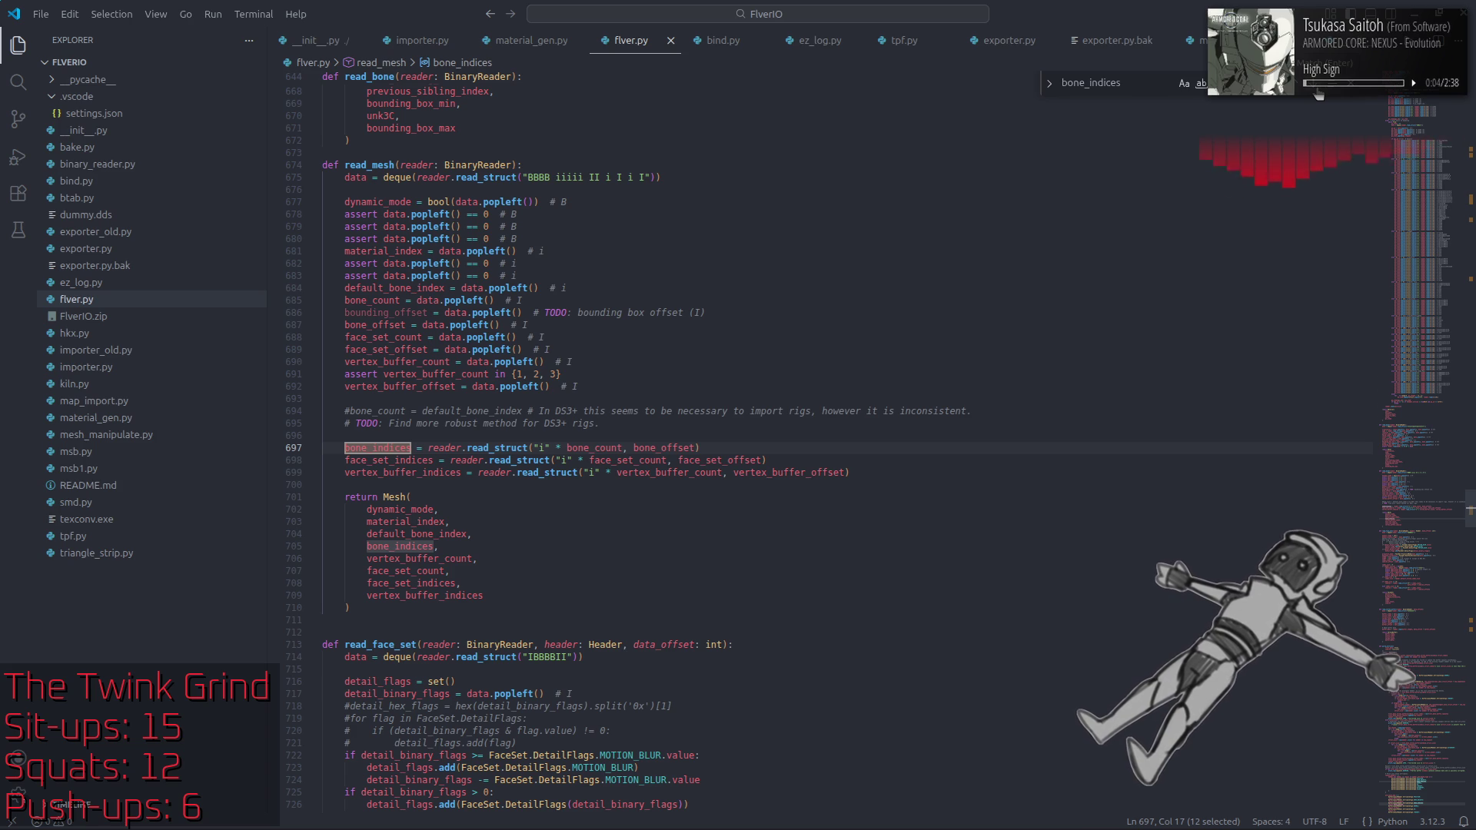
left_click(1317, 92)
left_click(1318, 93)
left_click(1317, 92)
left_click(1318, 93)
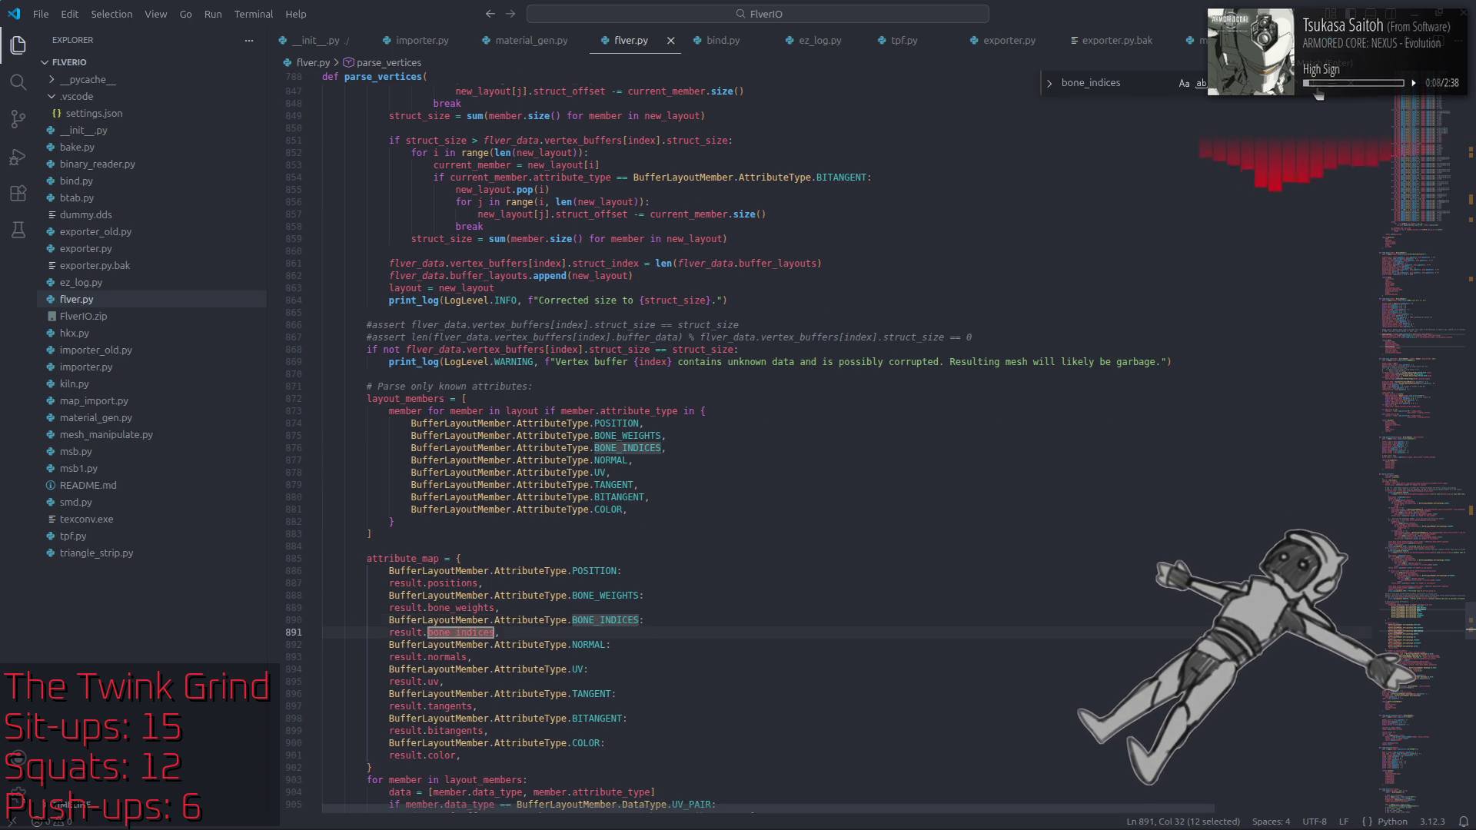
left_click(1318, 92)
left_click(1317, 92)
left_click(1318, 92)
left_click(1318, 92)
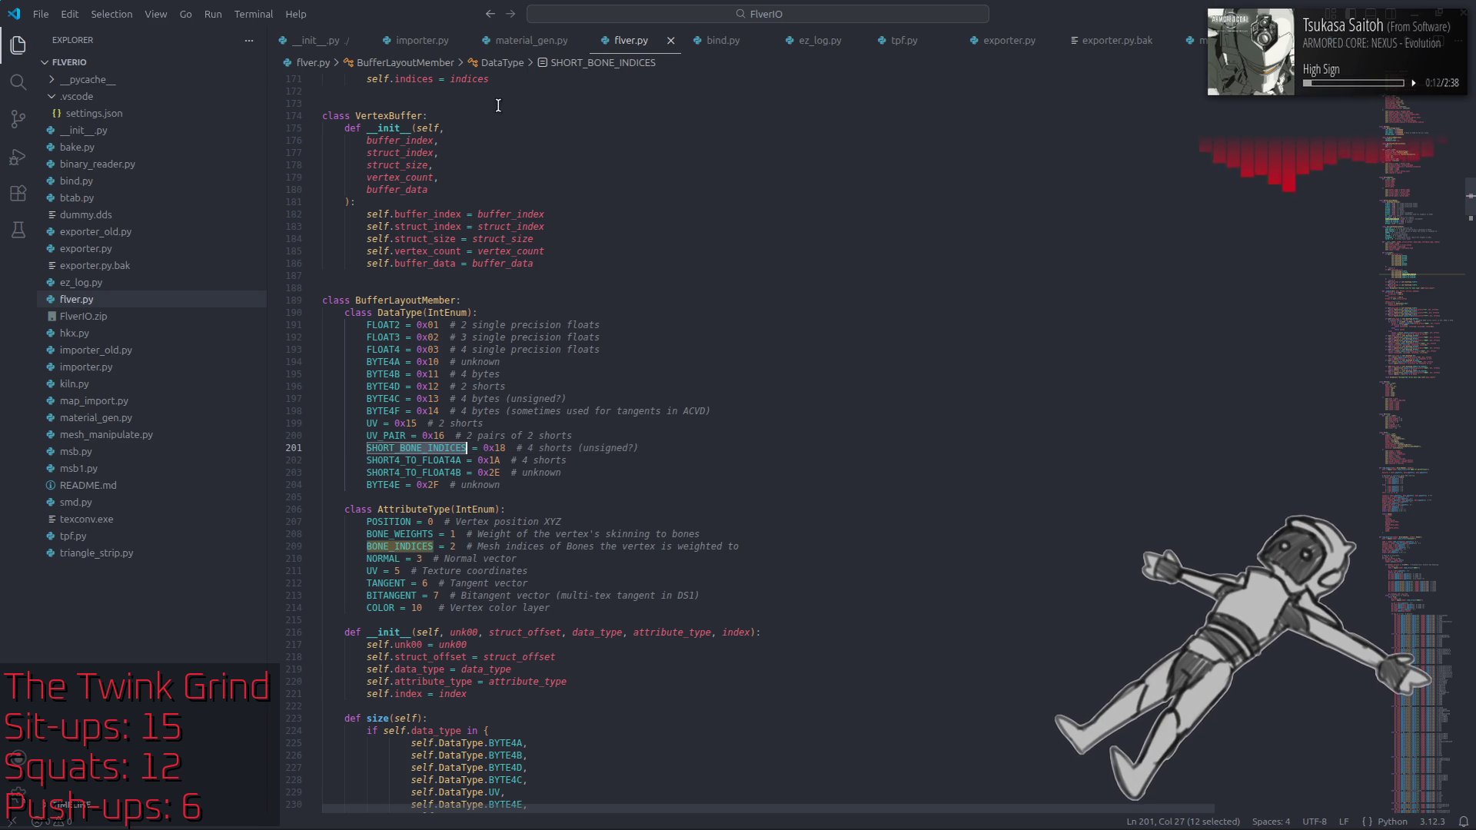
Step: Go back to importer.py and open its find bar
left_click(422, 40)
left_click(667, 219)
key("ctrl+f")
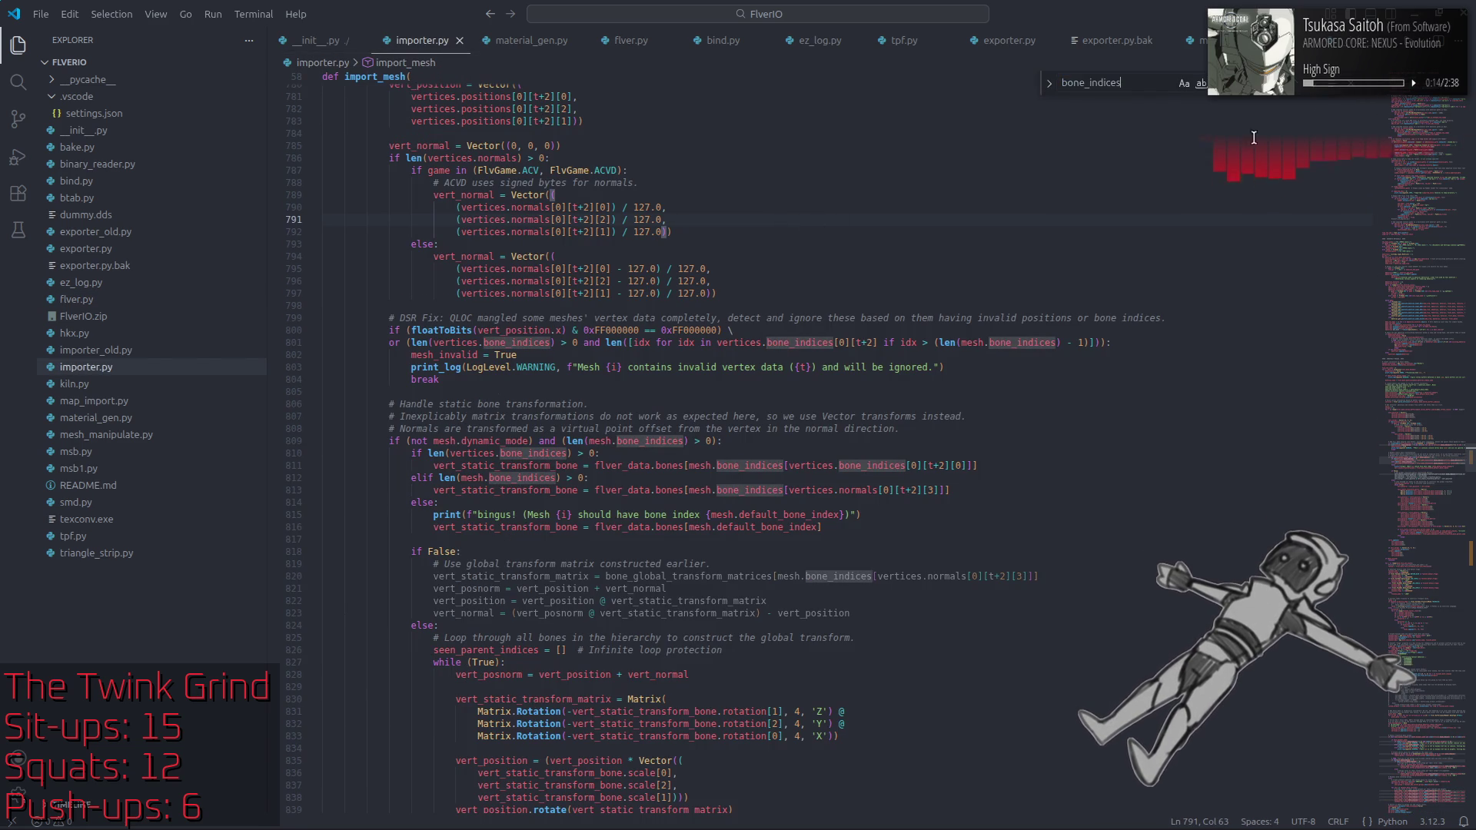
Step: Step through importer.py's bone_indices matches down to line 809, then close the search
key("Return")
key("Return")
key("Return")
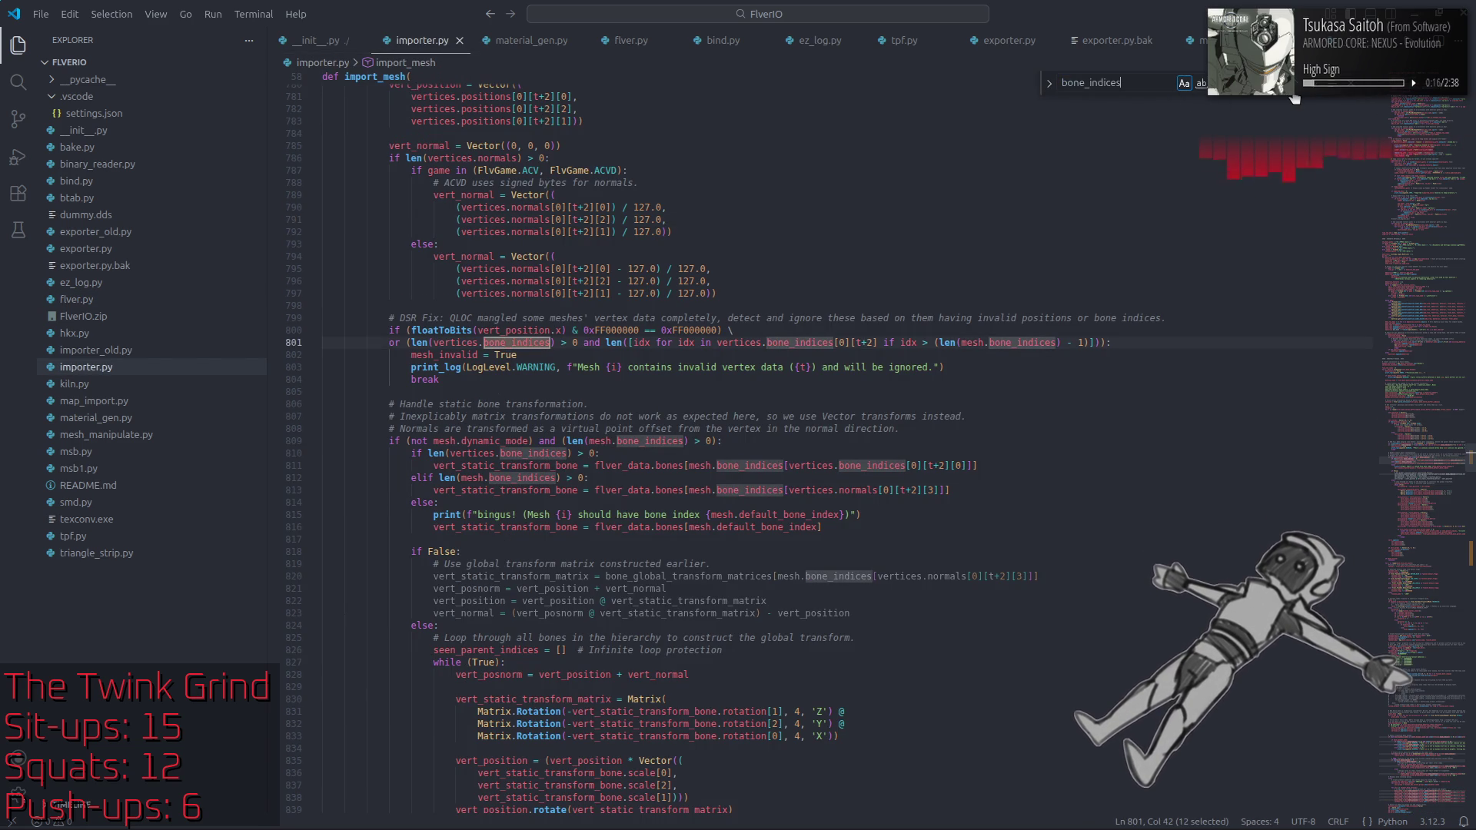
key("Return")
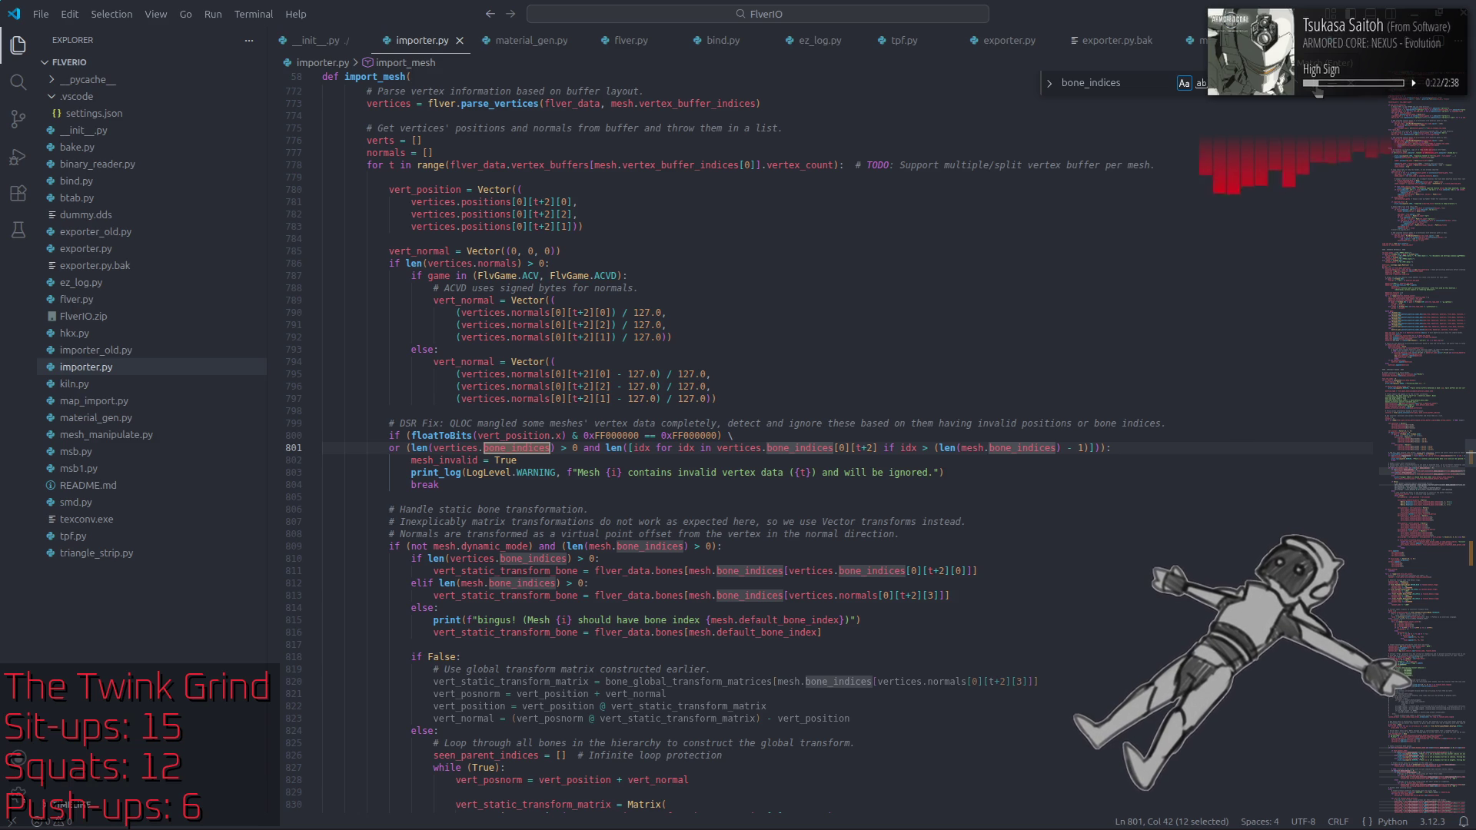
key("Return")
key("Return")
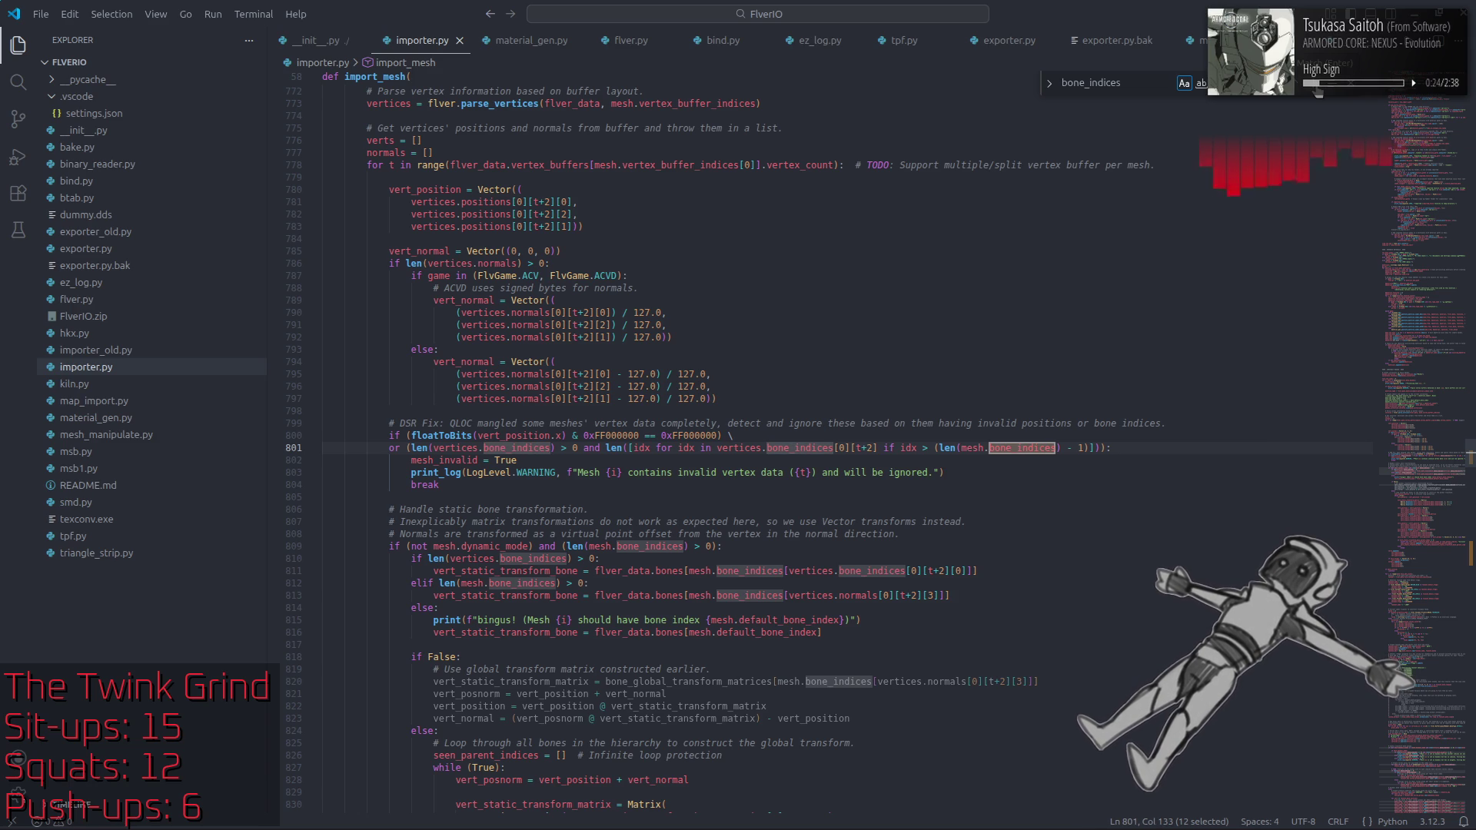
key("Return")
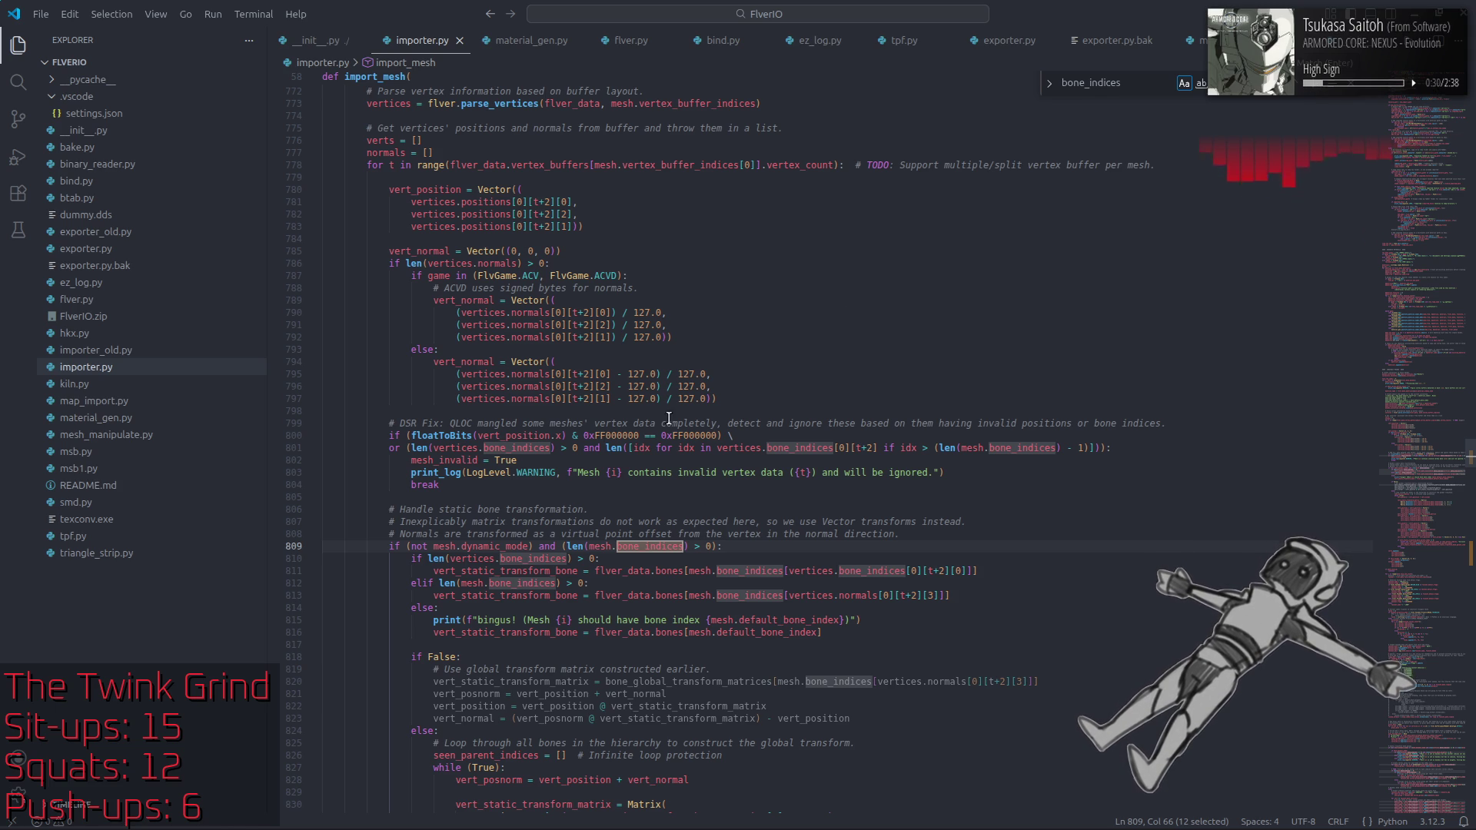
scroll(846, 317, "down", 3)
key("Escape")
Step: Delete ' and (len(mesh.bone_indices) > 0)' so line 809 only checks not mesh.dynamic_mode
left_click(636, 542)
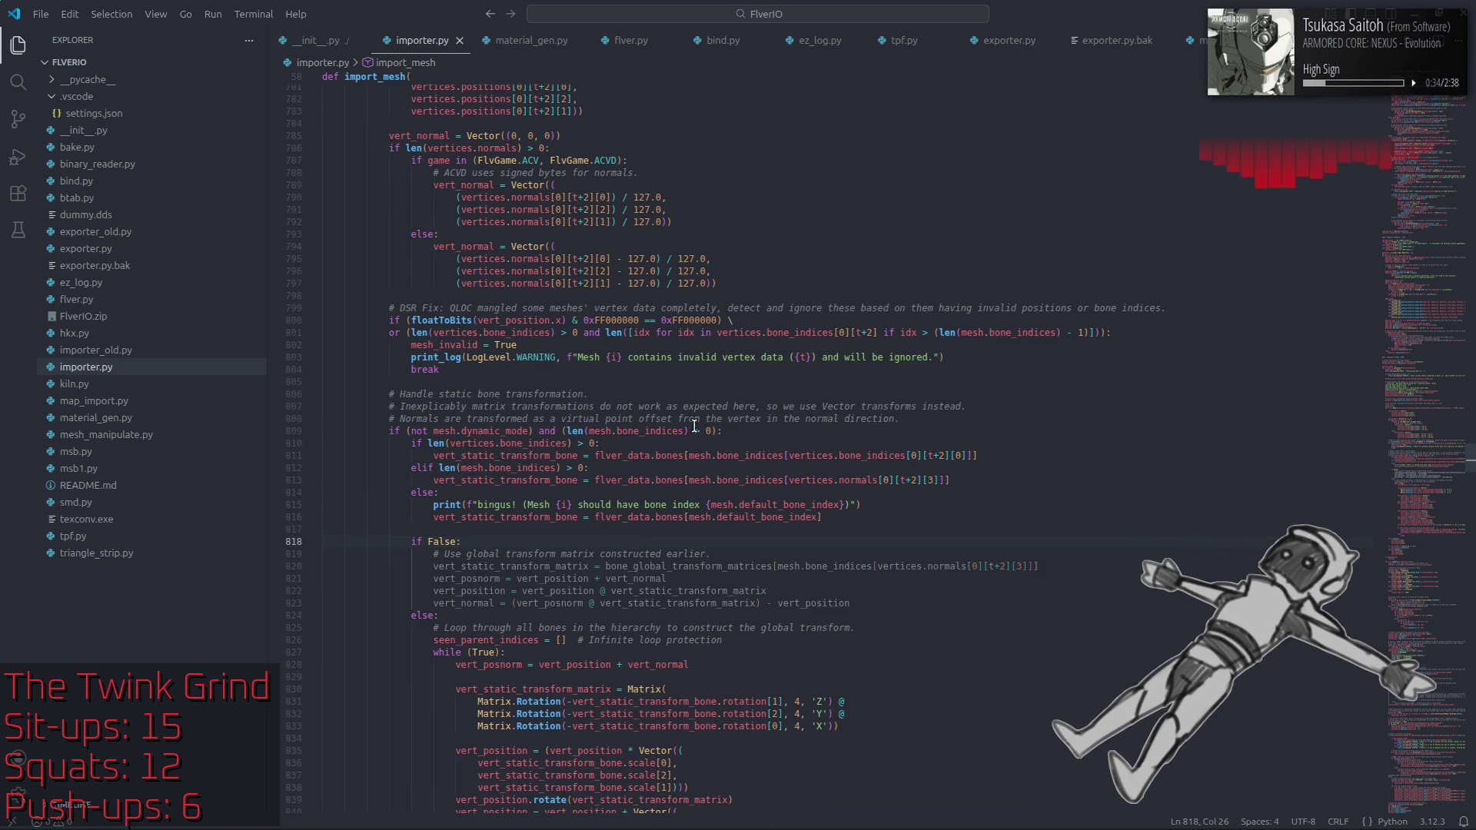
mouse_move(824, 517)
left_mouse_down()
mouse_move(319, 518)
mouse_move(323, 480)
left_mouse_up()
left_click(570, 441)
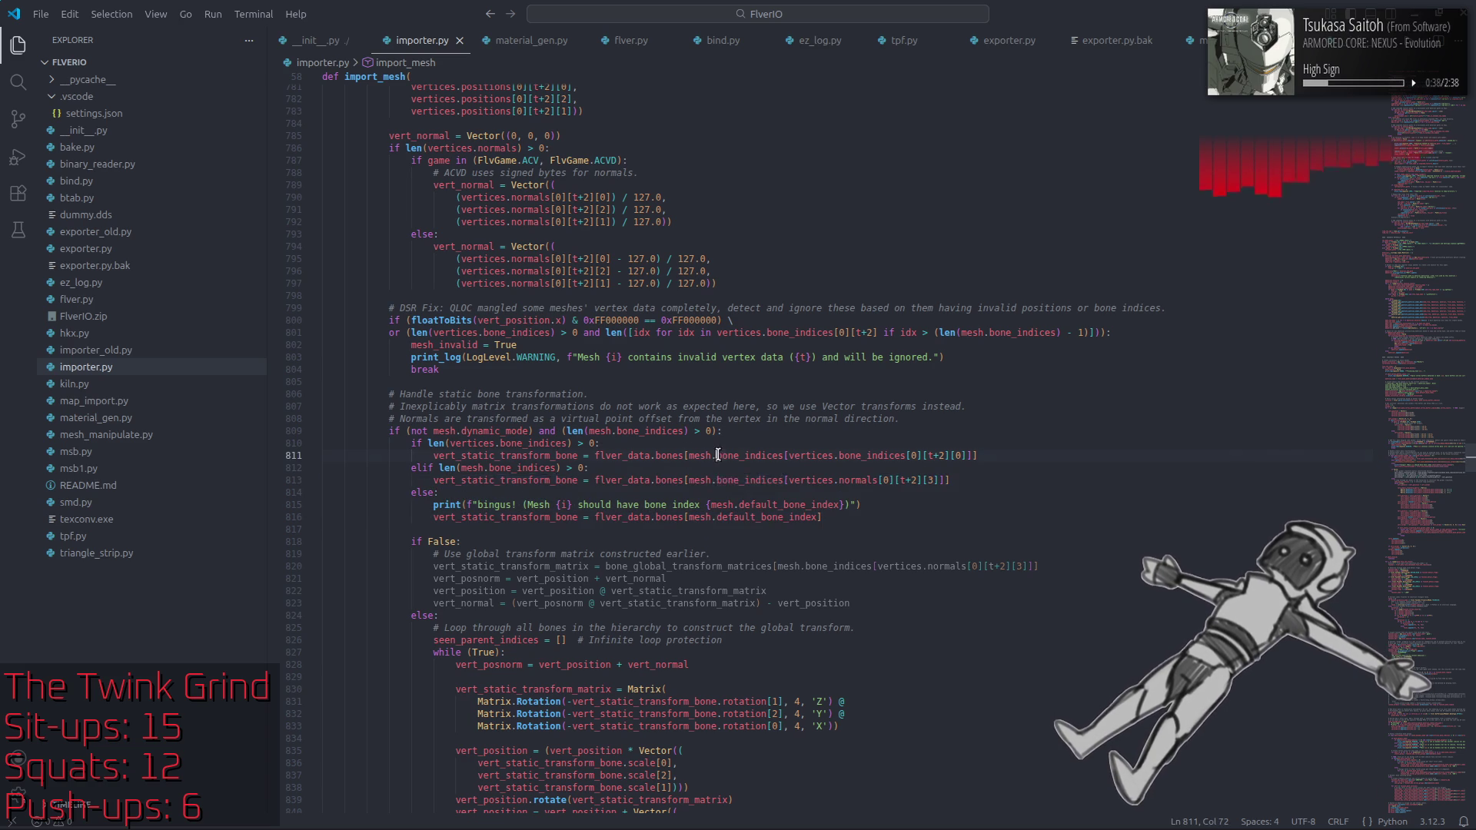
left_click_drag(716, 430, 523, 430)
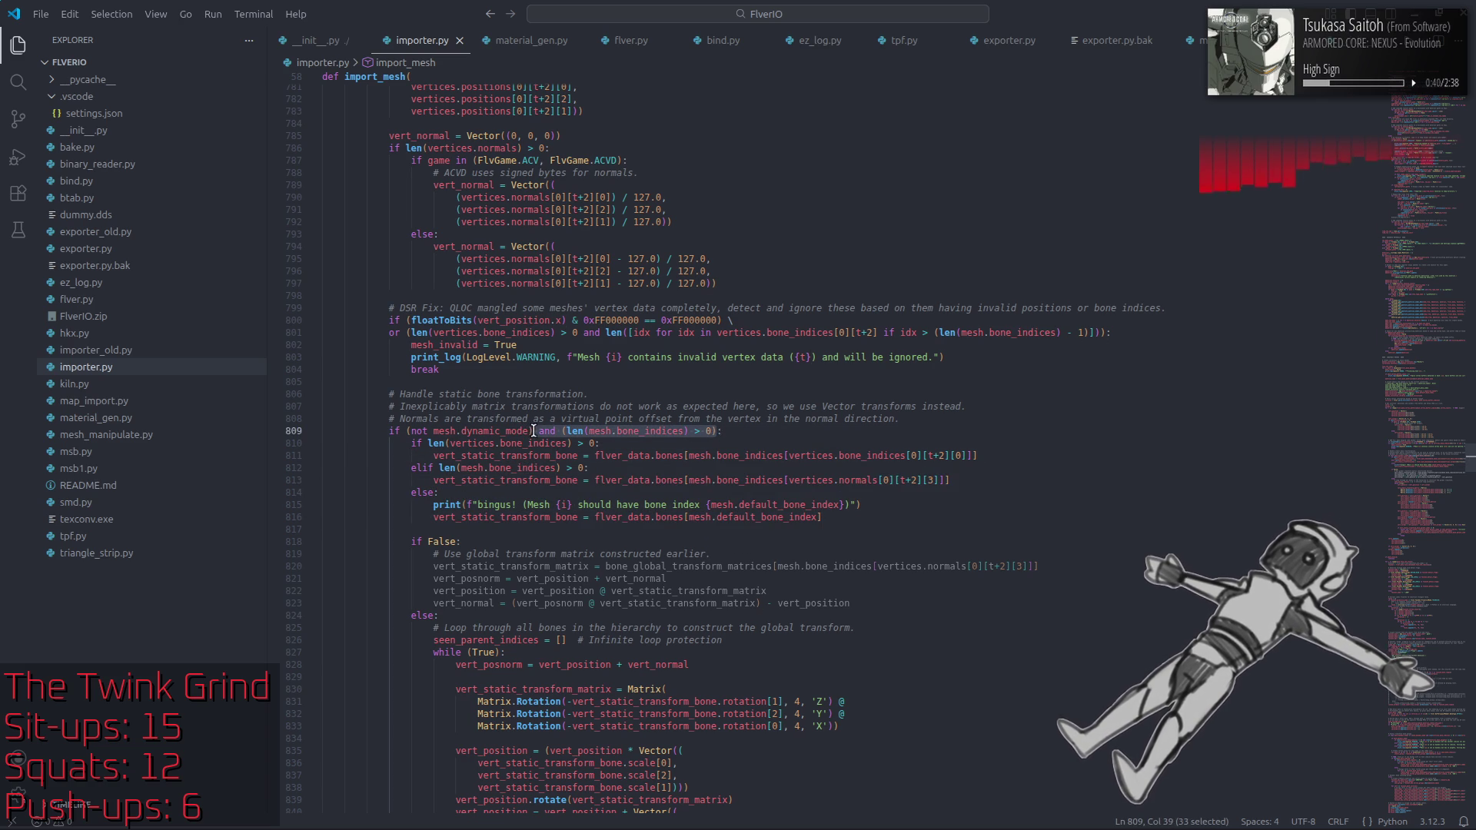
key("BackSpace")
left_click(736, 439)
left_click(406, 430)
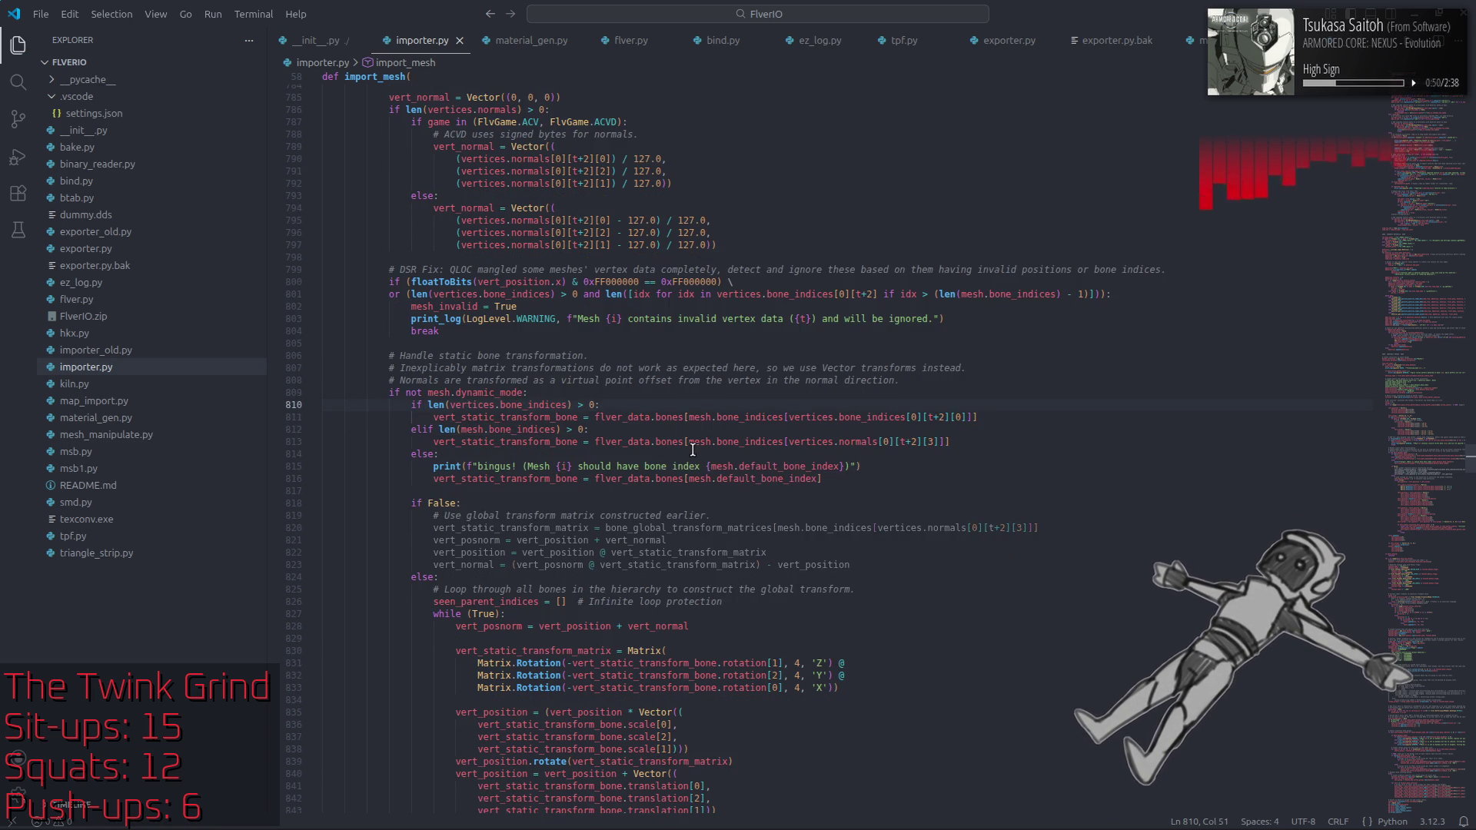
scroll(755, 426, "down", 8)
scroll(755, 426, "down", 2)
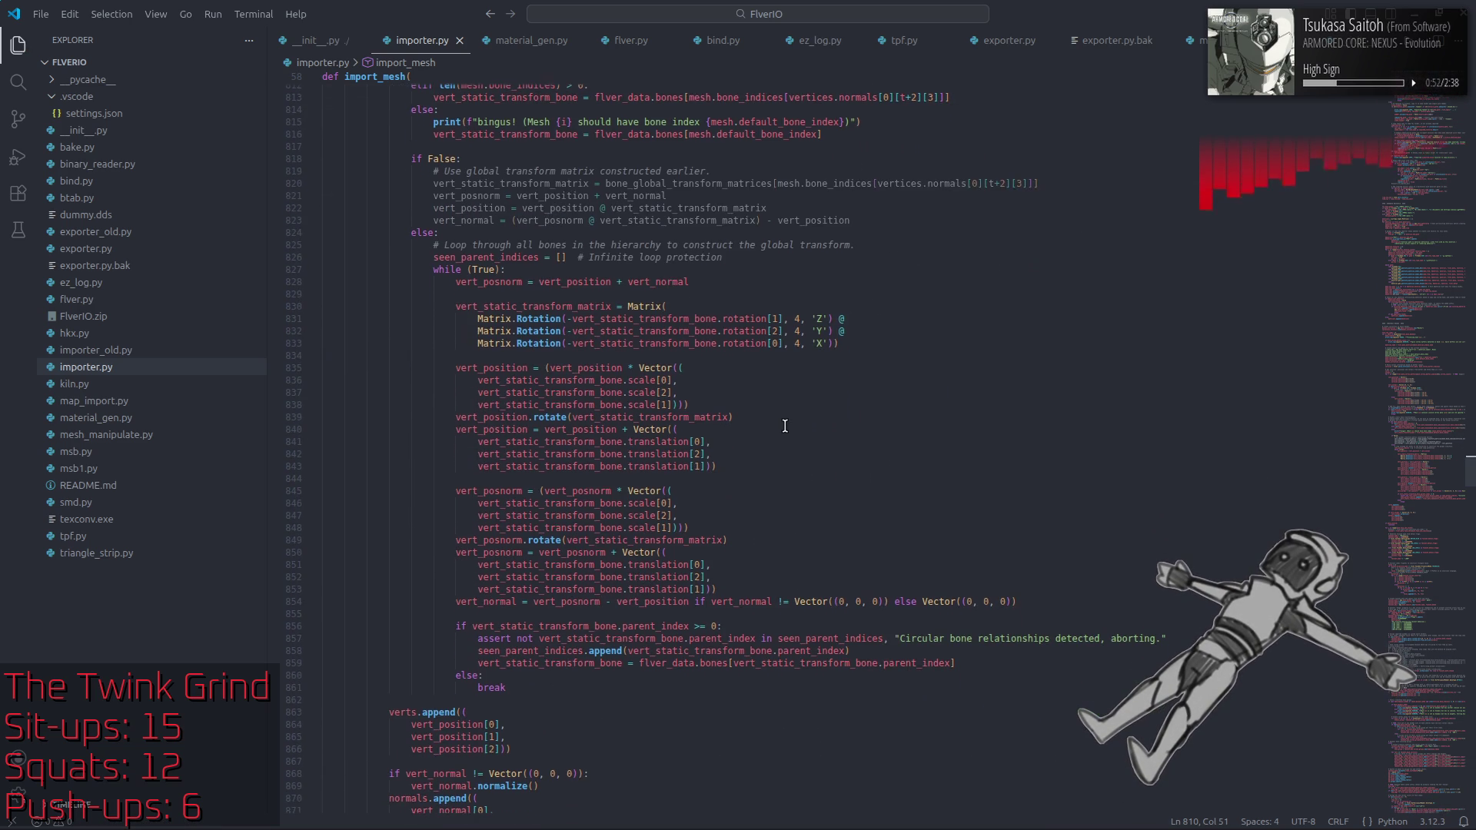
scroll(793, 426, "up", 6)
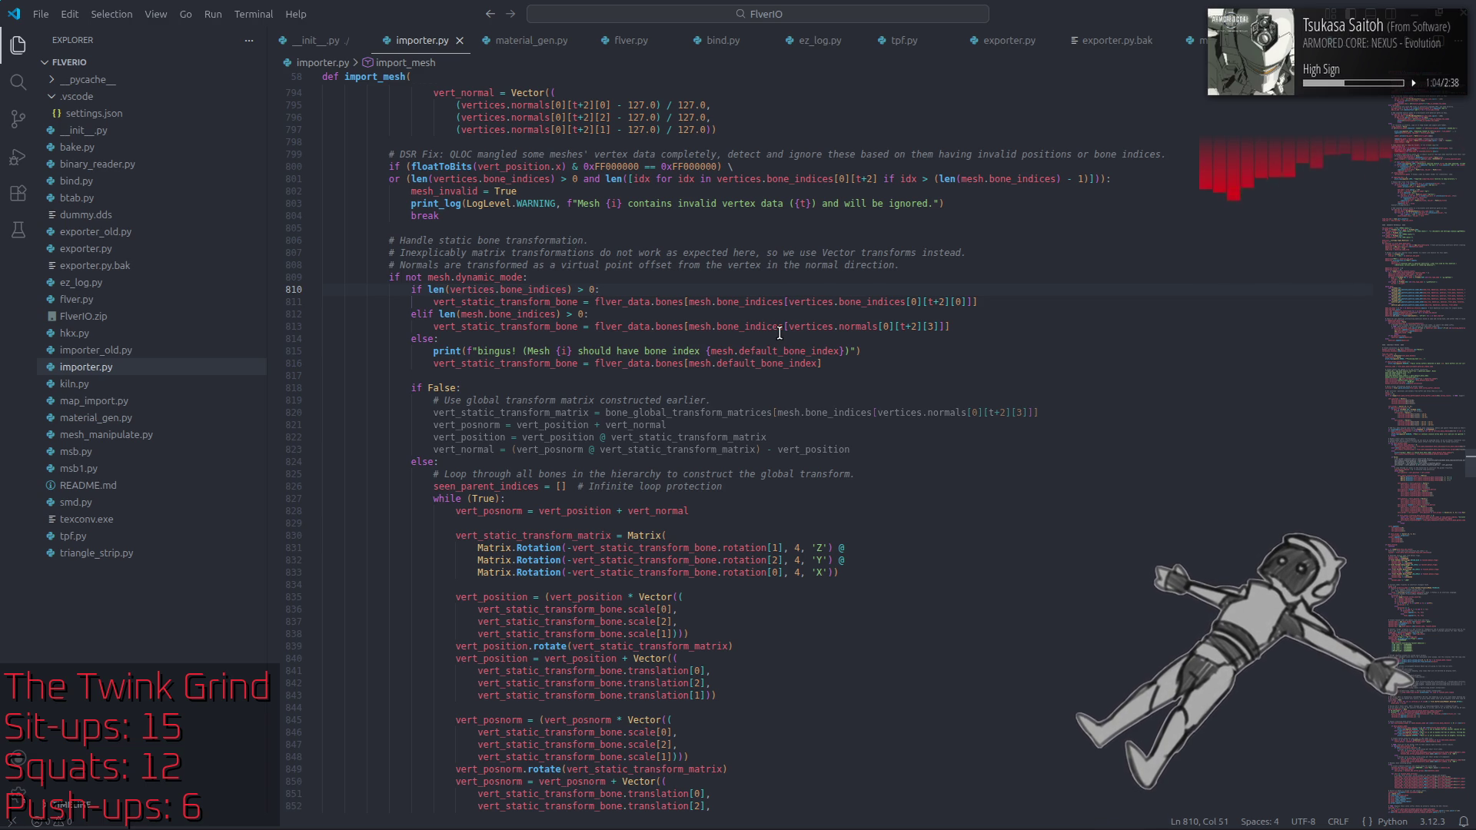
Step: Launch Blender via the app launcher ('bl') and open the recent o1726.blend
mouse_move(783, 331)
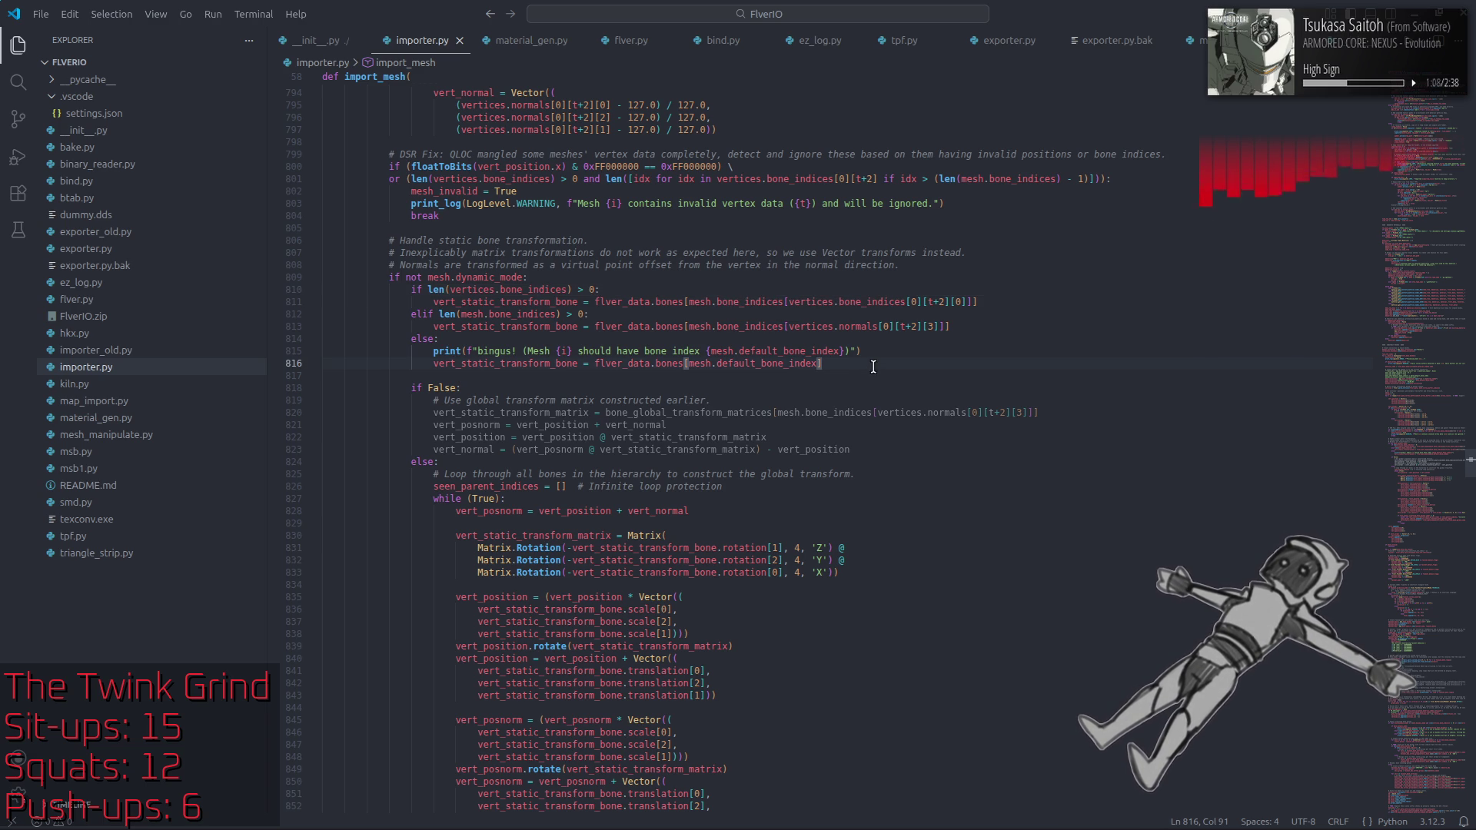
key("super")
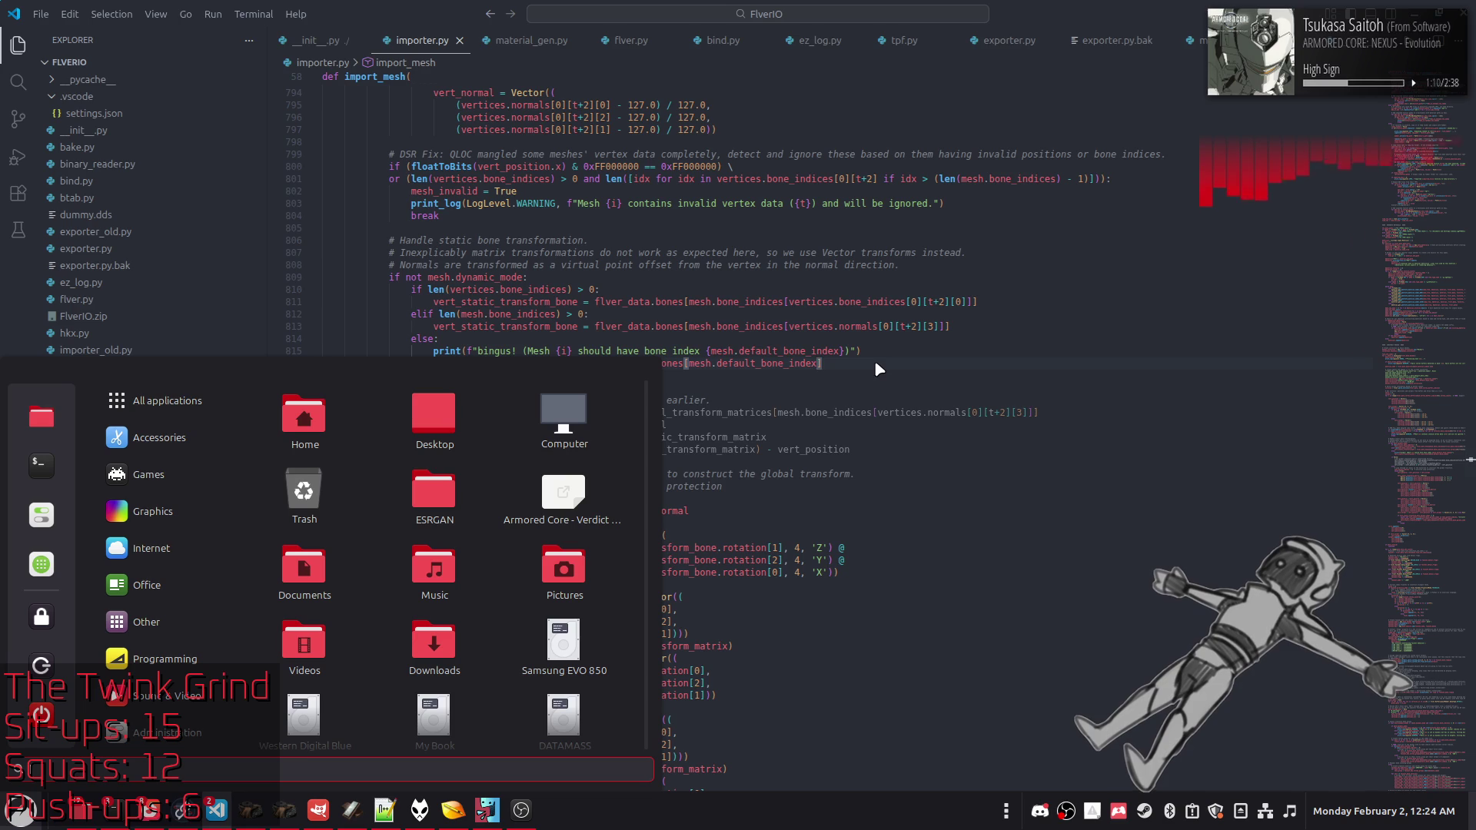
type("bl")
key("Return")
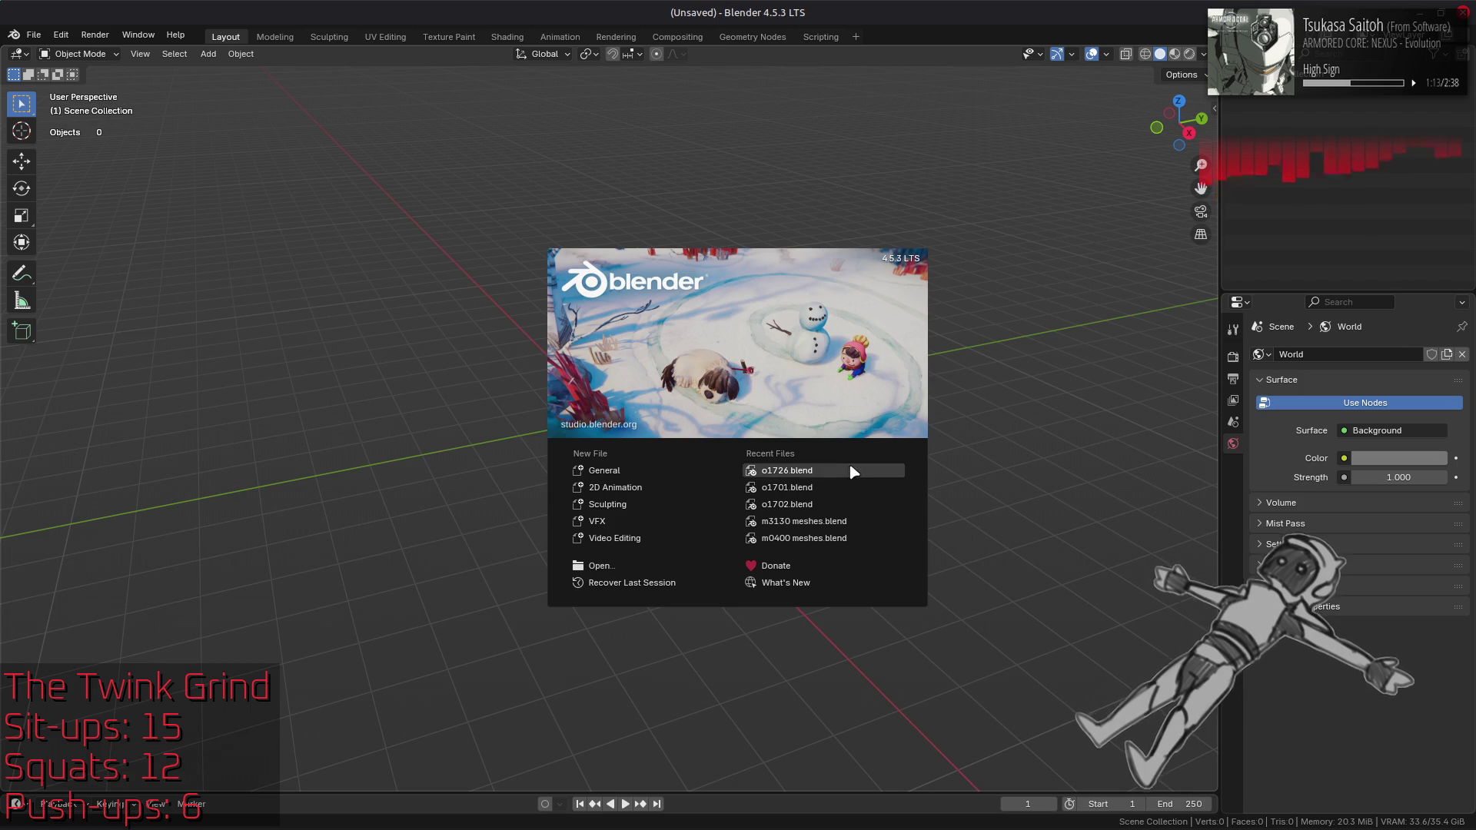
left_click(849, 468)
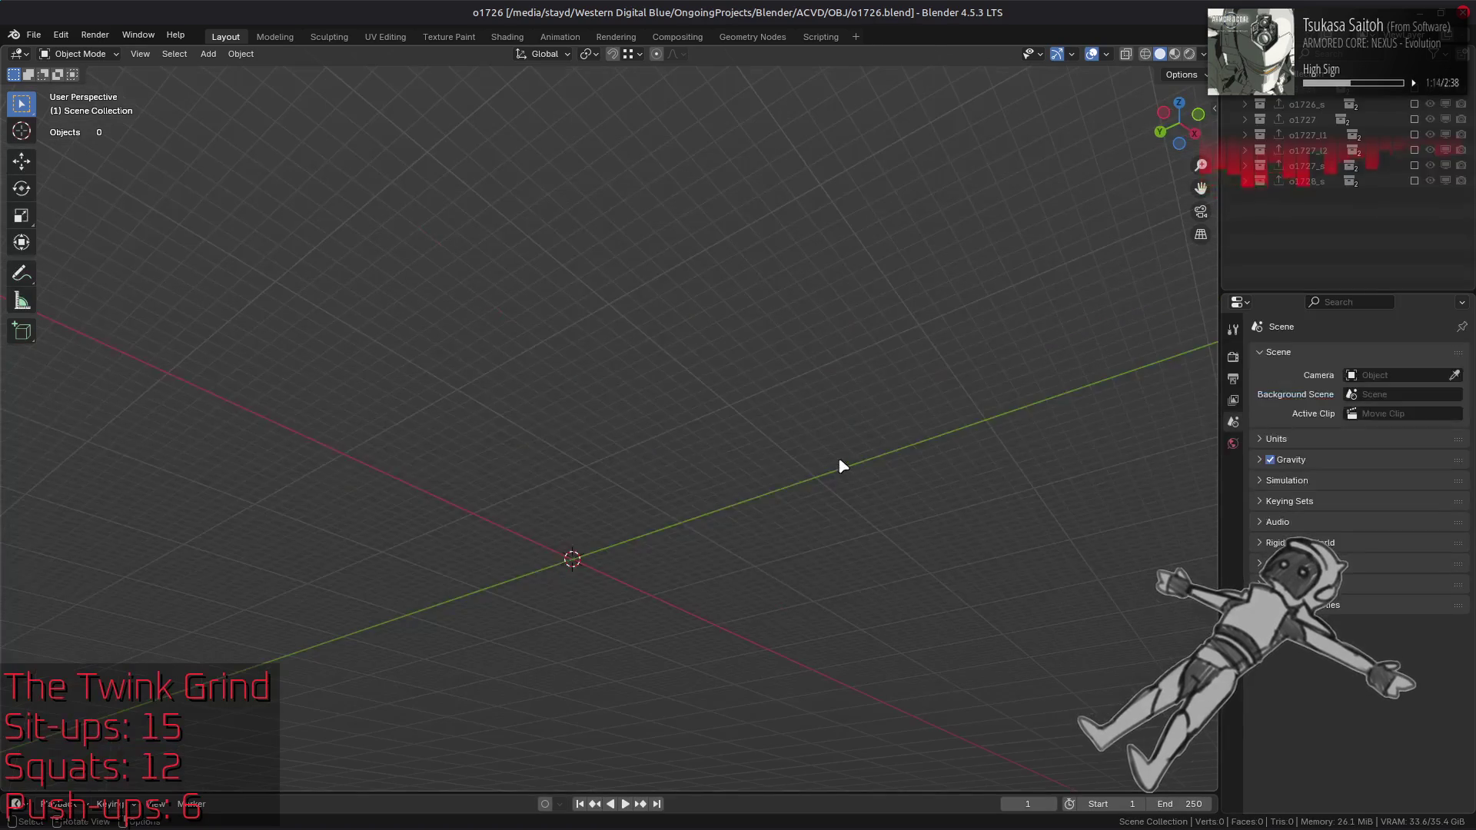
Step: Import o1728.flv as FLVER into the o1726 scene and orbit up to the tower's top platform
key("alt+Tab")
key("alt+Tab")
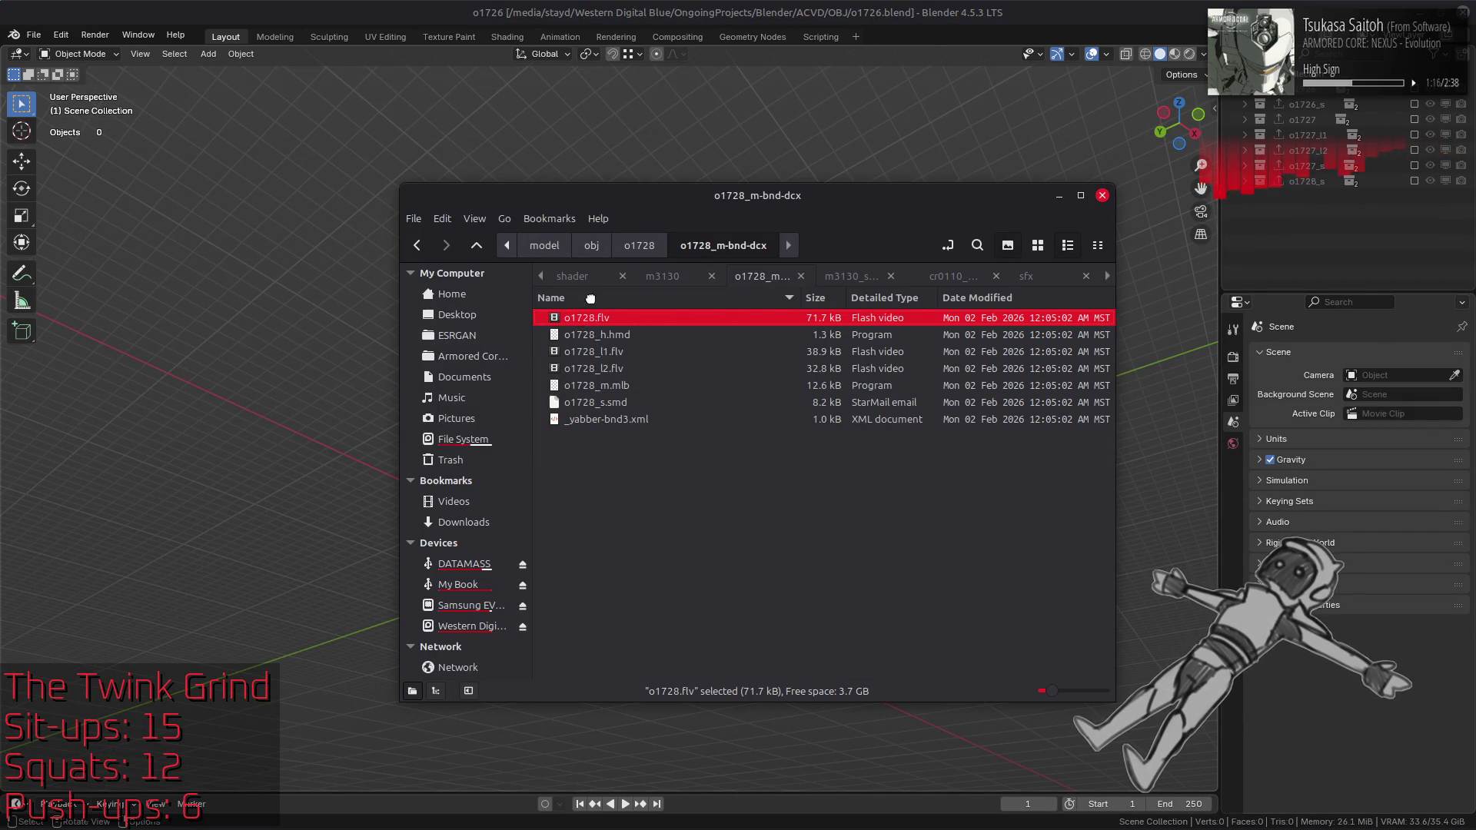
left_click_drag(569, 316, 647, 110)
left_click(647, 111)
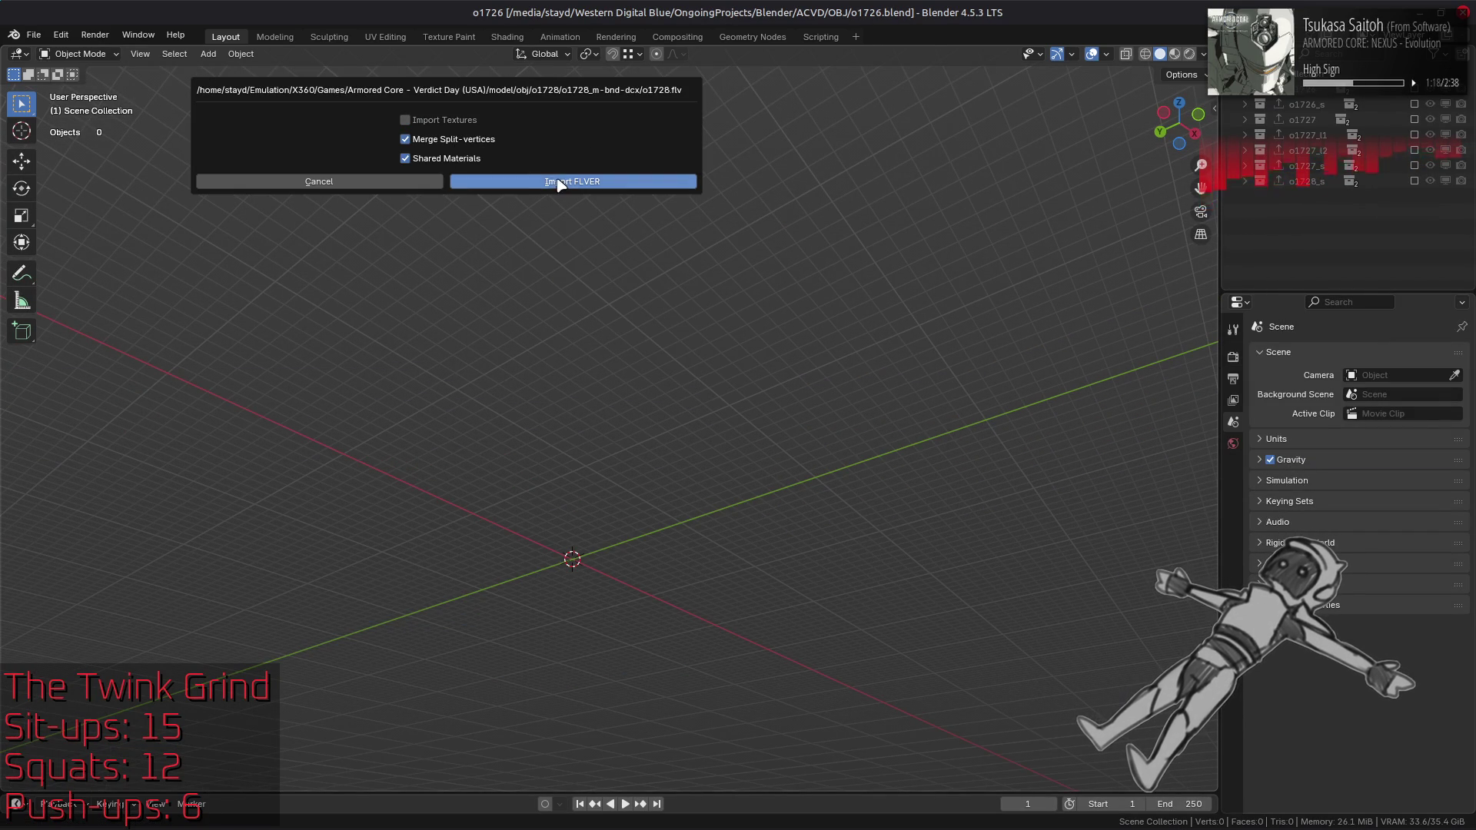
left_click(568, 182)
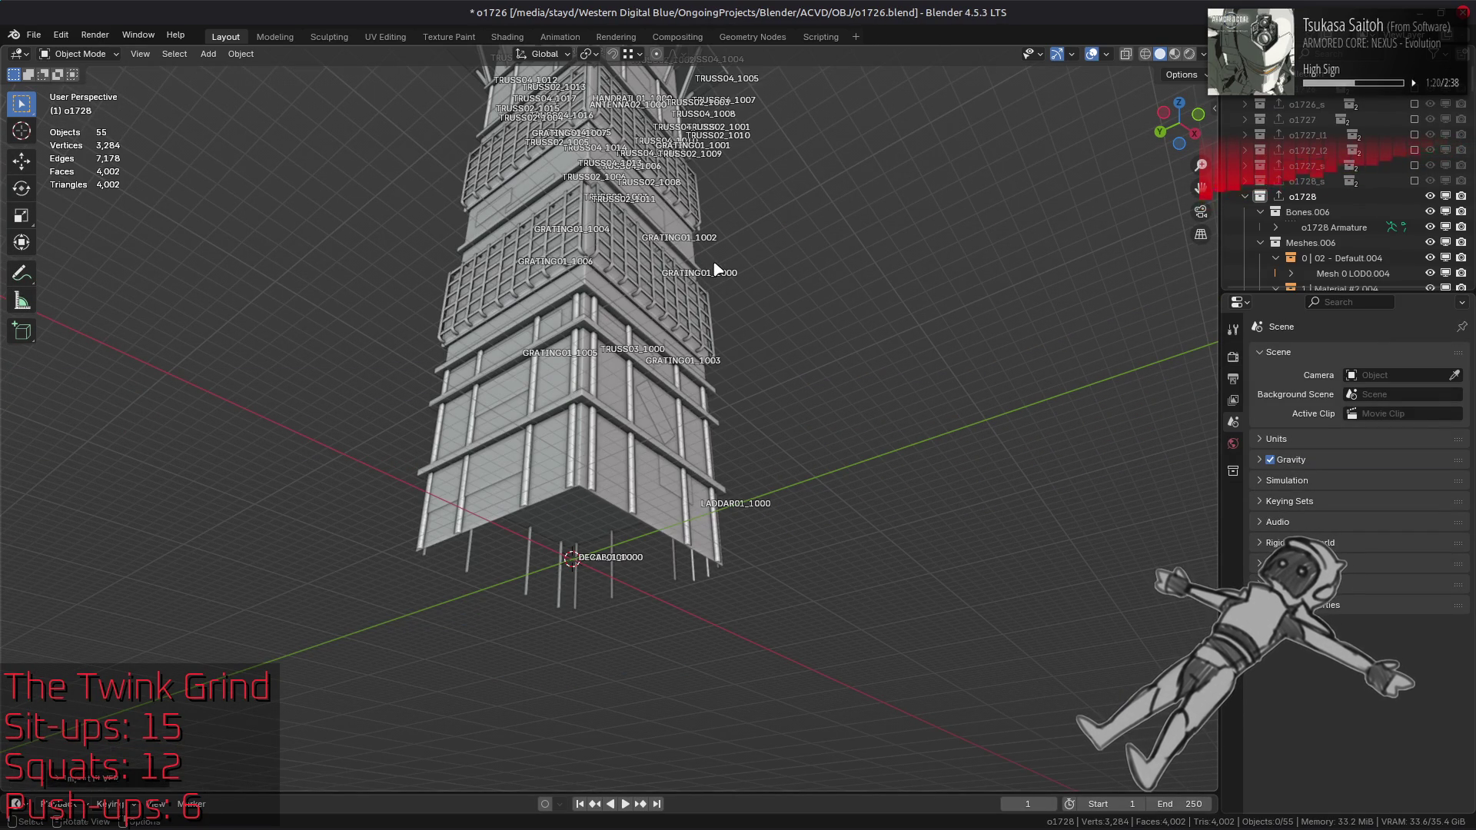
mouse_move(692, 266)
middle_mouse_down()
mouse_move(645, 257)
mouse_move(669, 573)
mouse_move(692, 494)
mouse_move(757, 392)
mouse_move(695, 438)
mouse_move(615, 452)
middle_mouse_up()
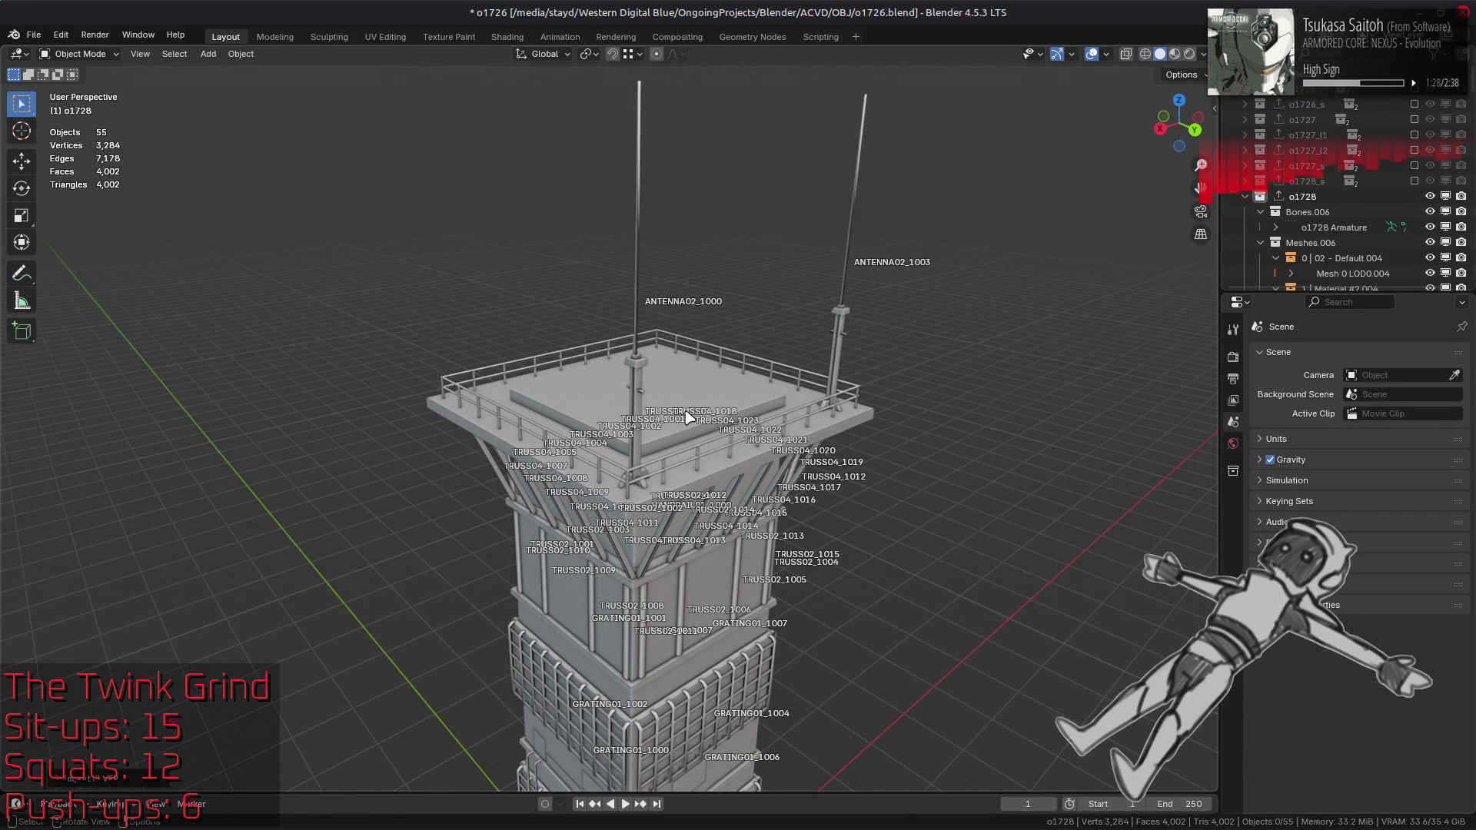
key("shift+a")
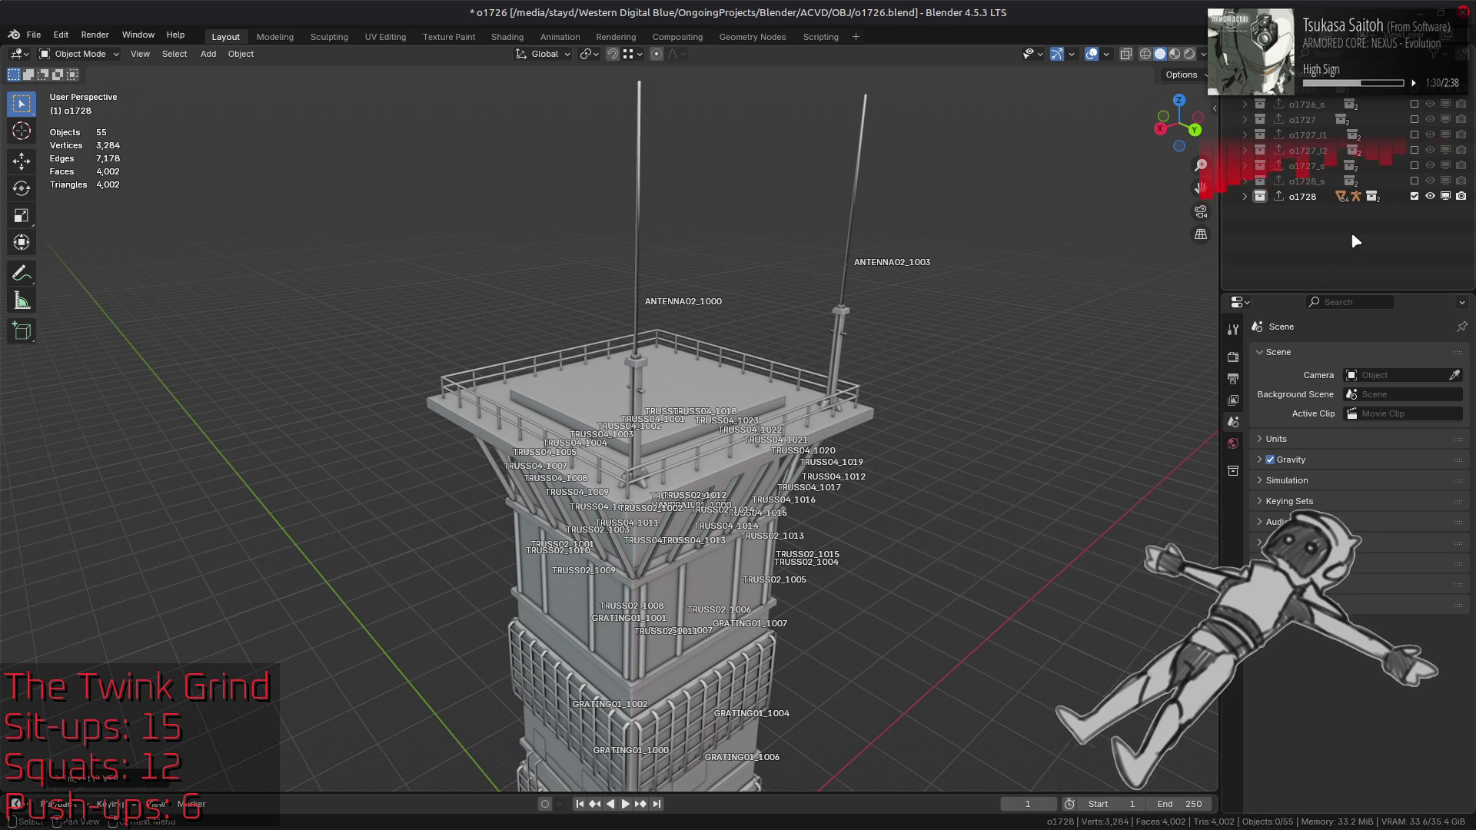
left_click(1414, 180)
left_click(1415, 196)
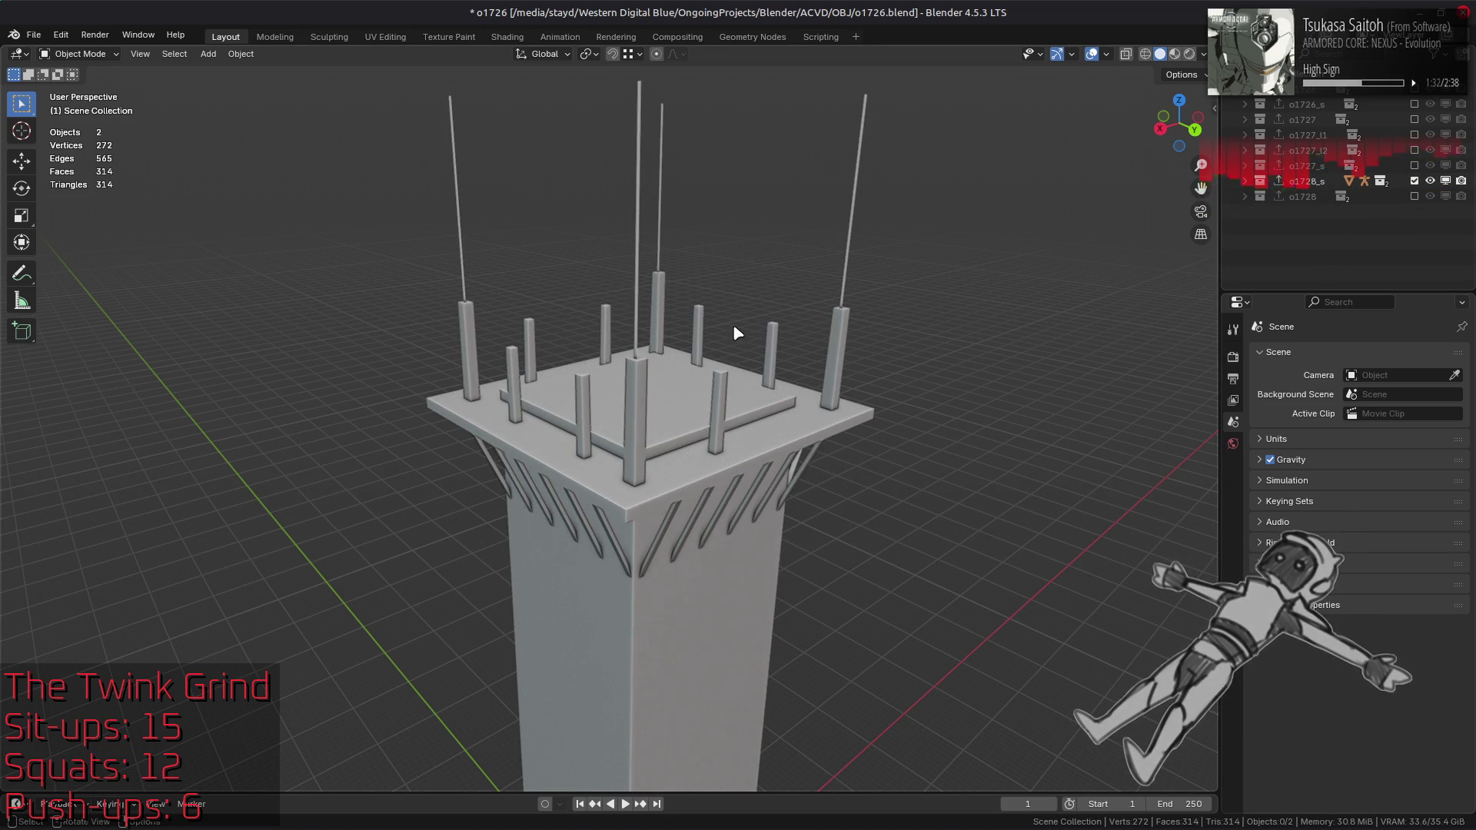
middle_click_drag(683, 329, 791, 429)
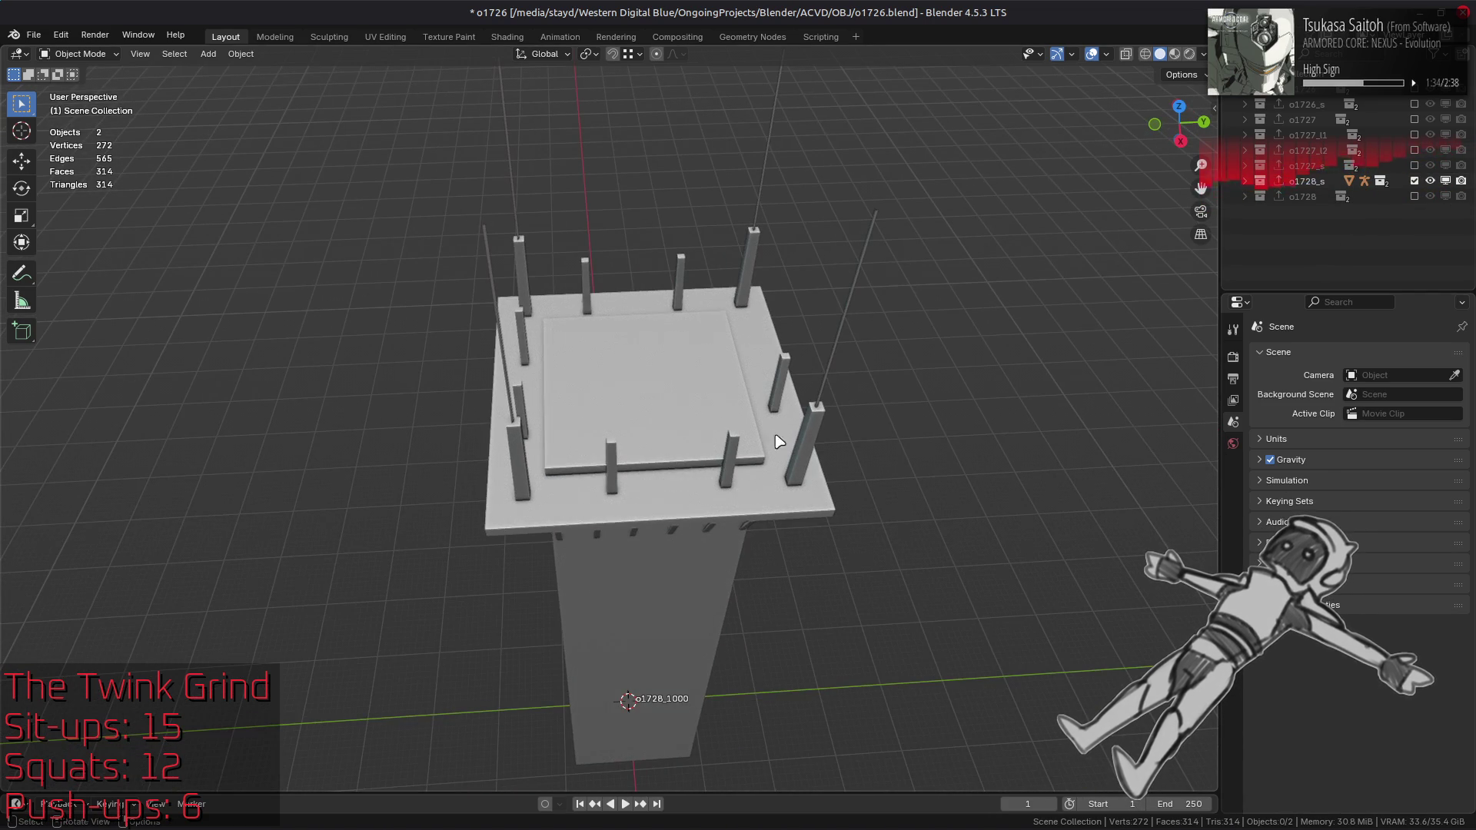
mouse_move(902, 448)
middle_mouse_down()
mouse_move(856, 389)
mouse_move(959, 323)
mouse_move(830, 274)
mouse_move(709, 336)
middle_mouse_up()
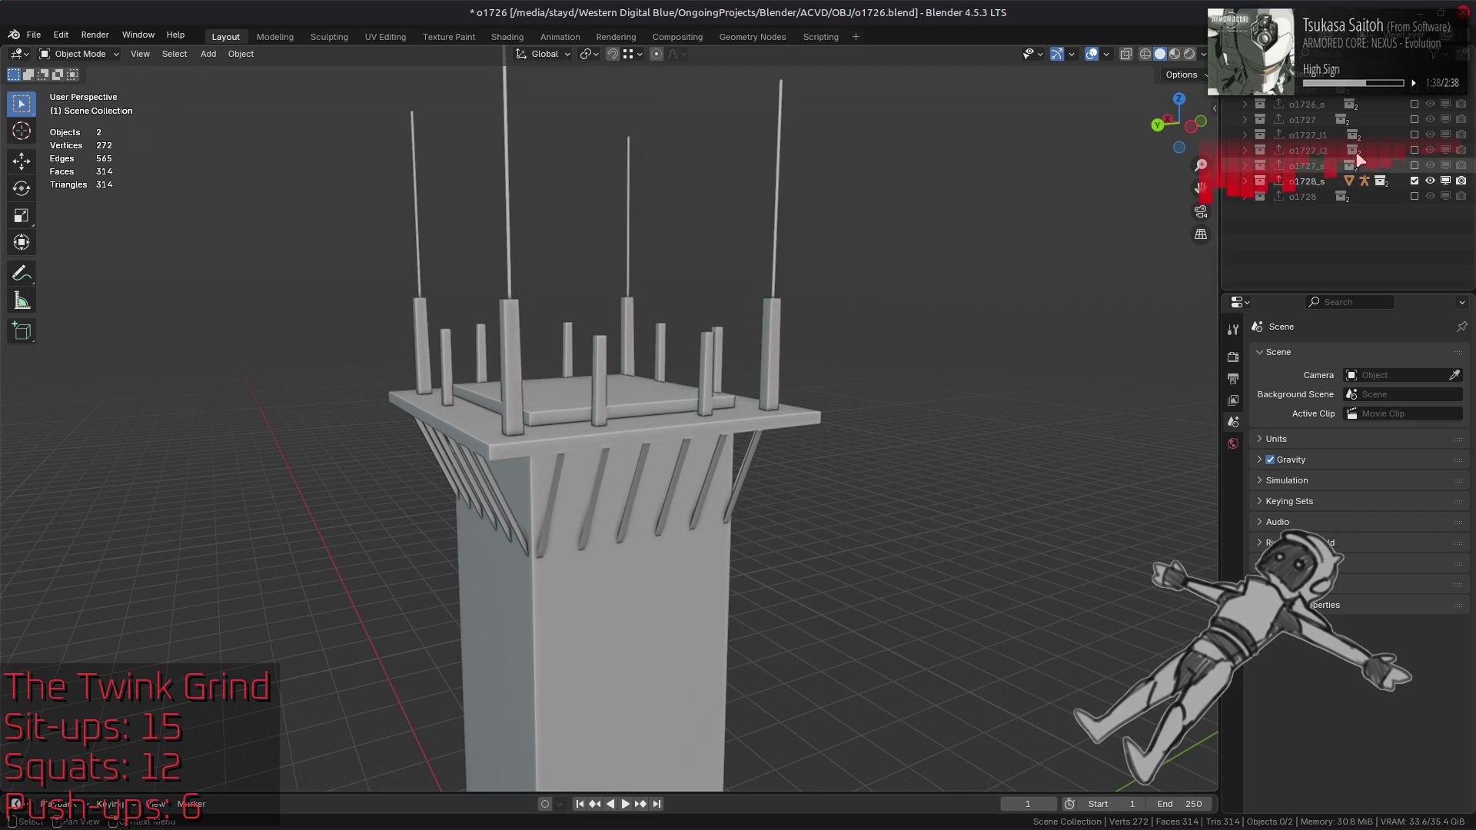
left_click(1414, 196)
left_click(1414, 181)
mouse_move(754, 472)
middle_mouse_down()
mouse_move(577, 566)
mouse_move(608, 577)
mouse_move(603, 553)
mouse_move(618, 554)
mouse_move(461, 230)
middle_mouse_up()
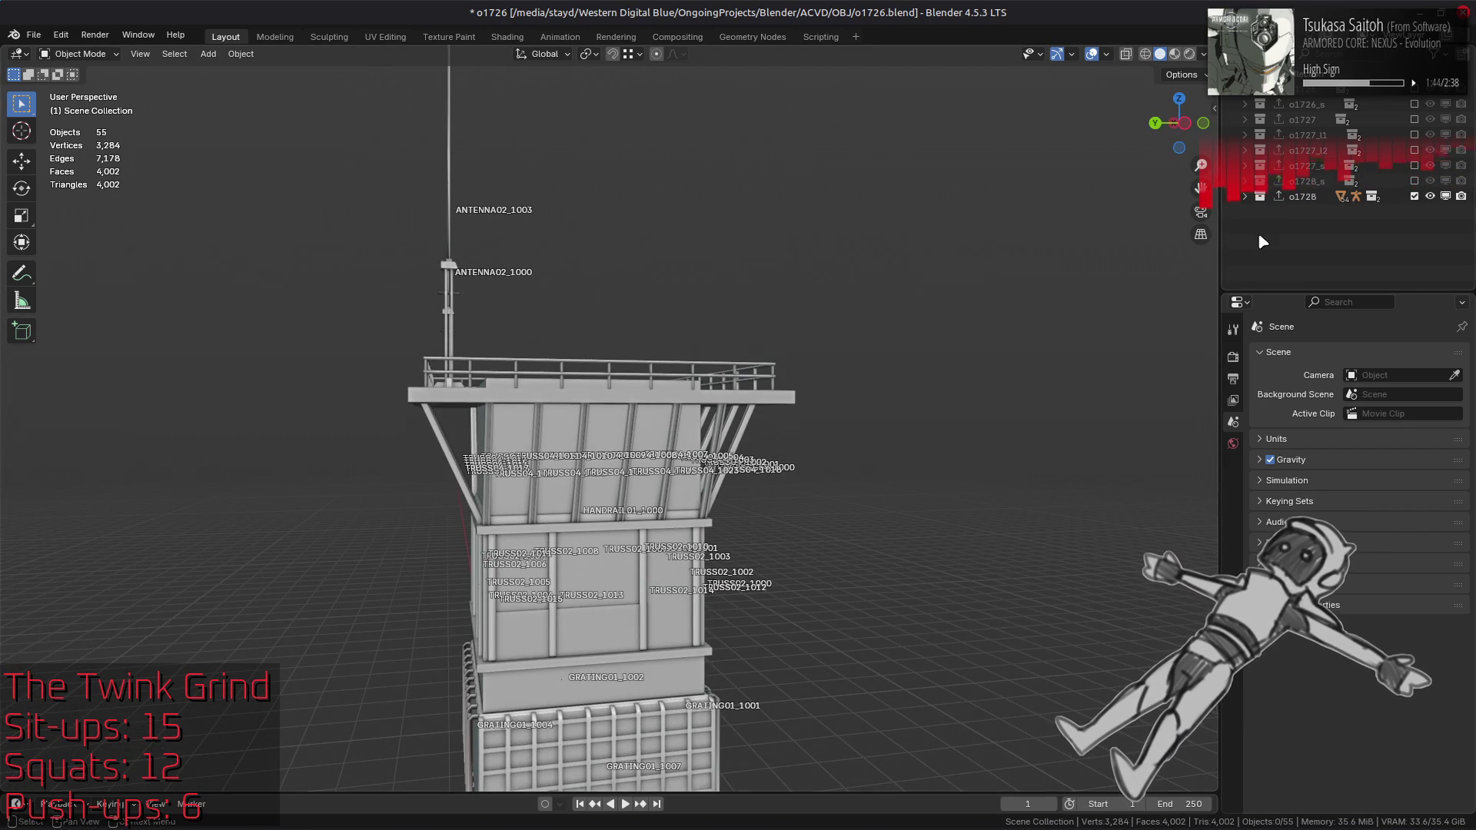
mouse_move(893, 254)
middle_mouse_down()
mouse_move(1016, 303)
mouse_move(845, 385)
mouse_move(652, 447)
mouse_move(666, 538)
mouse_move(592, 389)
mouse_move(681, 303)
mouse_move(636, 367)
middle_mouse_up()
scroll(636, 368, "up", 8)
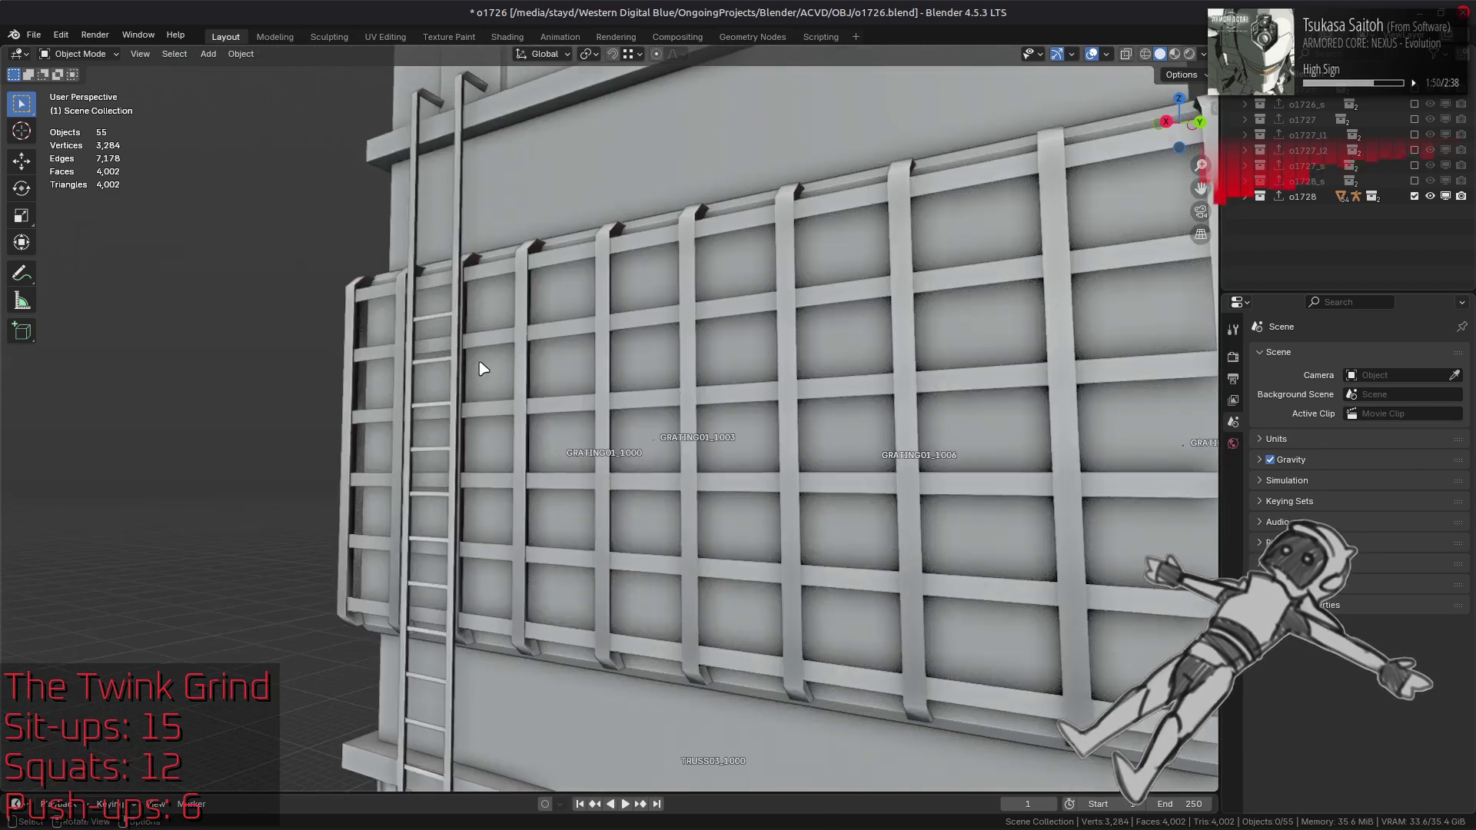
scroll(482, 369, "down", 8)
mouse_move(483, 369)
middle_mouse_down()
mouse_move(538, 361)
mouse_move(584, 323)
mouse_move(646, 368)
mouse_move(650, 511)
mouse_move(652, 370)
mouse_move(662, 380)
mouse_move(658, 415)
mouse_move(361, 234)
mouse_move(492, 292)
middle_mouse_up()
scroll(649, 382, "up", 5)
scroll(649, 382, "down", 4)
scroll(492, 293, "up", 3)
left_click(508, 323)
left_click(744, 277)
left_click(784, 279)
left_click(803, 281)
left_click(826, 277)
middle_click_drag(690, 323, 600, 311)
left_click(525, 292)
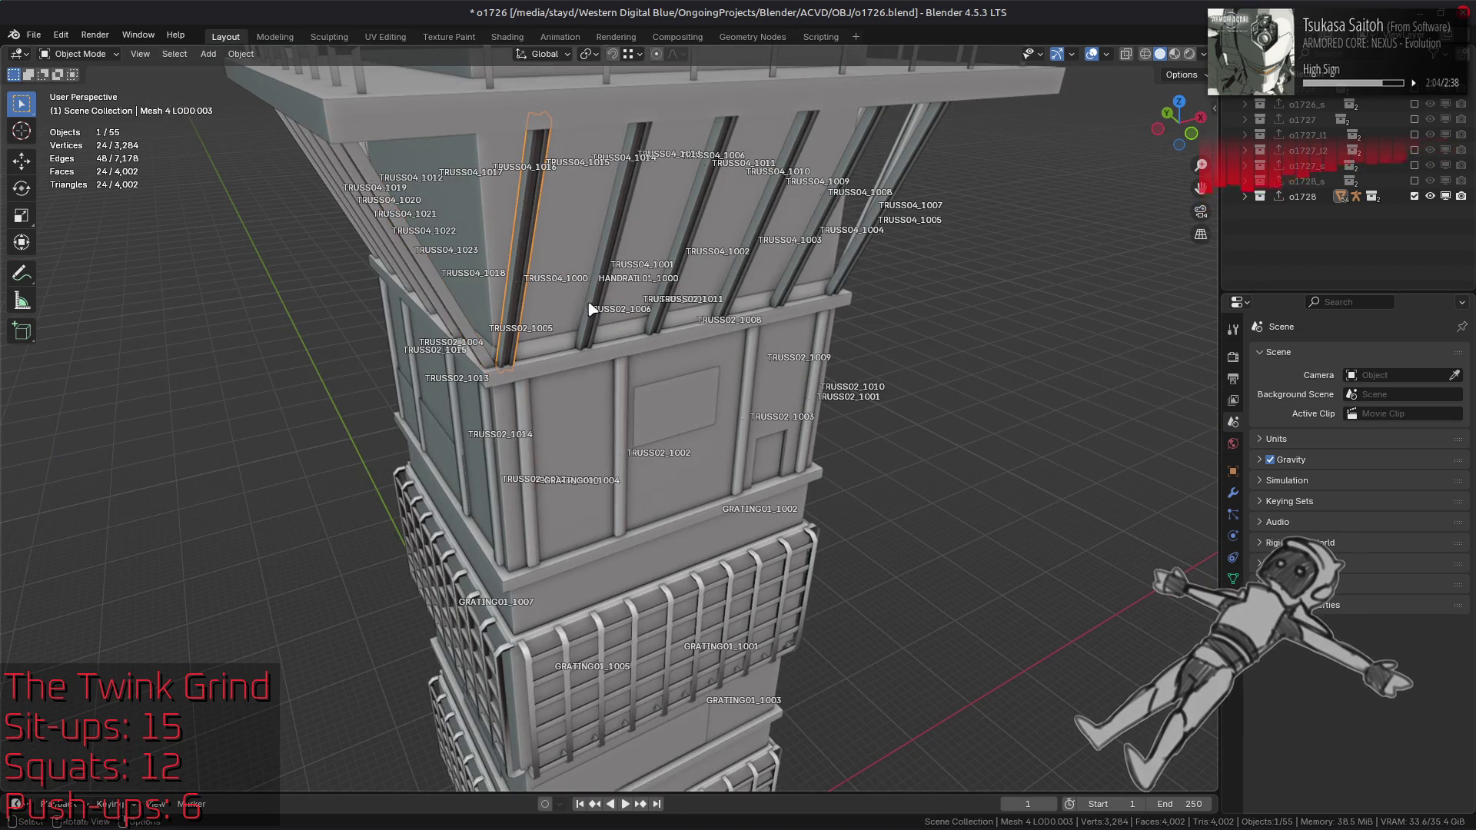
left_click(598, 305)
left_click(767, 220)
left_click(825, 212)
left_click(904, 165)
middle_click_drag(827, 276, 671, 254)
scroll(671, 254, "down", 6)
key("alt+a")
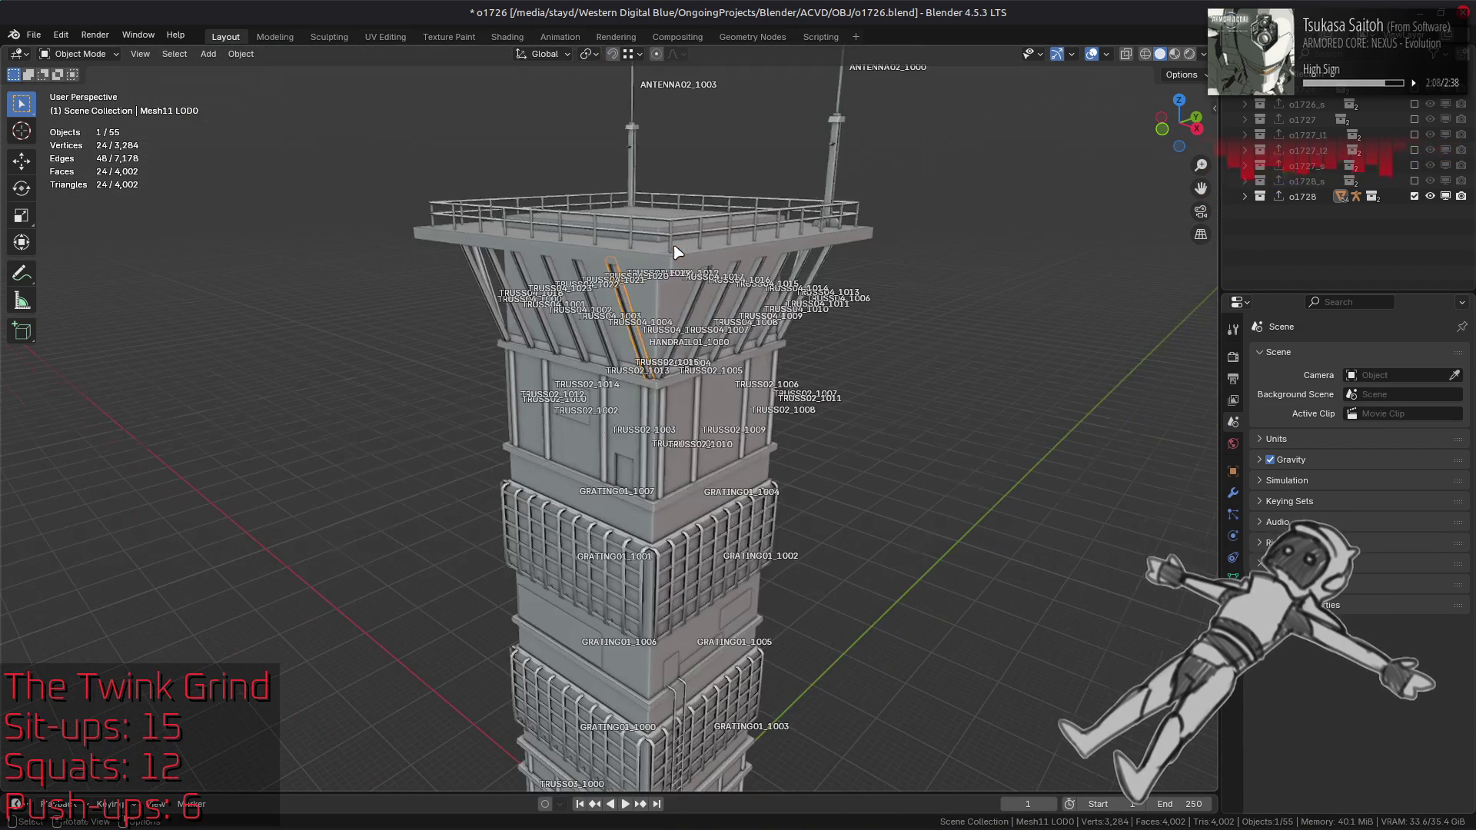
middle_click_drag(573, 514, 718, 494)
scroll(744, 460, "up", 5)
scroll(743, 460, "up", 1)
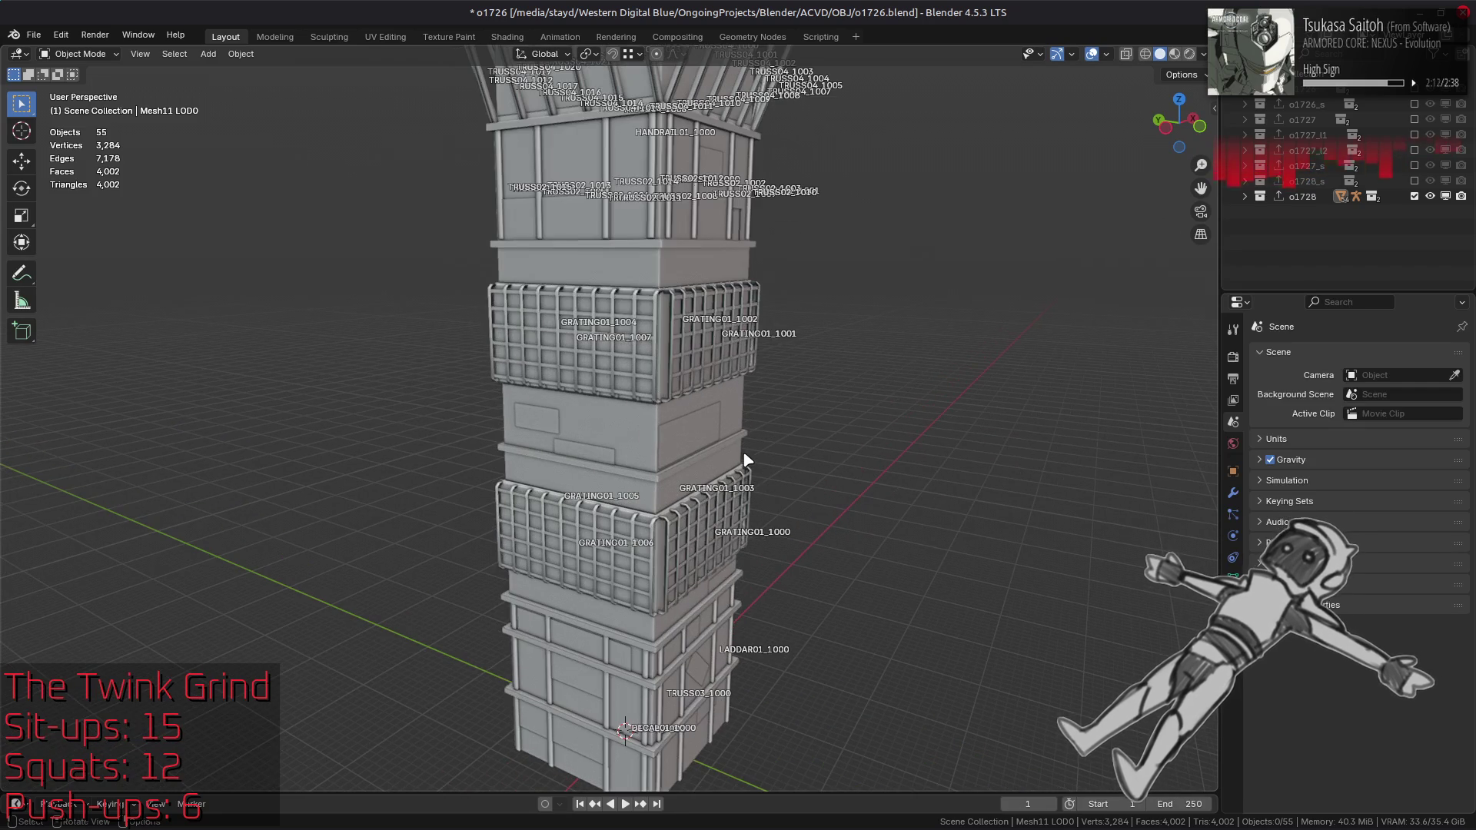
left_click(665, 544)
left_click(644, 544, "shift")
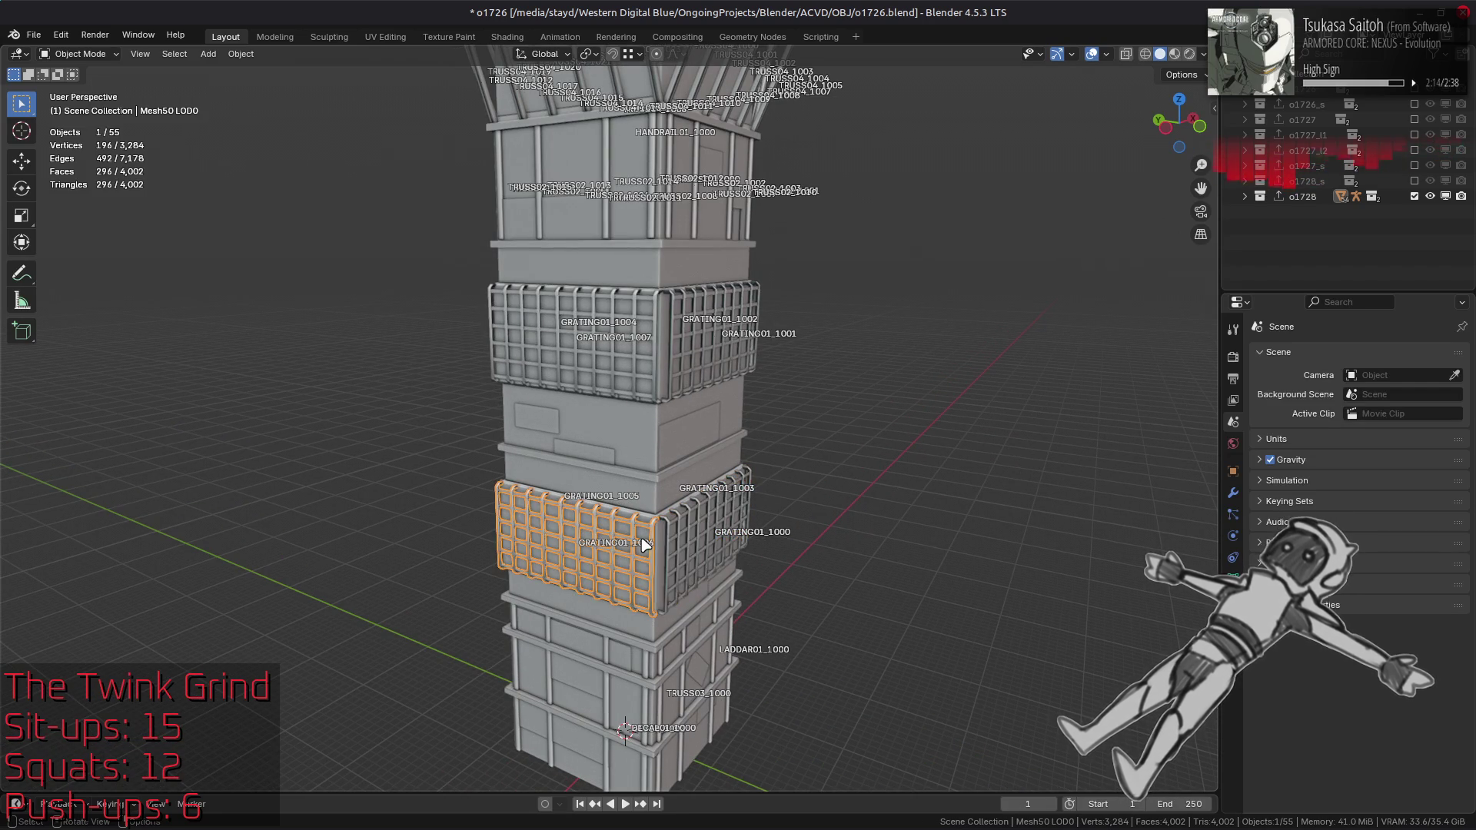
key("alt+a")
scroll(686, 315, "down", 3)
mouse_move(686, 315)
middle_mouse_down()
mouse_move(743, 461)
mouse_move(730, 439)
mouse_move(781, 343)
mouse_move(641, 428)
mouse_move(659, 419)
middle_mouse_up()
scroll(661, 421, "up", 2)
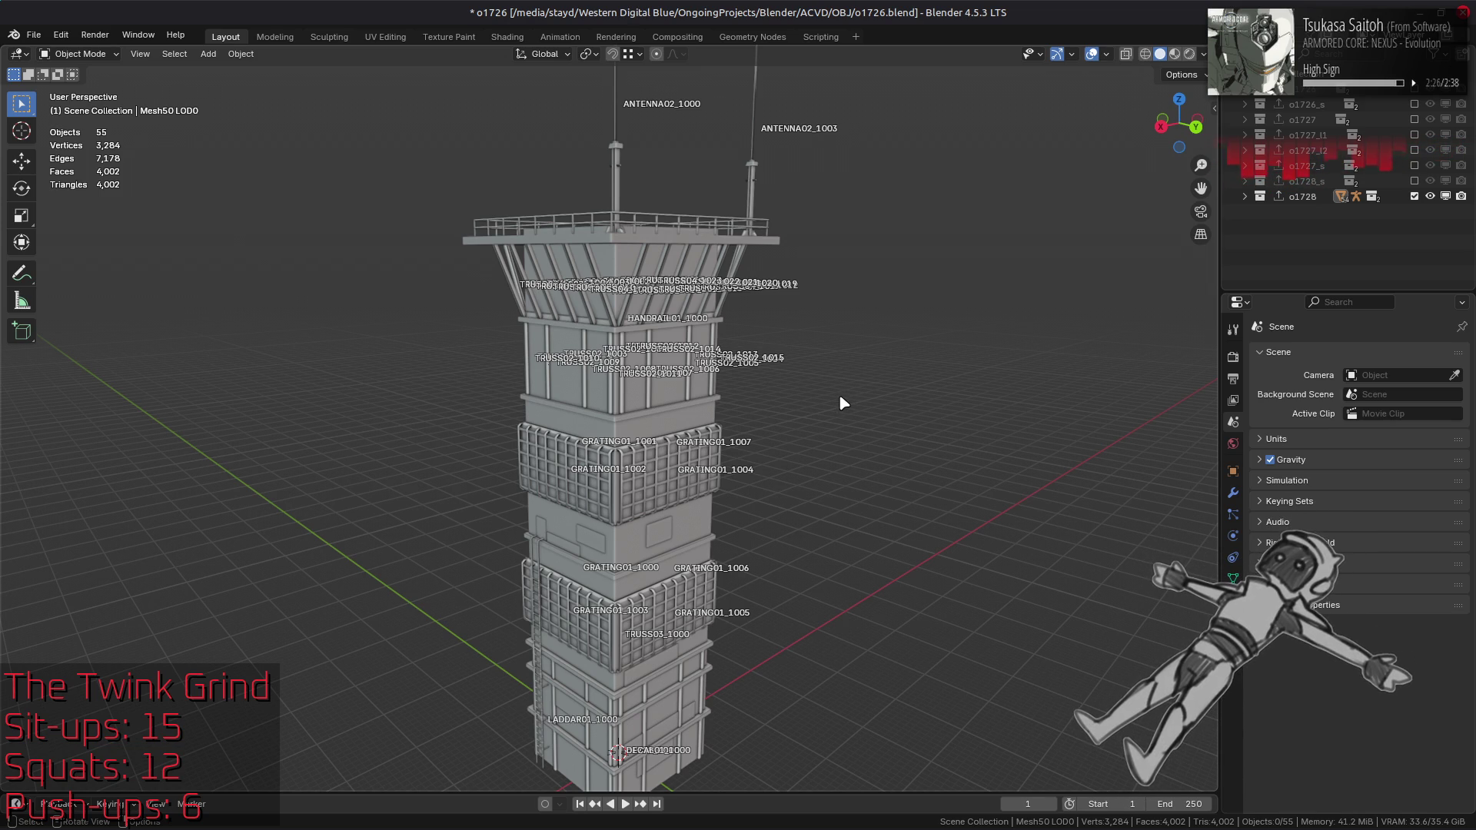
scroll(849, 401, "up", 1)
middle_click_drag(787, 381, 783, 471)
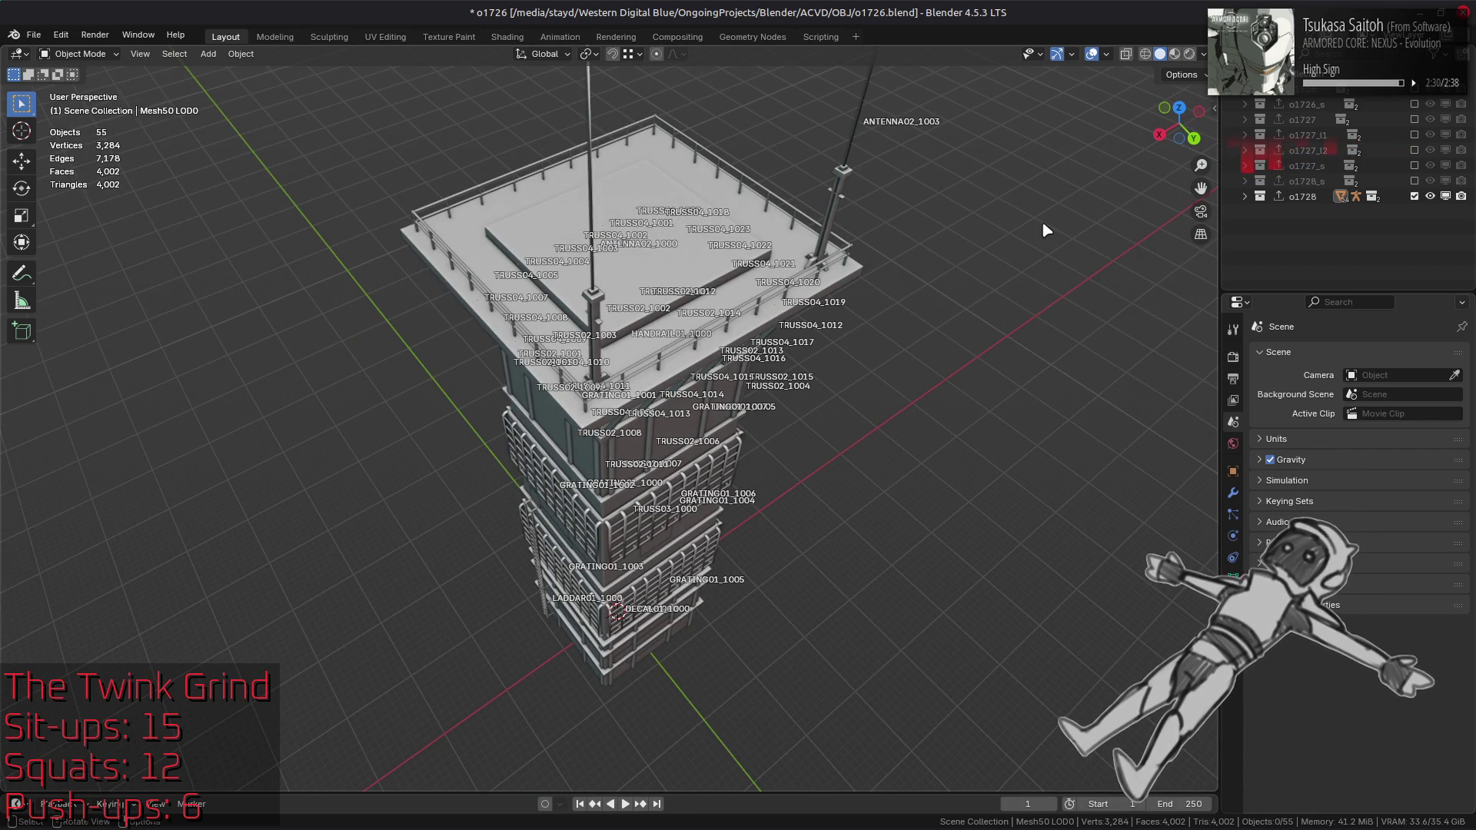
left_click(1108, 54)
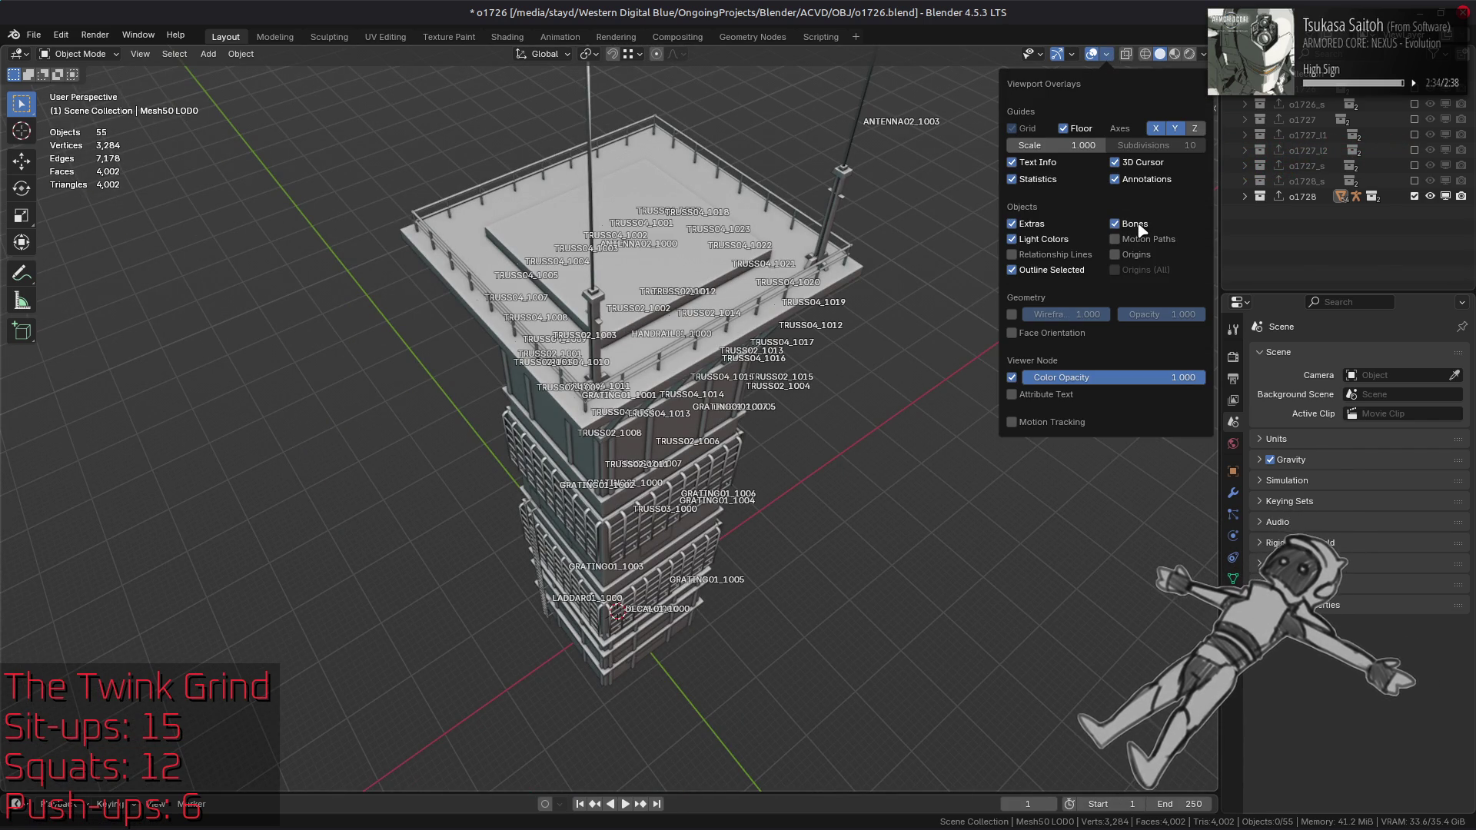
mouse_move(727, 511)
middle_mouse_down()
mouse_move(734, 382)
mouse_move(751, 372)
mouse_move(749, 465)
mouse_move(758, 433)
middle_mouse_up()
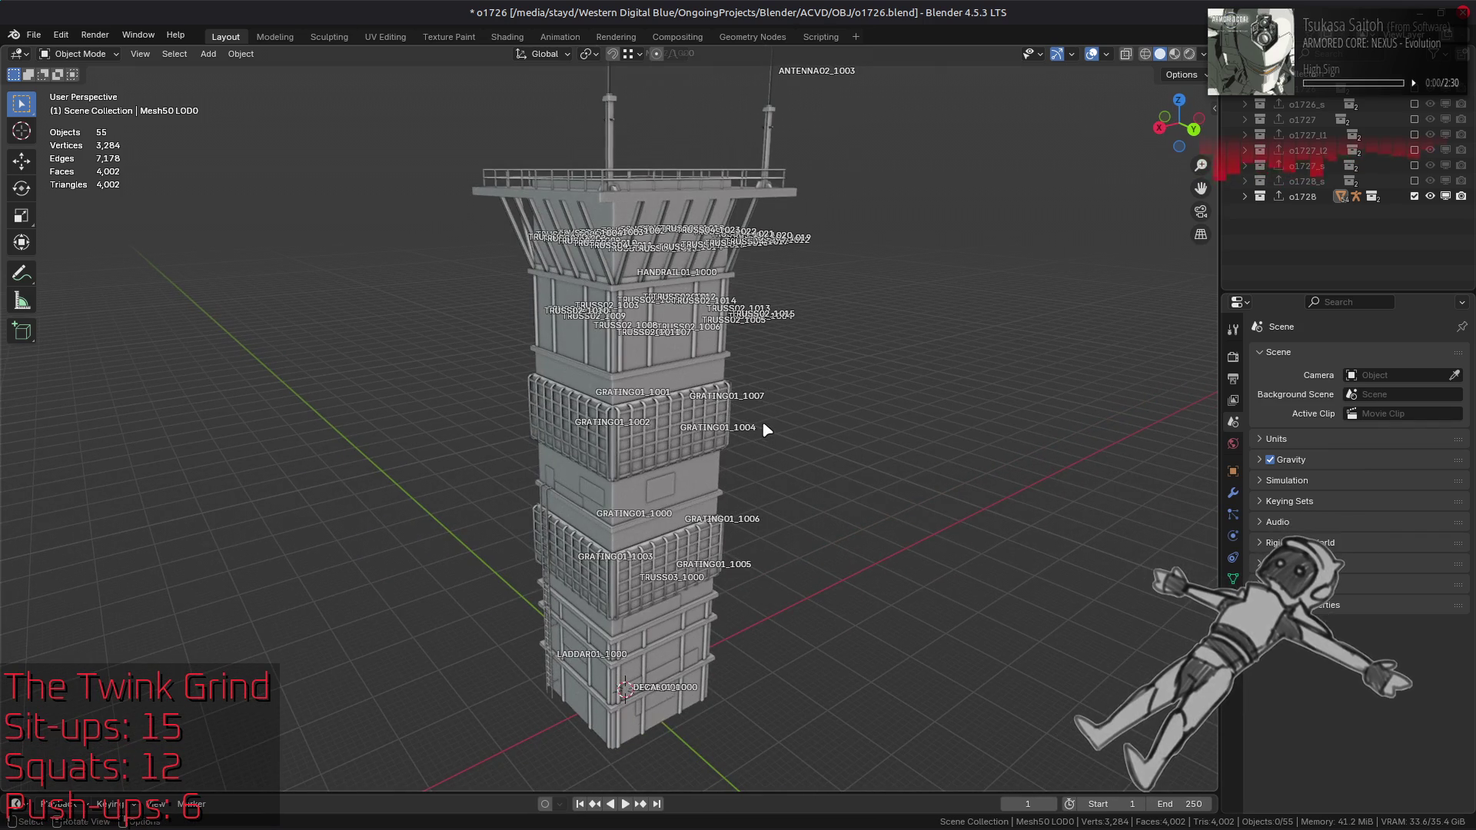
scroll(763, 421, "up", 6)
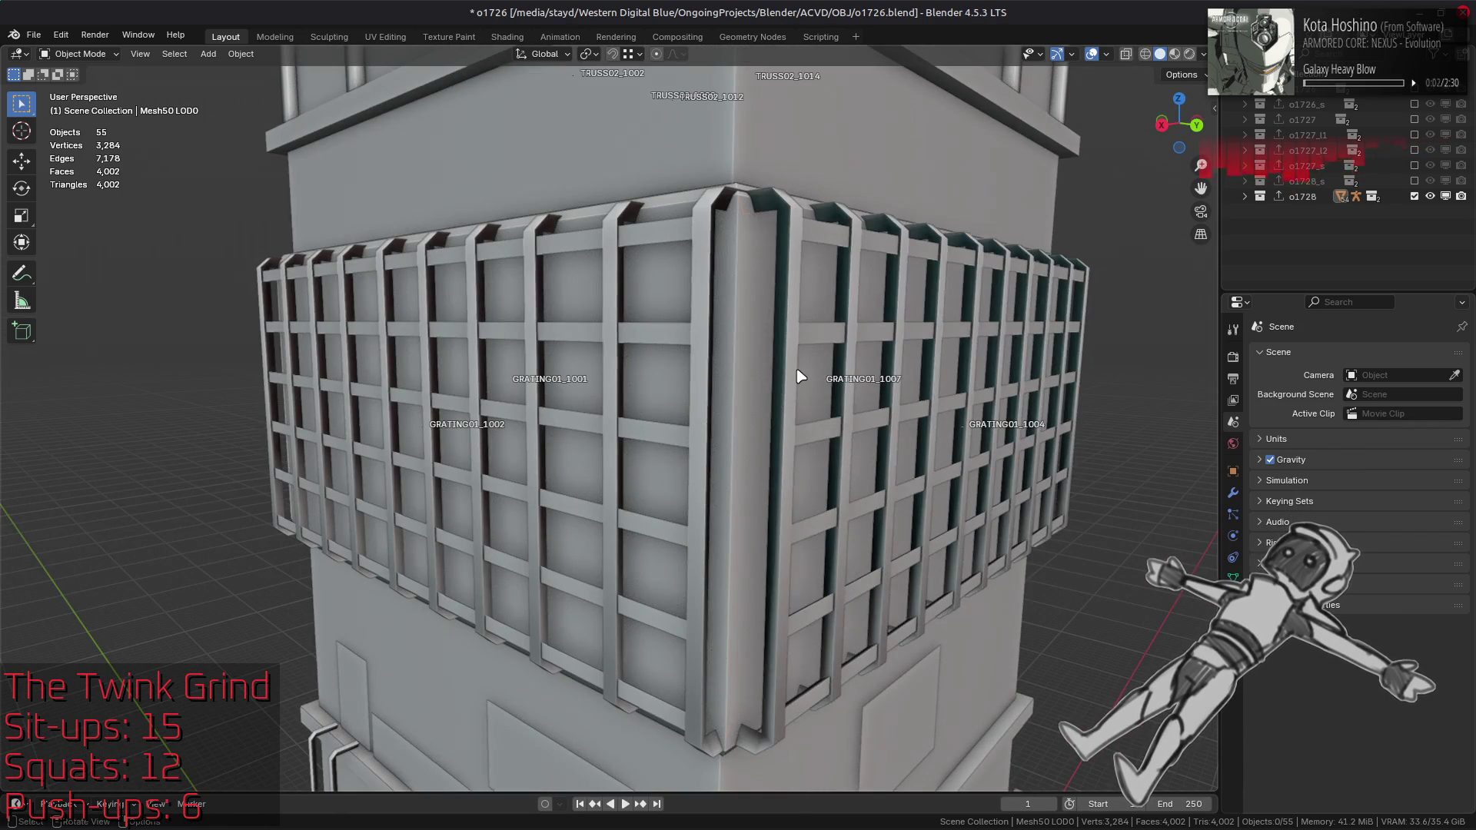
Step: Add a Weighted Normal modifier to grating GRATING01_1007 with Corner Angle weighting and inspect it
left_click(801, 374)
left_click(1233, 494)
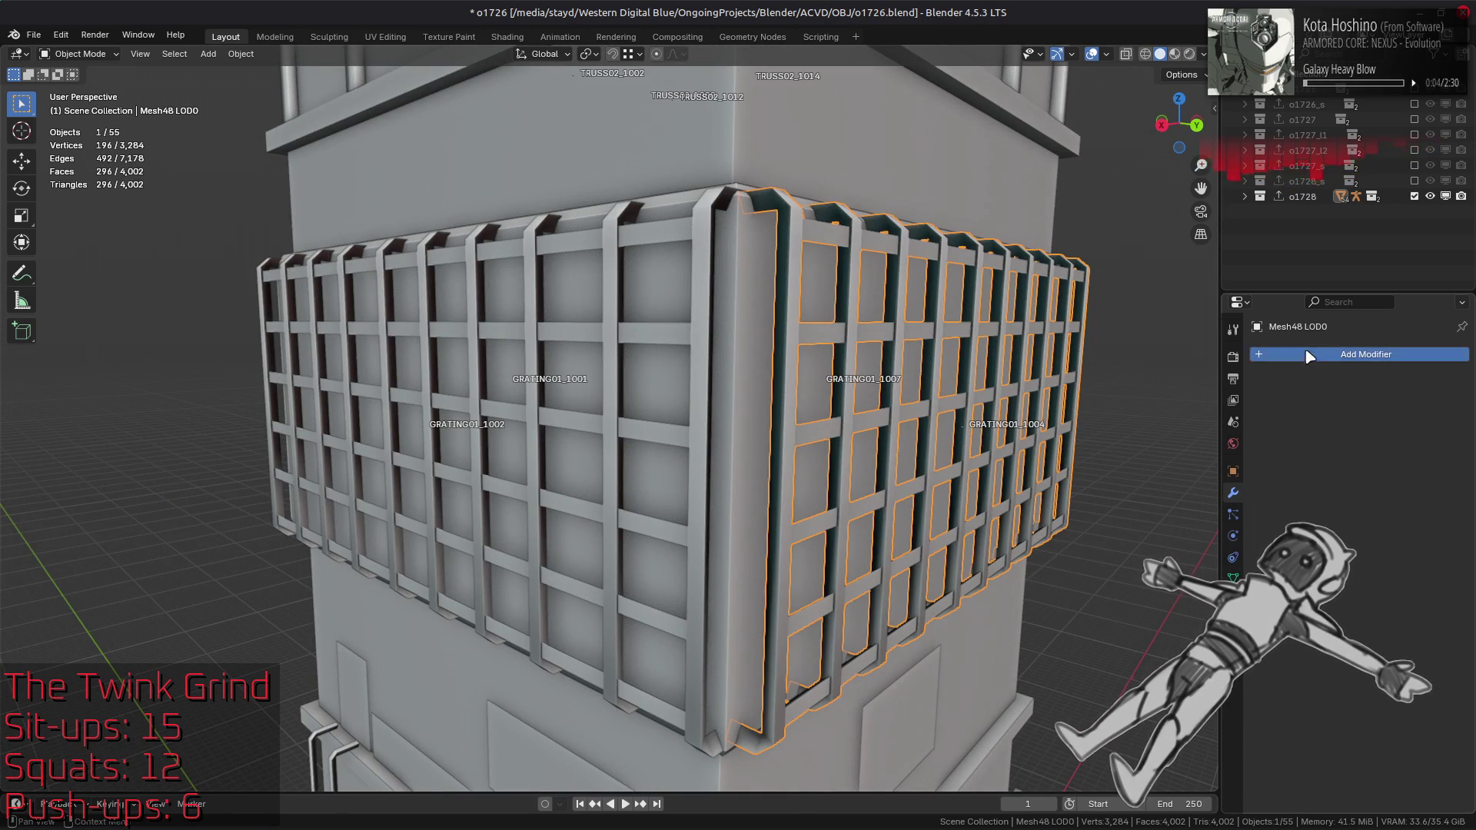
key("shift+a")
mouse_move(1234, 437)
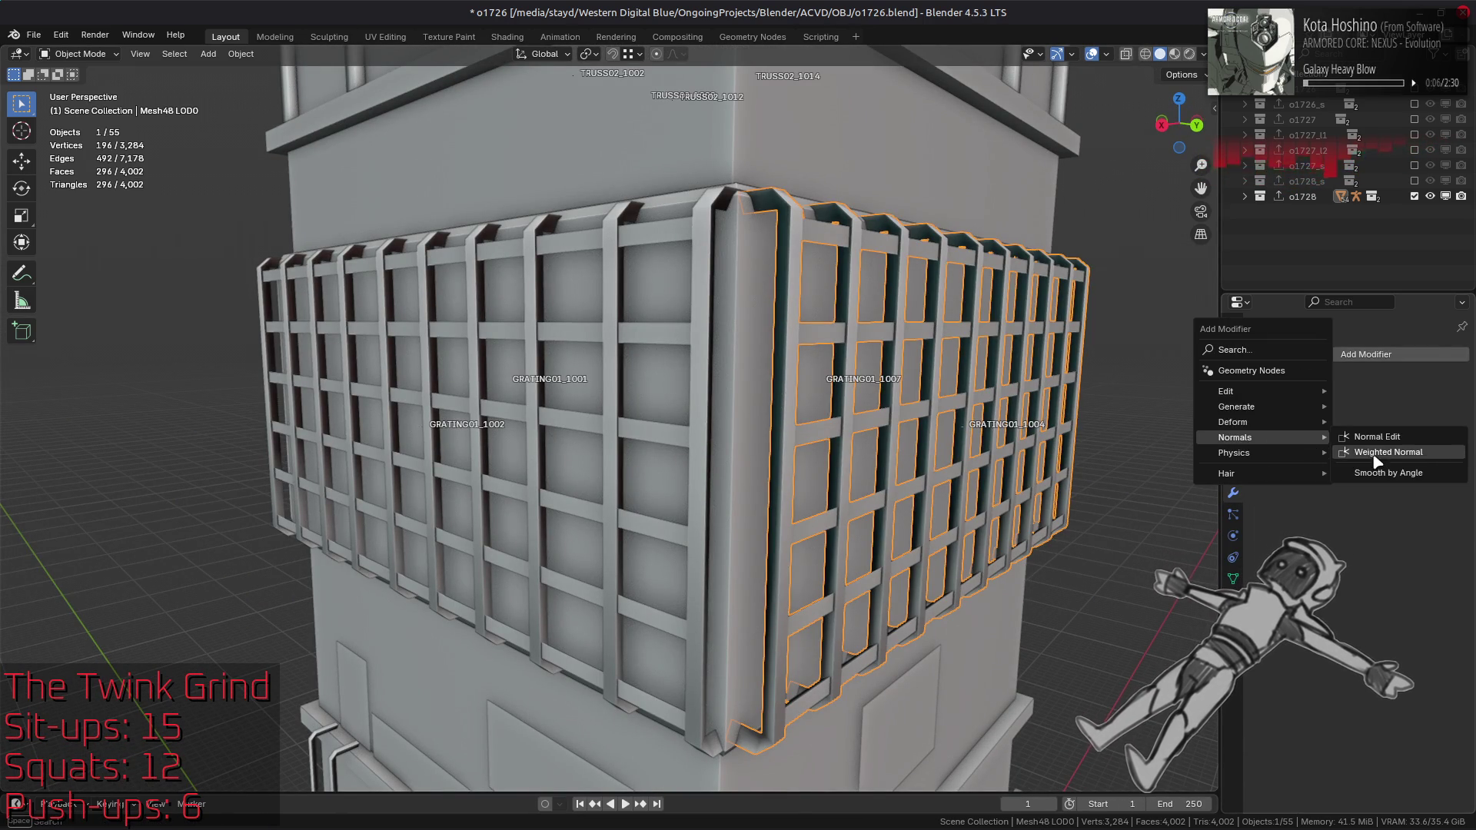
left_click(1387, 452)
left_click(1392, 437)
left_click(1376, 454)
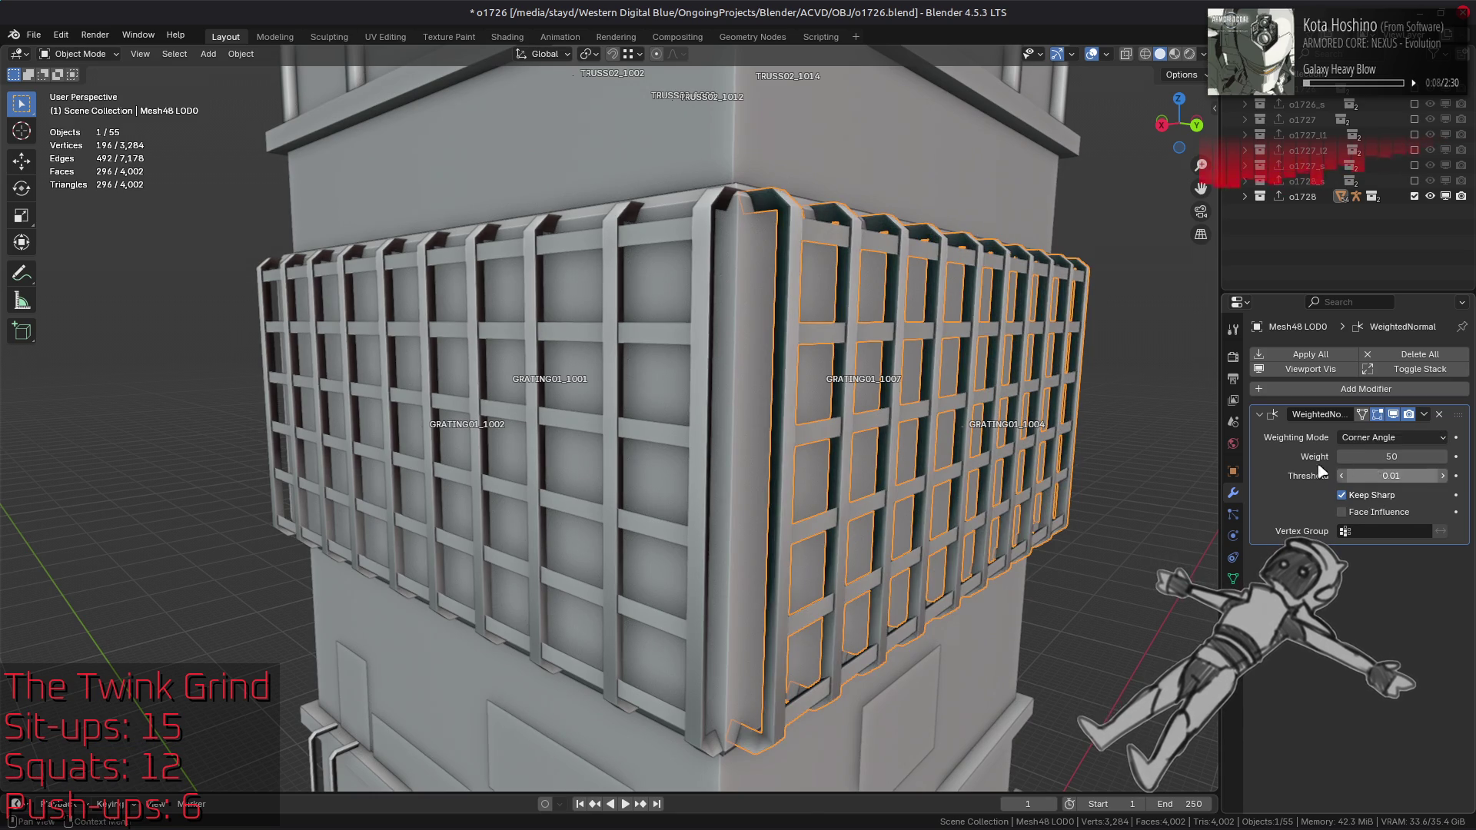
middle_click_drag(1124, 454, 1127, 409)
key("Tab")
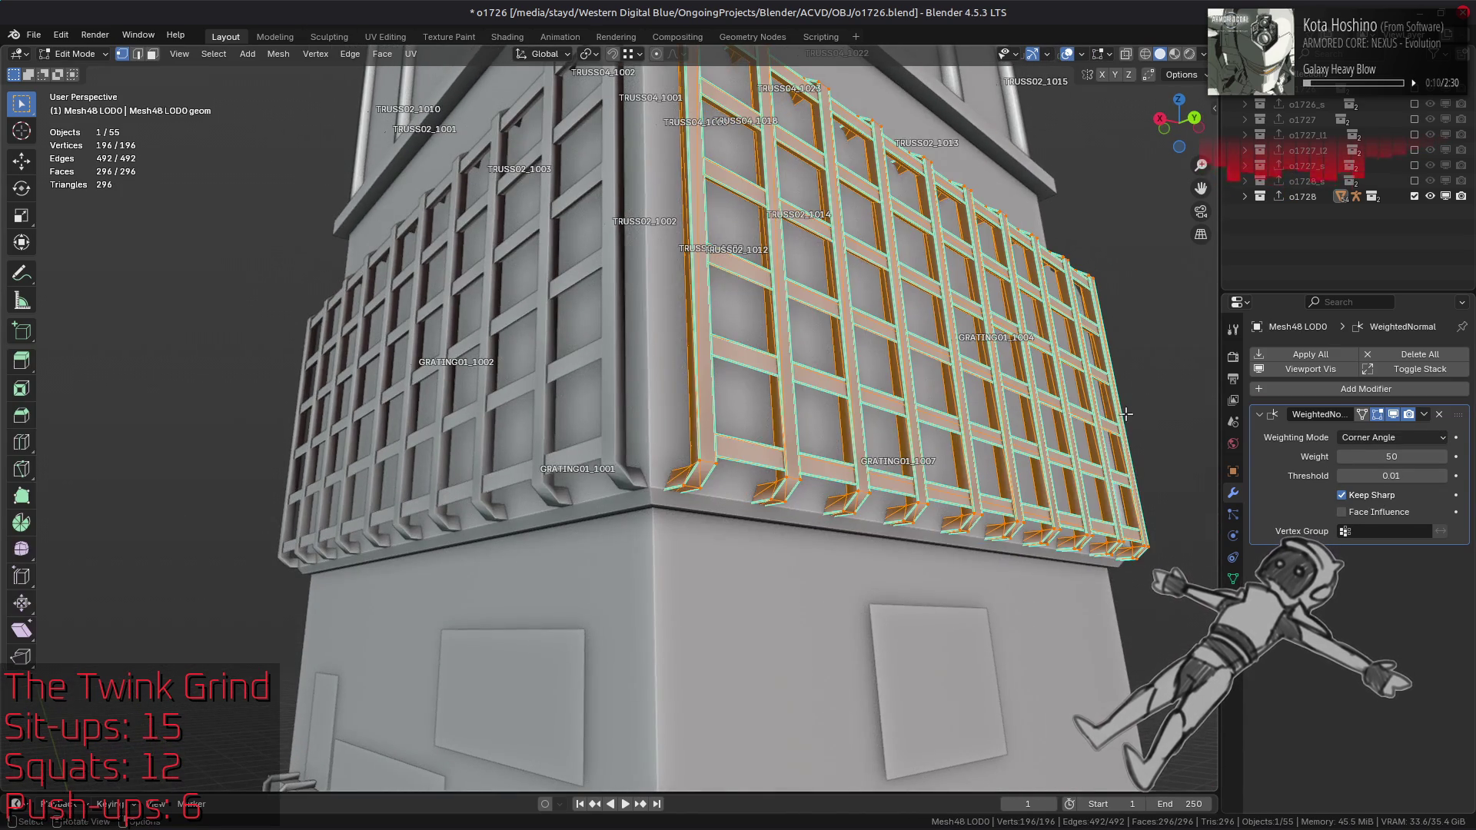
scroll(1124, 415, "up", 3)
key("Tab")
Step: Compare Face Area, Corner Angle and Face Area & Angle weighting modes, ending on Face Area & Angle
left_click(1384, 437)
left_click(1376, 442)
left_click(1376, 438)
left_click(1376, 489)
left_click(1376, 437)
left_click(1373, 471)
left_click(1383, 438)
left_click(1376, 489)
scroll(991, 381, "down", 3)
scroll(992, 380, "up", 4, "shift")
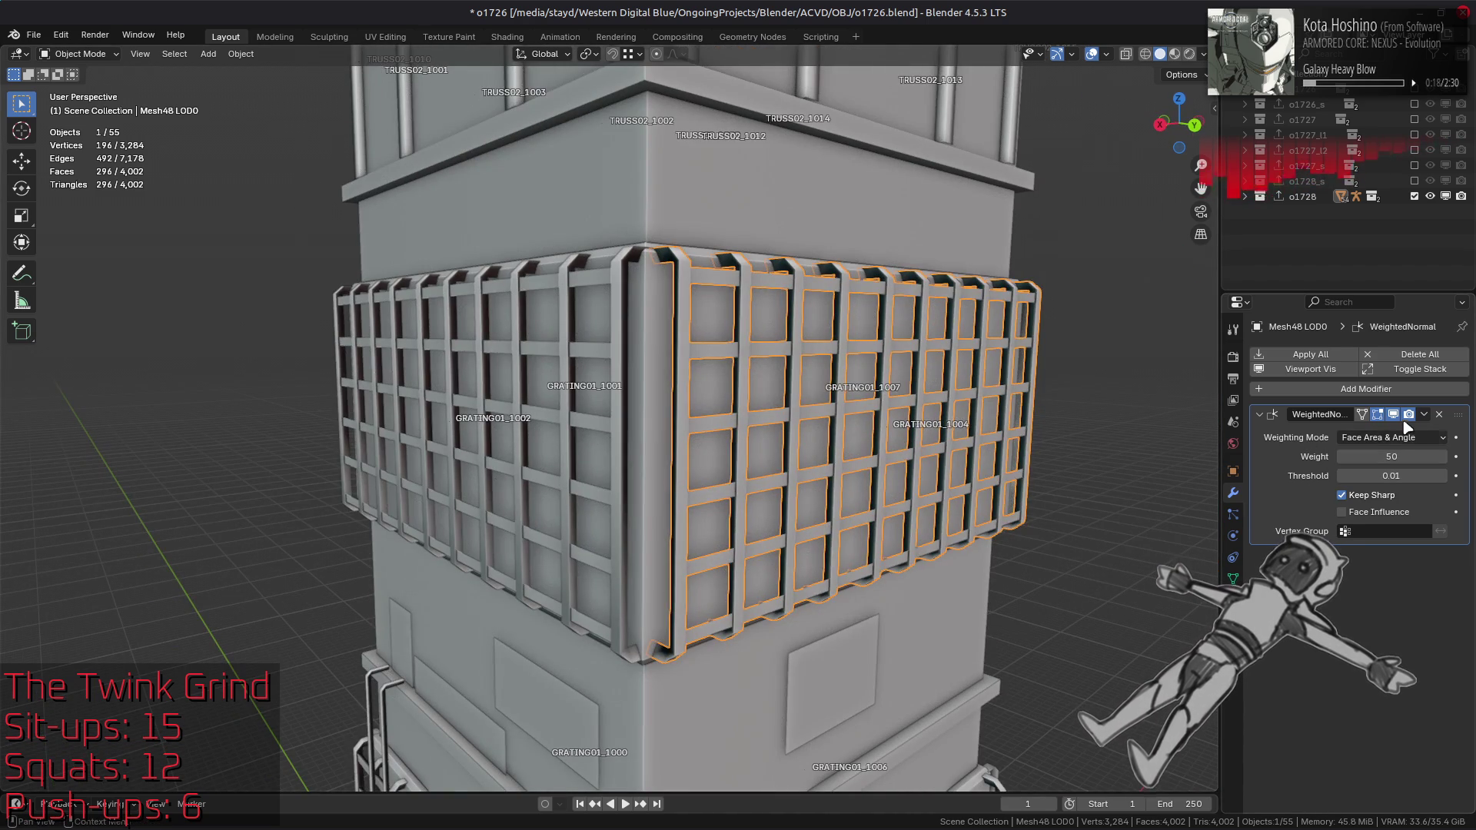
left_click(1391, 438)
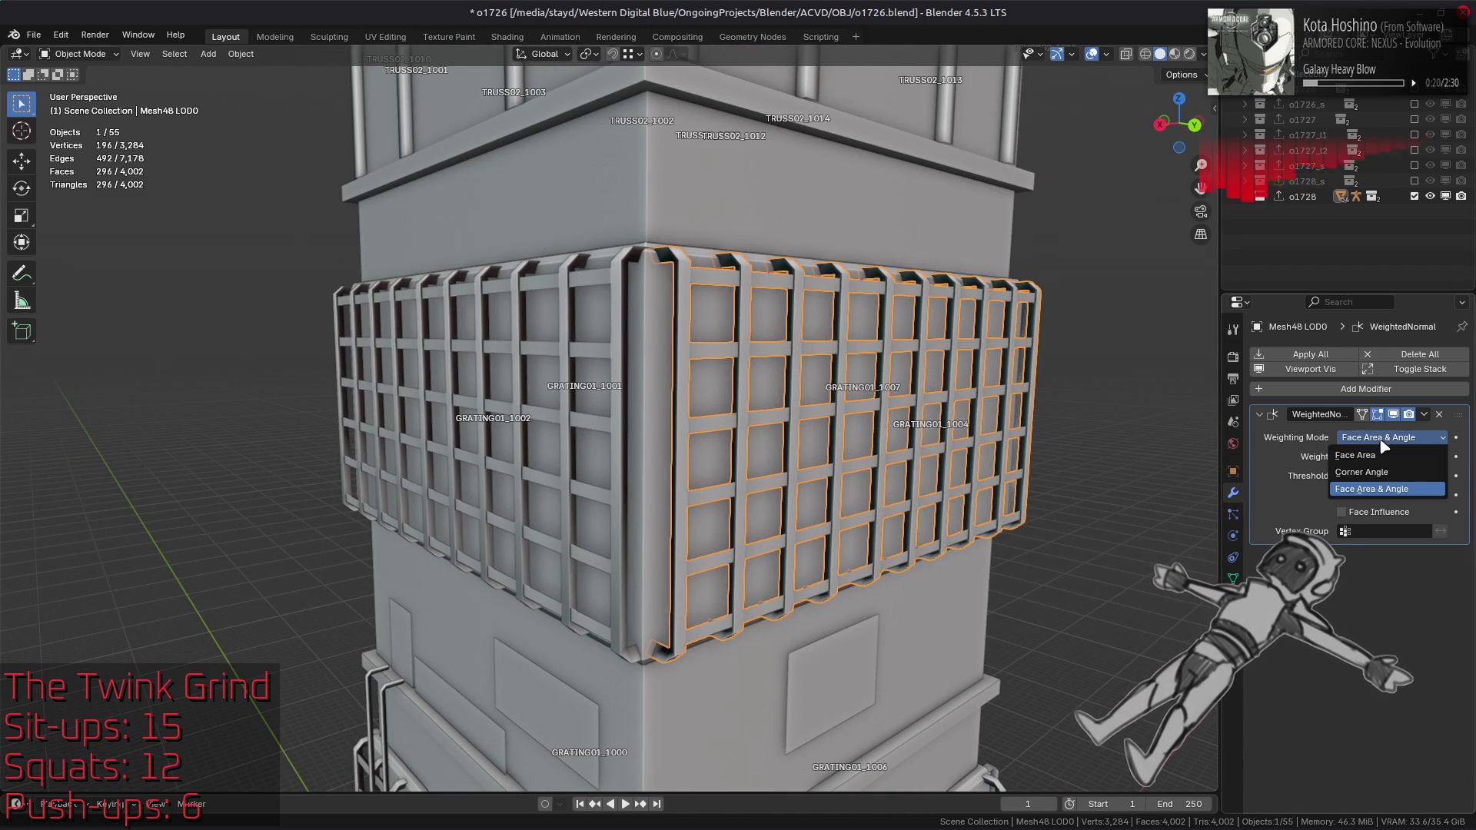
left_click(1395, 421)
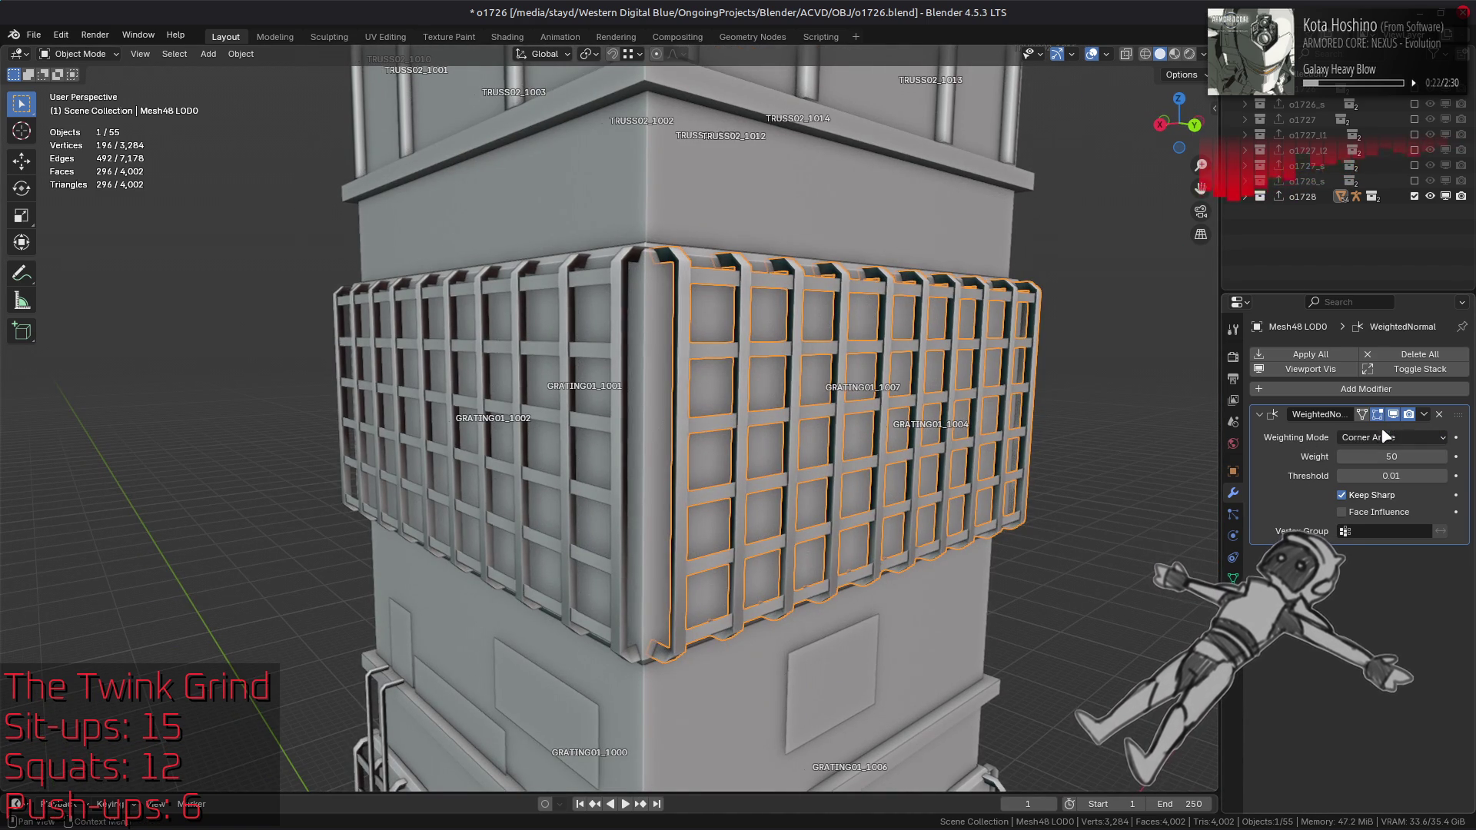
left_click(1383, 437)
left_click(1380, 492)
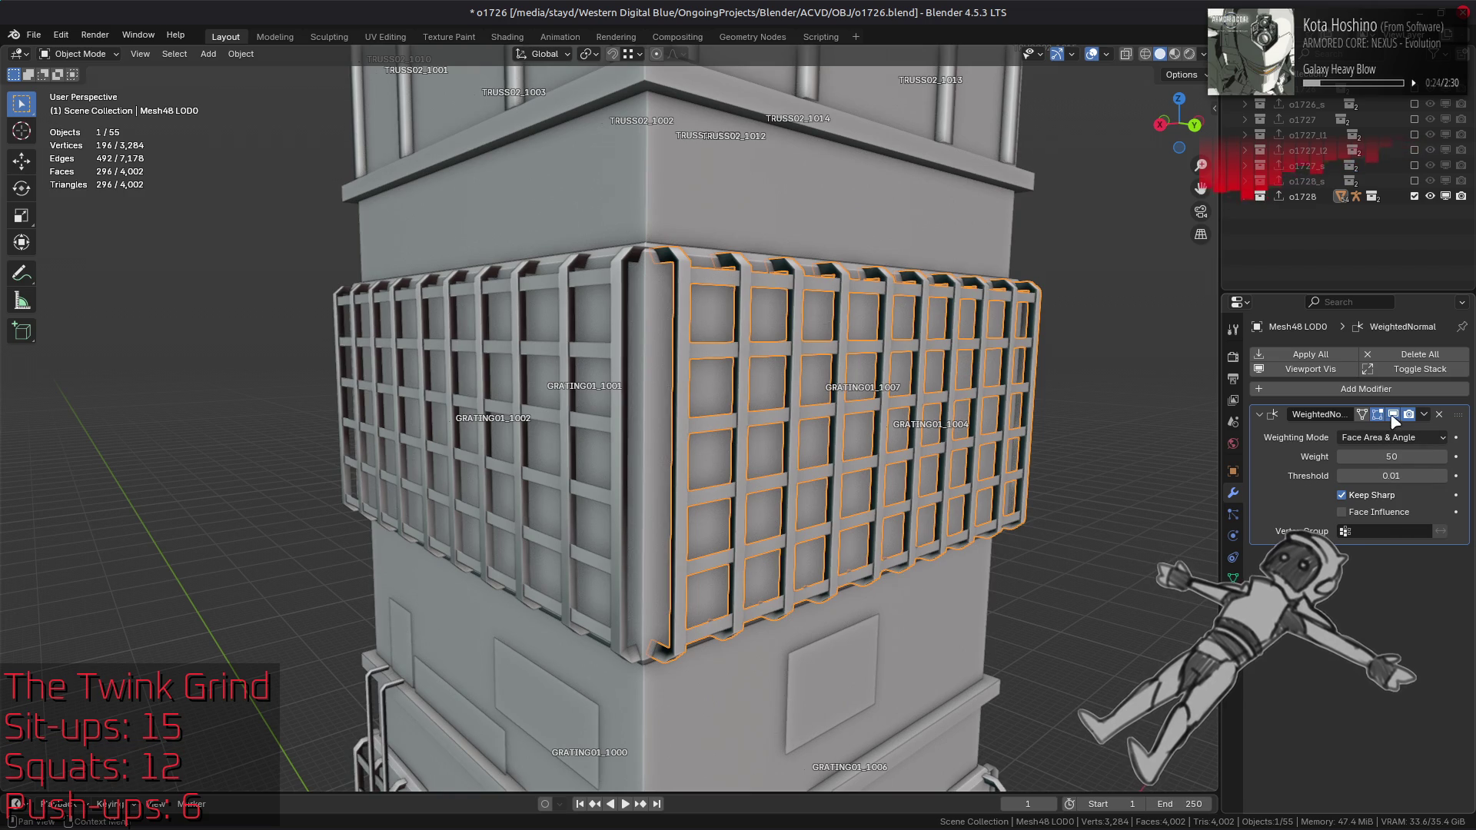
Step: Remove the WeightedNormal modifier, deselect the grating, and save o1726.blend
left_click(1439, 414)
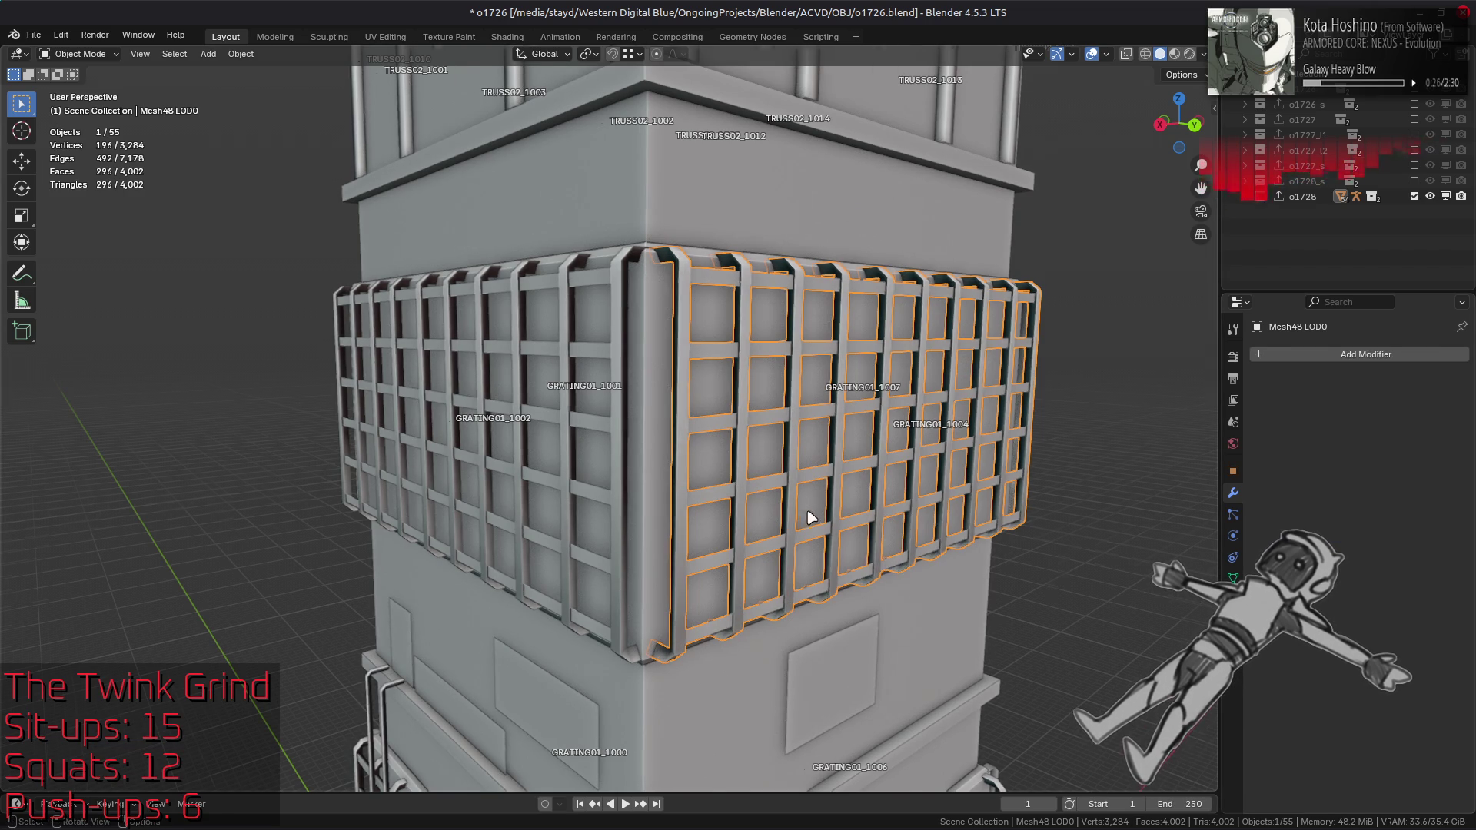
scroll(809, 510, "down", 6)
left_click(792, 415)
scroll(791, 415, "down", 2)
key("ctrl+s")
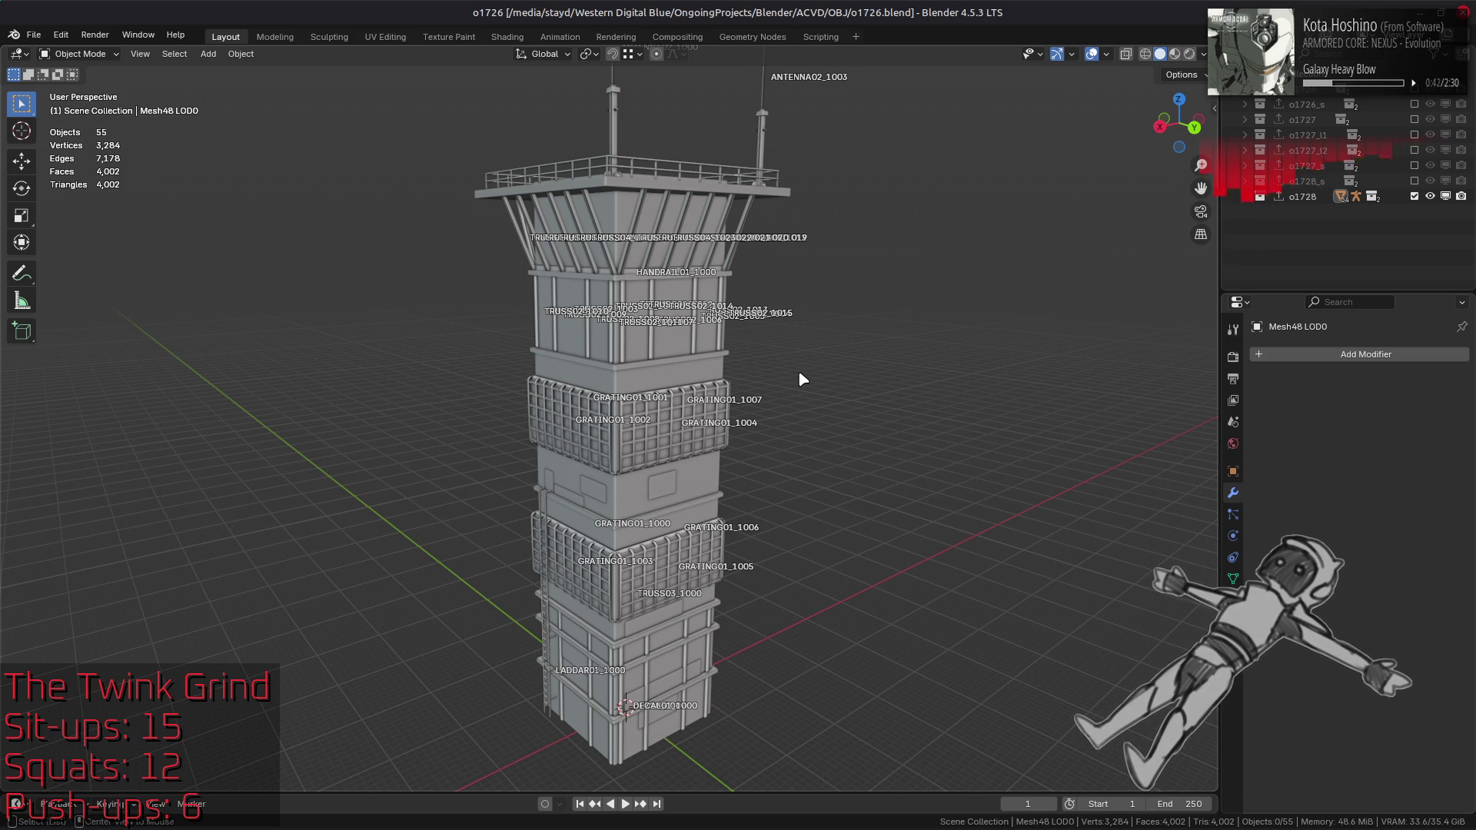
key("alt+Tab")
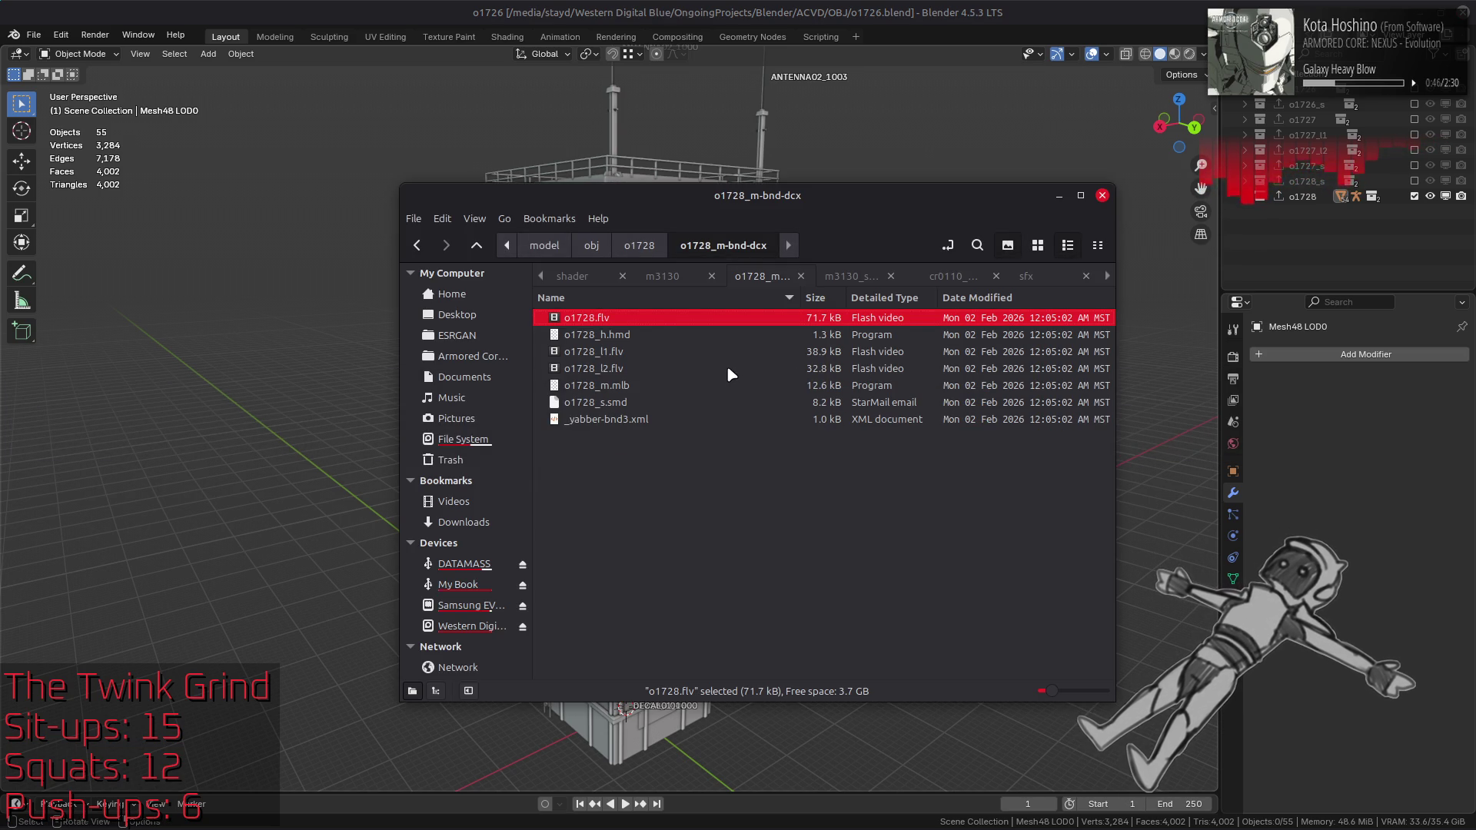
Step: Import the o1728_l1 and o1728_l2 FLVER files together into the scene
left_click_drag(615, 375, 586, 354)
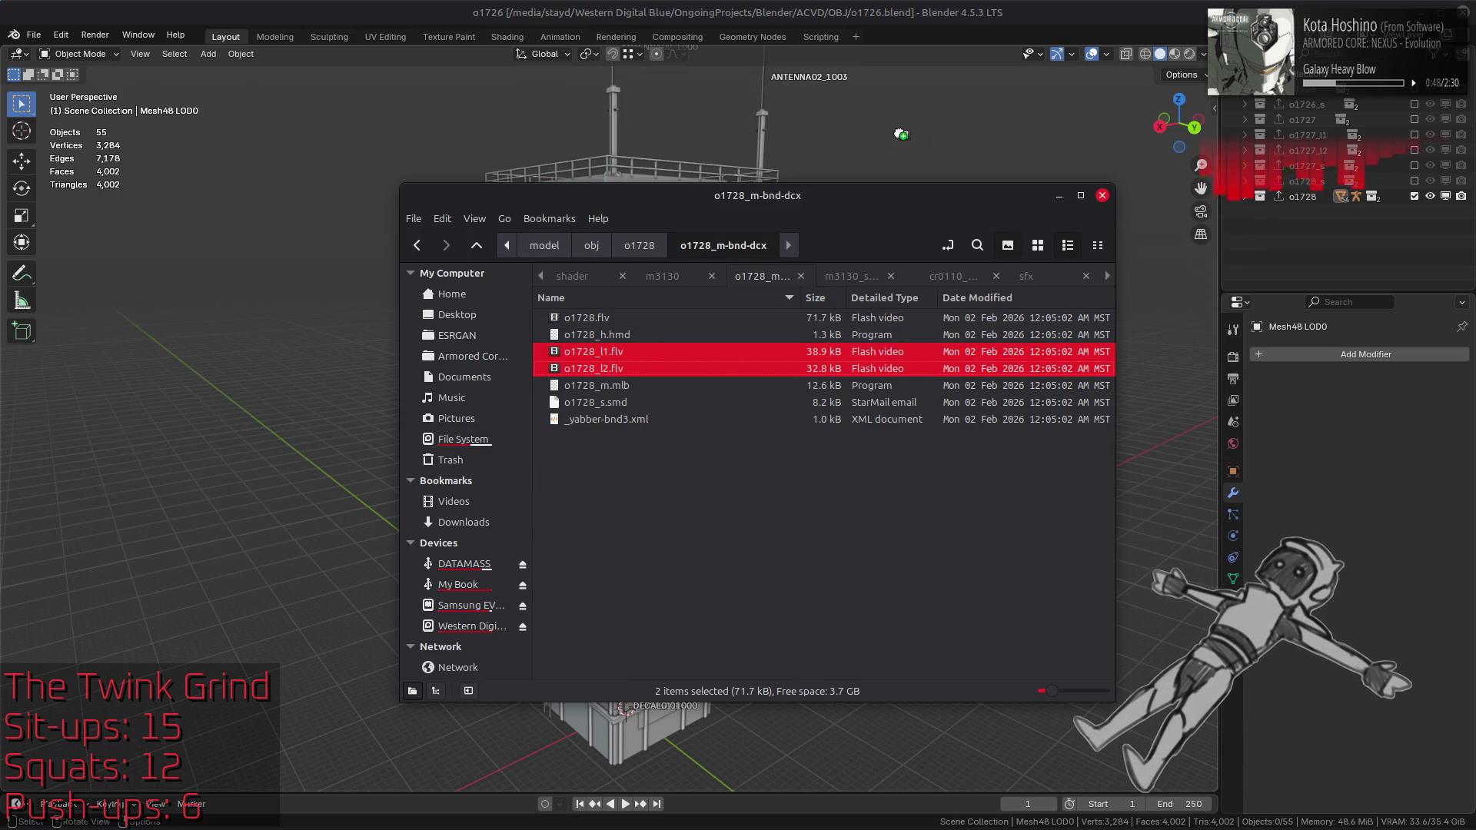
left_click_drag(913, 128, 903, 132)
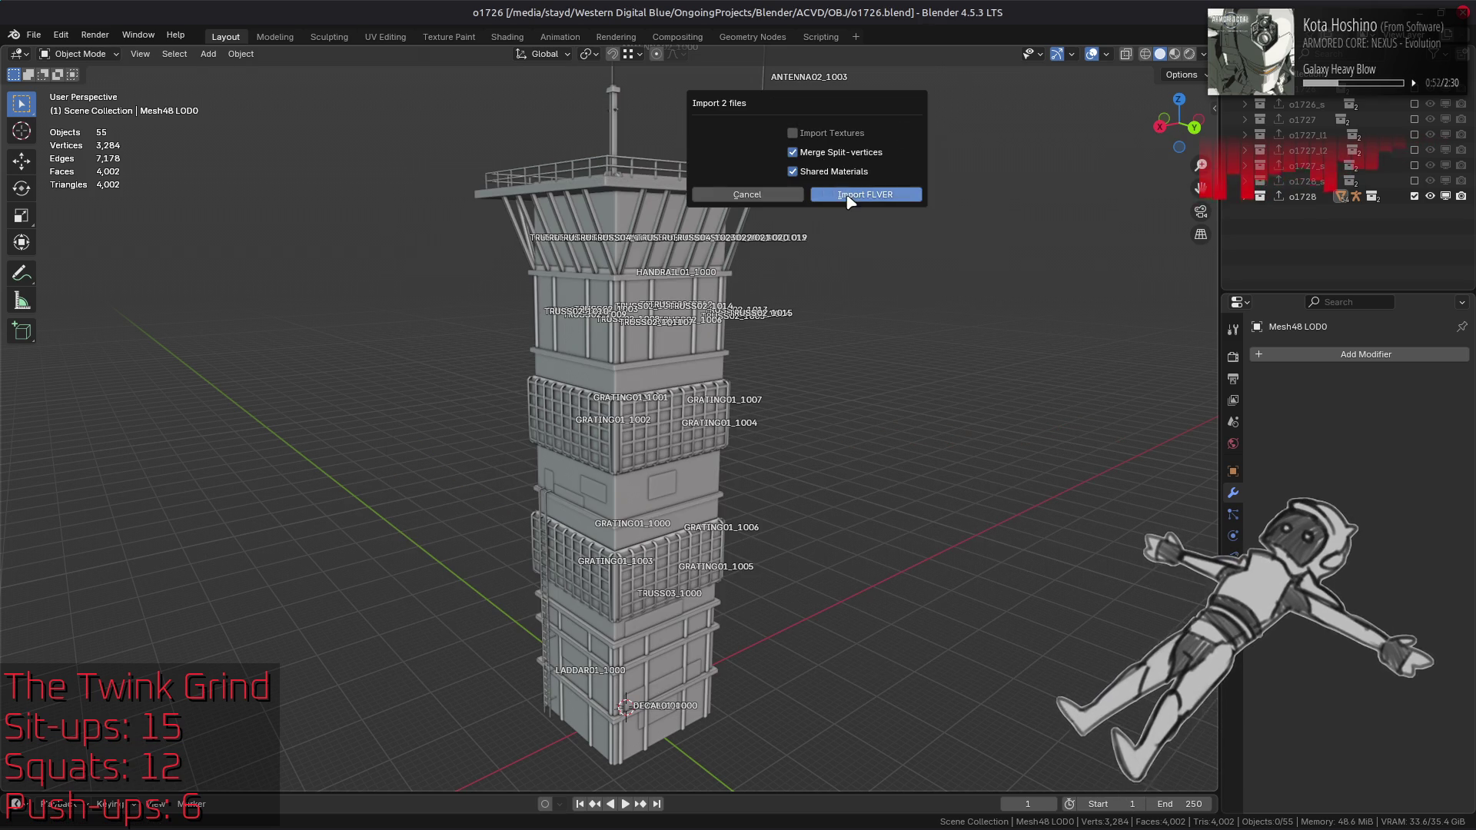
left_click(865, 195)
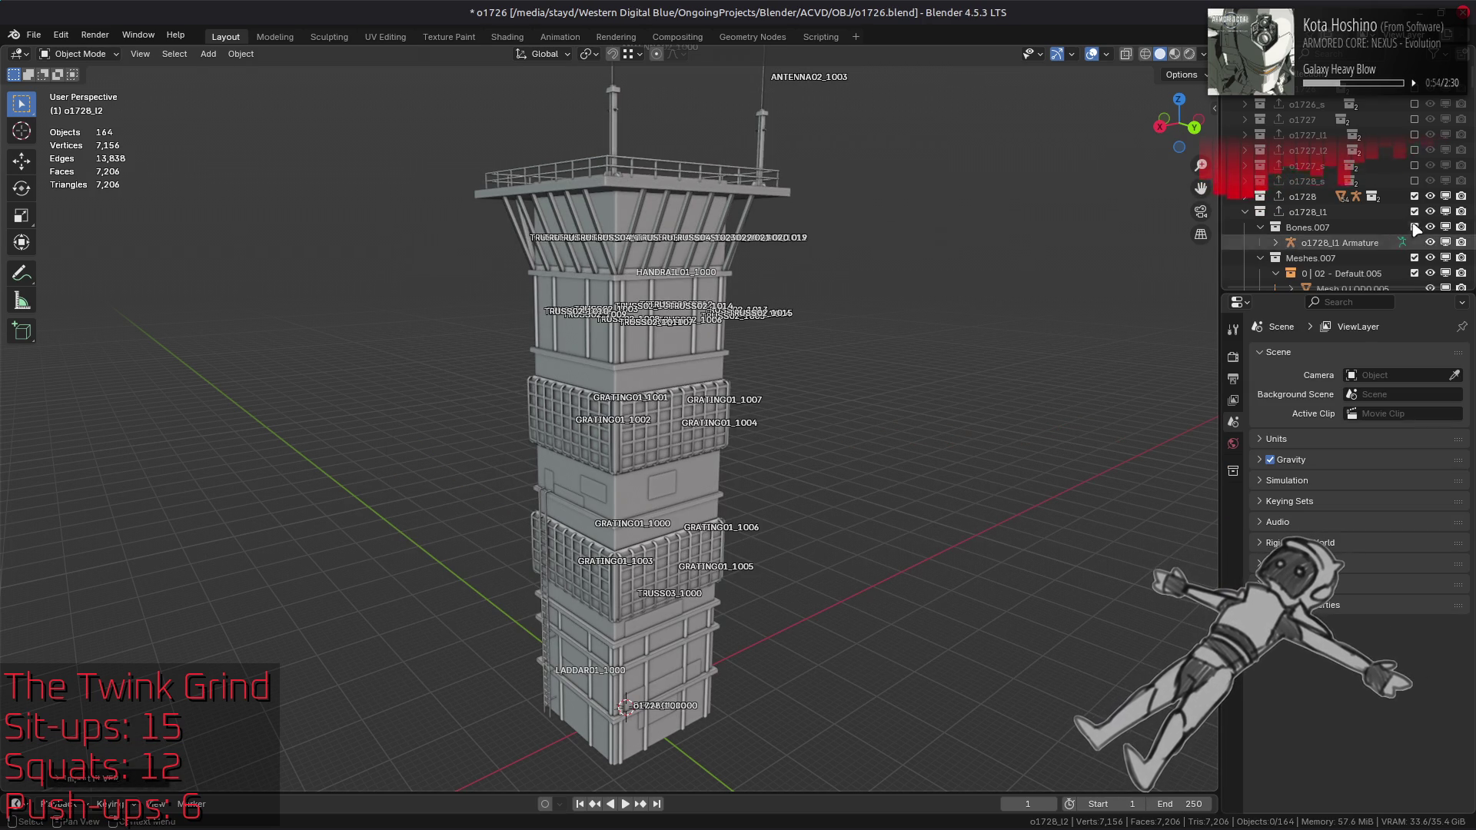
Step: Exclude o1728 and toggle o1728_l1 and o1728_l2 in the outliner to compare them
key("KP_Subtract")
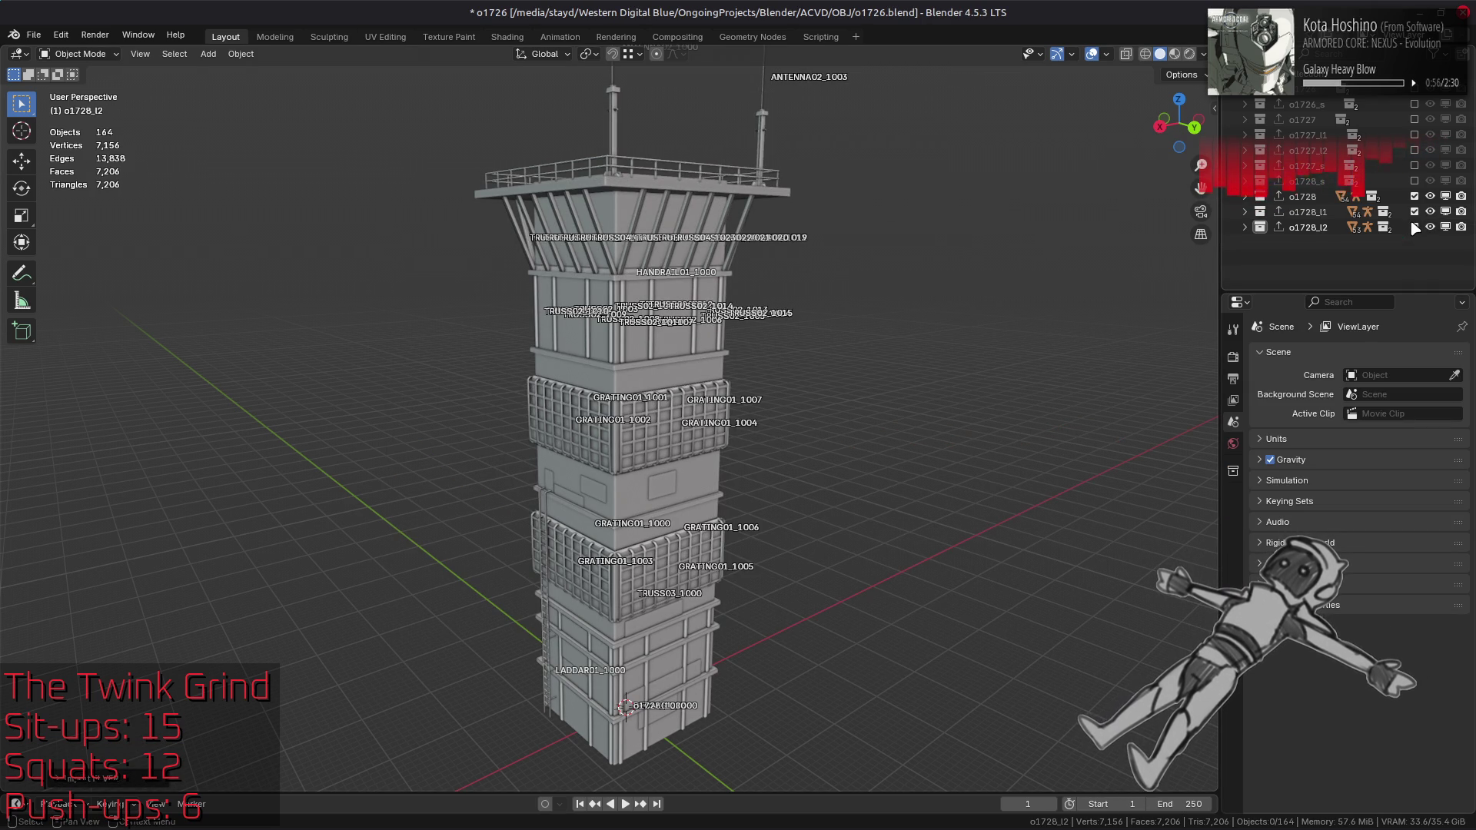
left_click(1414, 196)
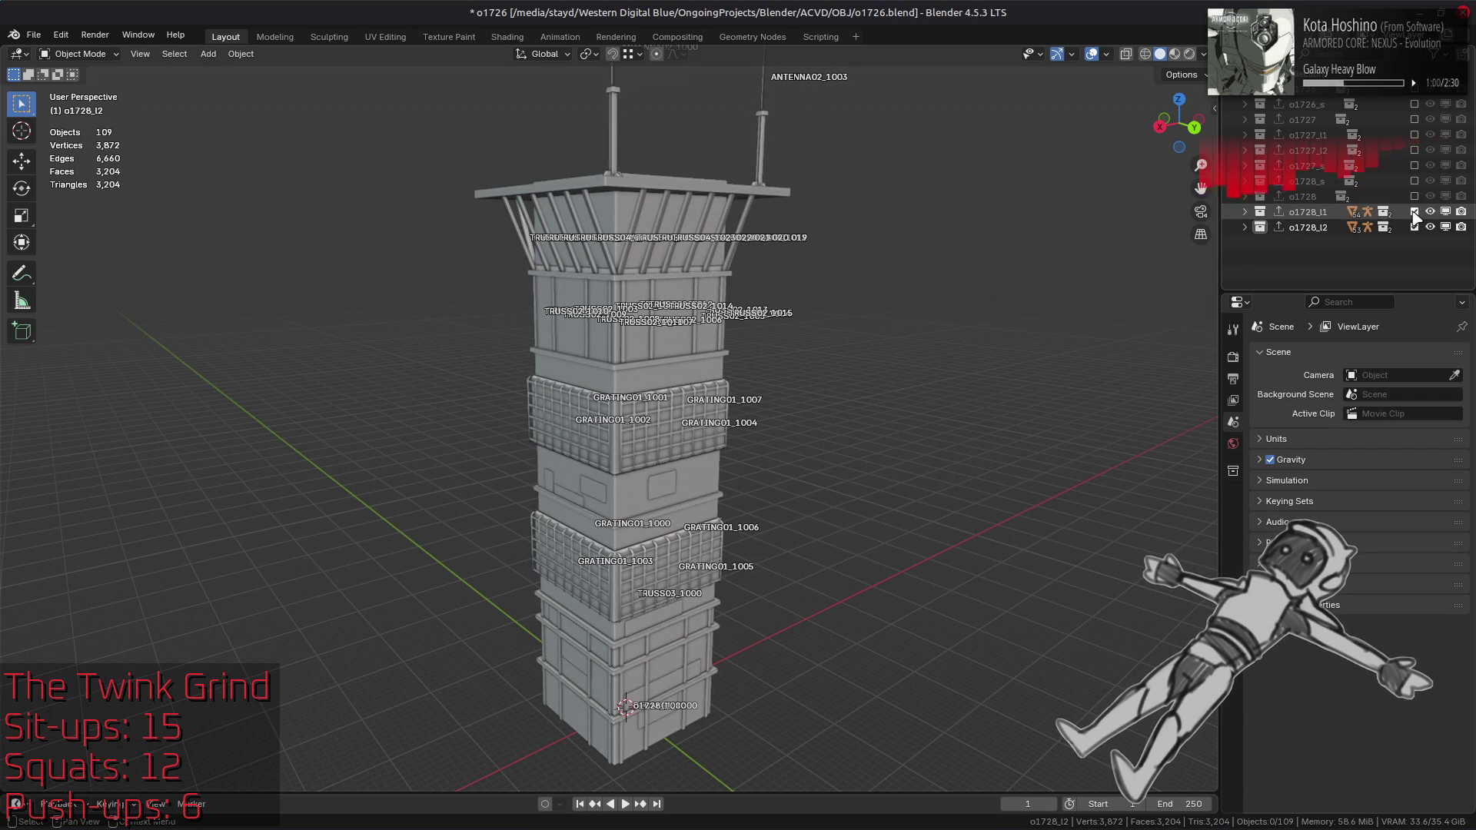
left_click(1414, 212)
left_click(1415, 227)
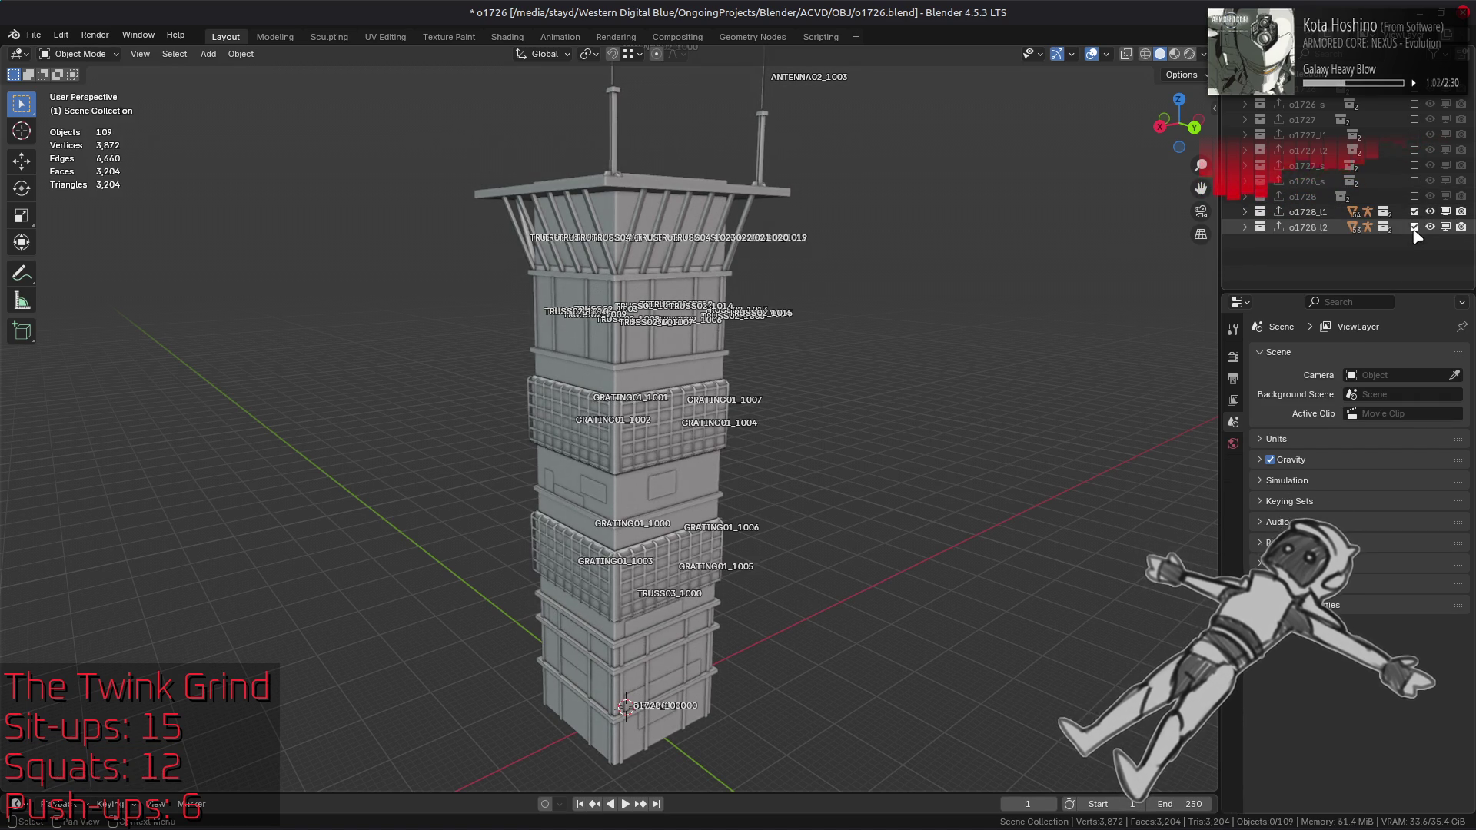
left_click(1414, 226)
left_click(1415, 212)
left_click(1415, 212)
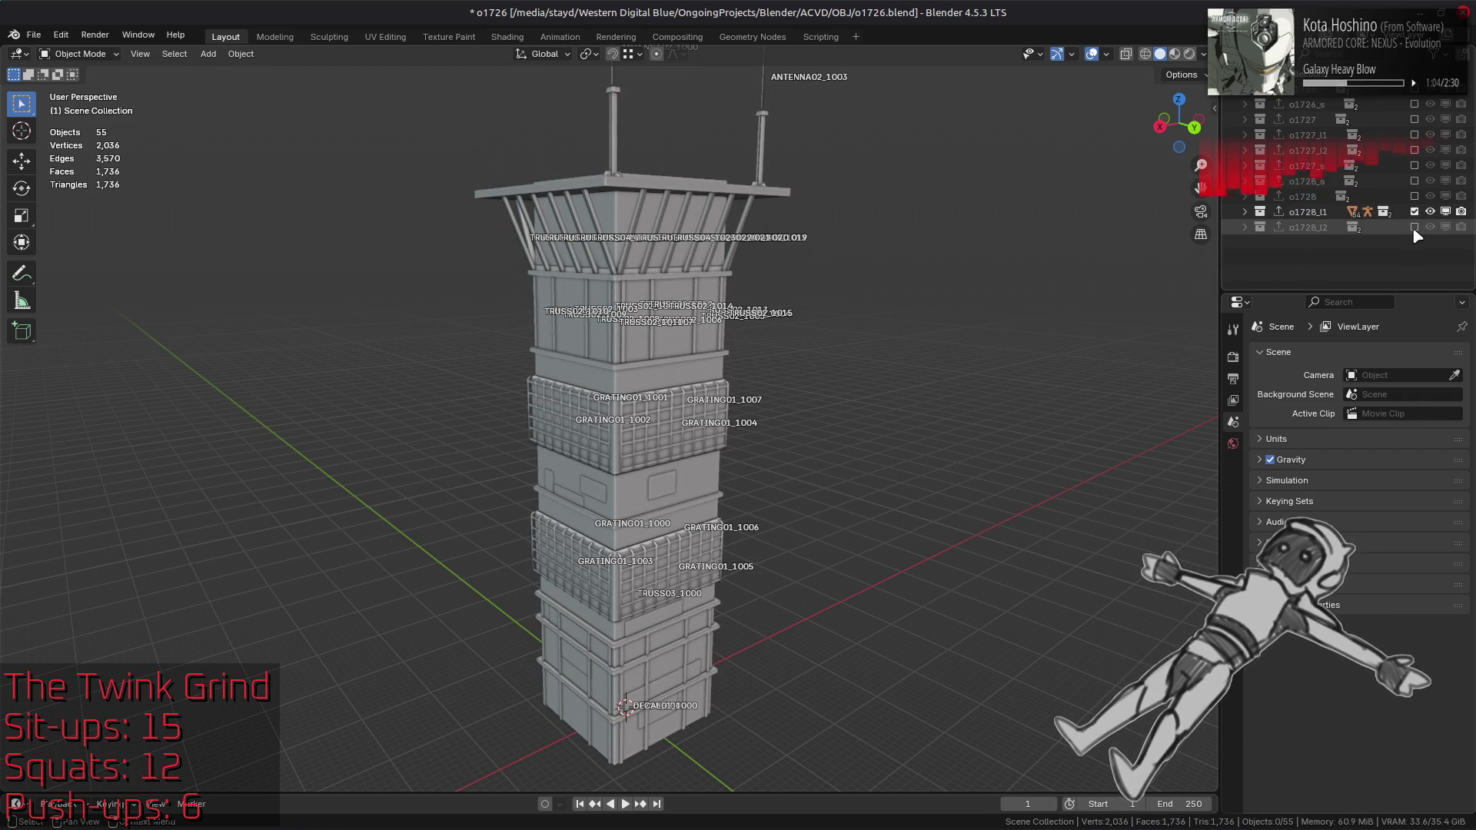
left_click(1414, 212)
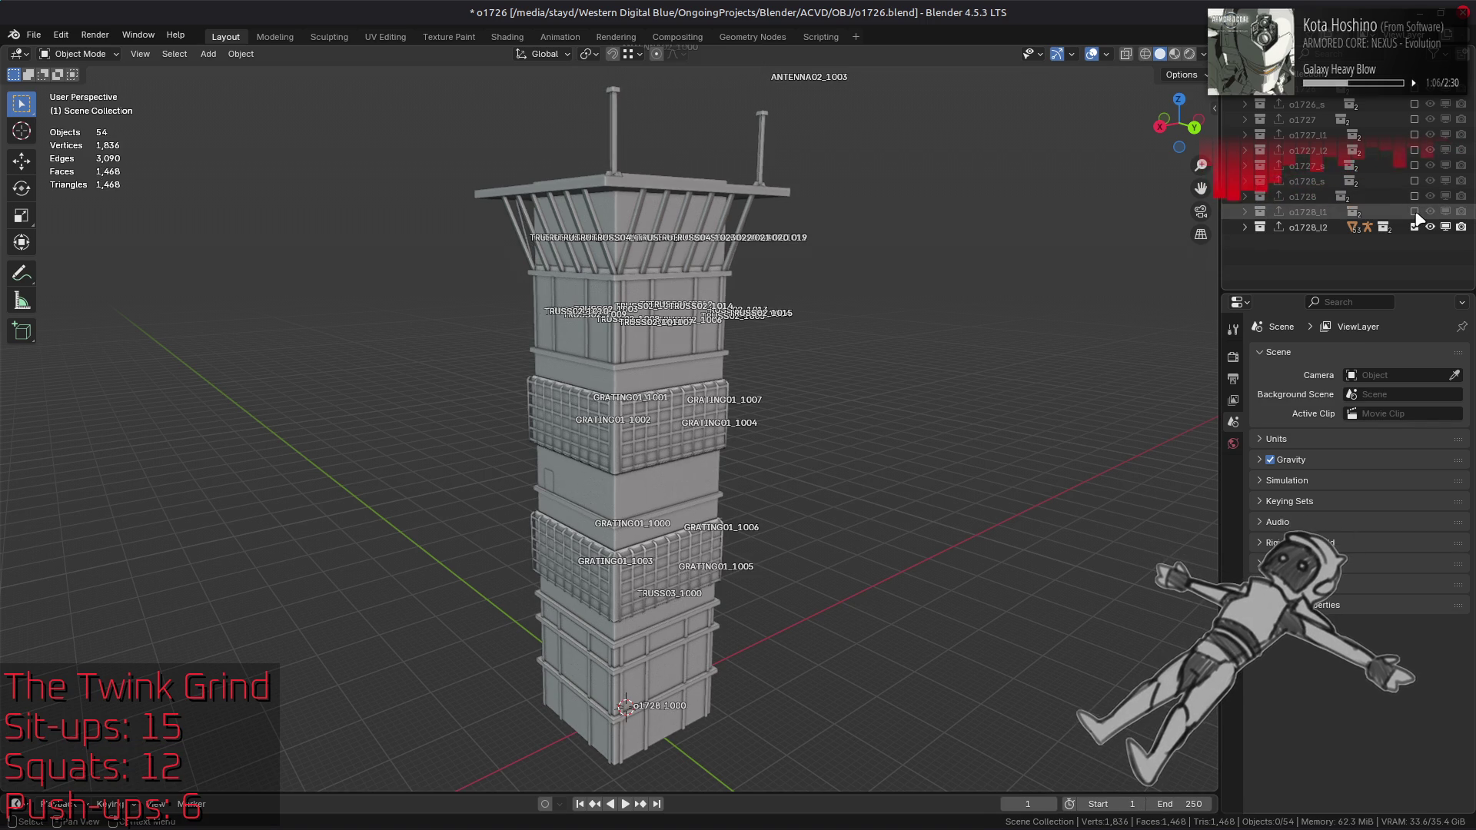
Step: Restore the o1728 collection, exclude o1728_l1 and o1728_l2, and clear the selection
left_click(1415, 211)
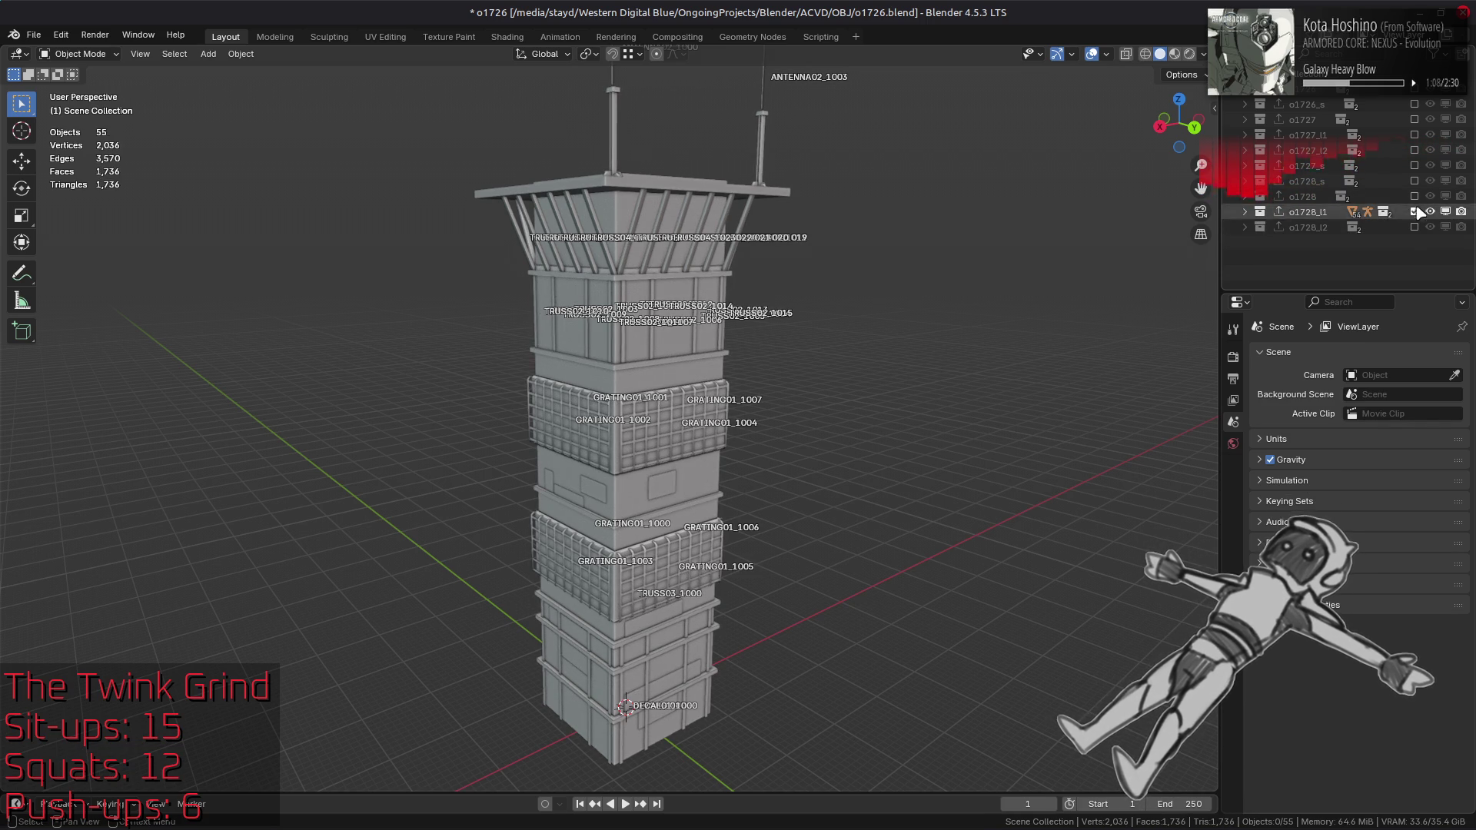
left_click(1414, 226)
left_click(1414, 196)
left_click(1414, 211)
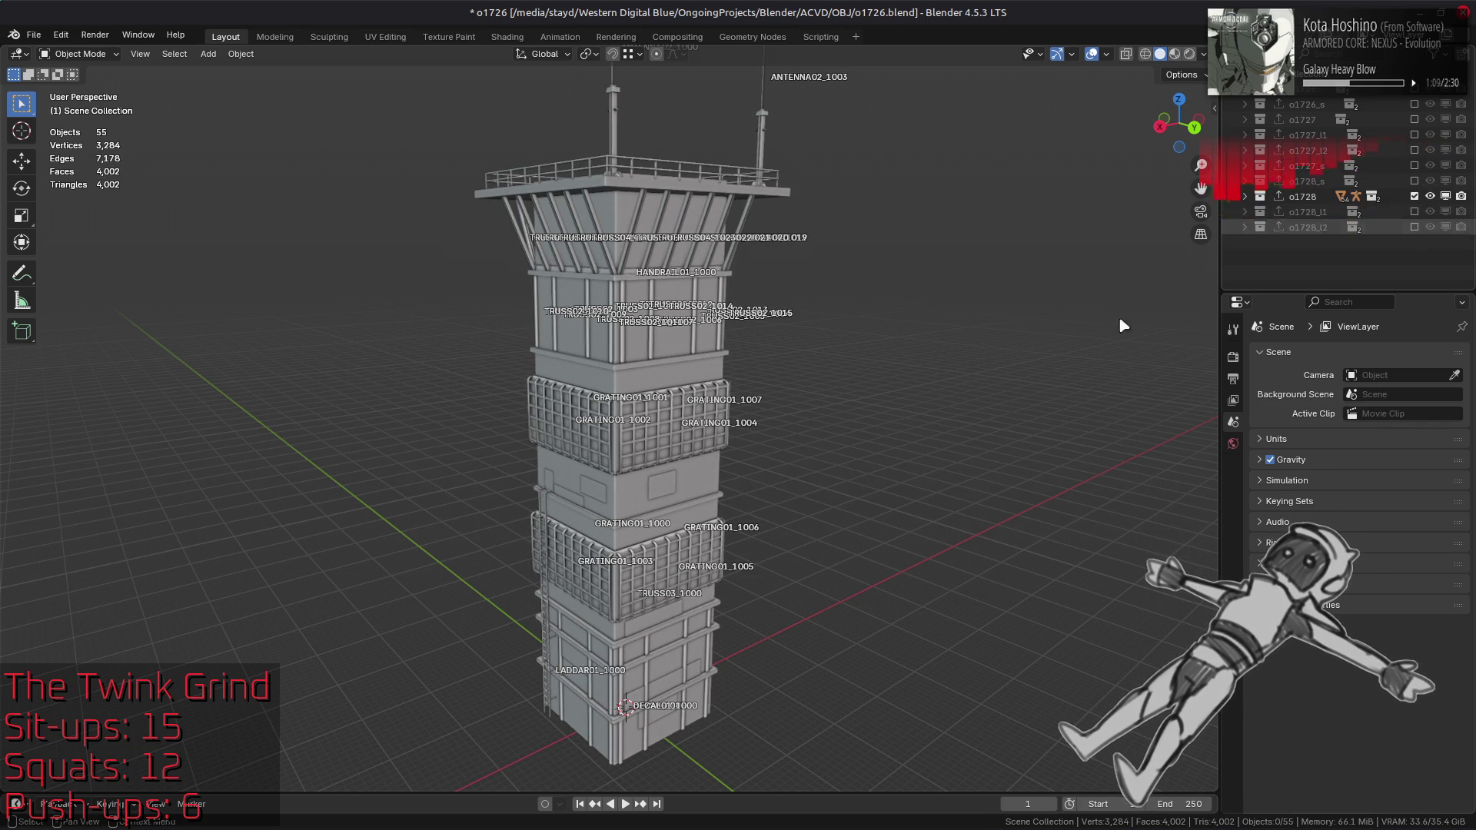
left_click(678, 361)
key("alt+a")
scroll(678, 361, "down", 4)
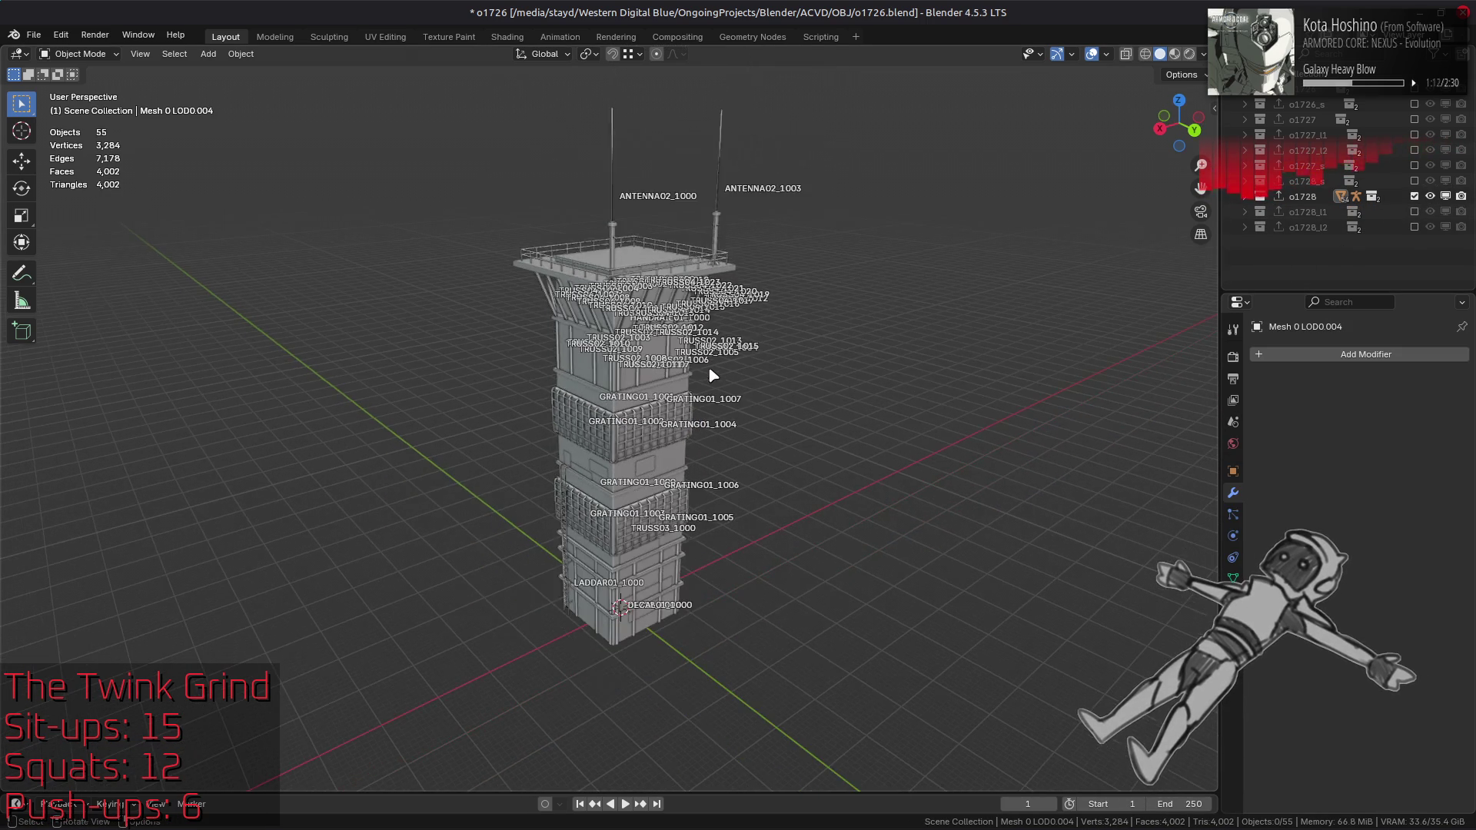
Step: Turn off the Extras viewport overlay to hide object name labels, and save
scroll(776, 394, "up", 2)
key("ctrl+s")
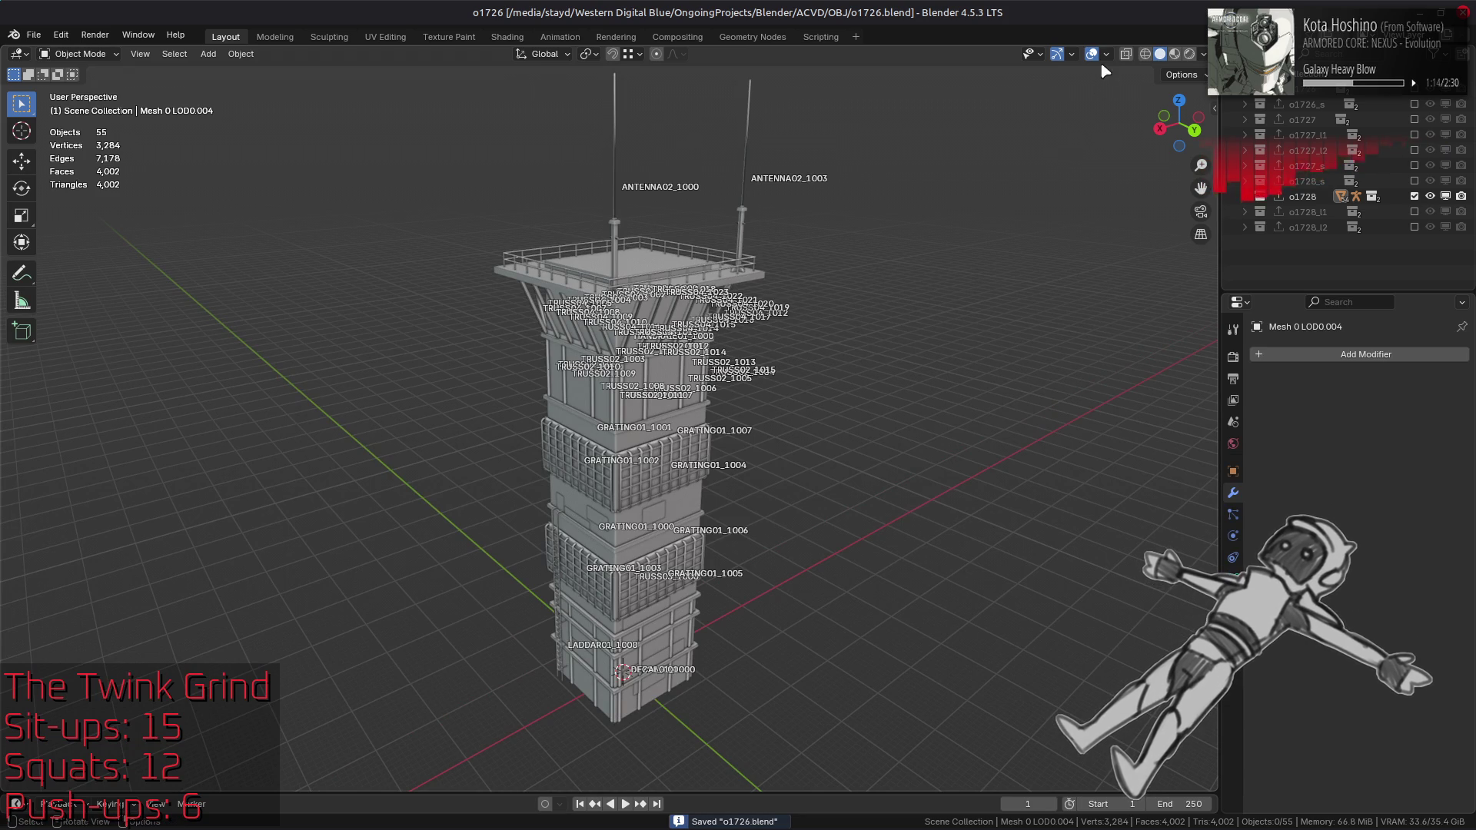
left_click(1108, 53)
left_click(1011, 224)
mouse_move(819, 361)
middle_mouse_down()
mouse_move(801, 412)
mouse_move(824, 432)
mouse_move(820, 379)
mouse_move(849, 438)
mouse_move(846, 409)
middle_mouse_up()
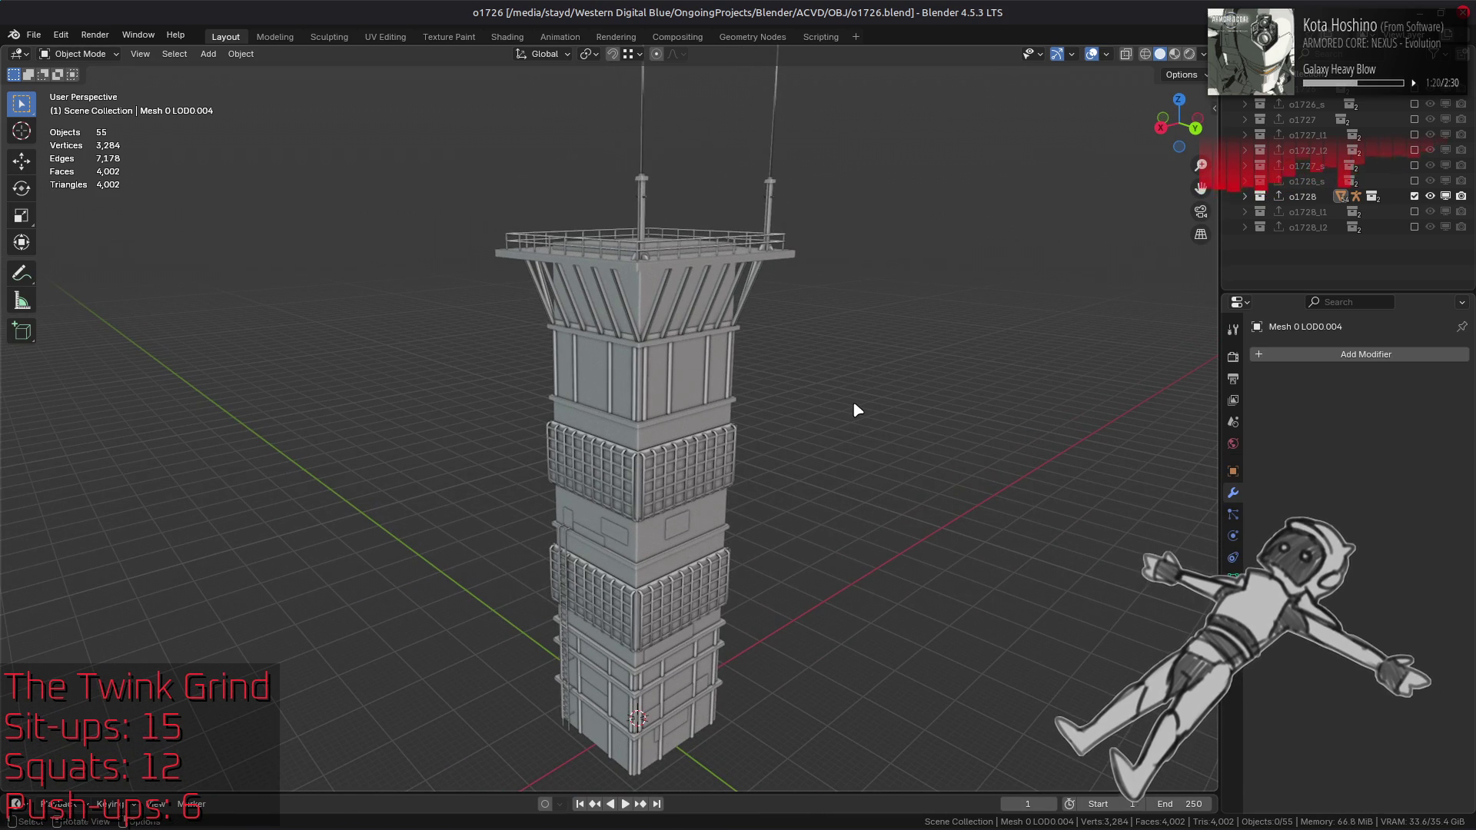
key("ctrl+s")
Step: Run File > Clean Up > Purge Unused Data, confirm it, and save
left_click(33, 34)
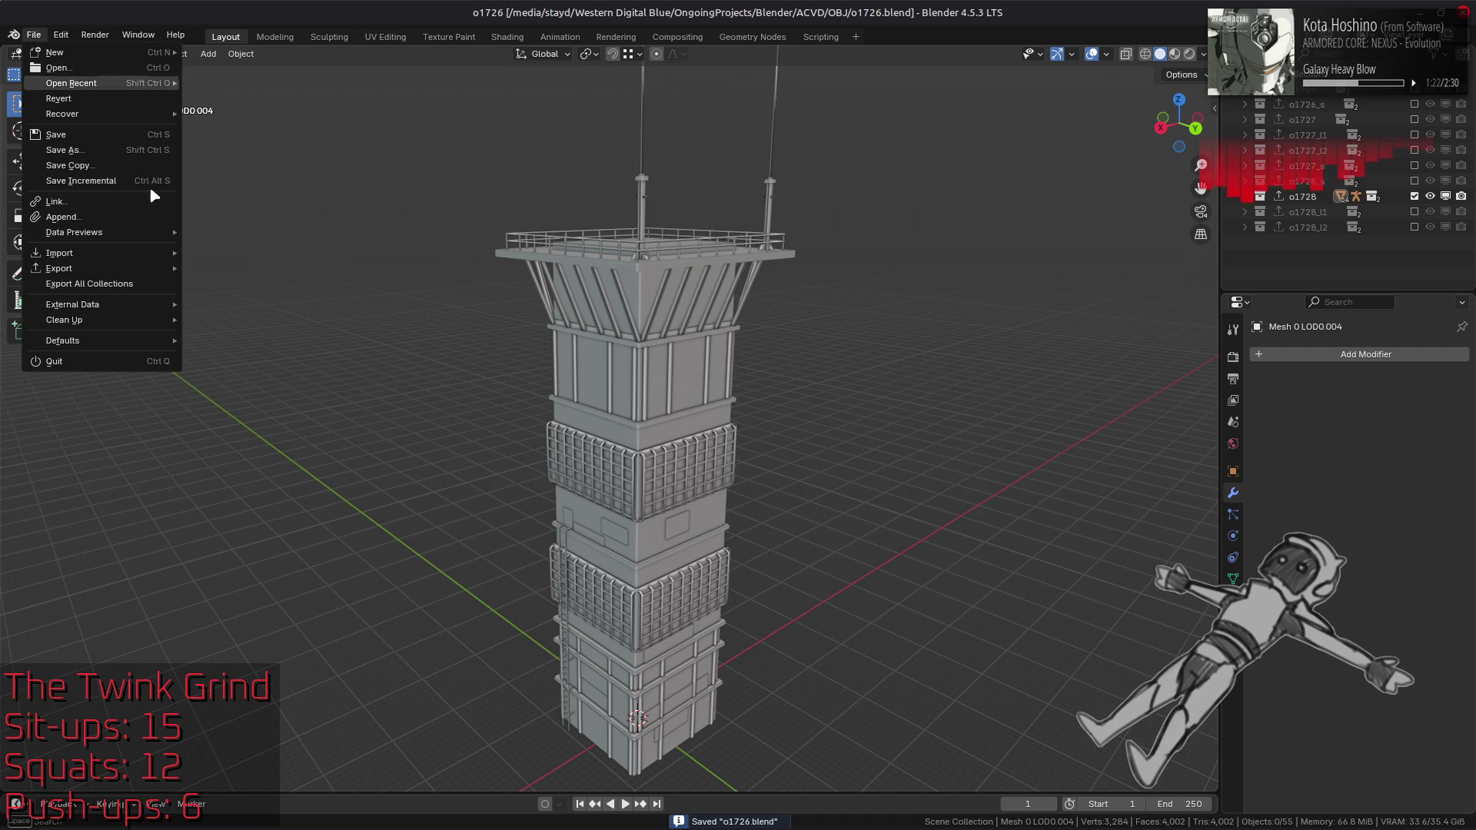
mouse_move(140, 322)
left_click(230, 320)
left_click(188, 415)
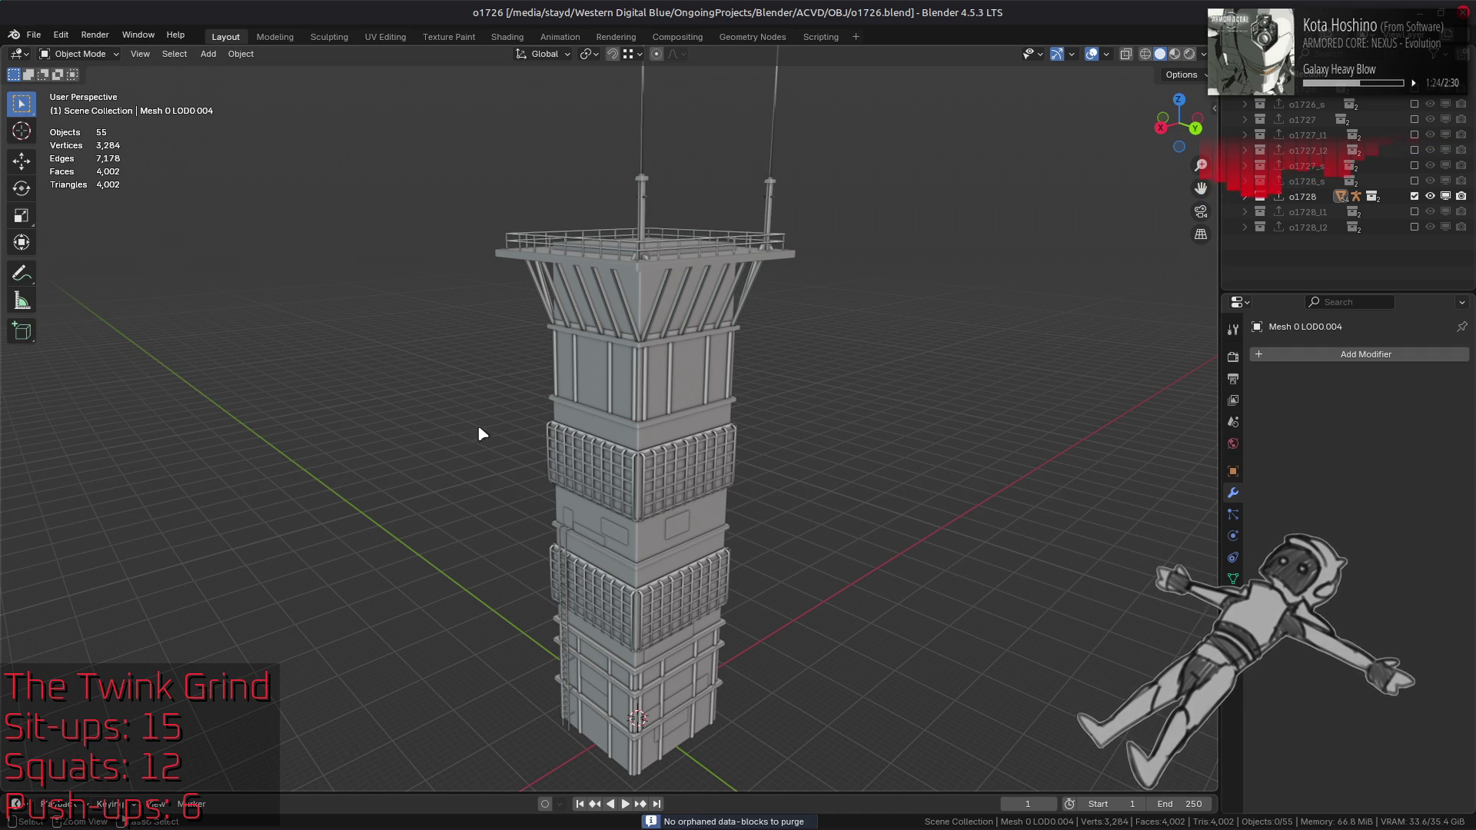
key("ctrl+s")
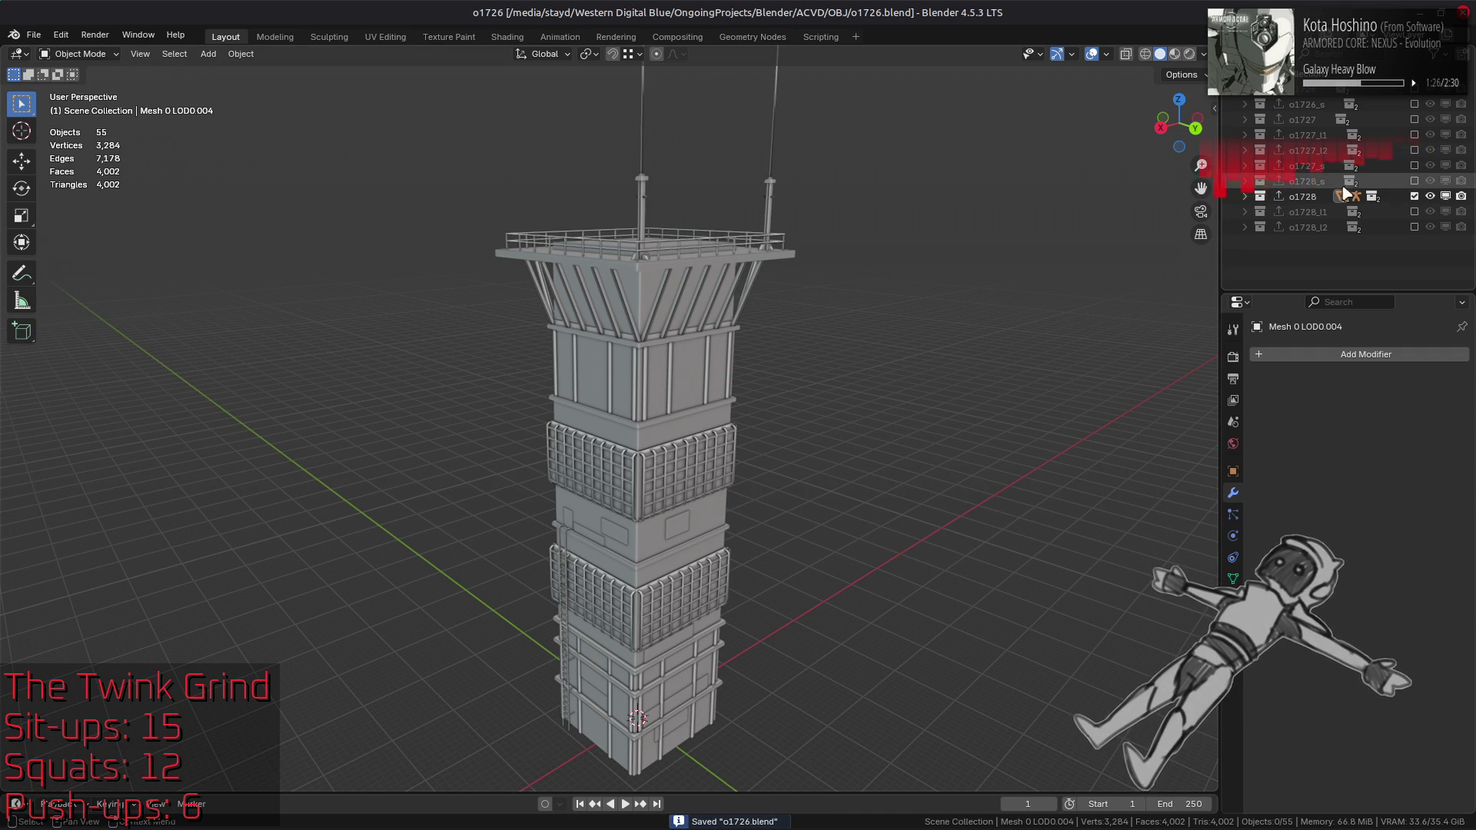
Step: Move the o1728_s collection below o1728_l2 in the outliner and save
left_click(1299, 182)
left_click_drag(1298, 189, 1316, 241)
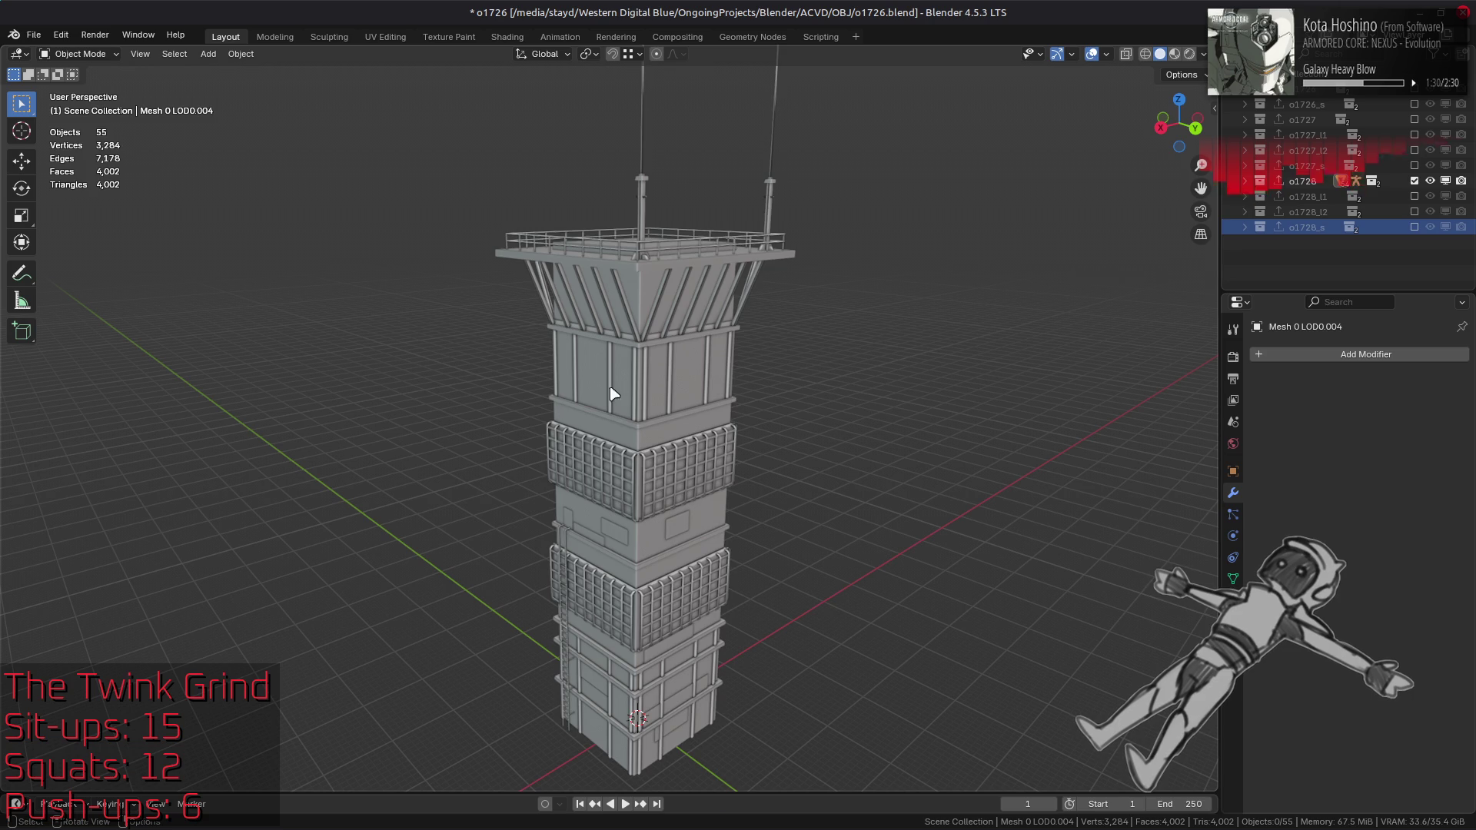
left_click(700, 389)
key("alt+a")
key("ctrl+s")
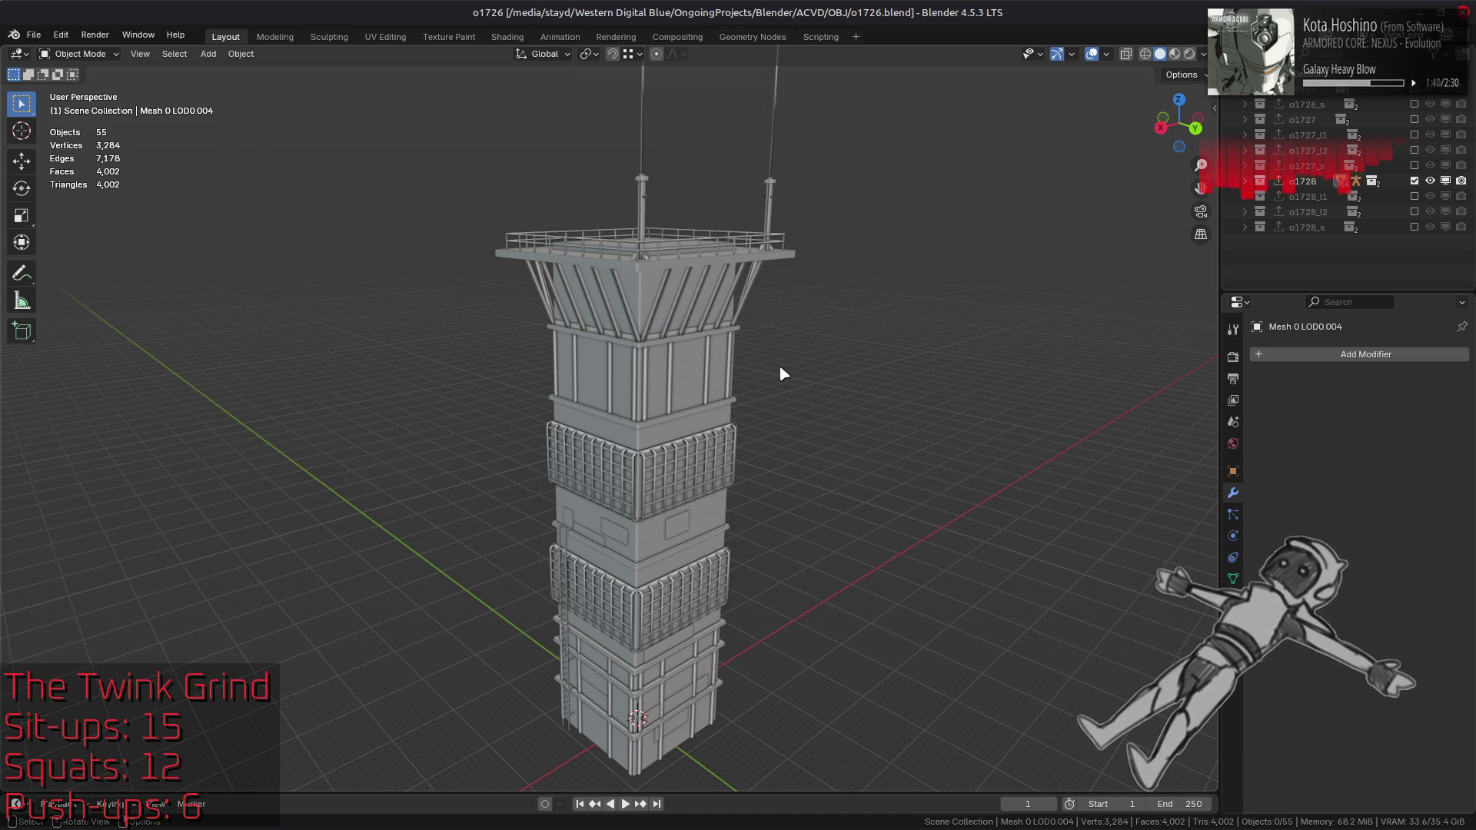
Step: Zoom in on the tower, then select and deselect one of its grating panels
scroll(783, 373, "up", 6)
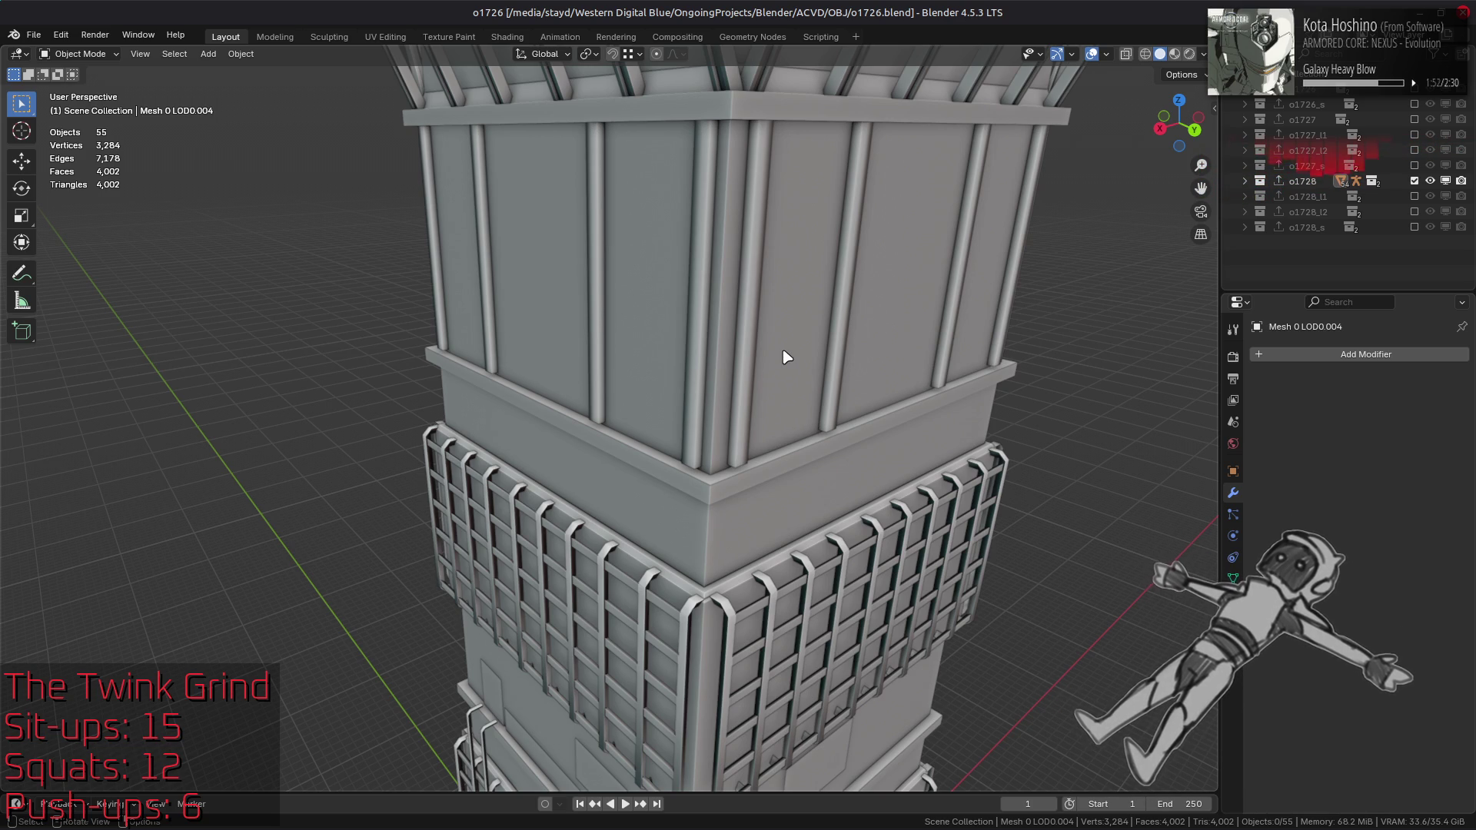
scroll(785, 357, "down", 10)
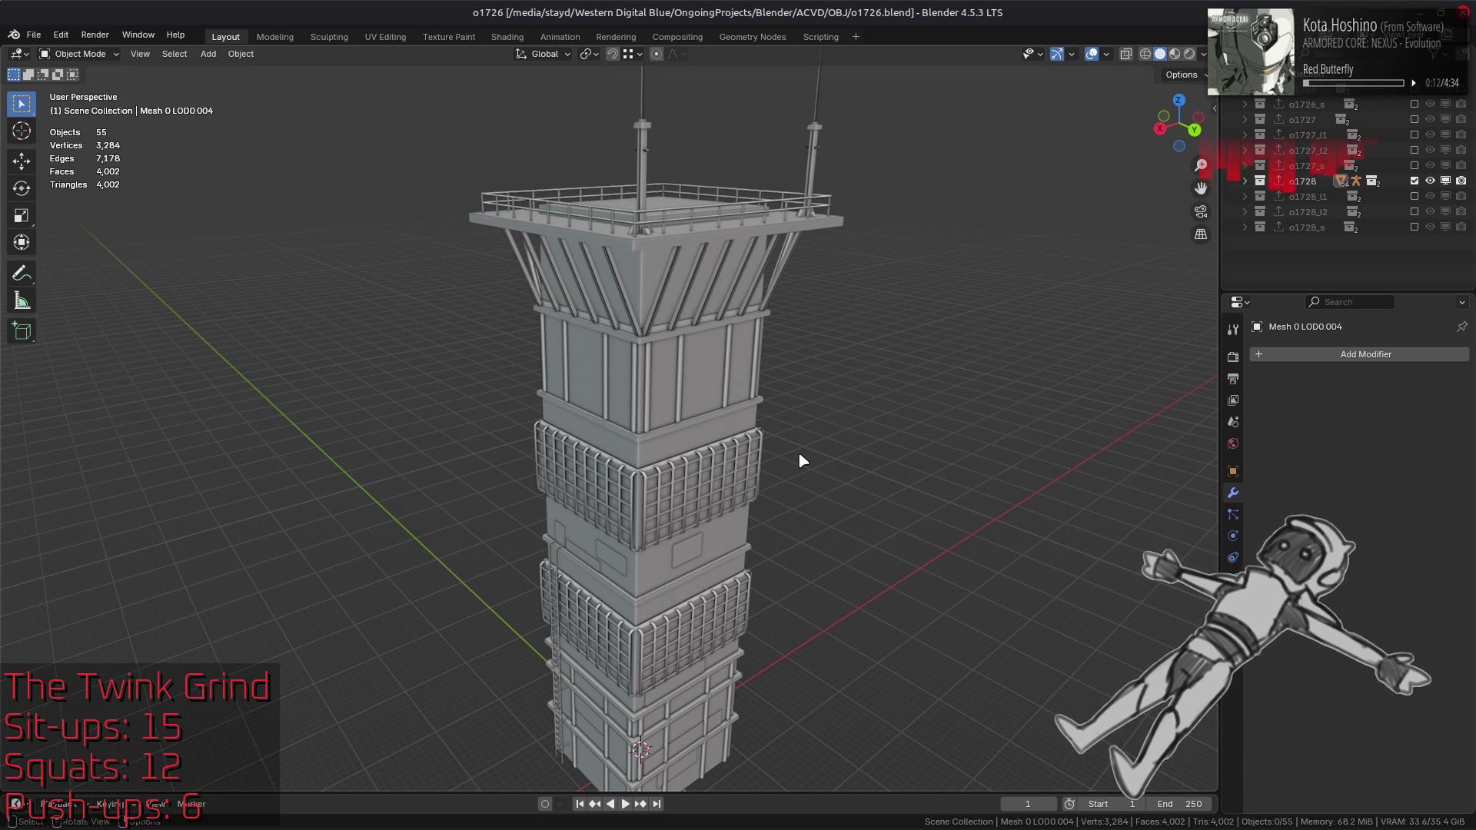
scroll(799, 455, "up", 3)
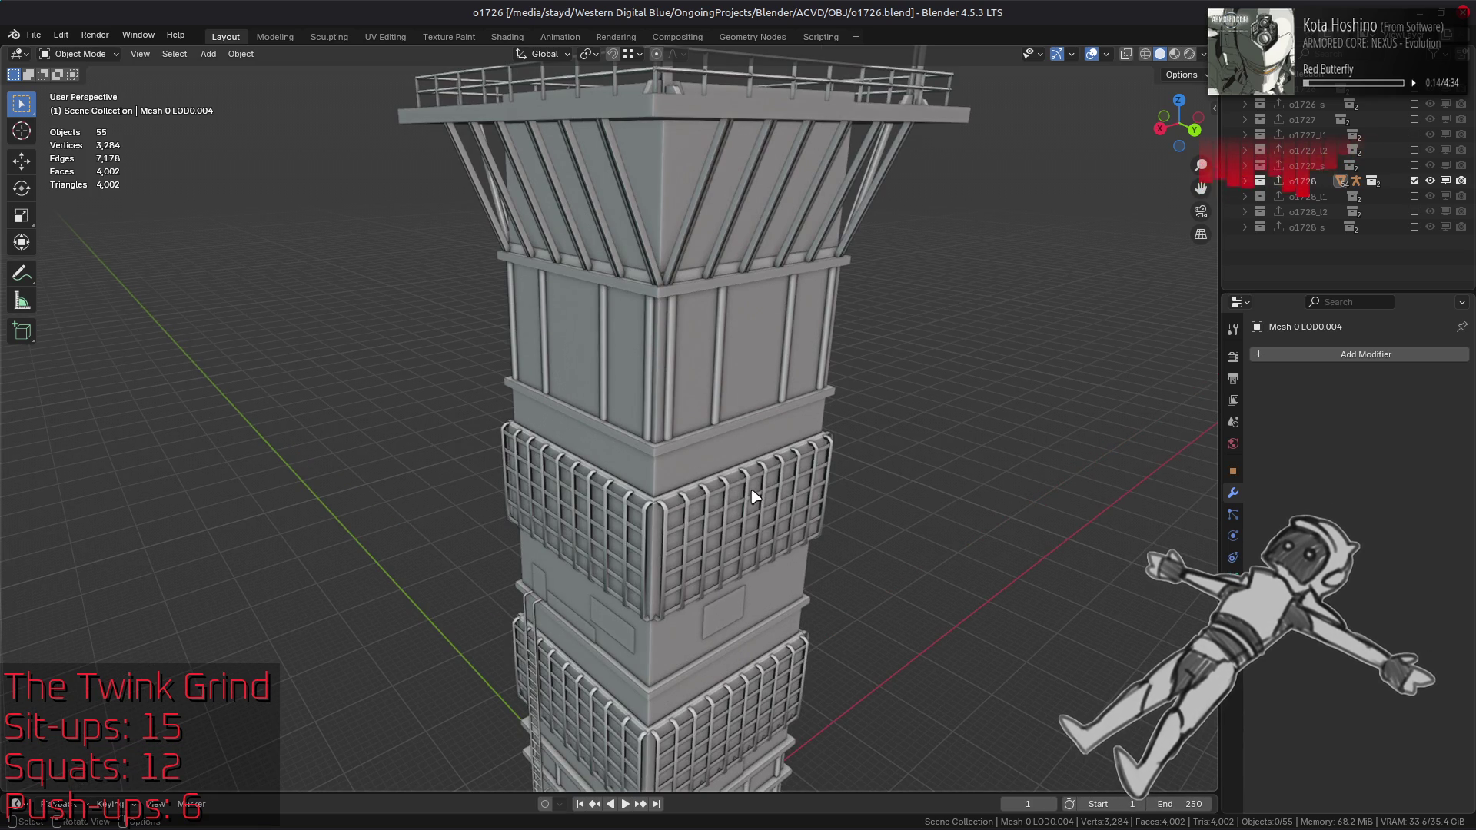
left_click(749, 492)
left_click(833, 460)
Step: Zoom around the tower again, save o1726.blend, and switch toward the file manager
scroll(840, 454, "down", 2)
scroll(840, 453, "down", 3)
scroll(834, 452, "up", 2)
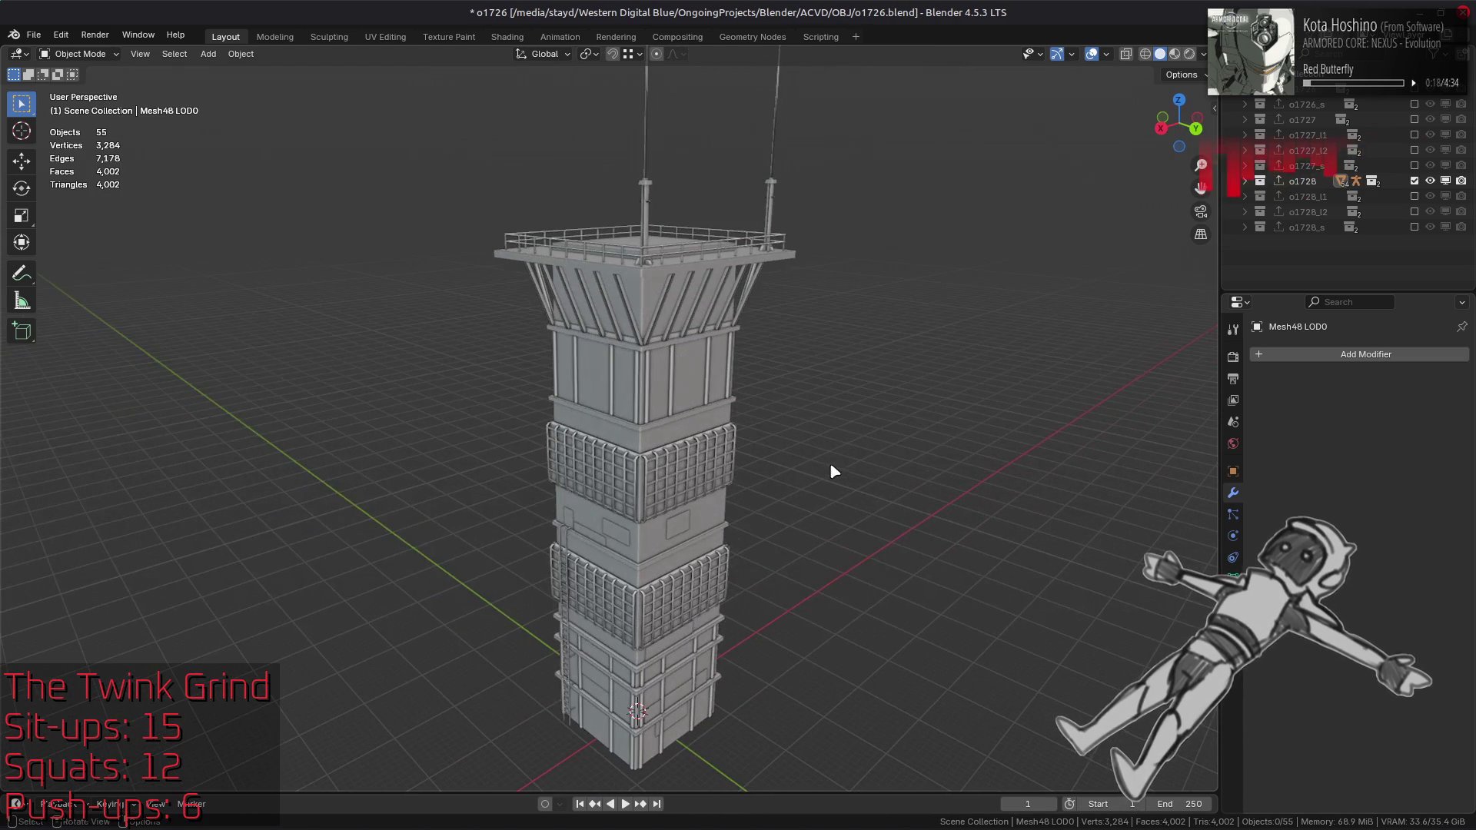
key("ctrl+s")
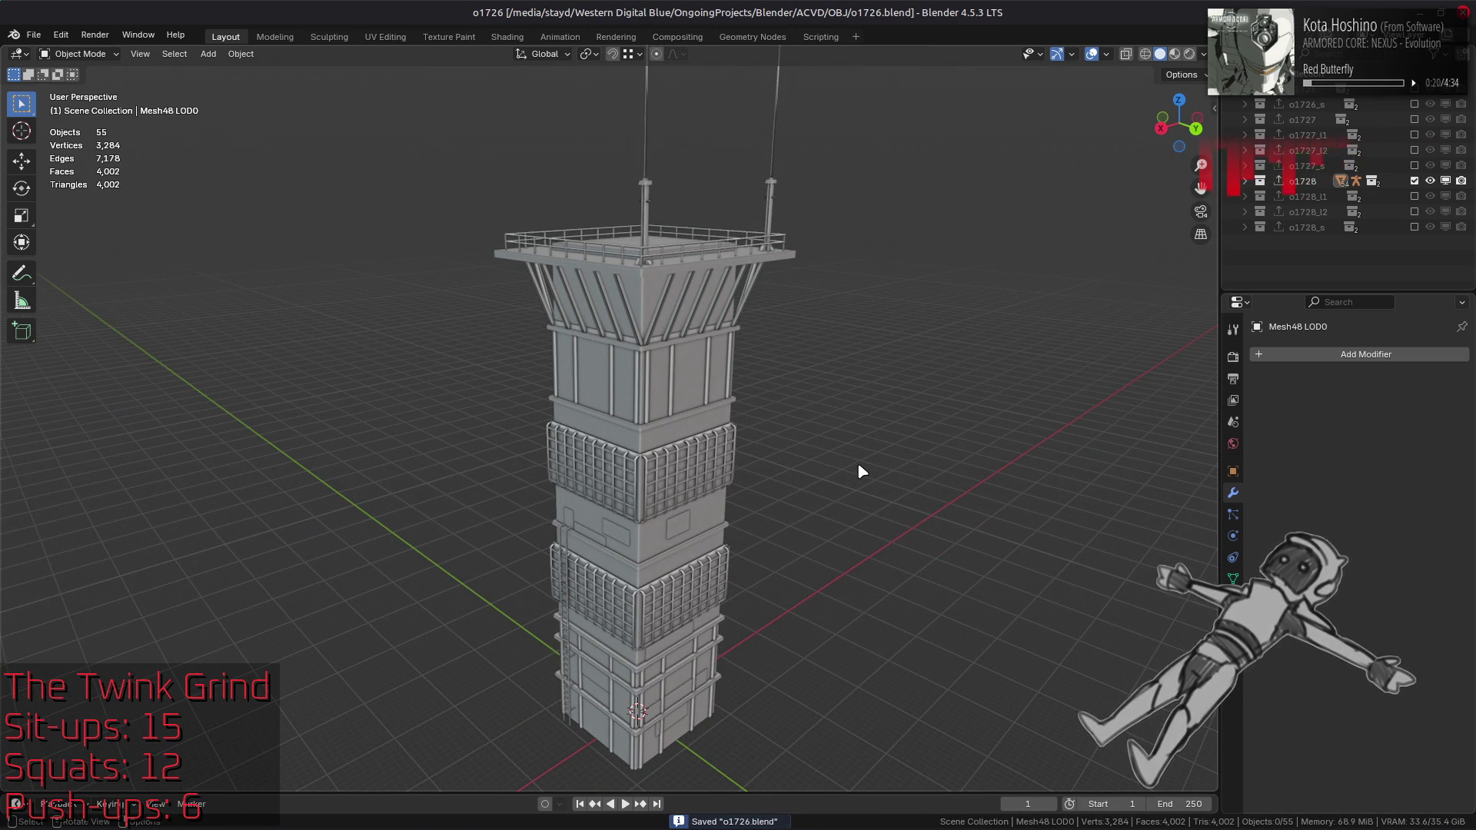
key("alt+Tab")
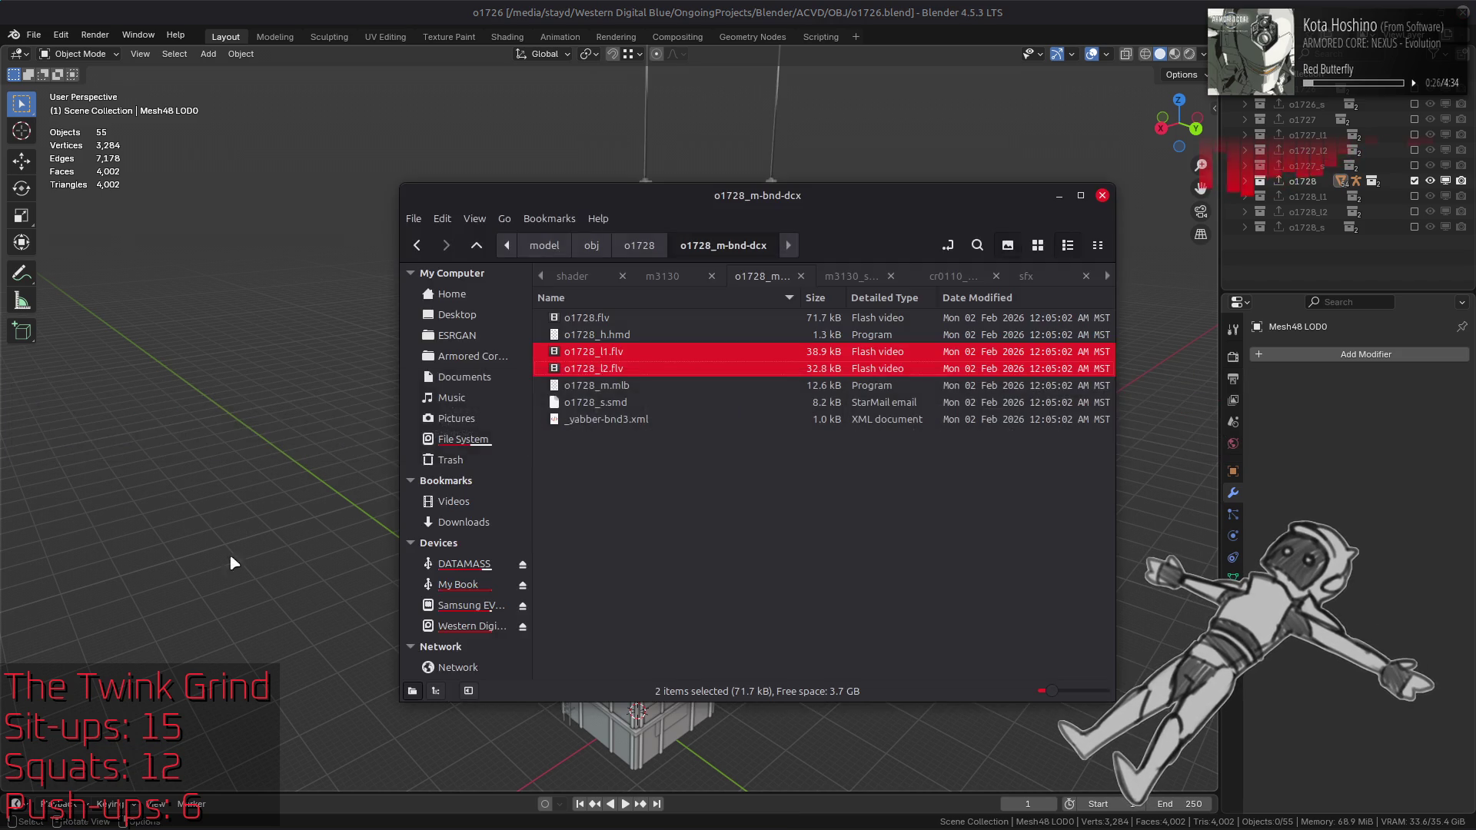
Step: Open a Home folder window from the taskbar file manager's places list
key("alt+Tab")
key("alt+Tab")
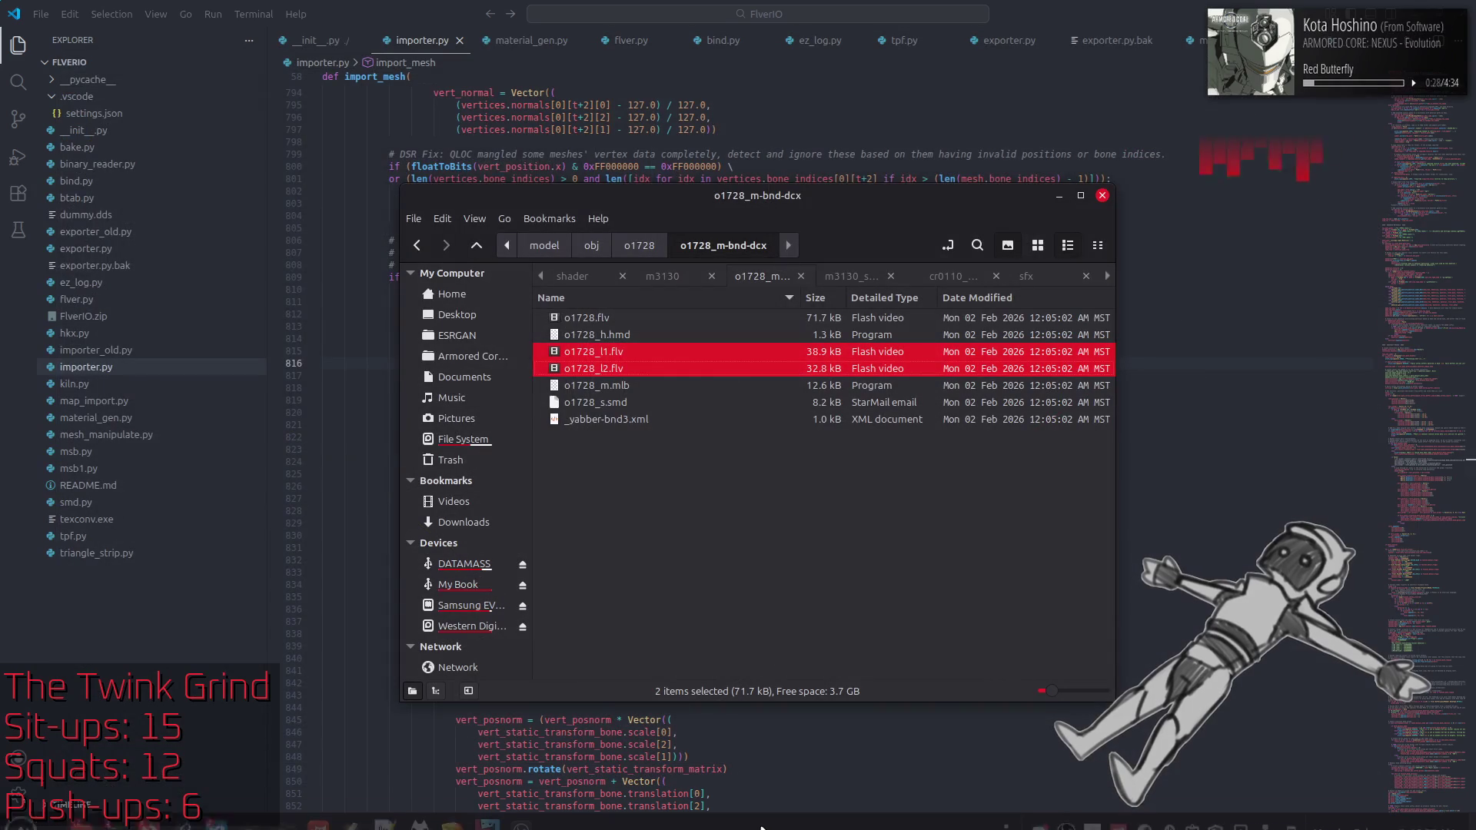
right_click(64, 823)
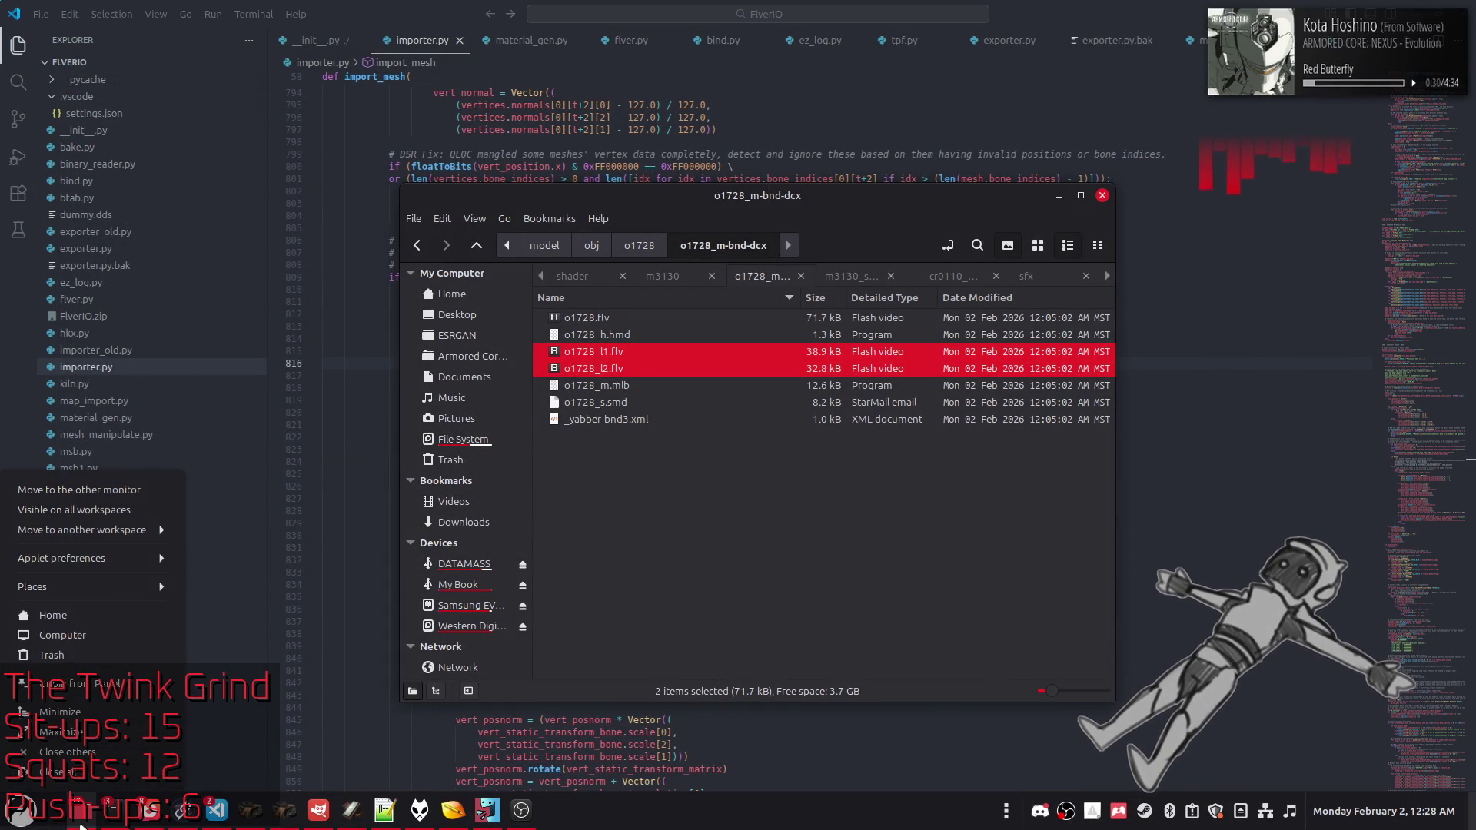
left_click(81, 618)
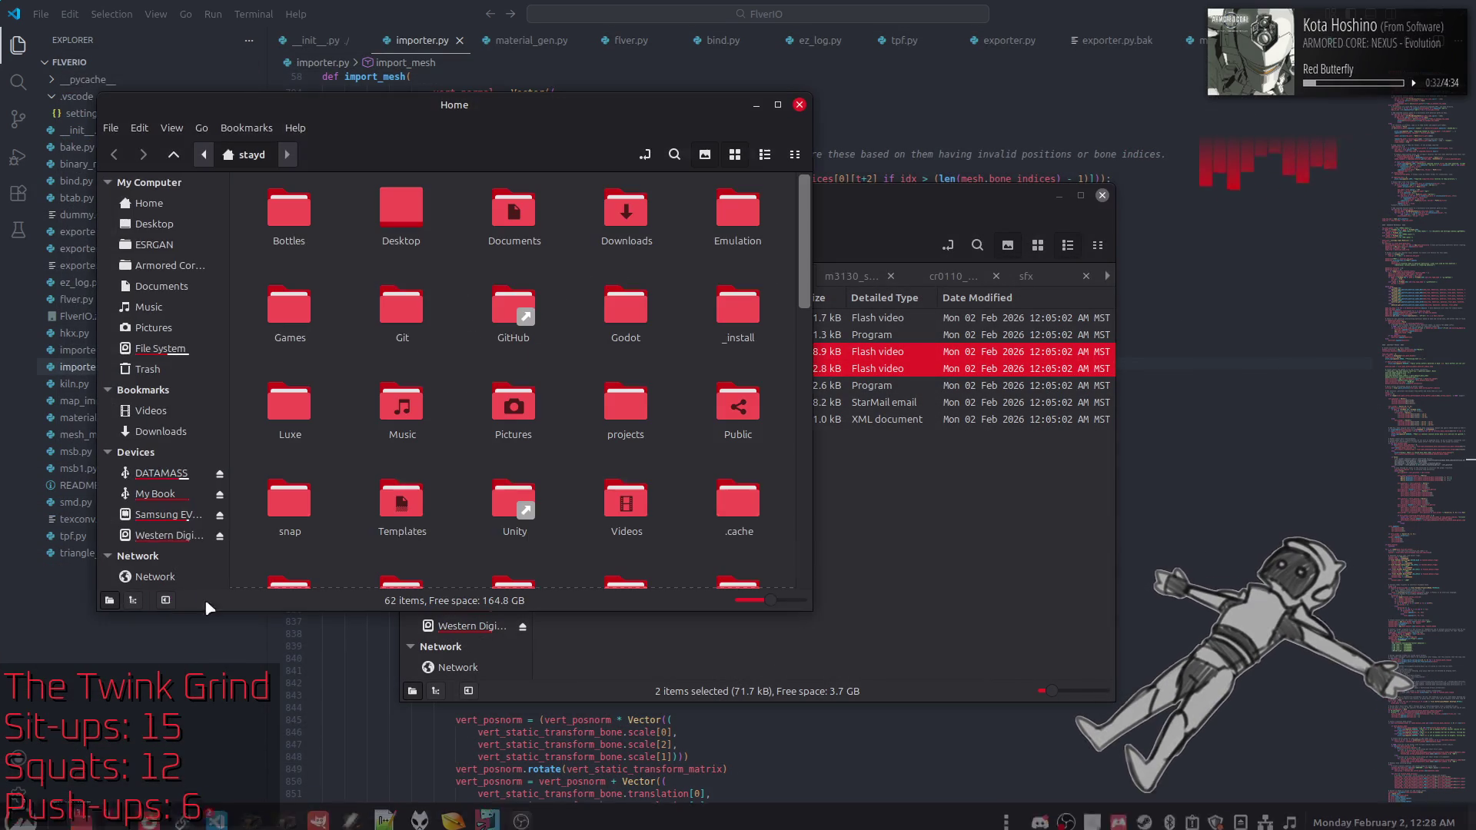
mouse_move(531, 117)
left_mouse_down()
mouse_move(738, 156)
mouse_move(757, 172)
left_mouse_up()
Step: Browse to Emulation > PS3 > RPCS3, widen the Name column, and select the first AppImage
double_click(956, 269)
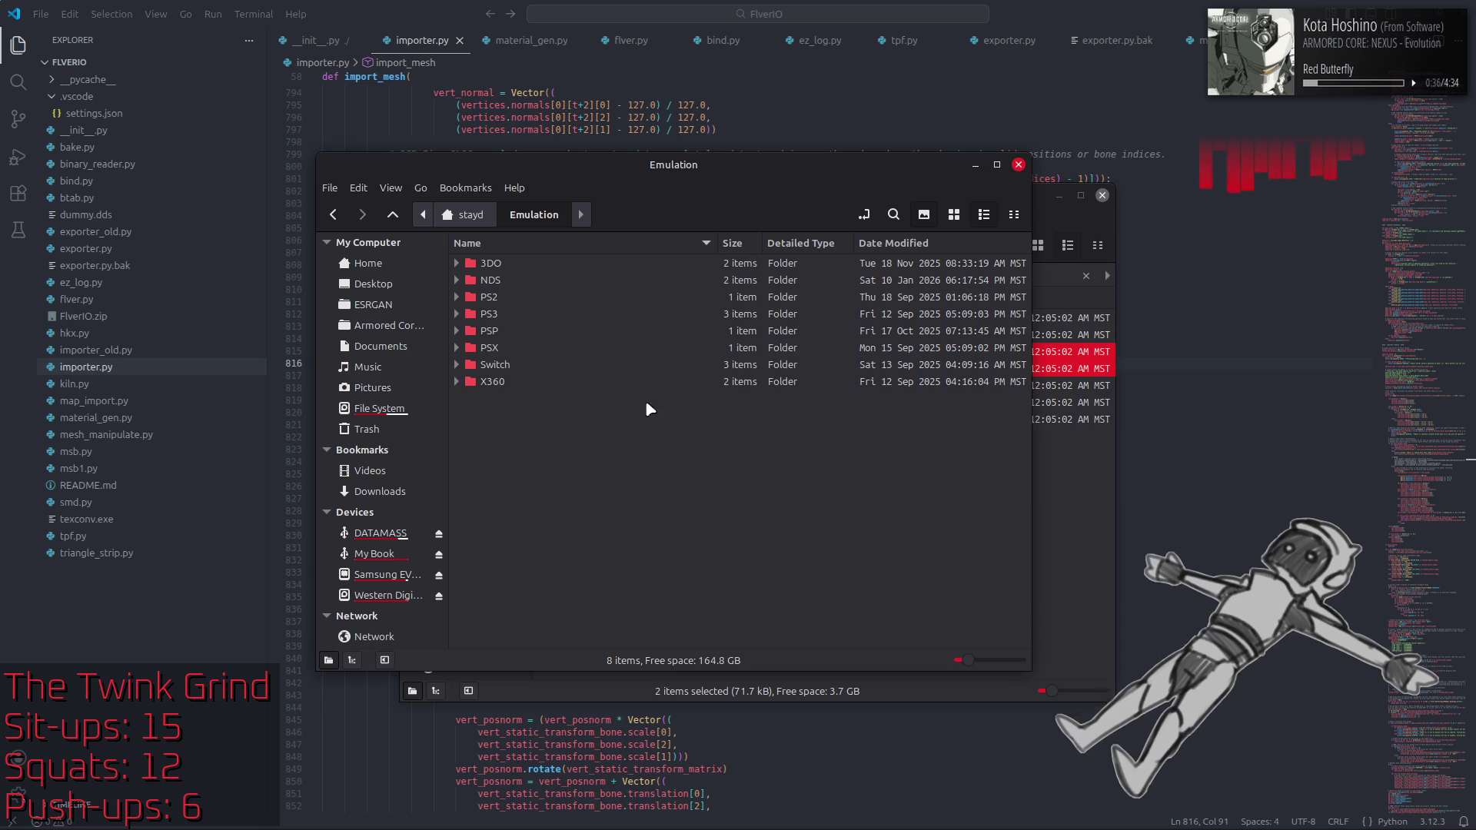
double_click(510, 312)
double_click(530, 298)
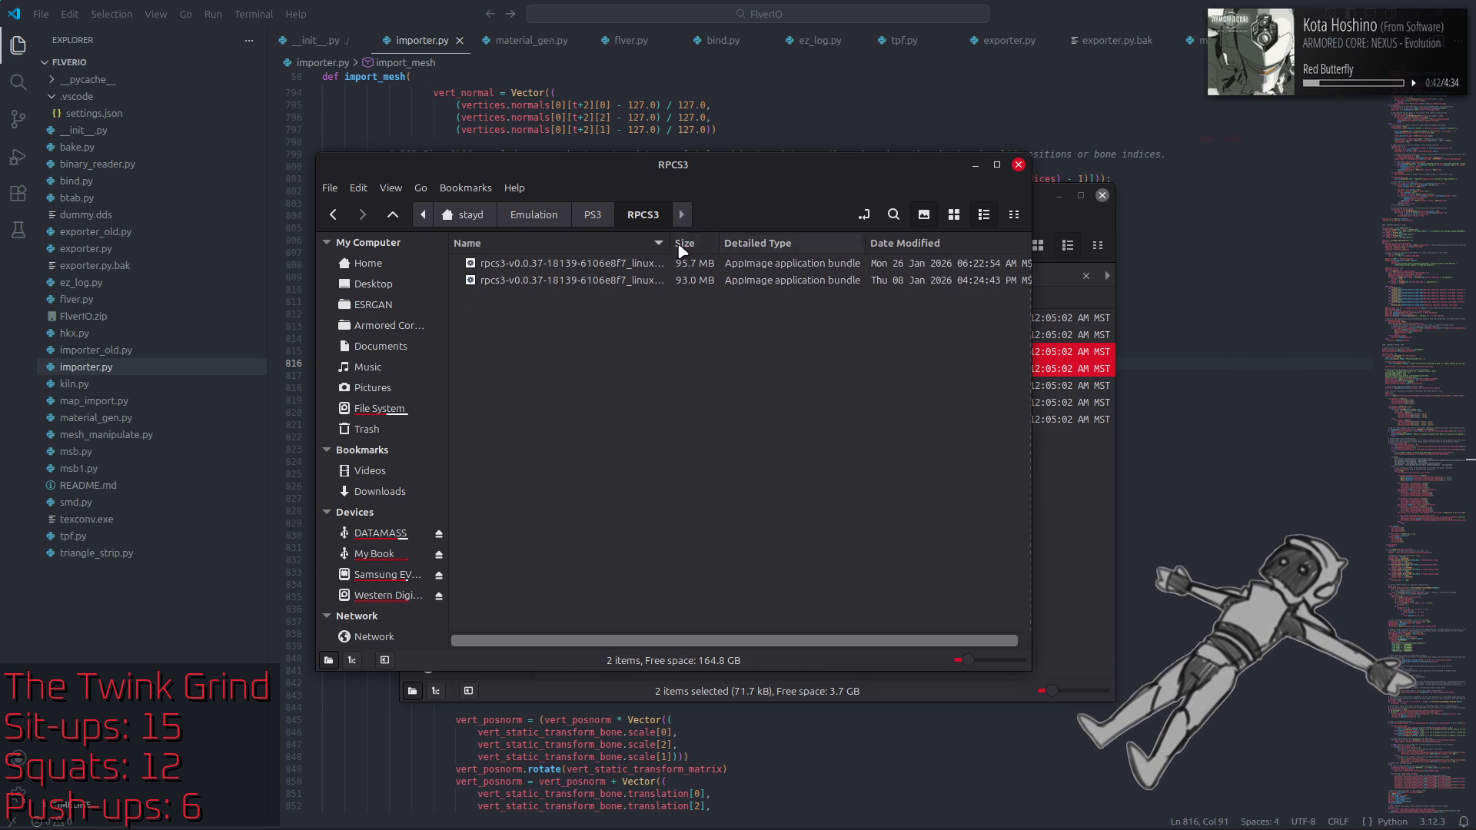
left_click_drag(668, 243, 768, 244)
left_click(706, 264)
Step: Launch the rpcs3 AppImage, review the changelog, and accept the 0.0.39-18749 update and restart
double_click(703, 262)
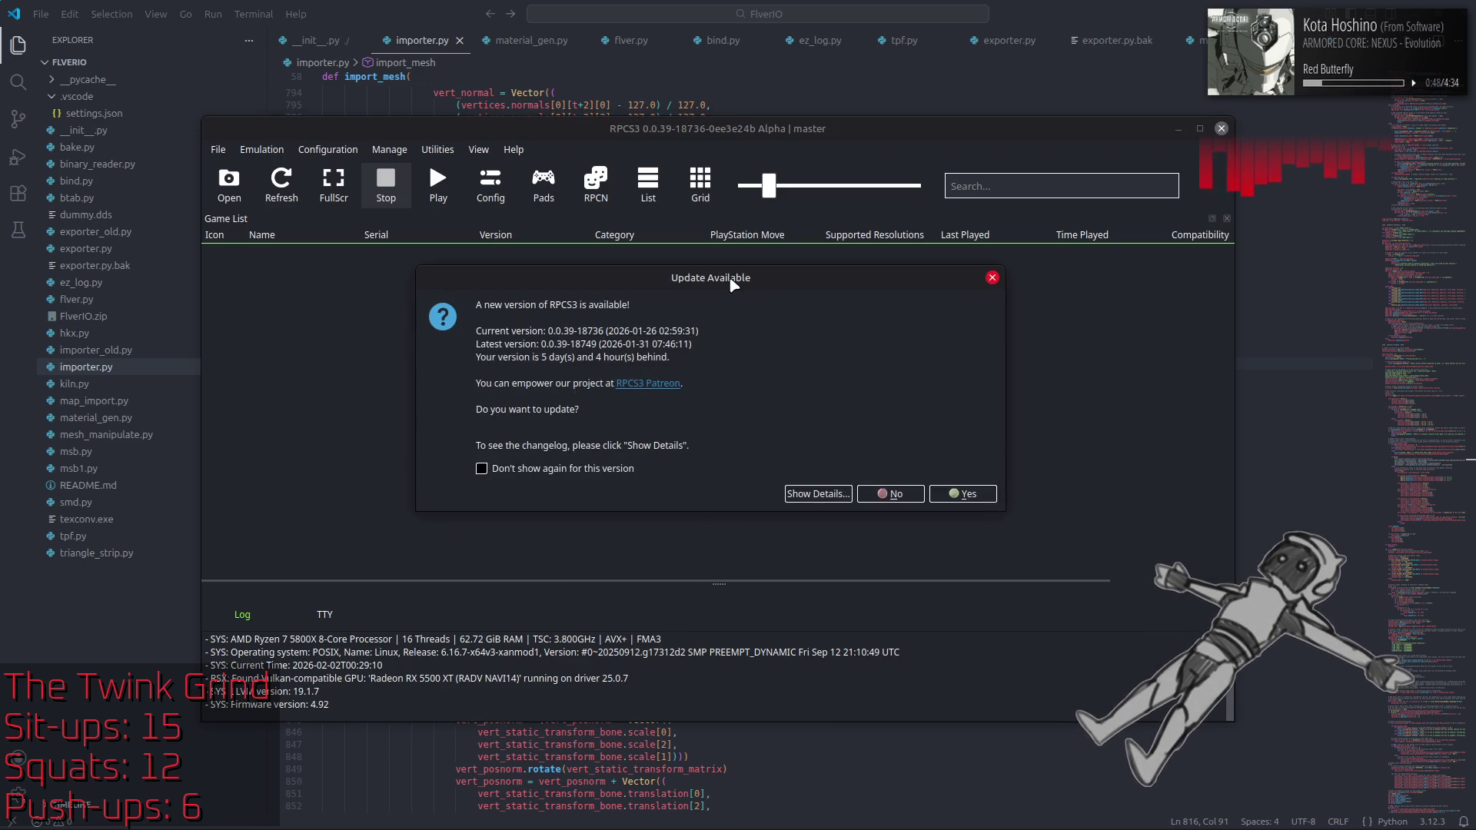
left_click(817, 493)
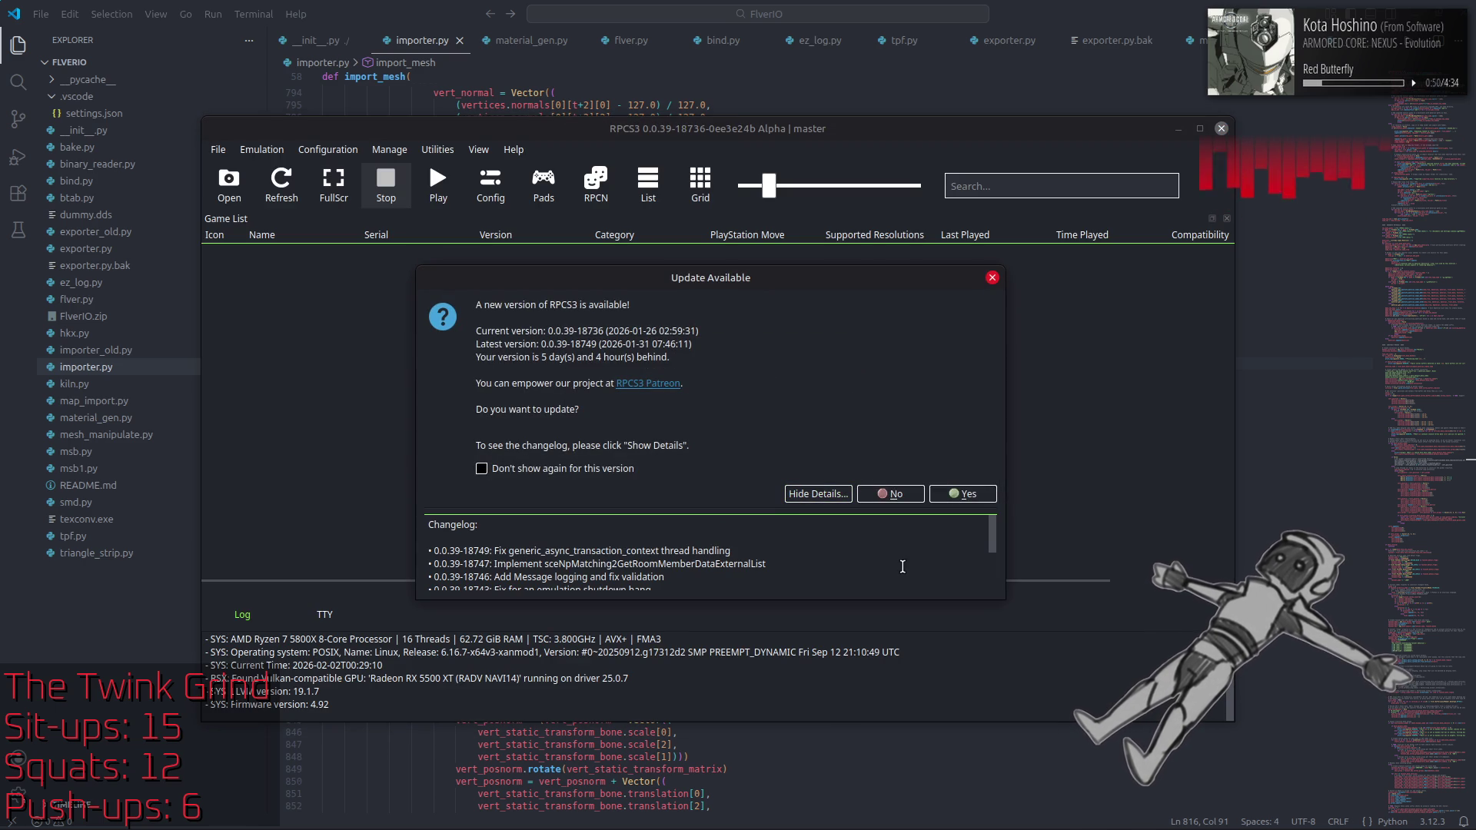
scroll(994, 541, "down", 5)
left_click(967, 497)
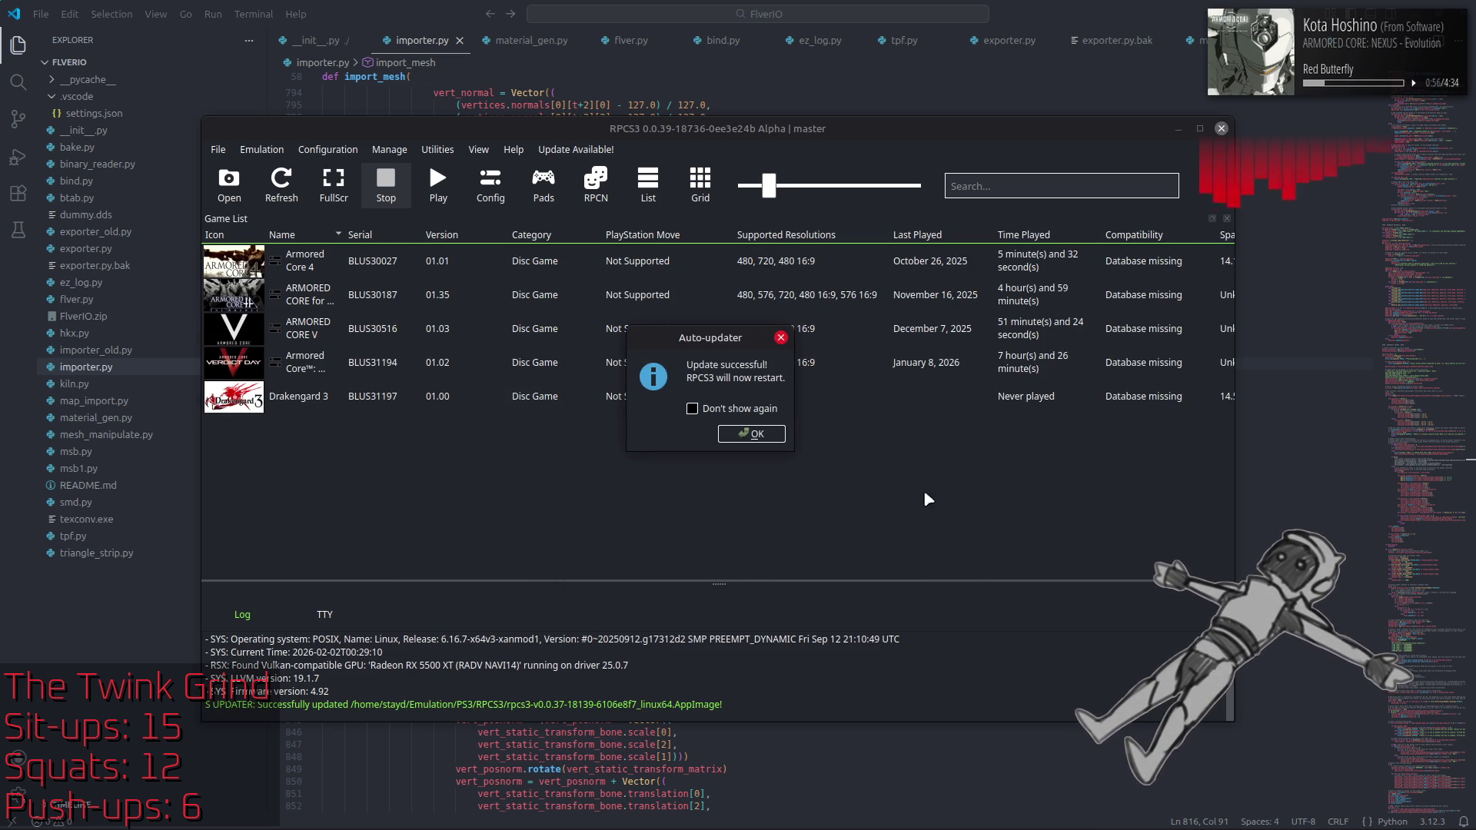
left_click(751, 434)
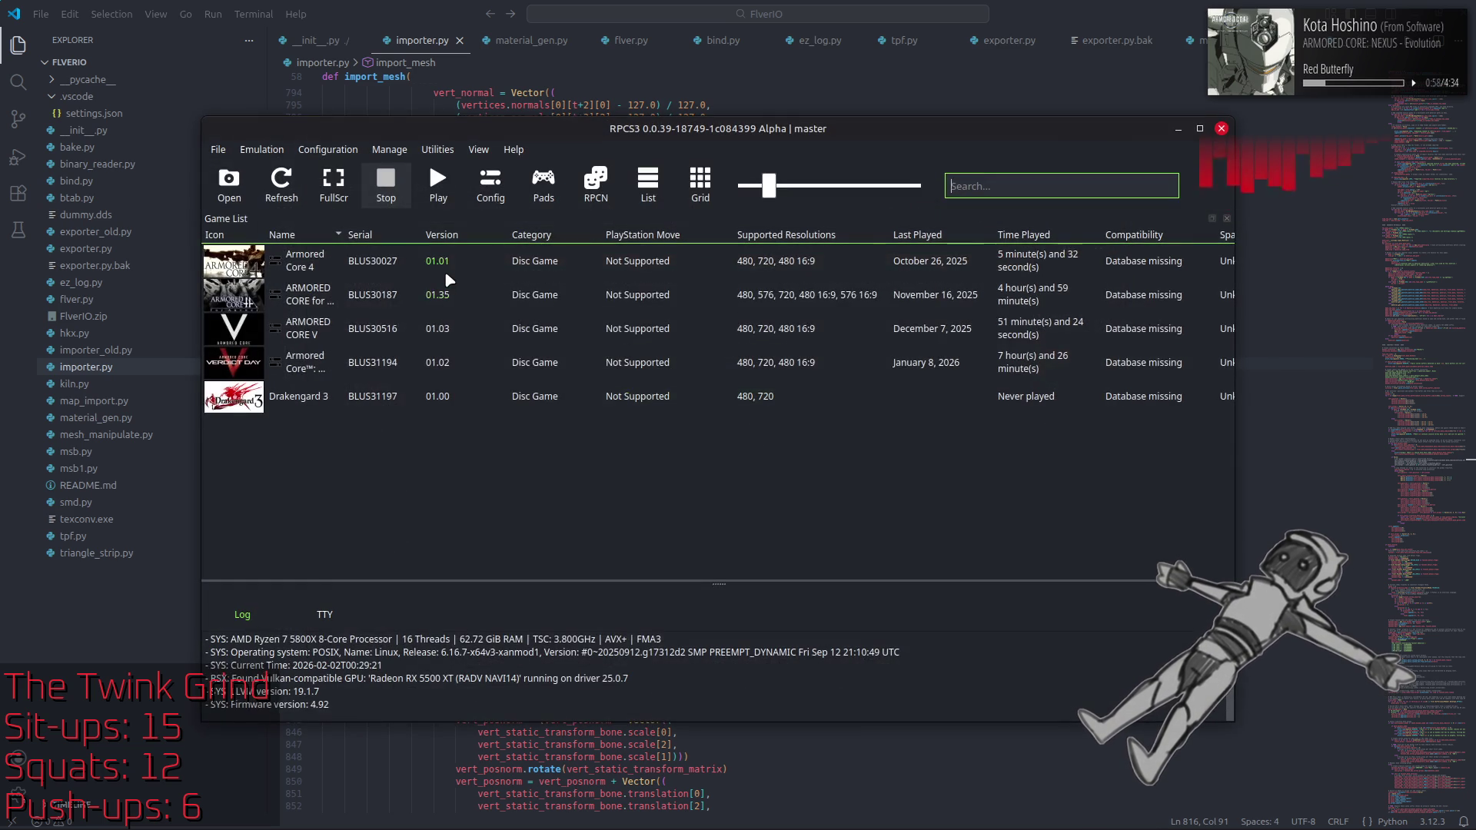
Step: Open Armored Core 4's custom configuration and view its GPU, Audio, I/O, System and Advanced pages
right_click(442, 262)
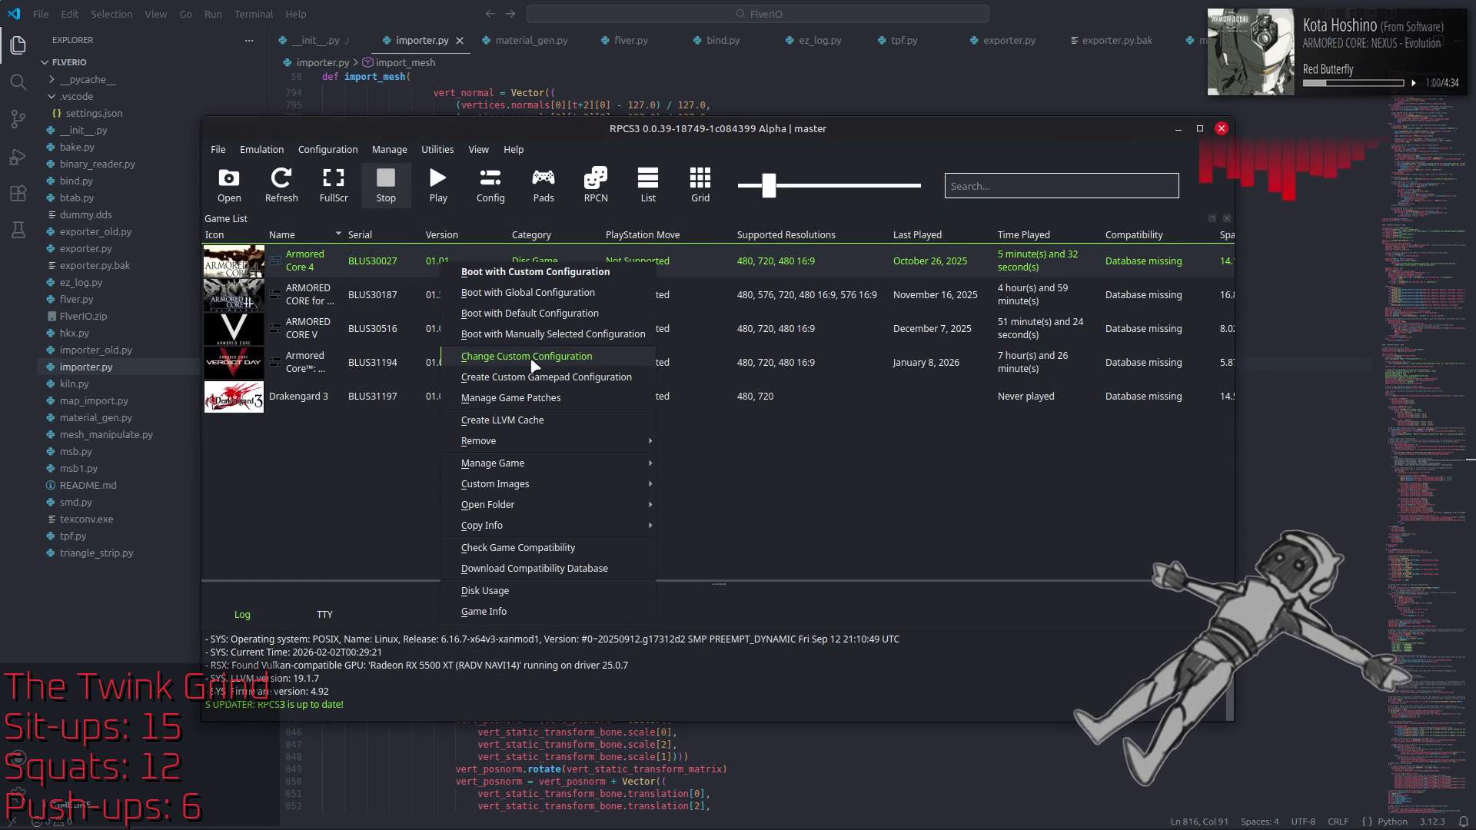
left_click(532, 358)
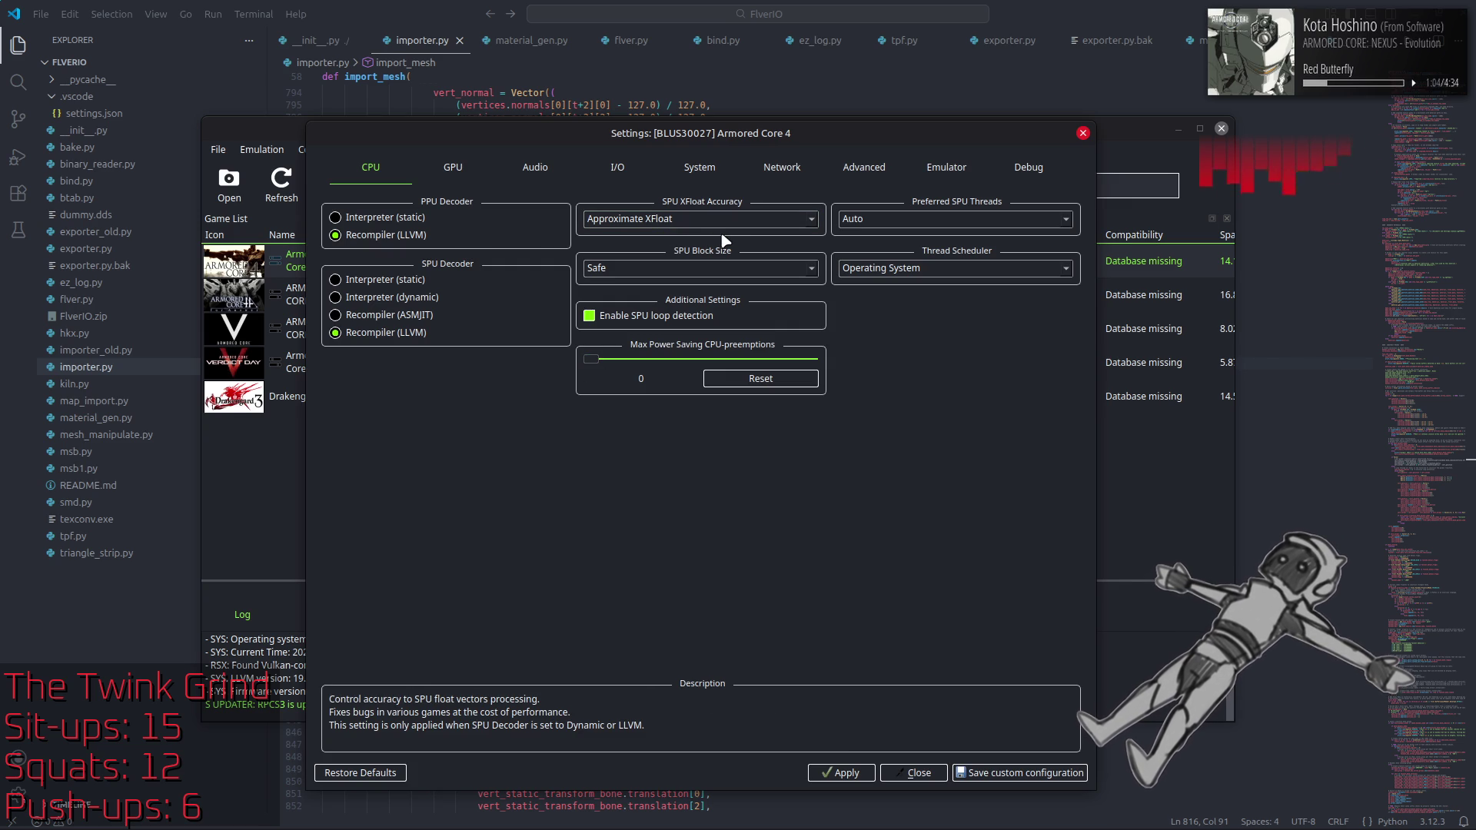
left_click(453, 169)
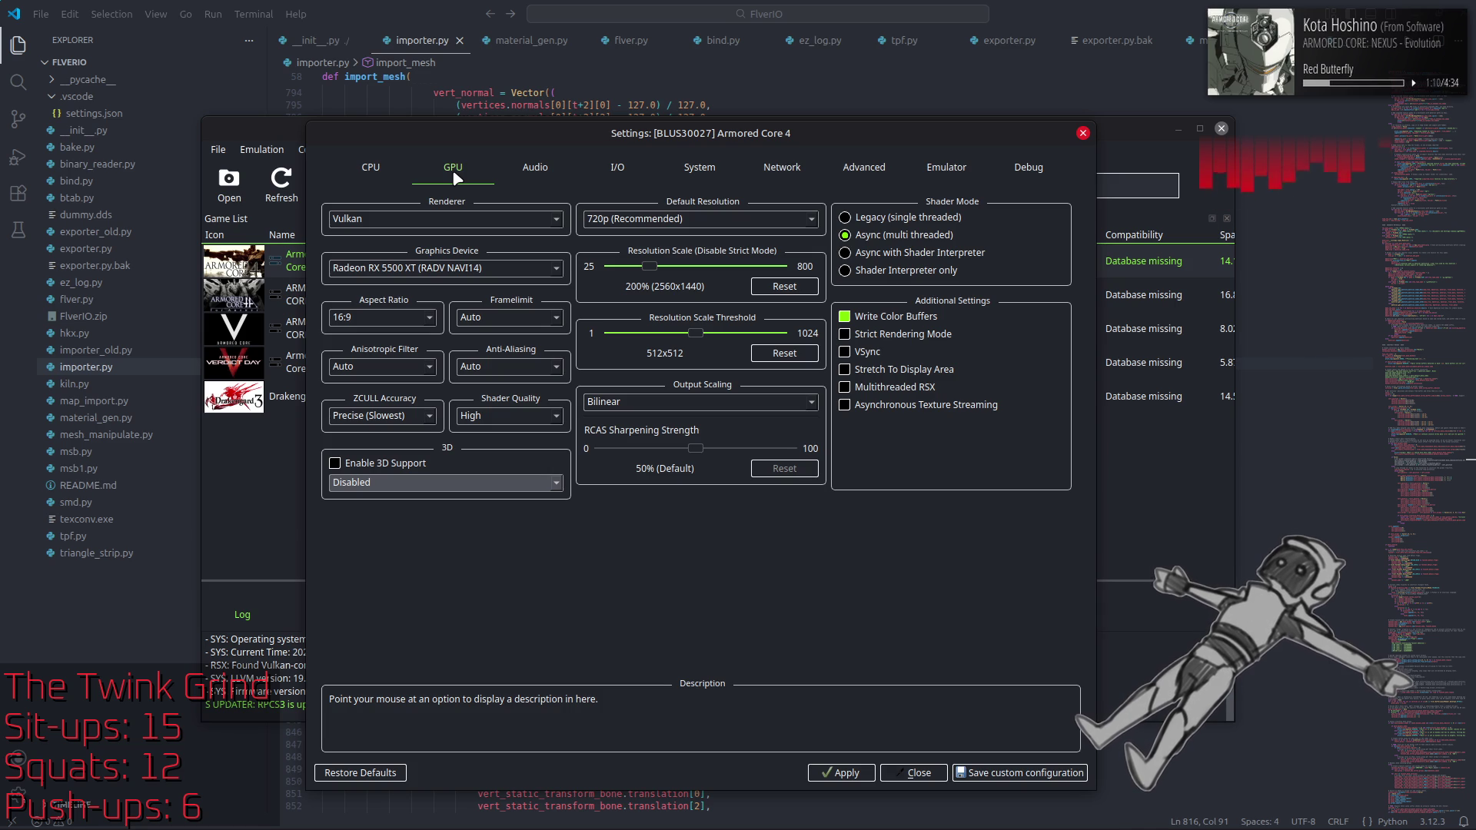
left_click(536, 171)
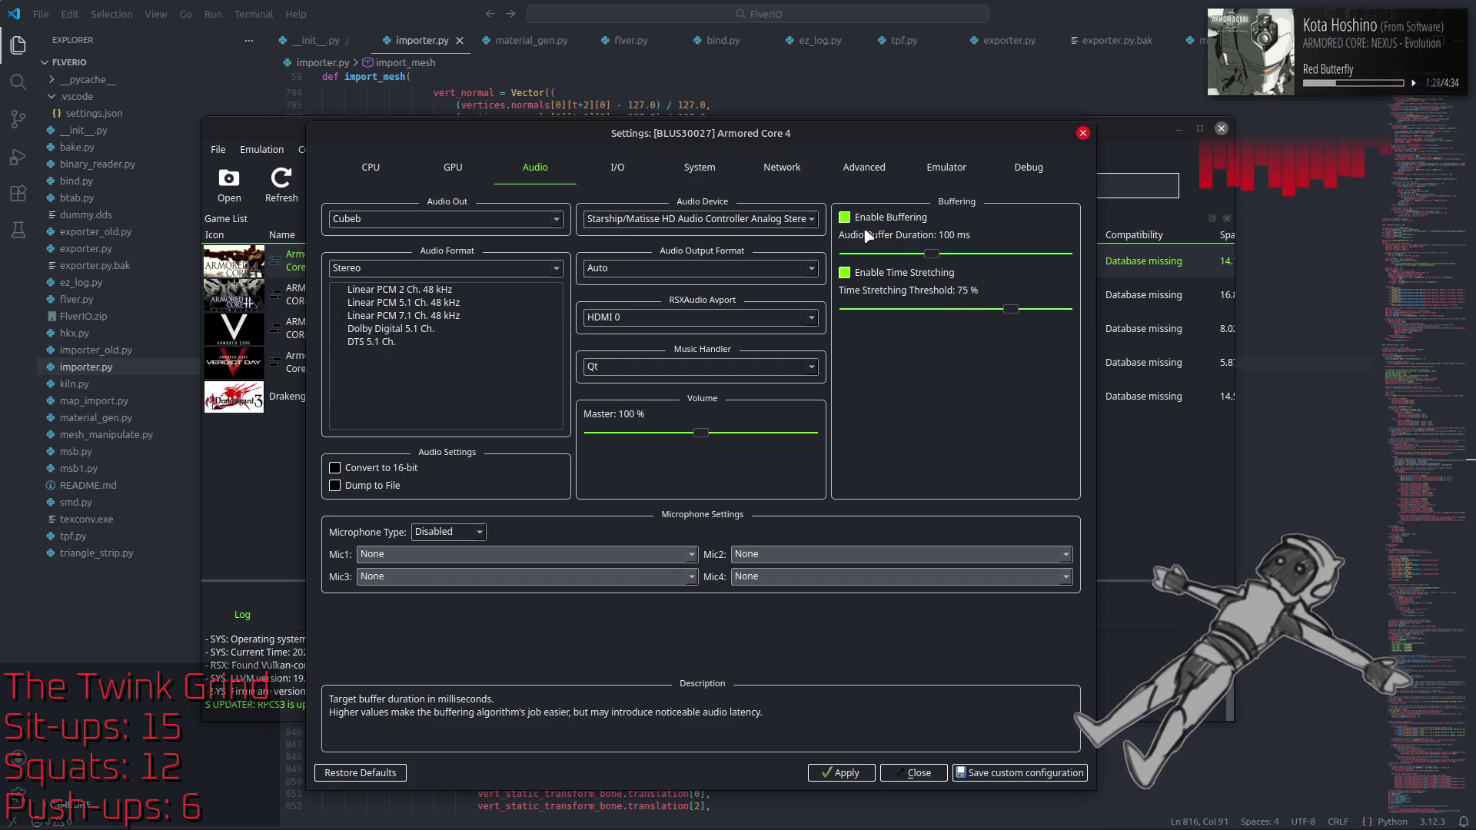
left_click(619, 170)
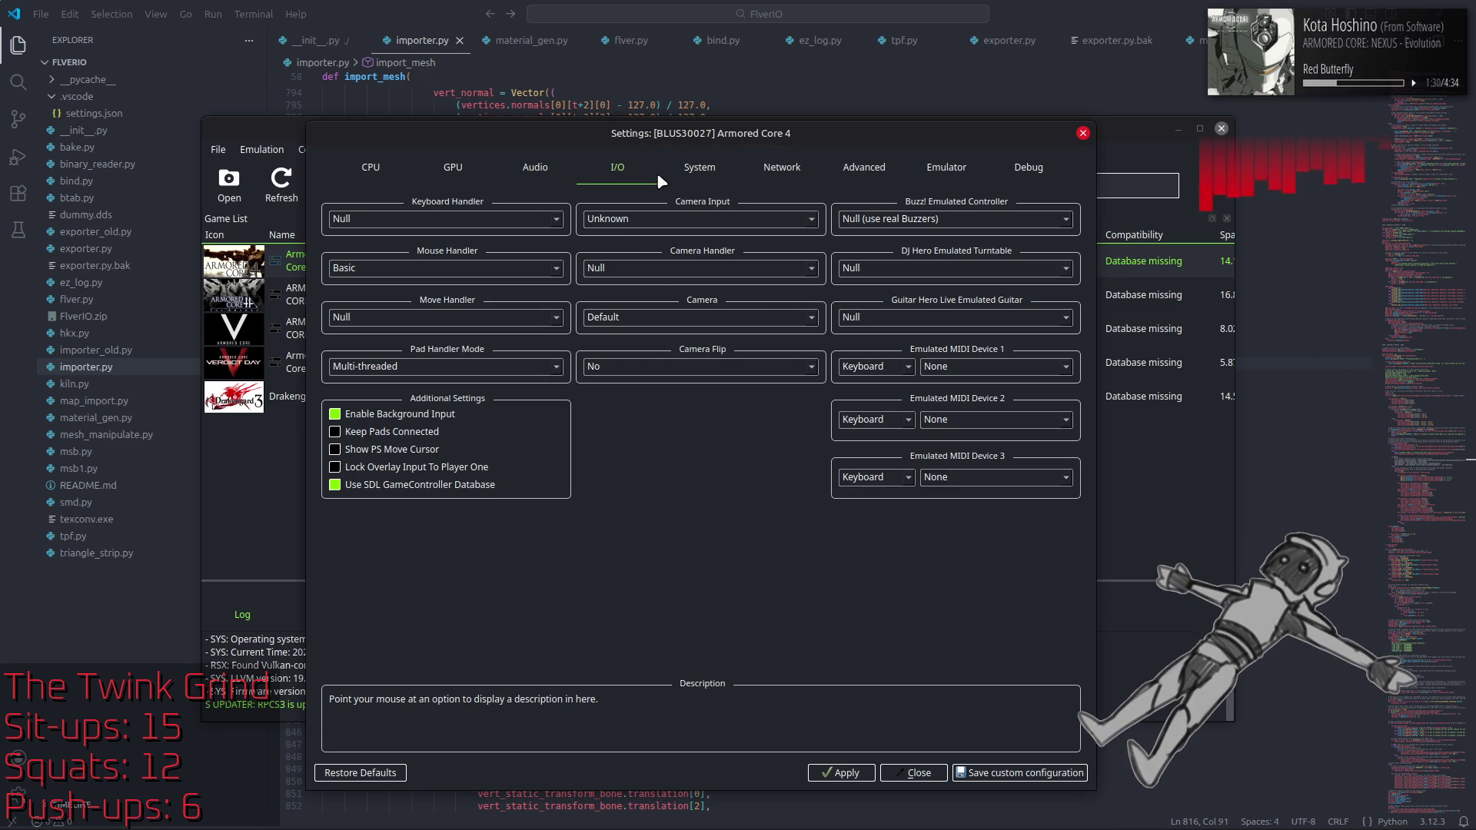
left_click(679, 173)
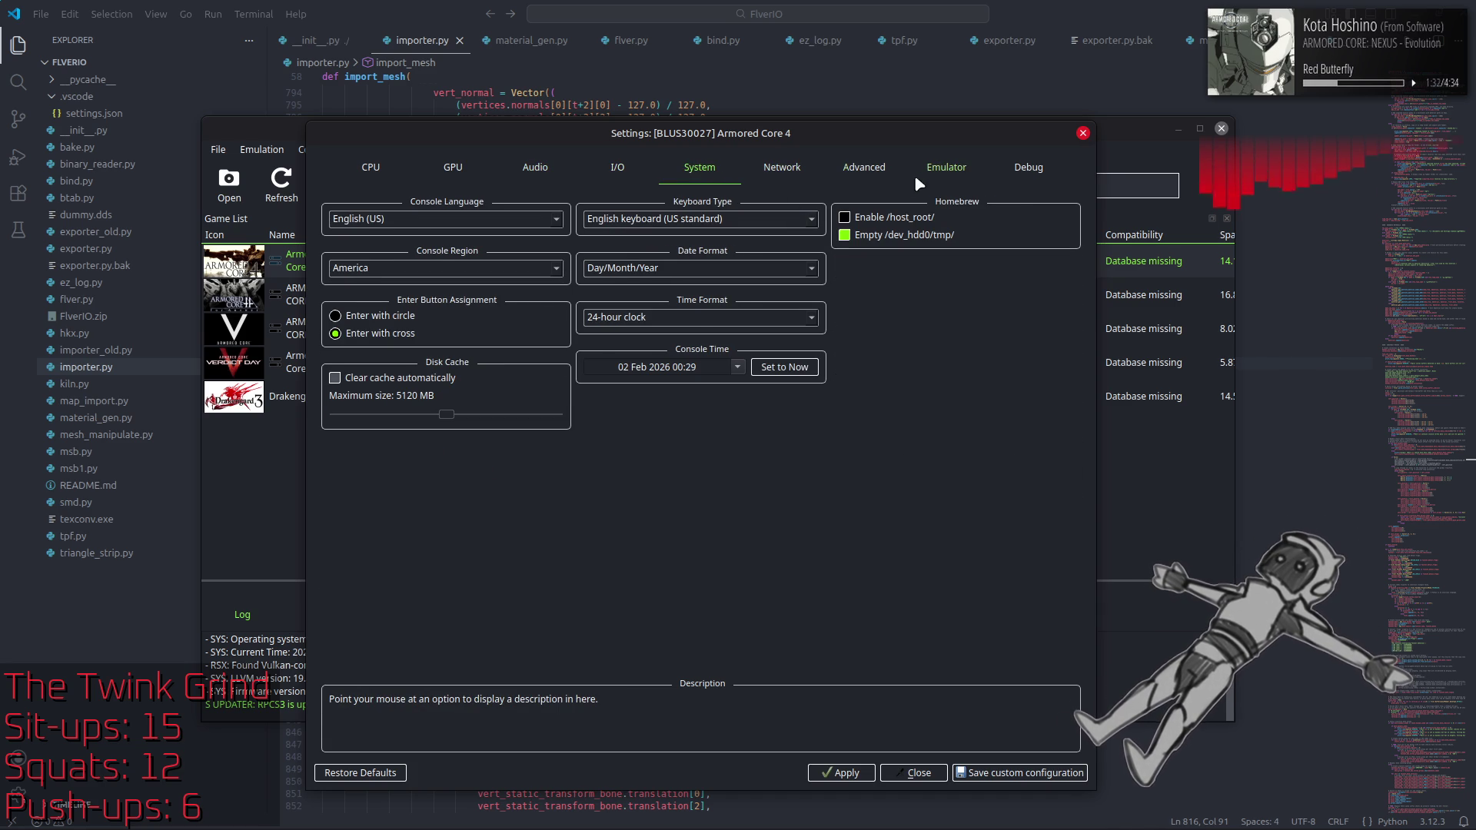
left_click(863, 170)
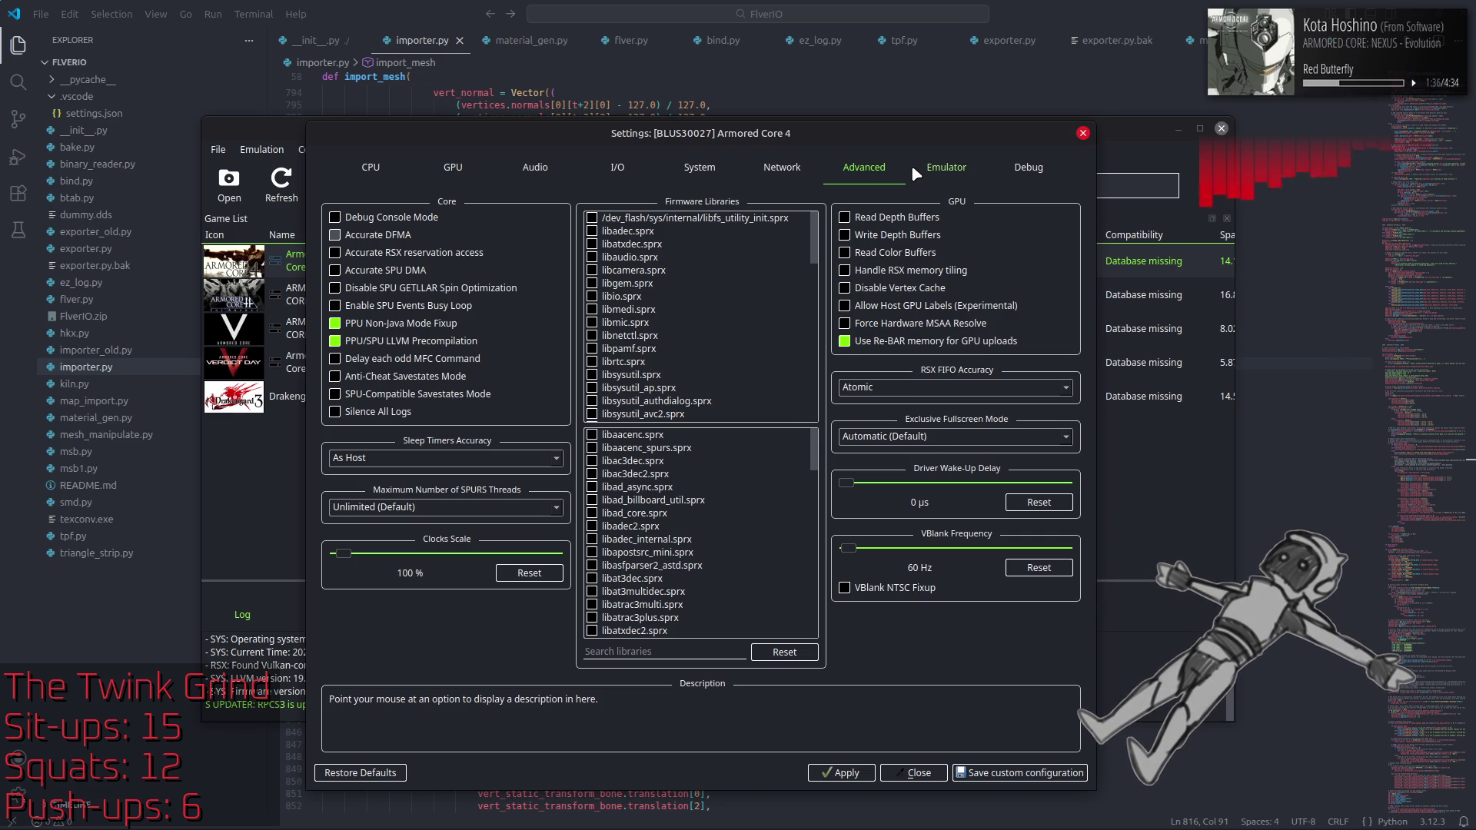
Step: Set Armored Core 4's driver wake-up delay to 40 µs, apply it, and view the Emulator and Debug pages
left_click_drag(845, 482, 857, 482)
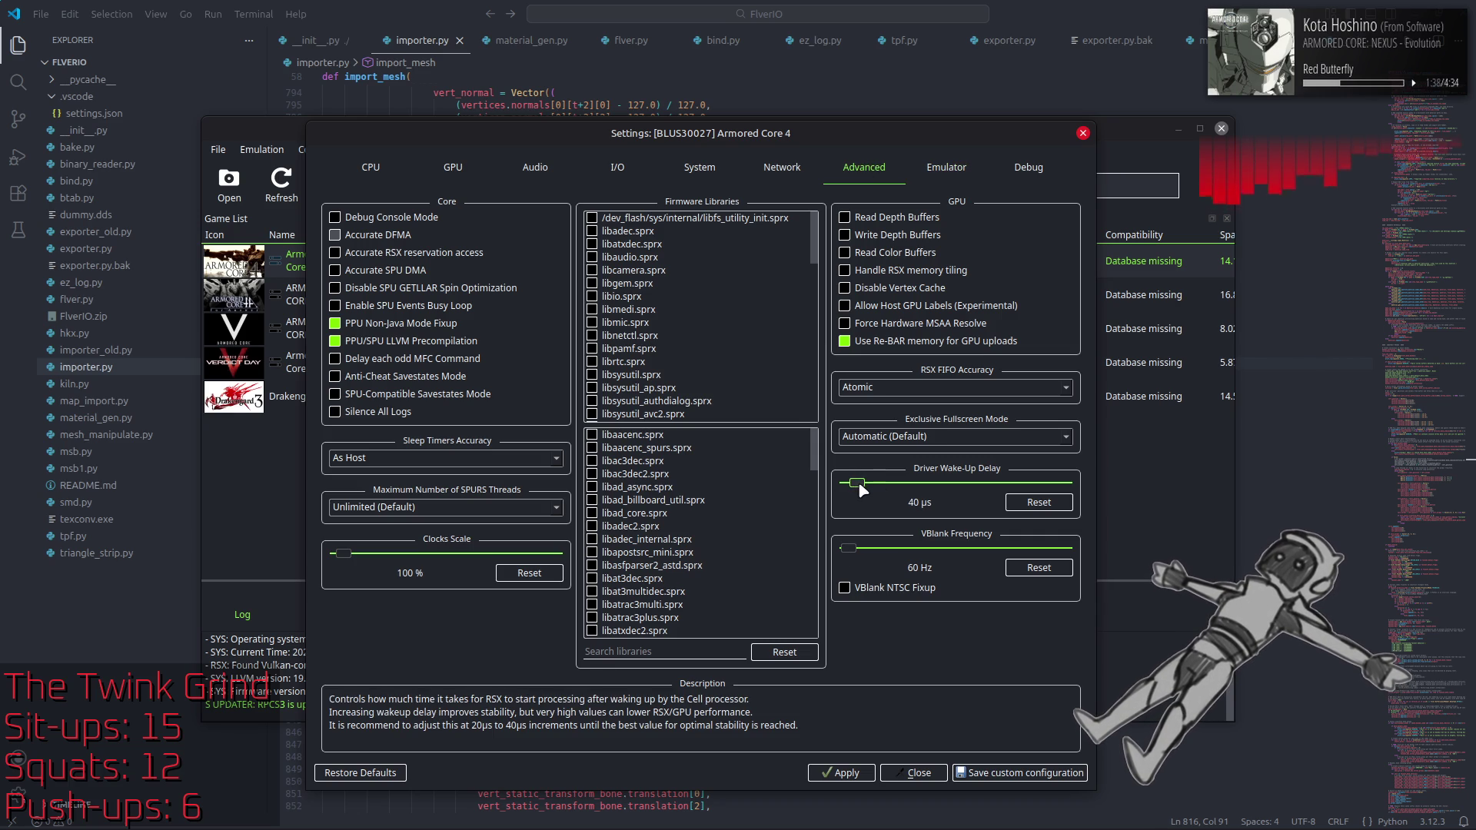
left_click(853, 775)
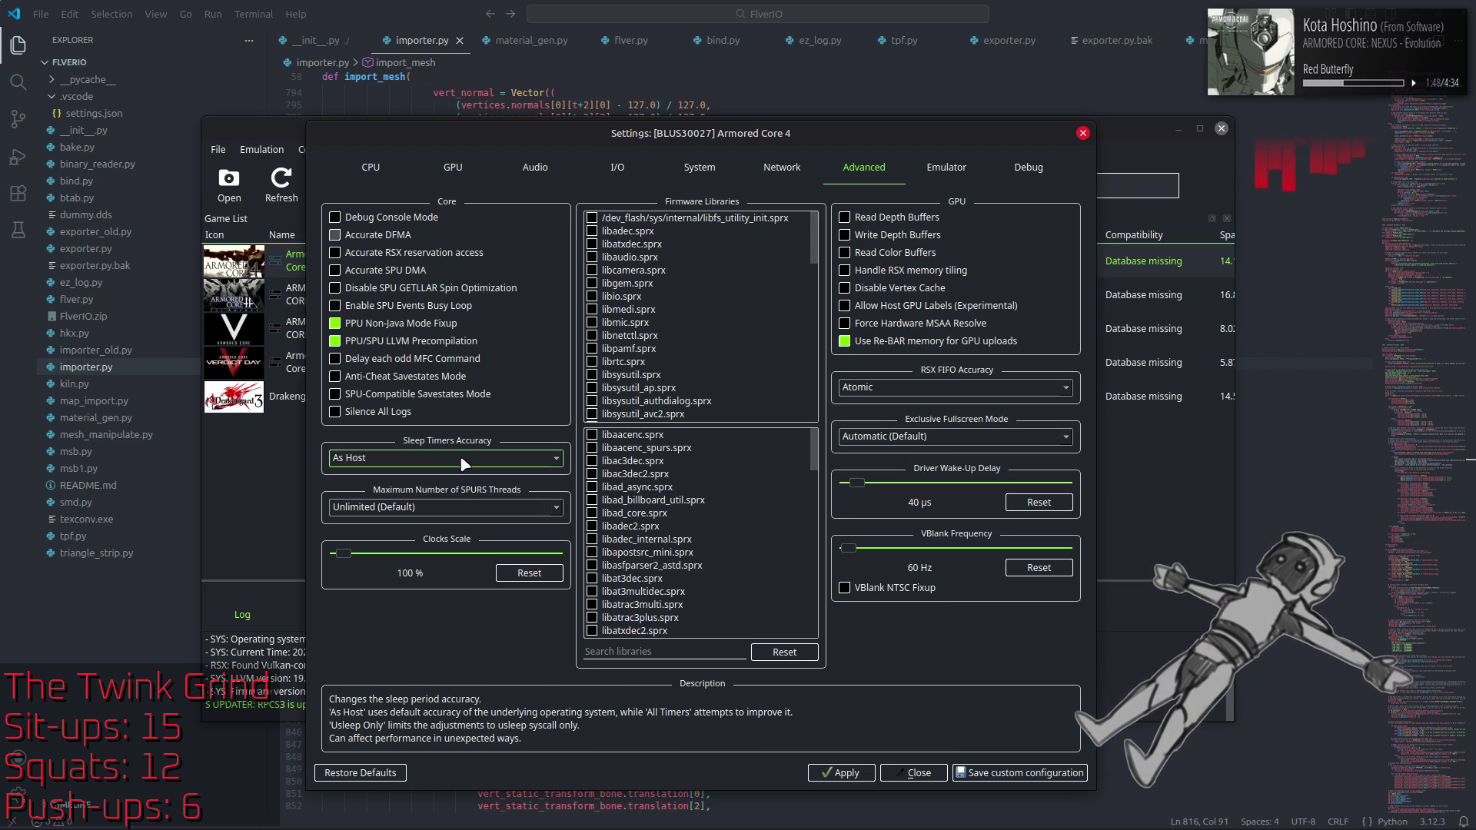
left_click(950, 168)
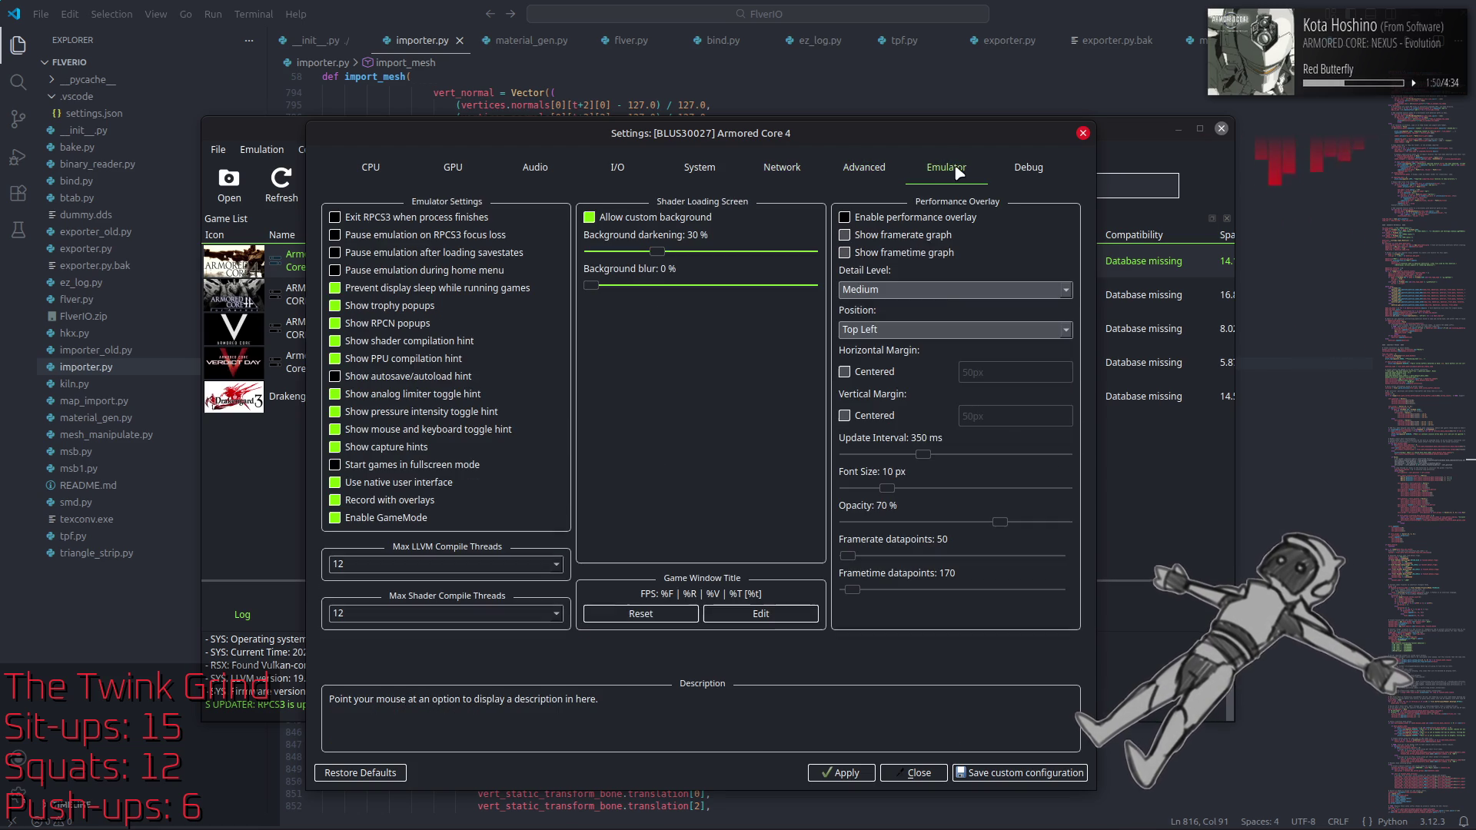
left_click(1030, 170)
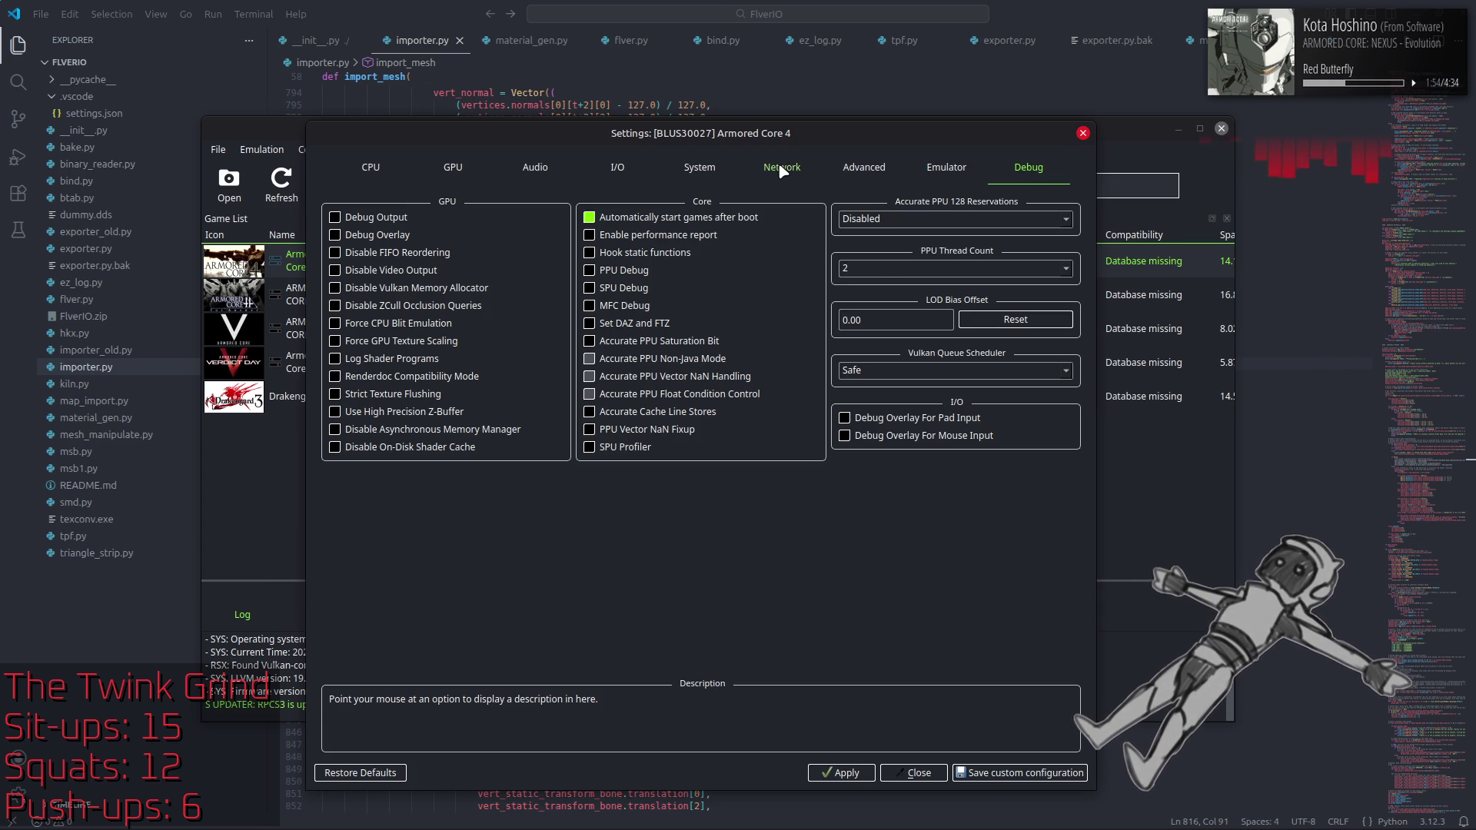
Step: Review the Network, System, Advanced and Audio pages, then bring Firefox with Bluesky forward
left_click(797, 176)
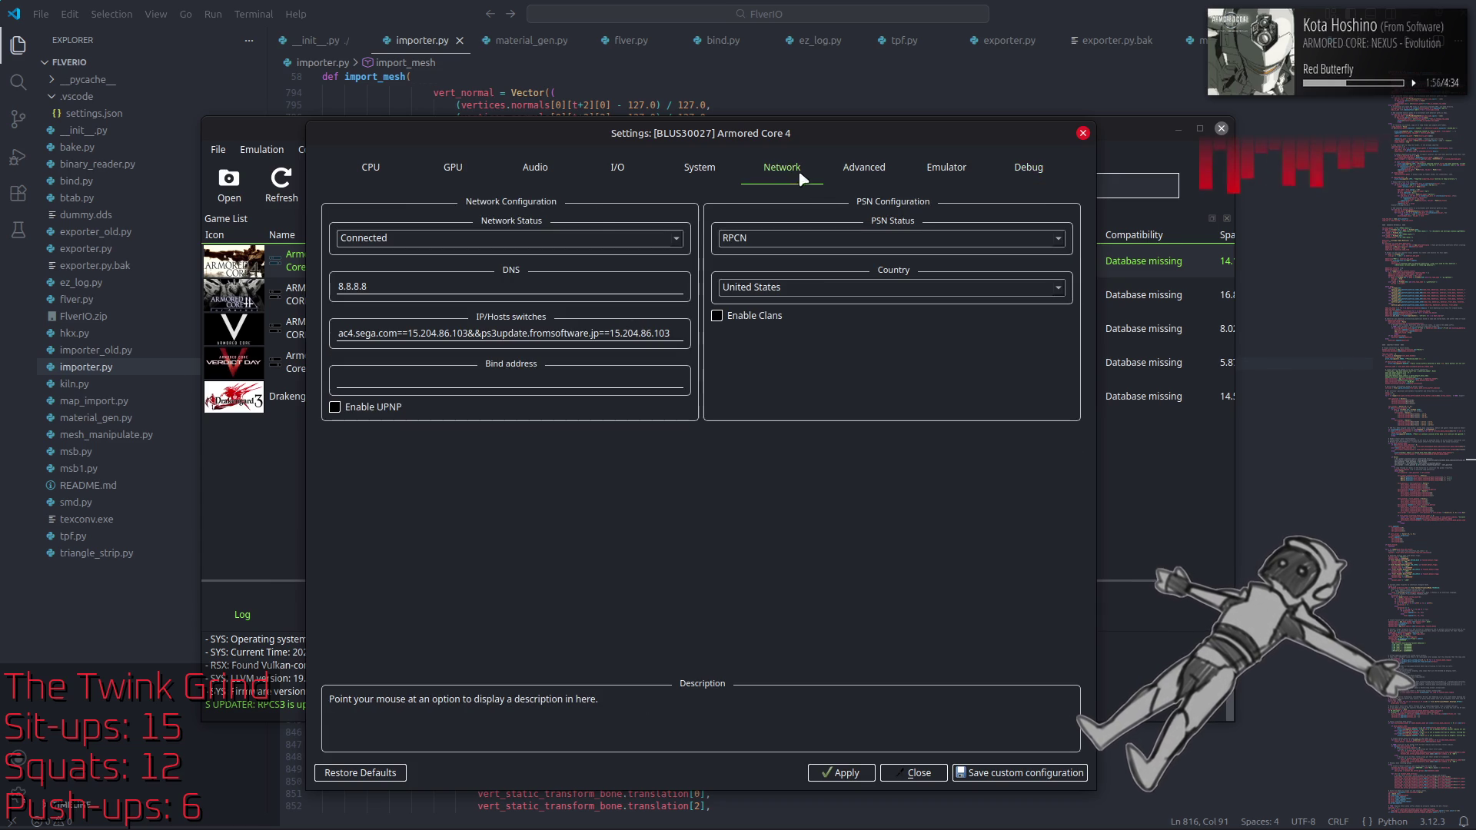
left_click(696, 169)
left_click(851, 172)
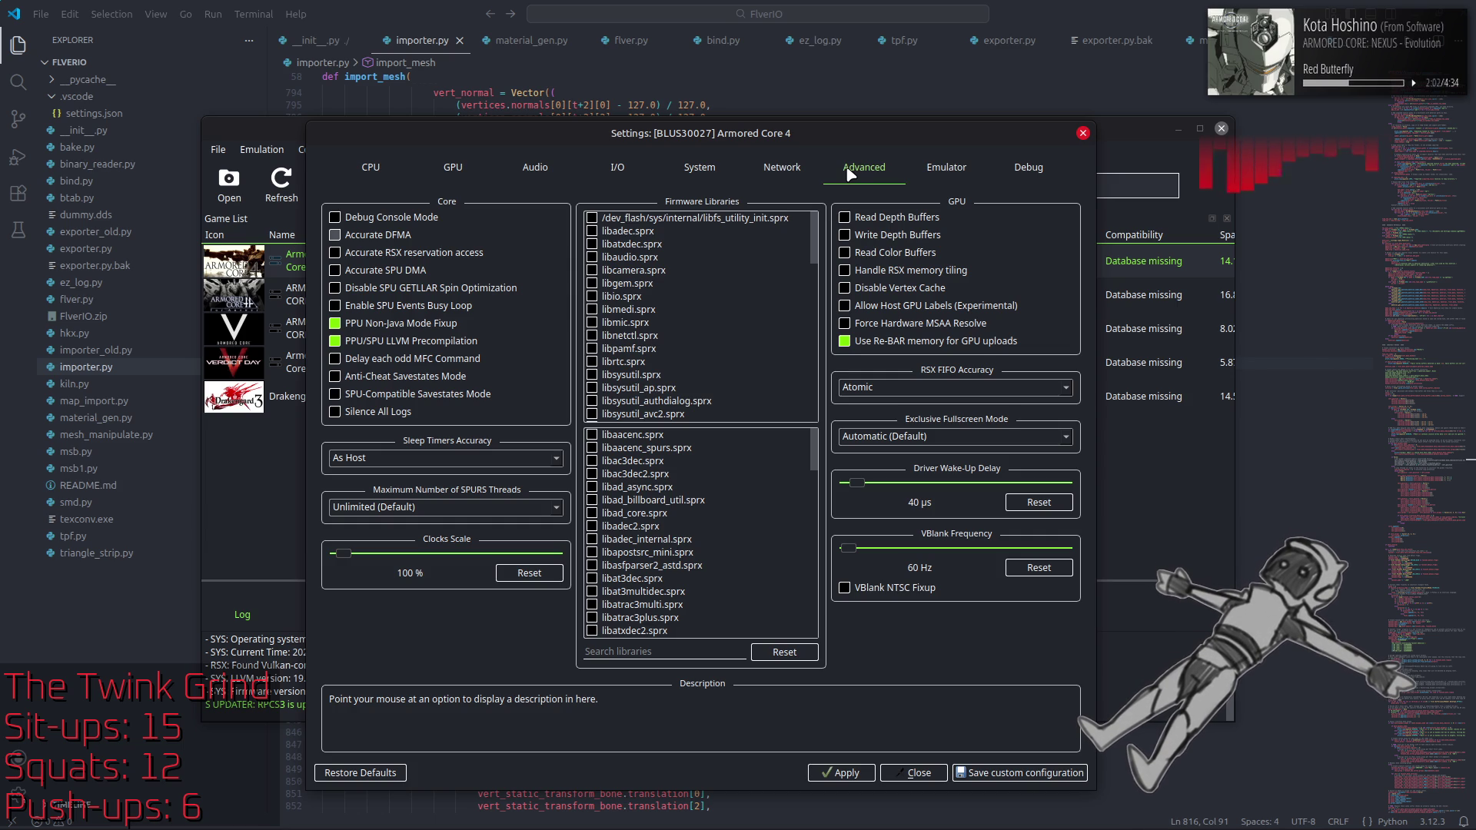
left_click(536, 168)
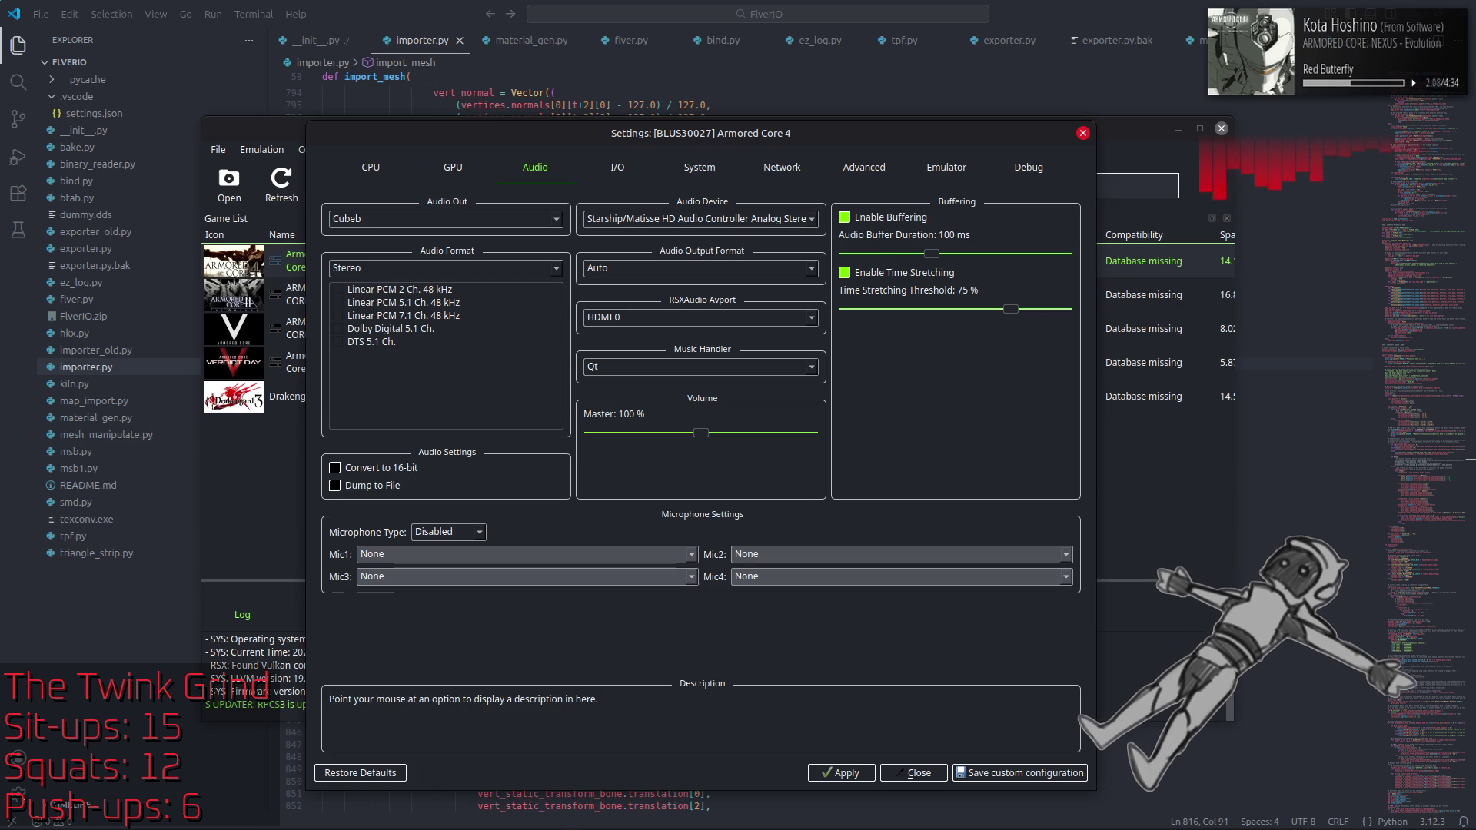
mouse_move(150, 823)
left_click(269, 738)
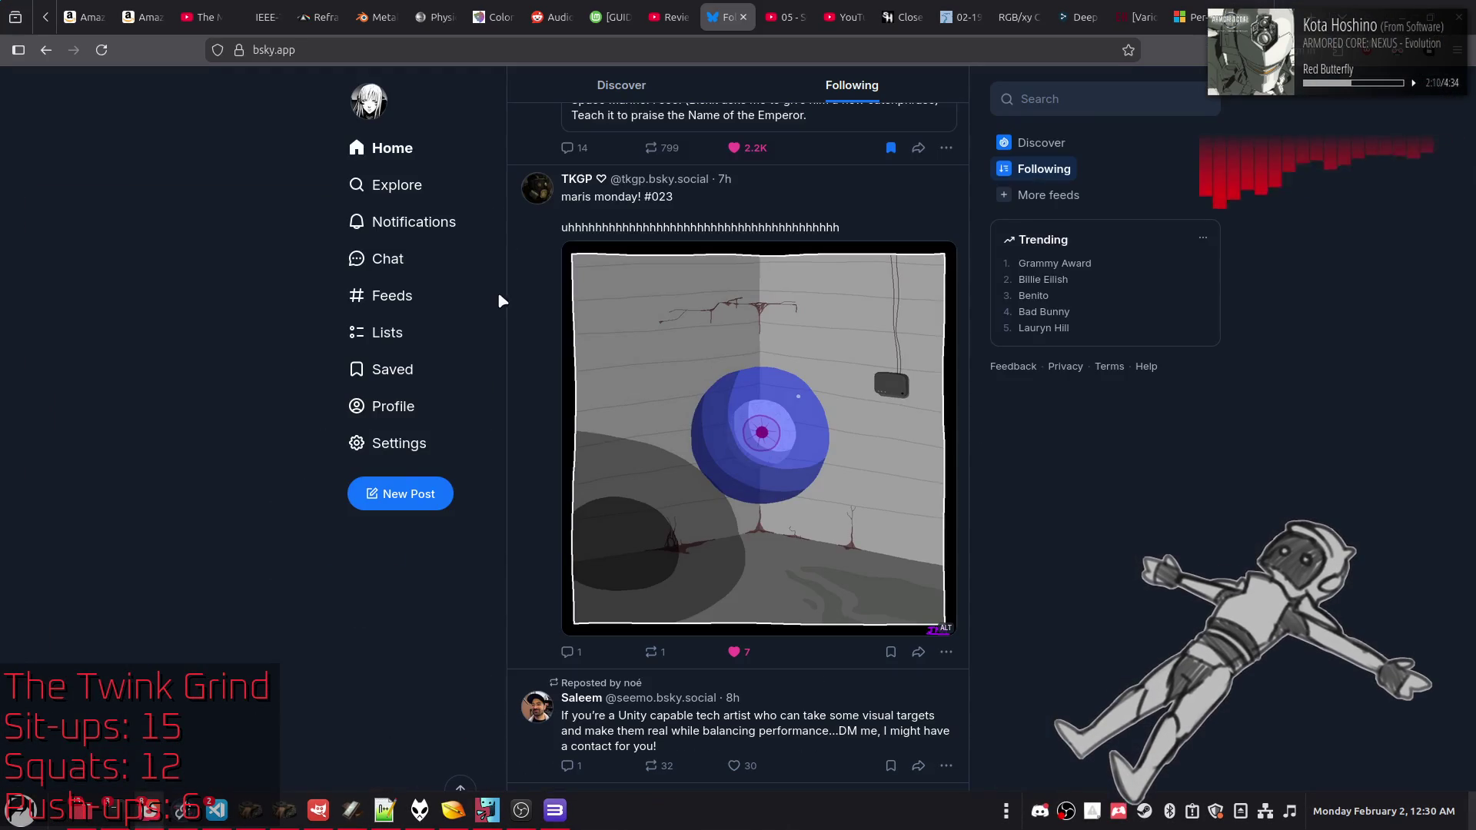
Step: Google 'rpcs3 audio buffer duration' in a new tab and open the RPCS3 wiki's Help:Default Settings result
right_click(730, 18)
left_click(751, 28)
type("r")
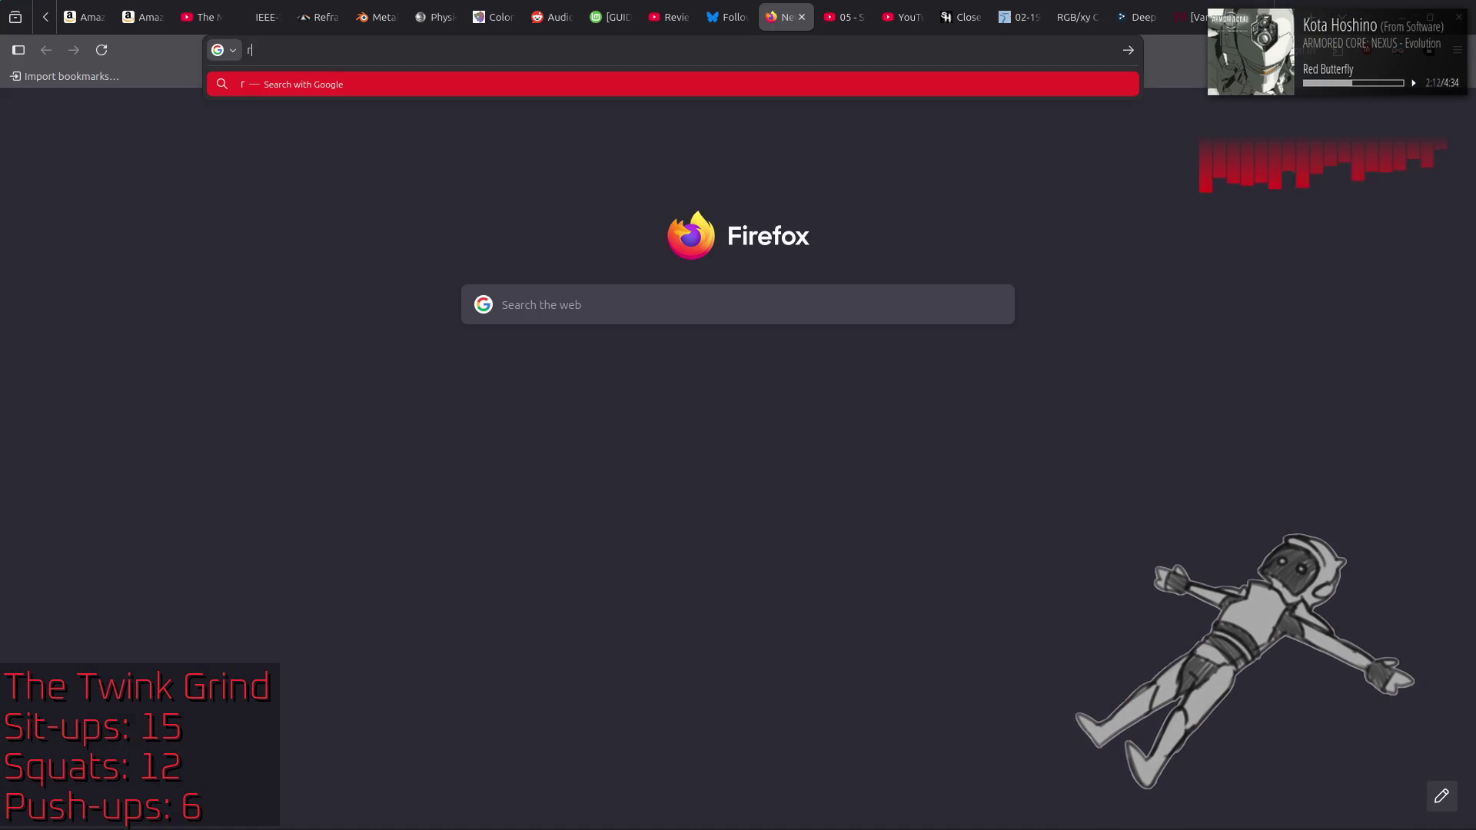
type("pcs3 audio buffer")
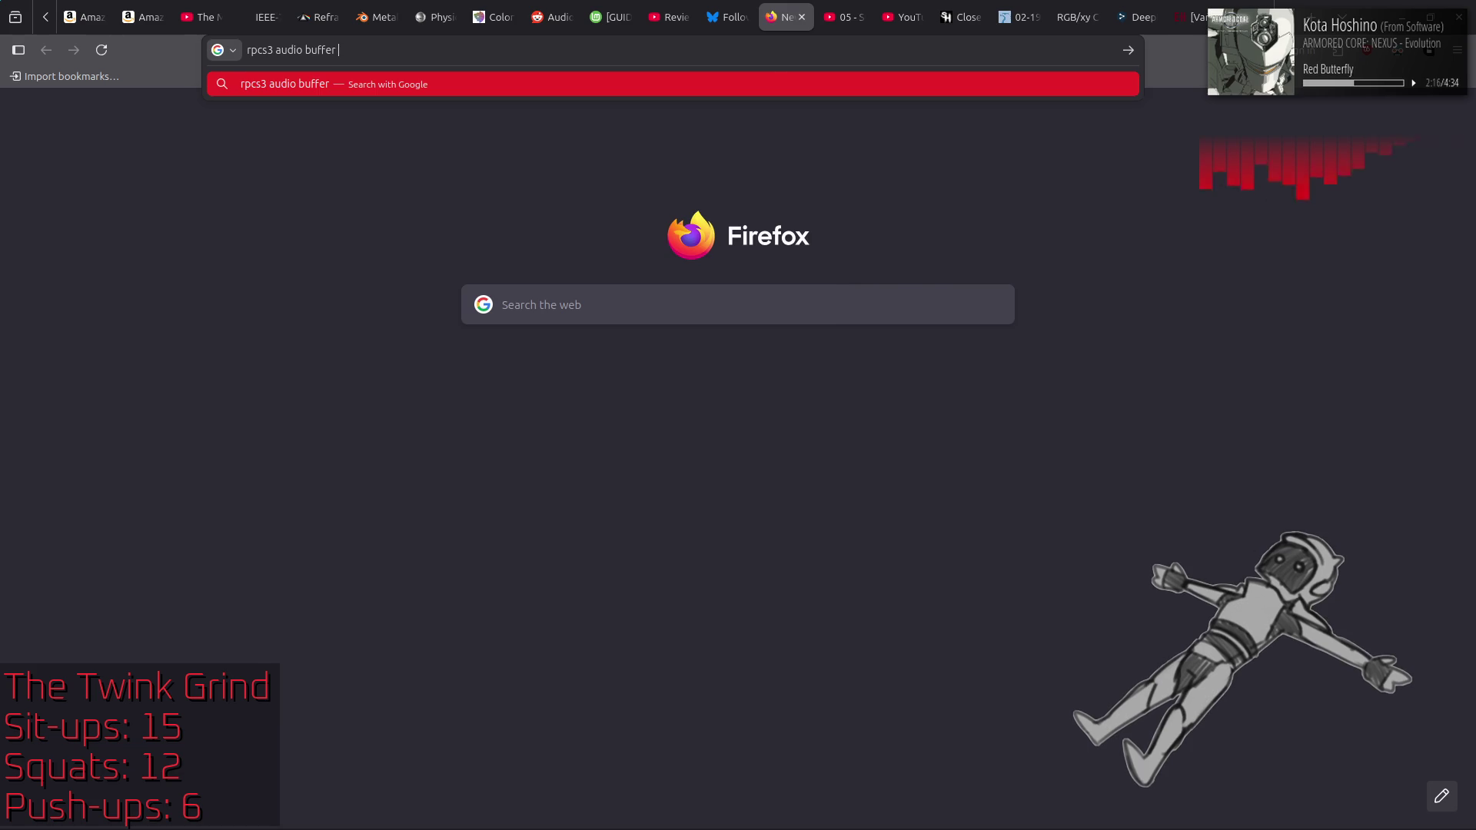
key("alt+Tab")
key("alt+Tab")
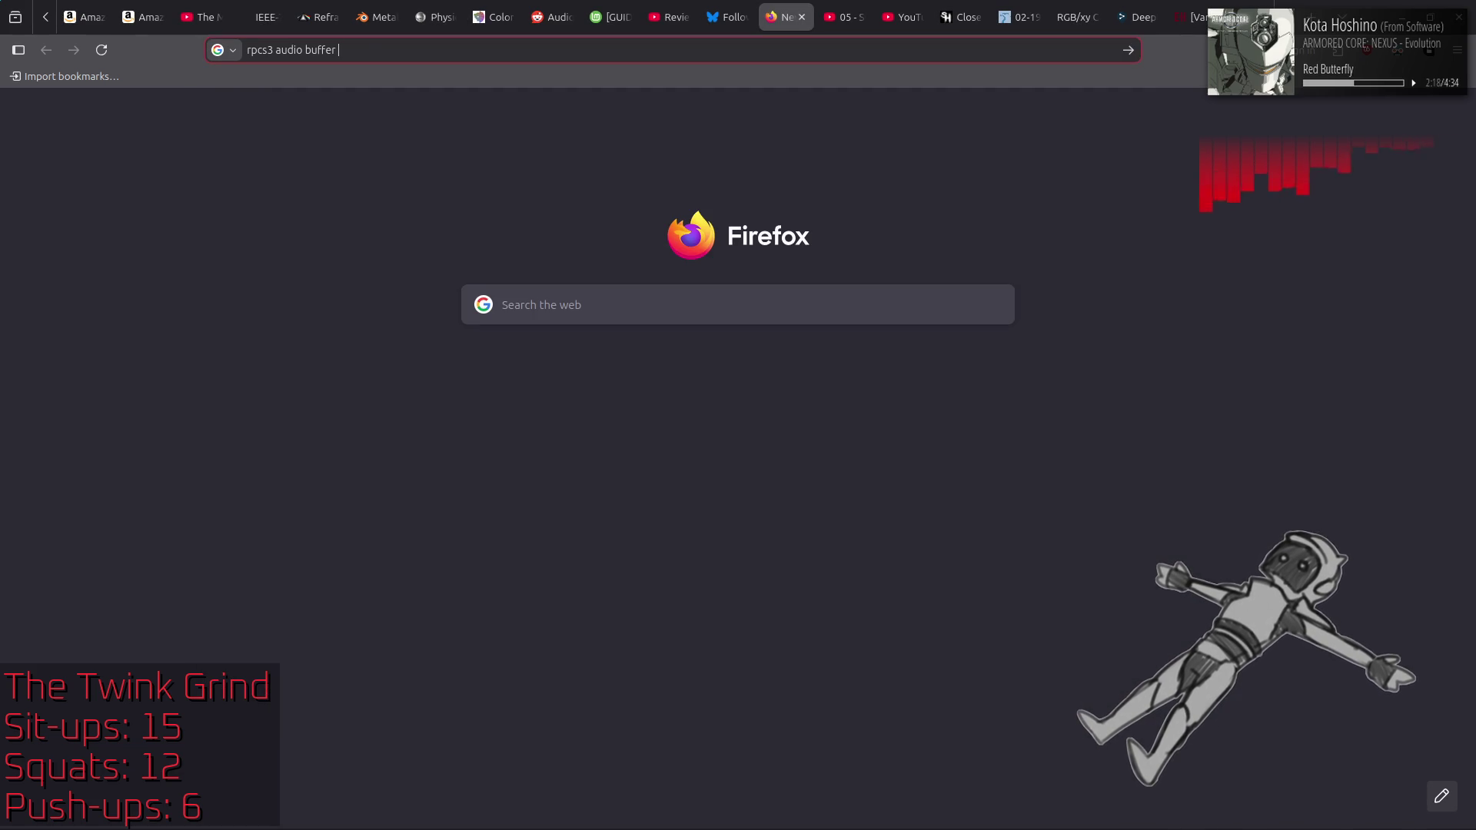
type("duration")
key("Return")
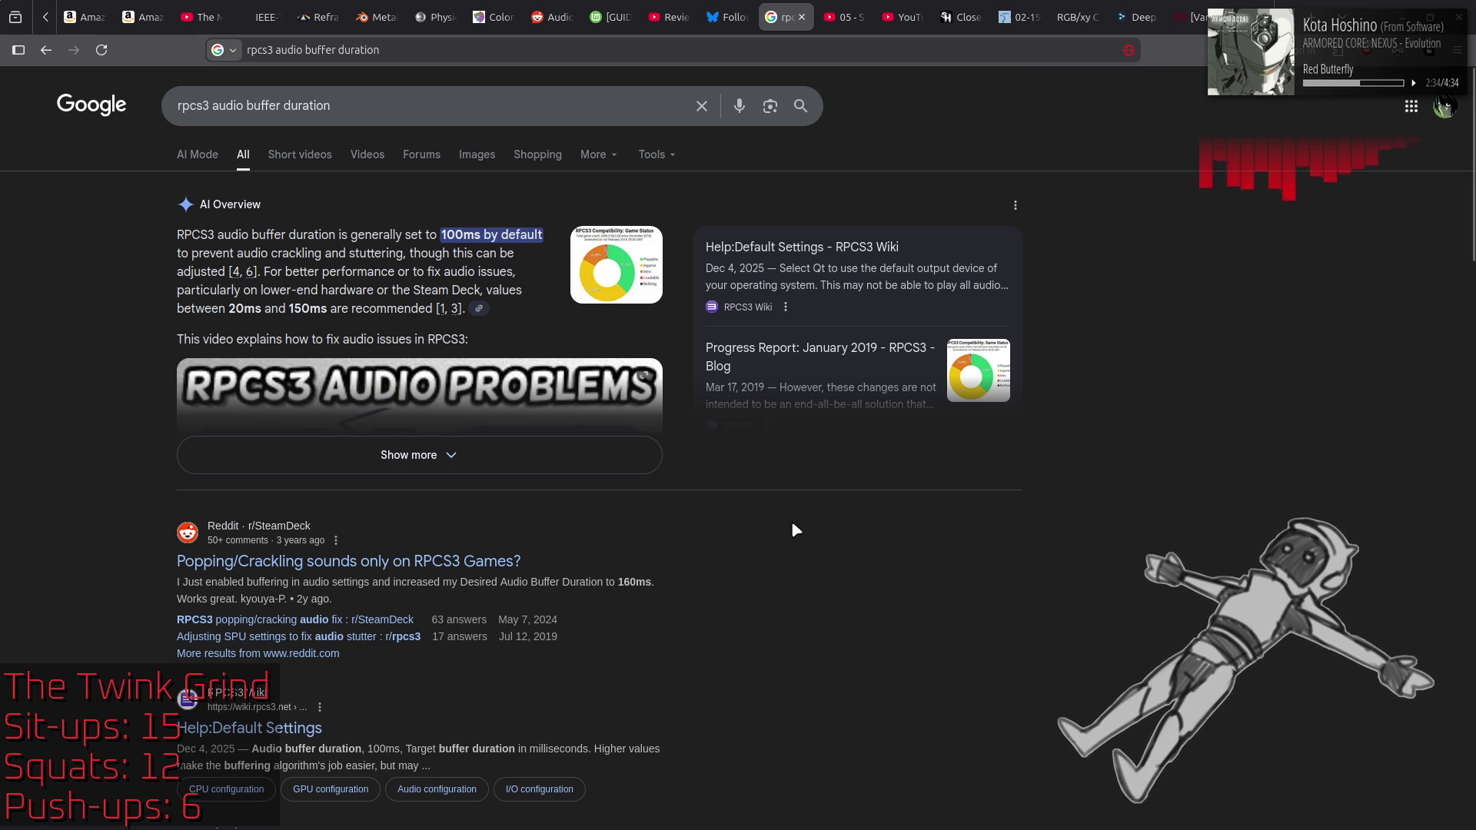
left_click(841, 247)
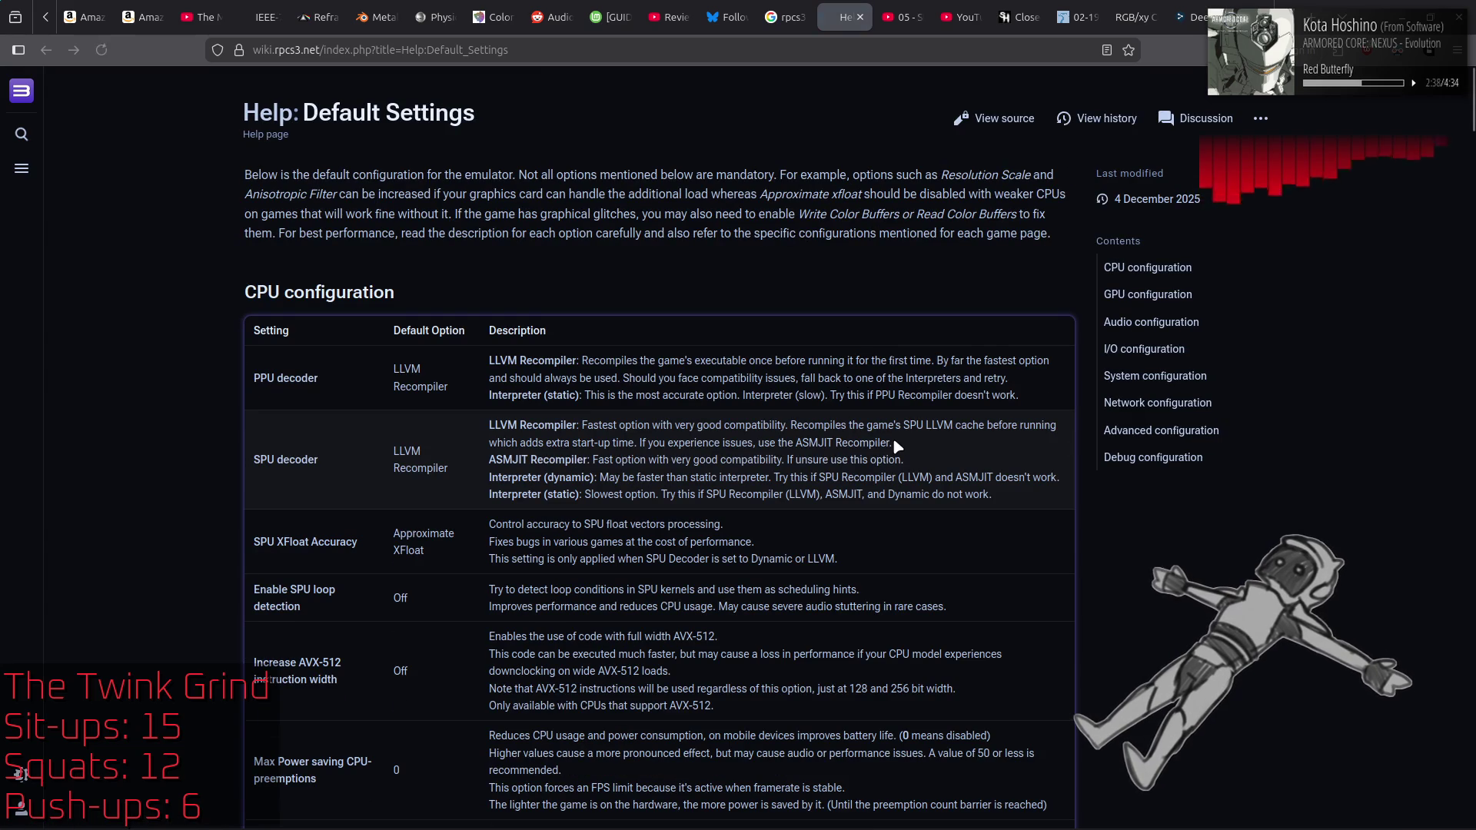
Step: Jump to the Audio configuration section of Help:Default Settings, go back, and close the page
scroll(894, 442, "down", 5)
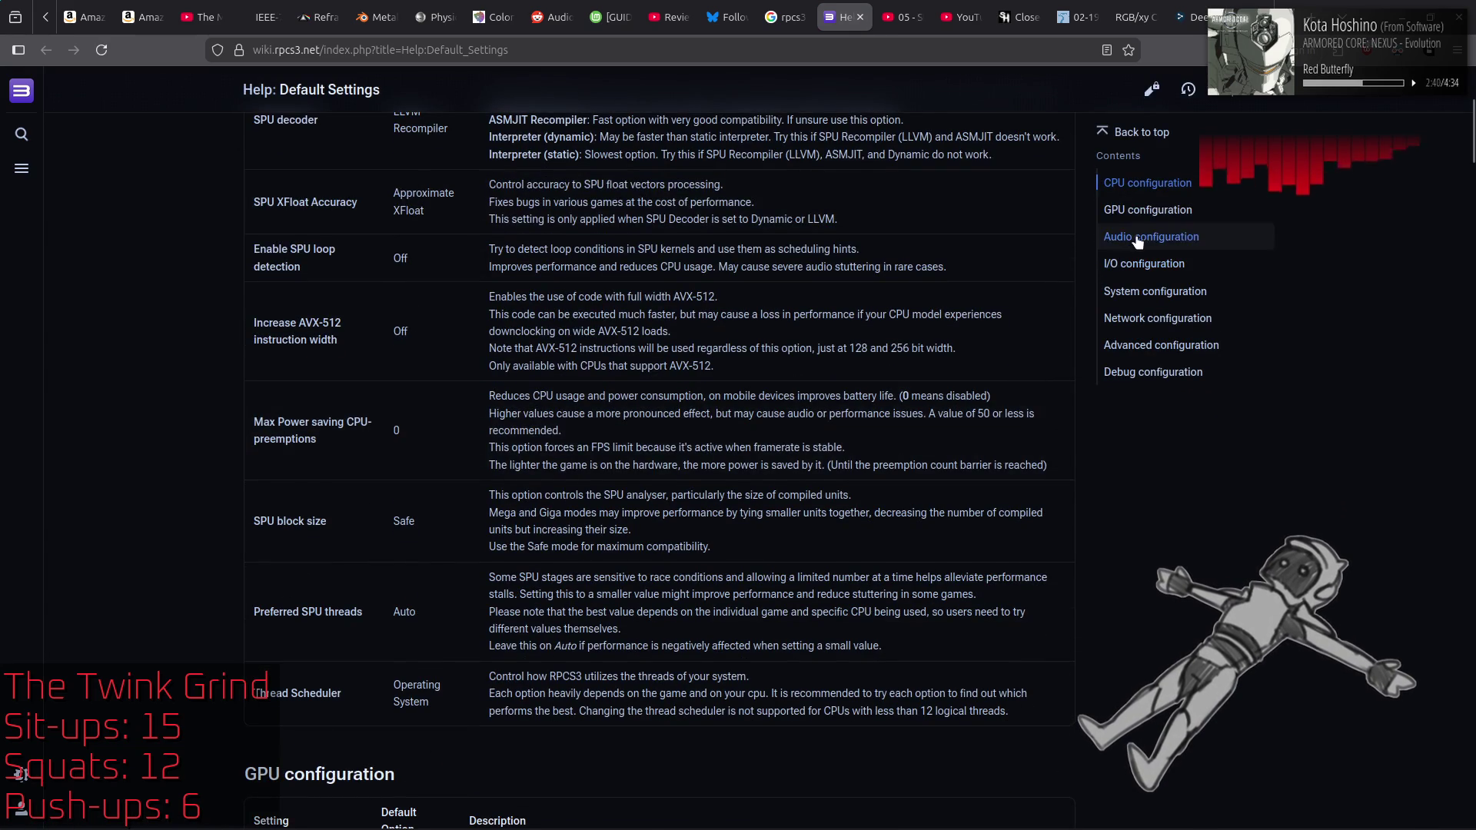
left_click(1136, 238)
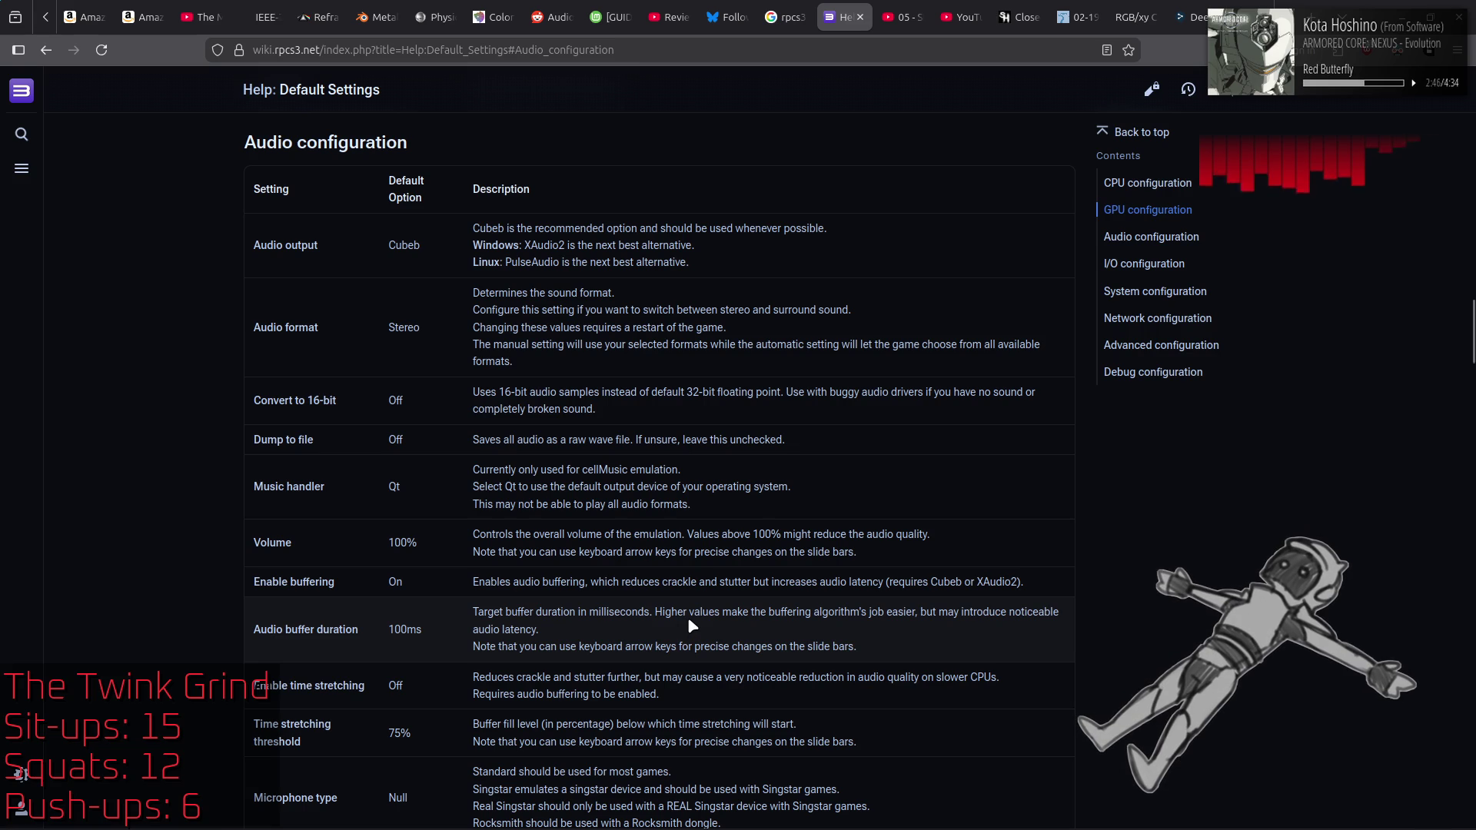
key("alt+Left")
left_click(860, 17)
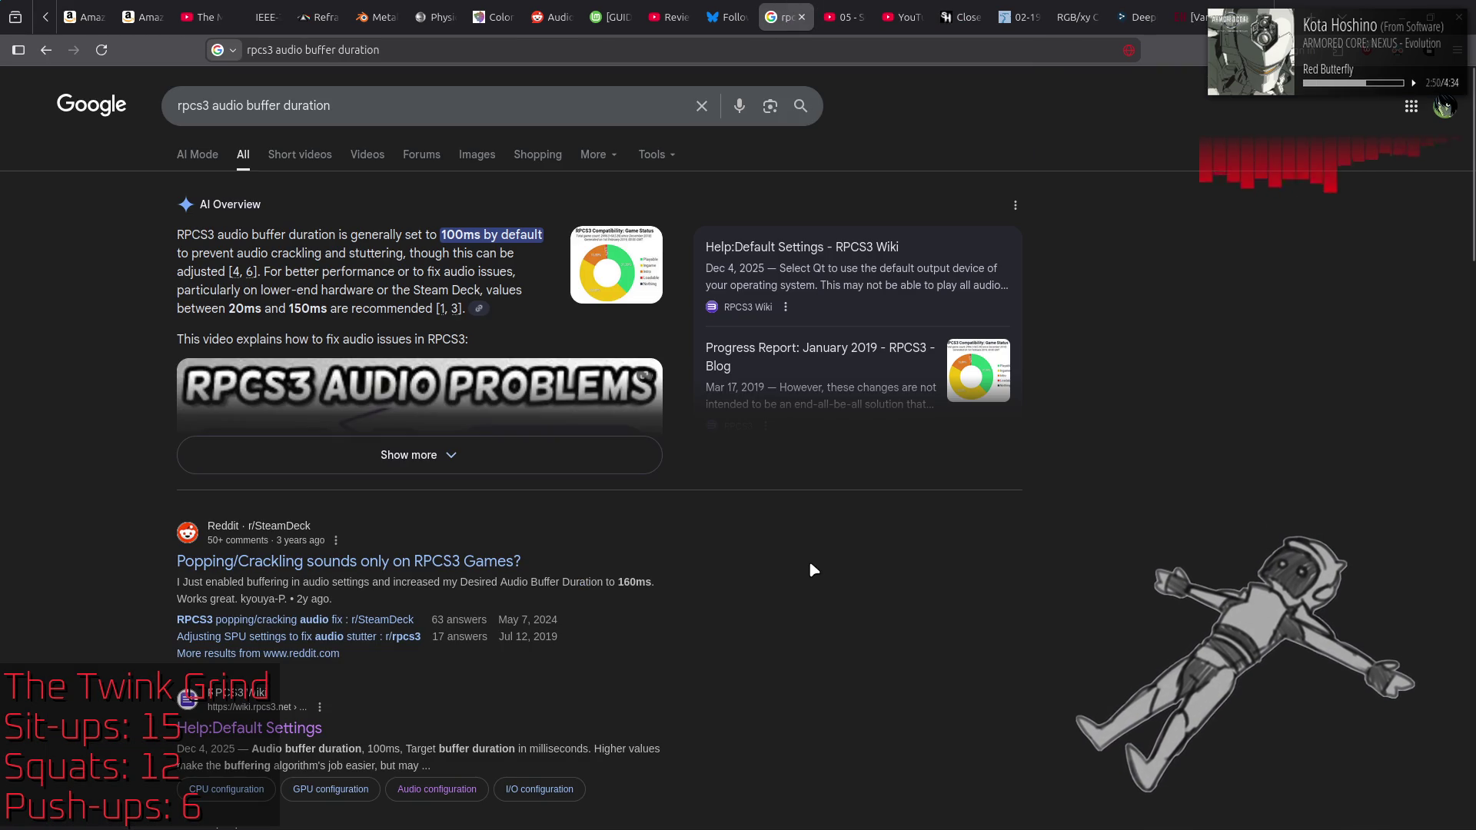
Step: Scan the Google results against RPCS3's audio settings and open Category:Audio buffer duration (Config)
scroll(809, 564, "down", 3)
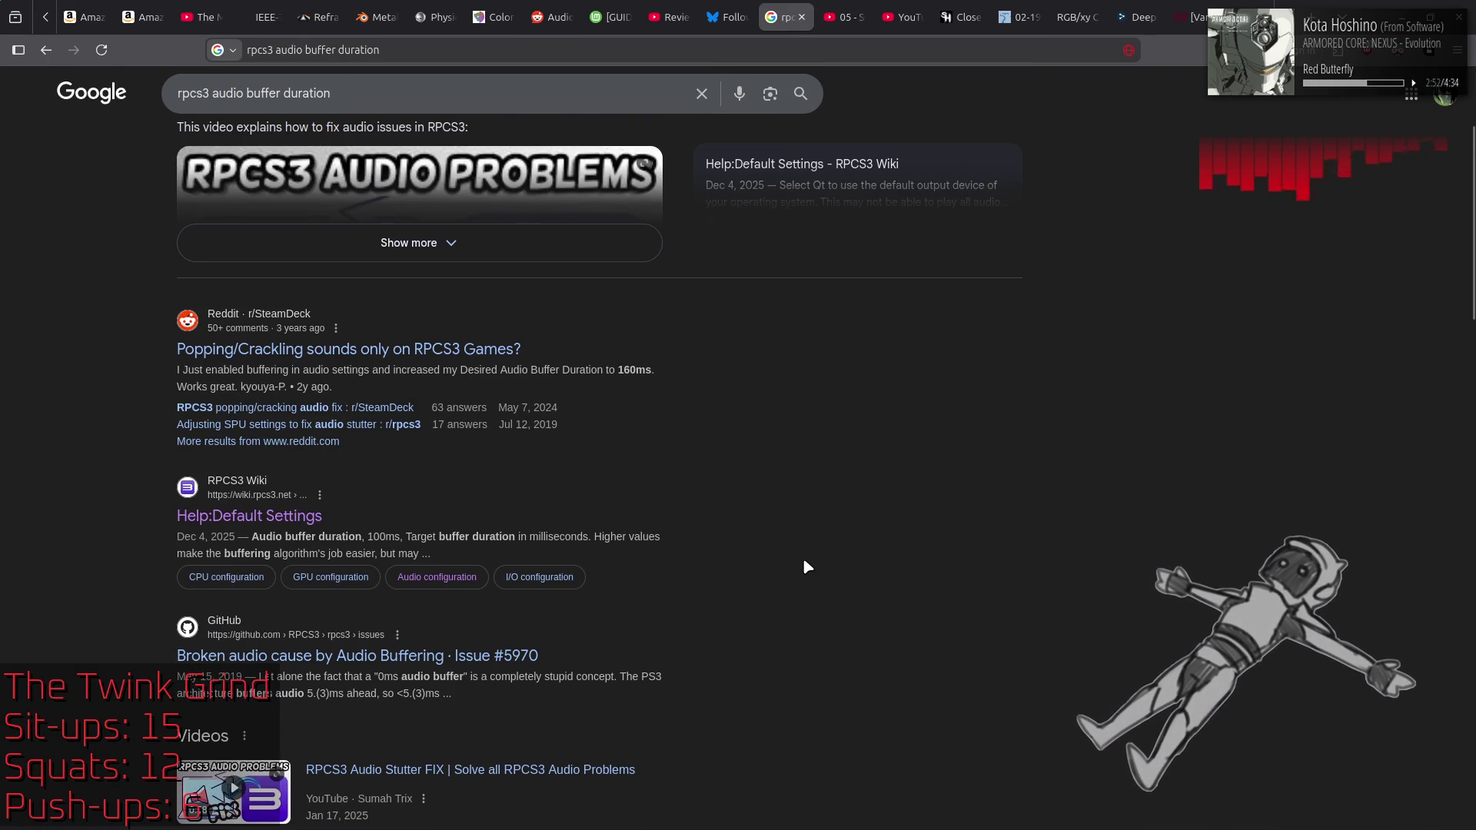
scroll(806, 566, "down", 2)
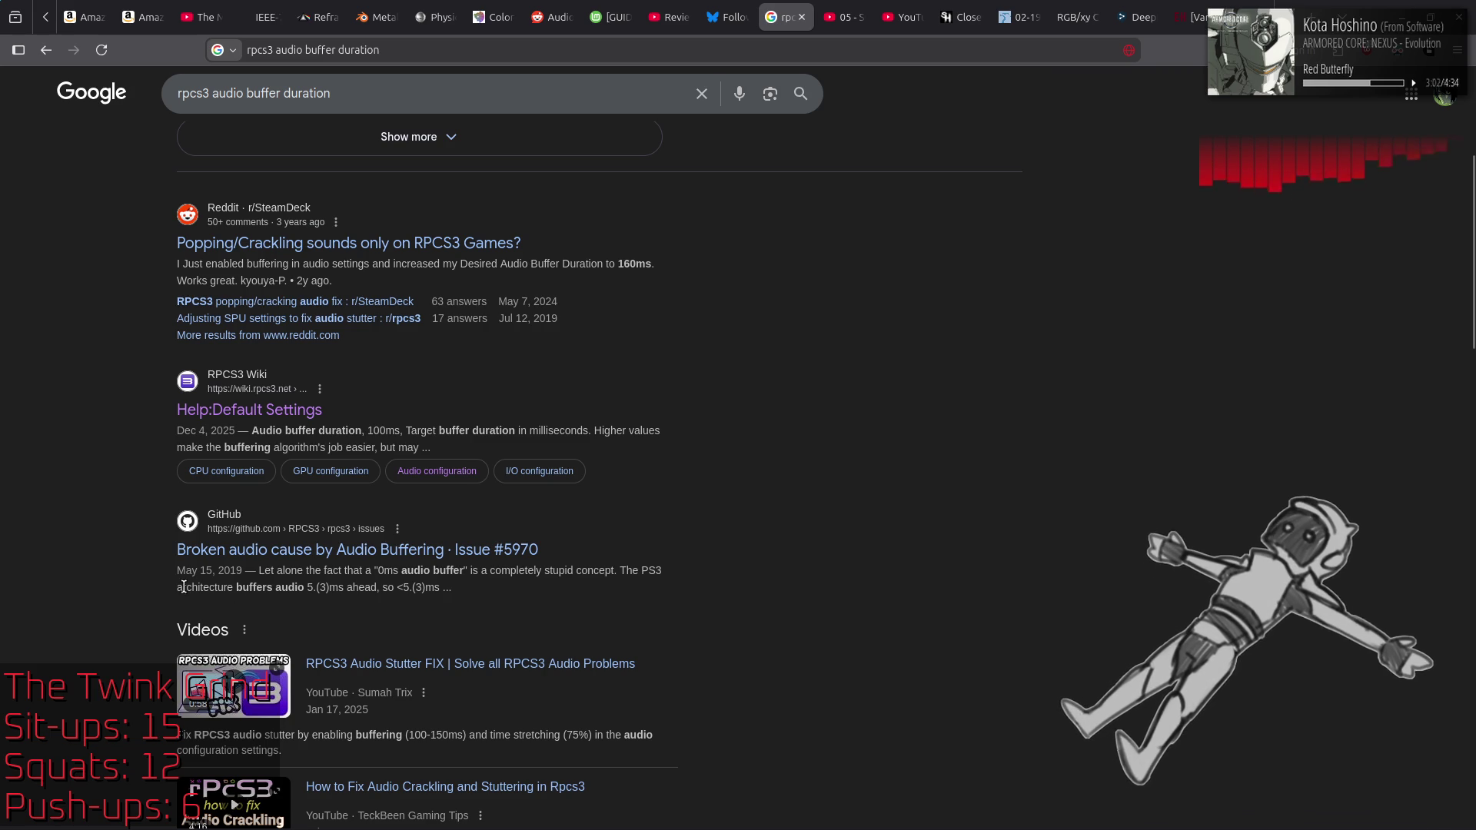
left_click_drag(295, 588, 339, 587)
left_click(906, 531)
key("alt+Tab")
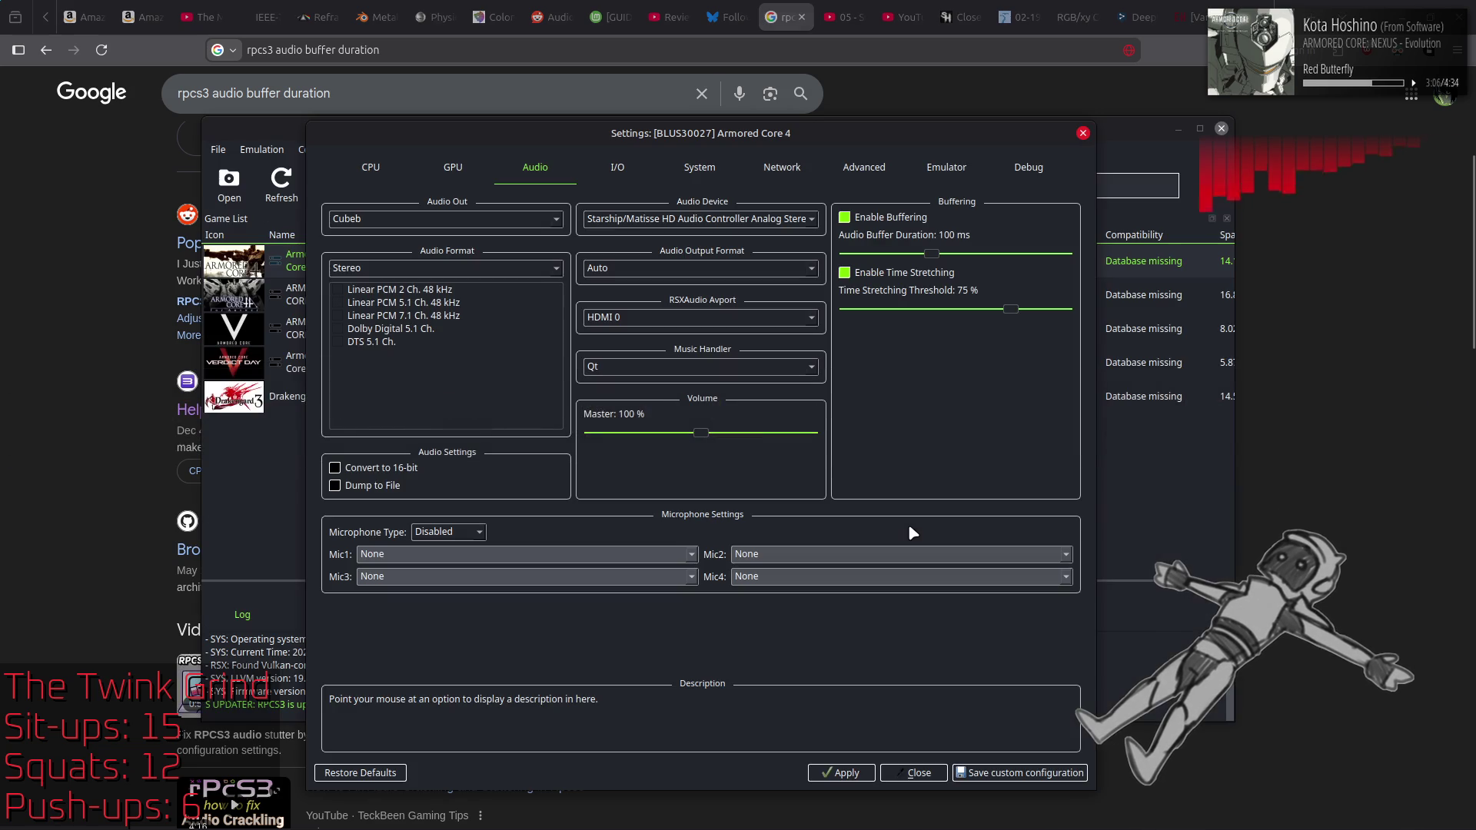
key("alt+Tab")
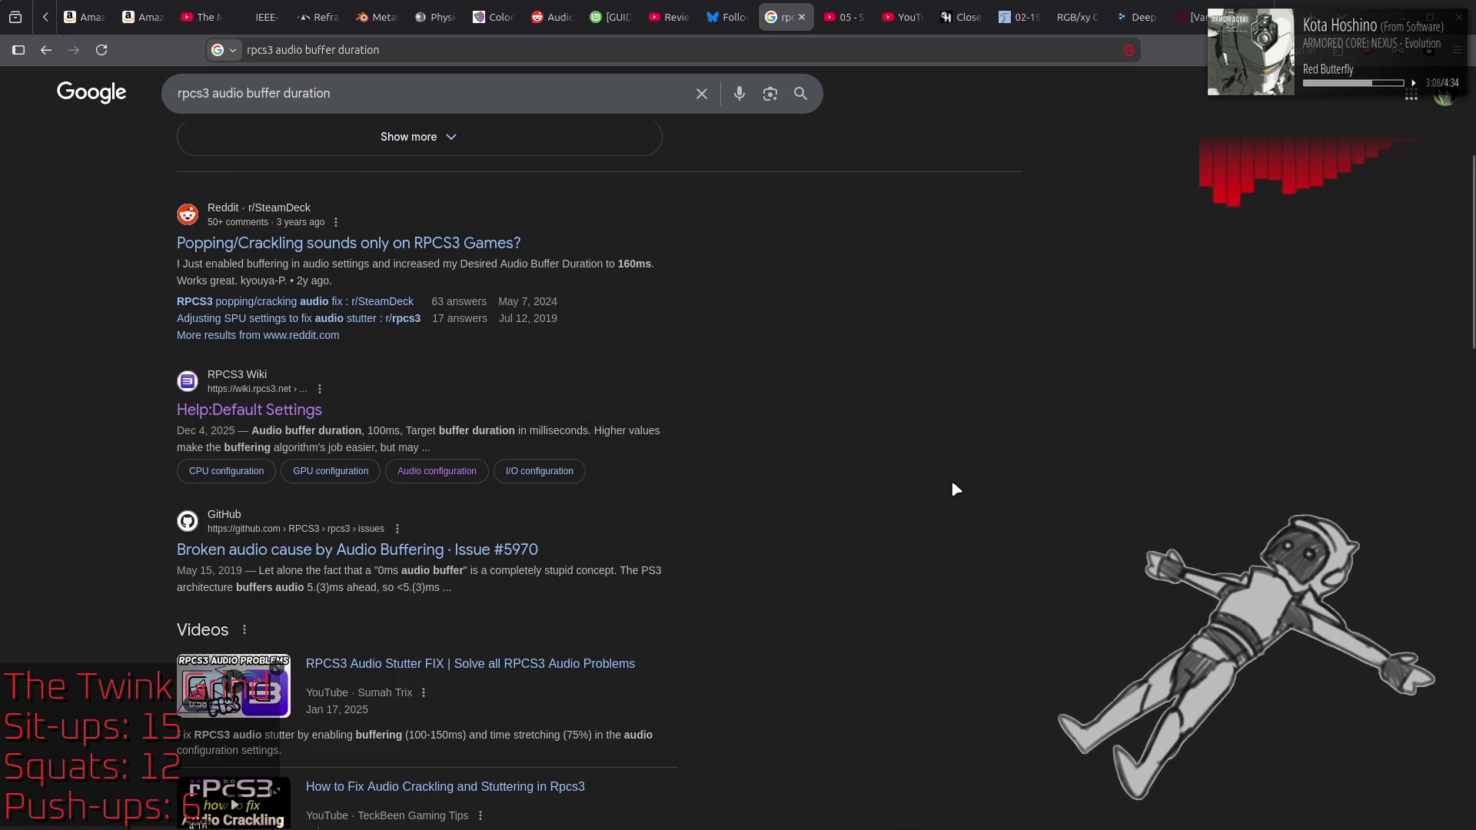
scroll(952, 480, "down", 10)
scroll(954, 485, "down", 3)
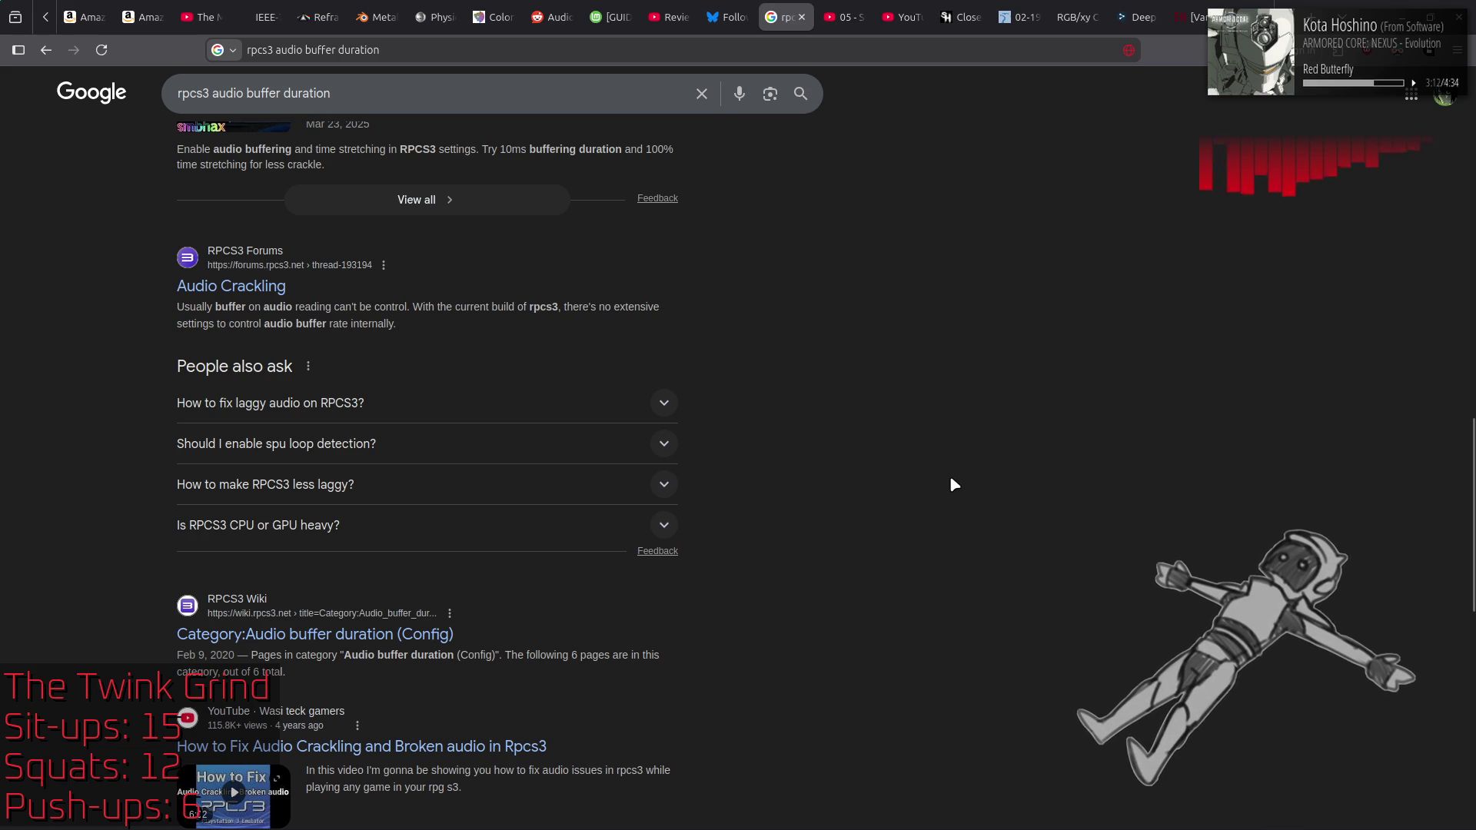
scroll(953, 485, "down", 2)
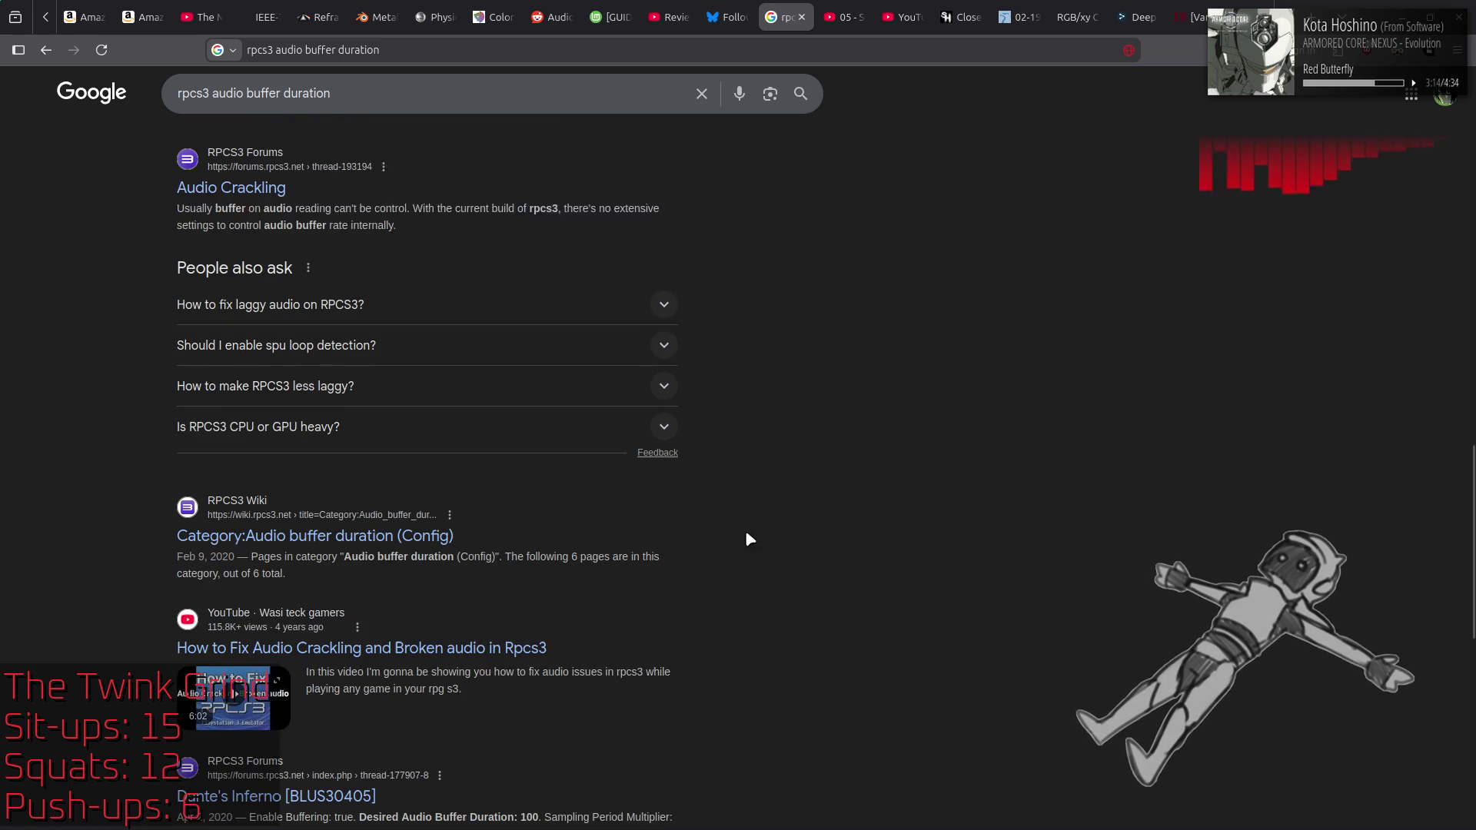
left_click(348, 528)
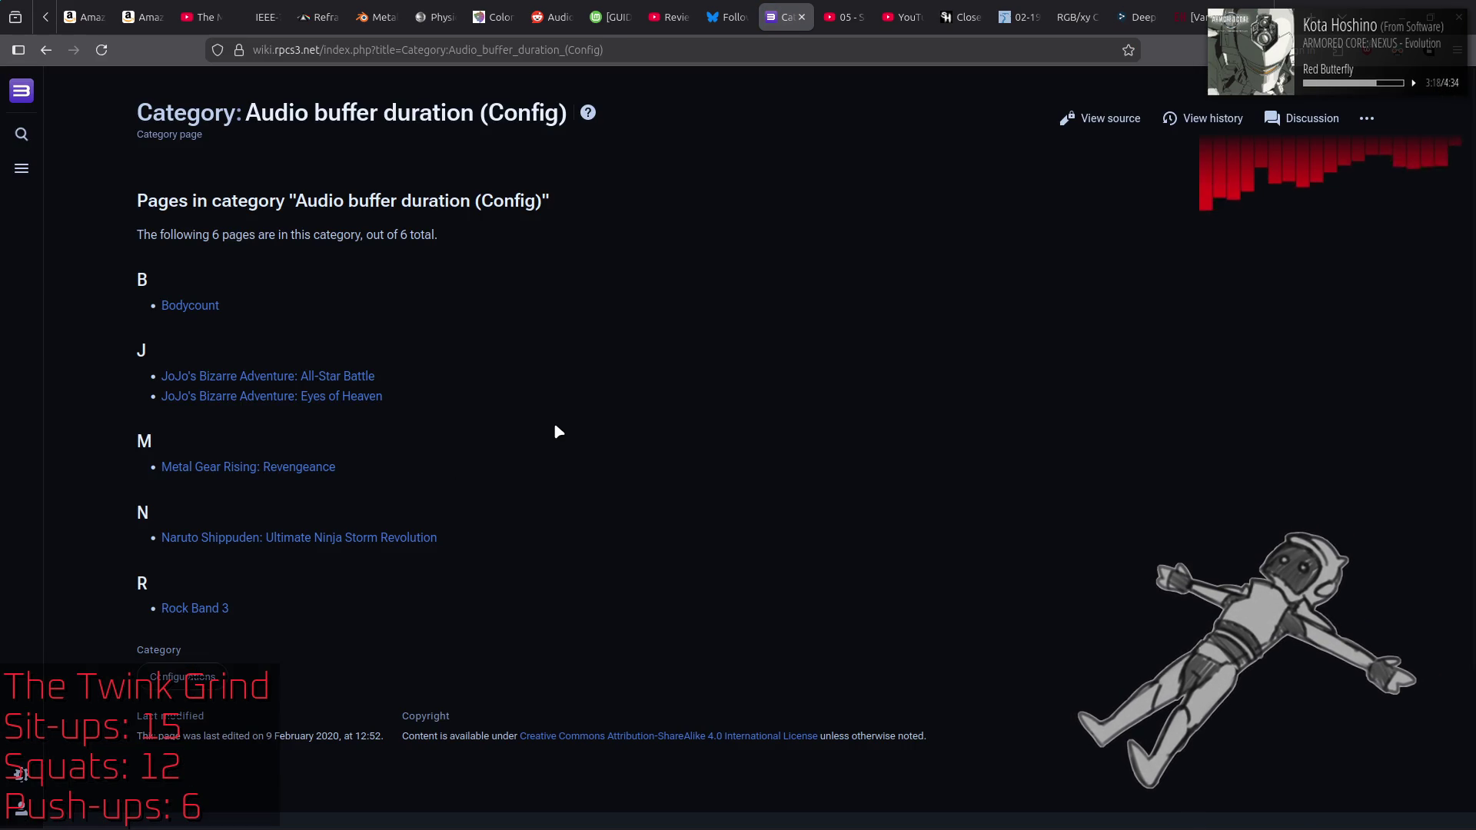
Step: Check the Metal Gear Rising: Revengeance page's Audio buffer duration setting and Known Issues
left_click(306, 471)
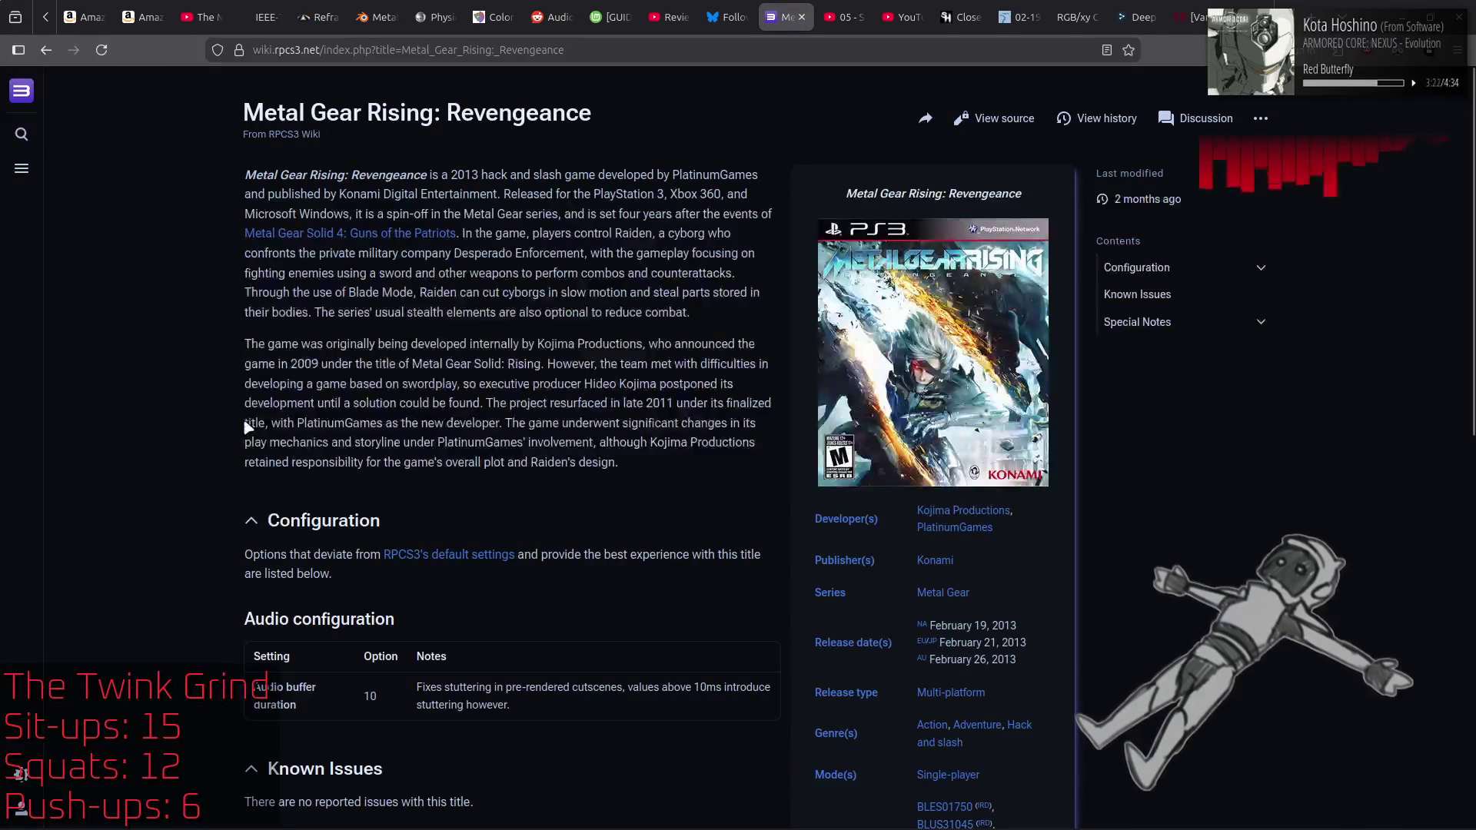
scroll(226, 423, "down", 3)
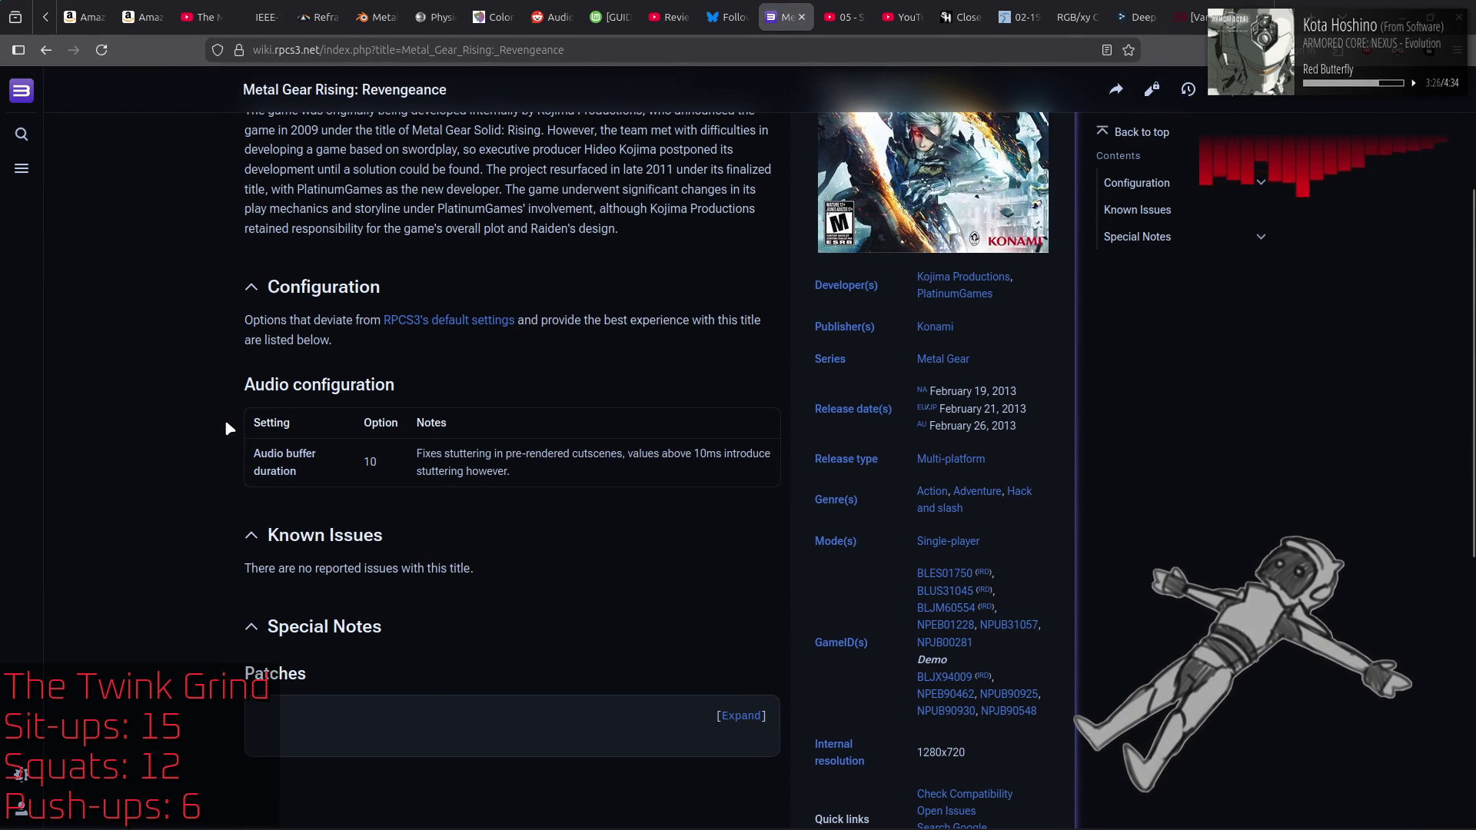
mouse_move(224, 418)
left_mouse_down()
mouse_move(295, 453)
mouse_move(538, 499)
left_mouse_up()
left_click(573, 532)
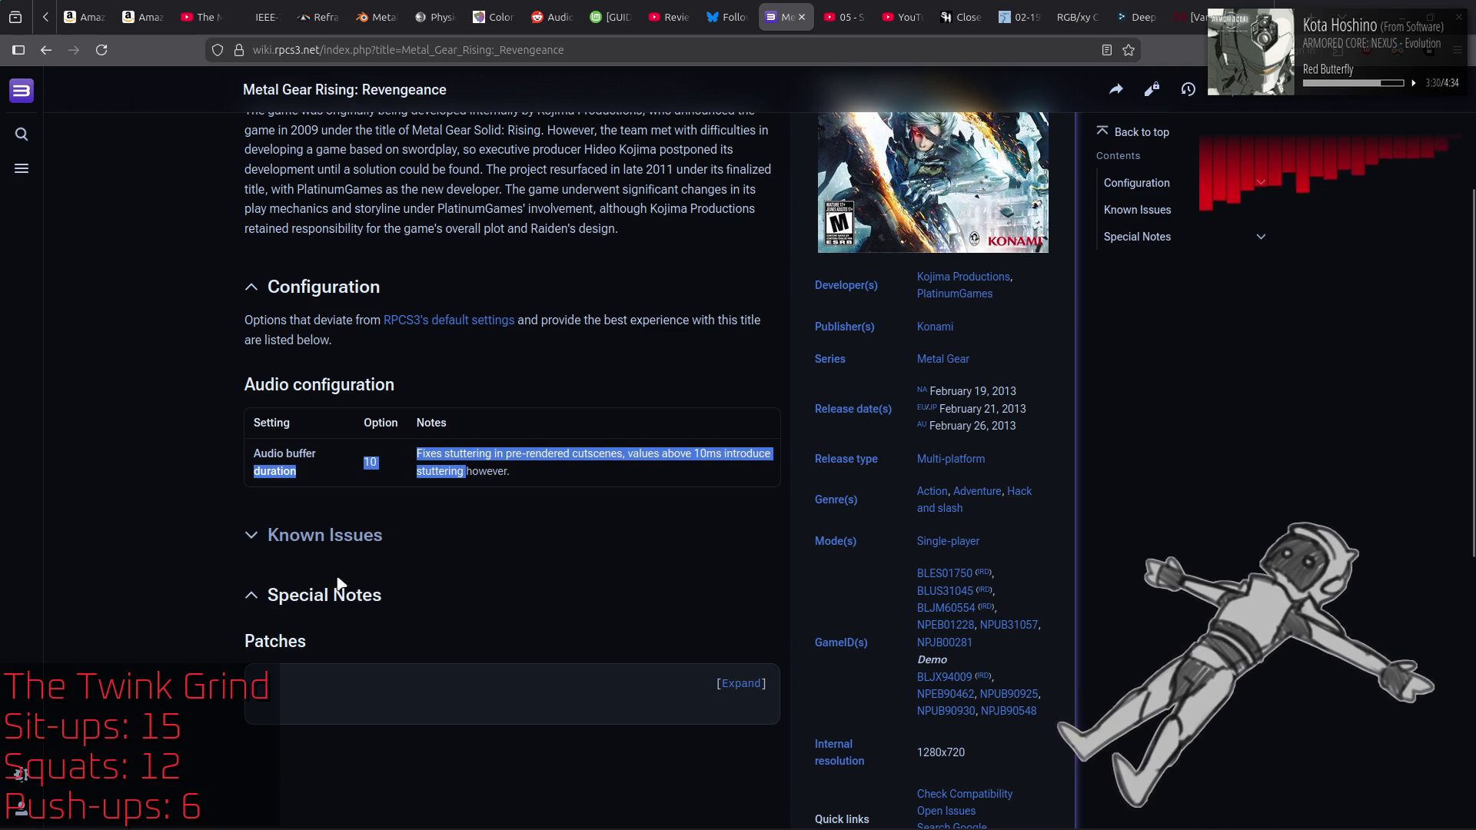
left_click(283, 535)
key("alt+Left")
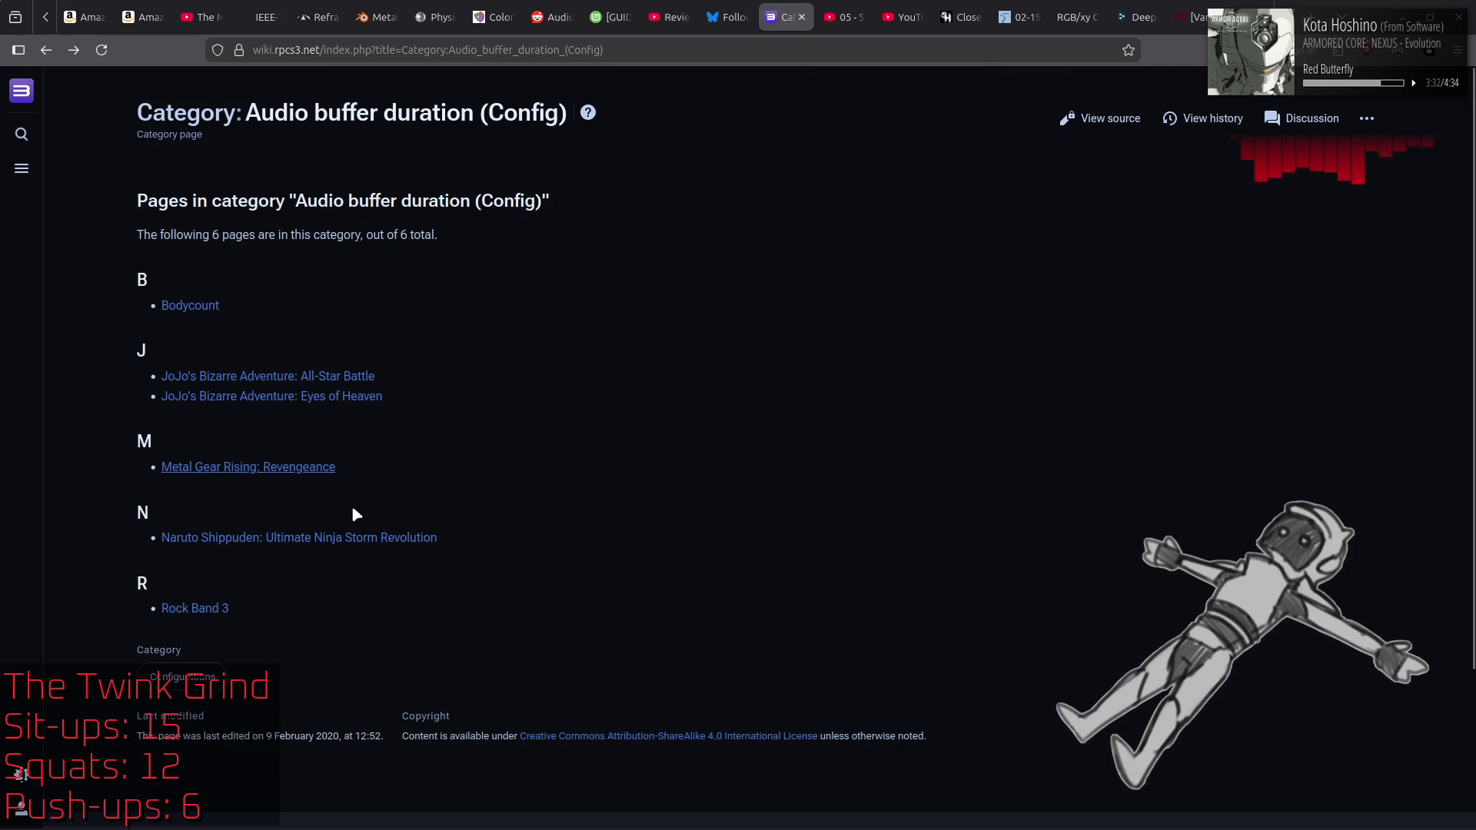
Step: Glance at the Naruto Shippuden: Ultimate Ninja Storm Revolution and Rock Band 3 pages
left_click(330, 542)
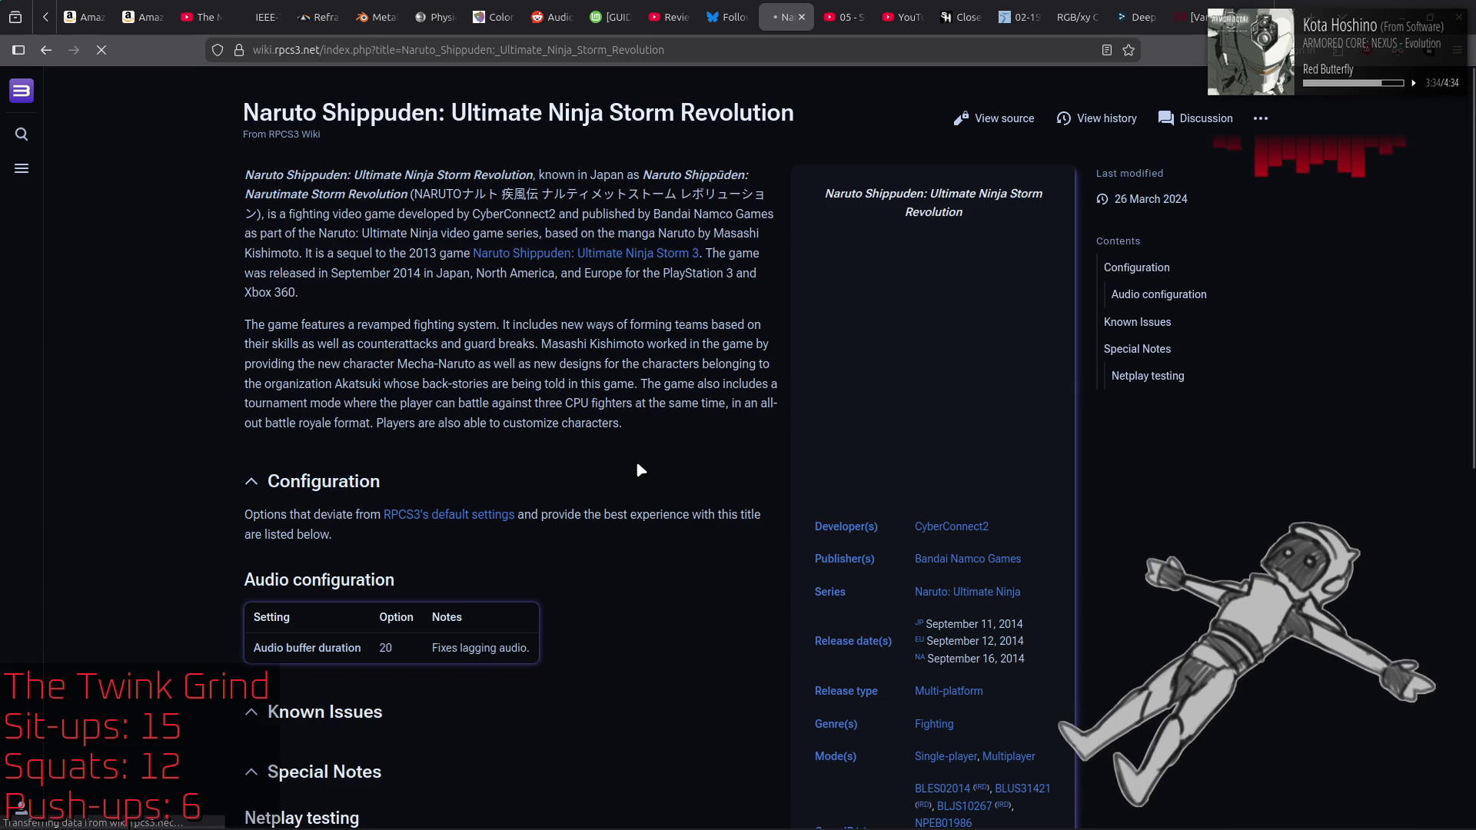
key("alt+Left")
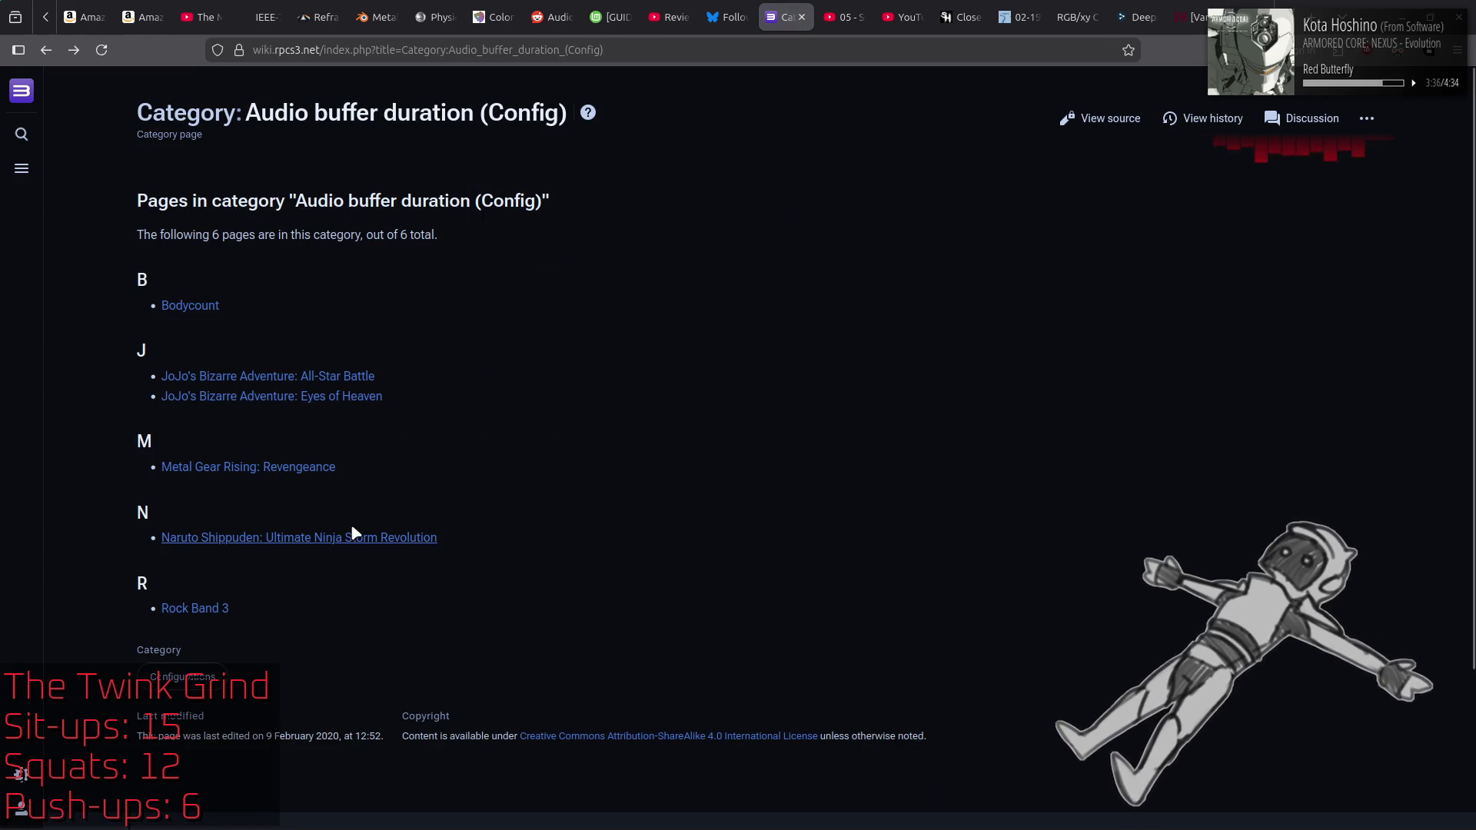
left_click(204, 611)
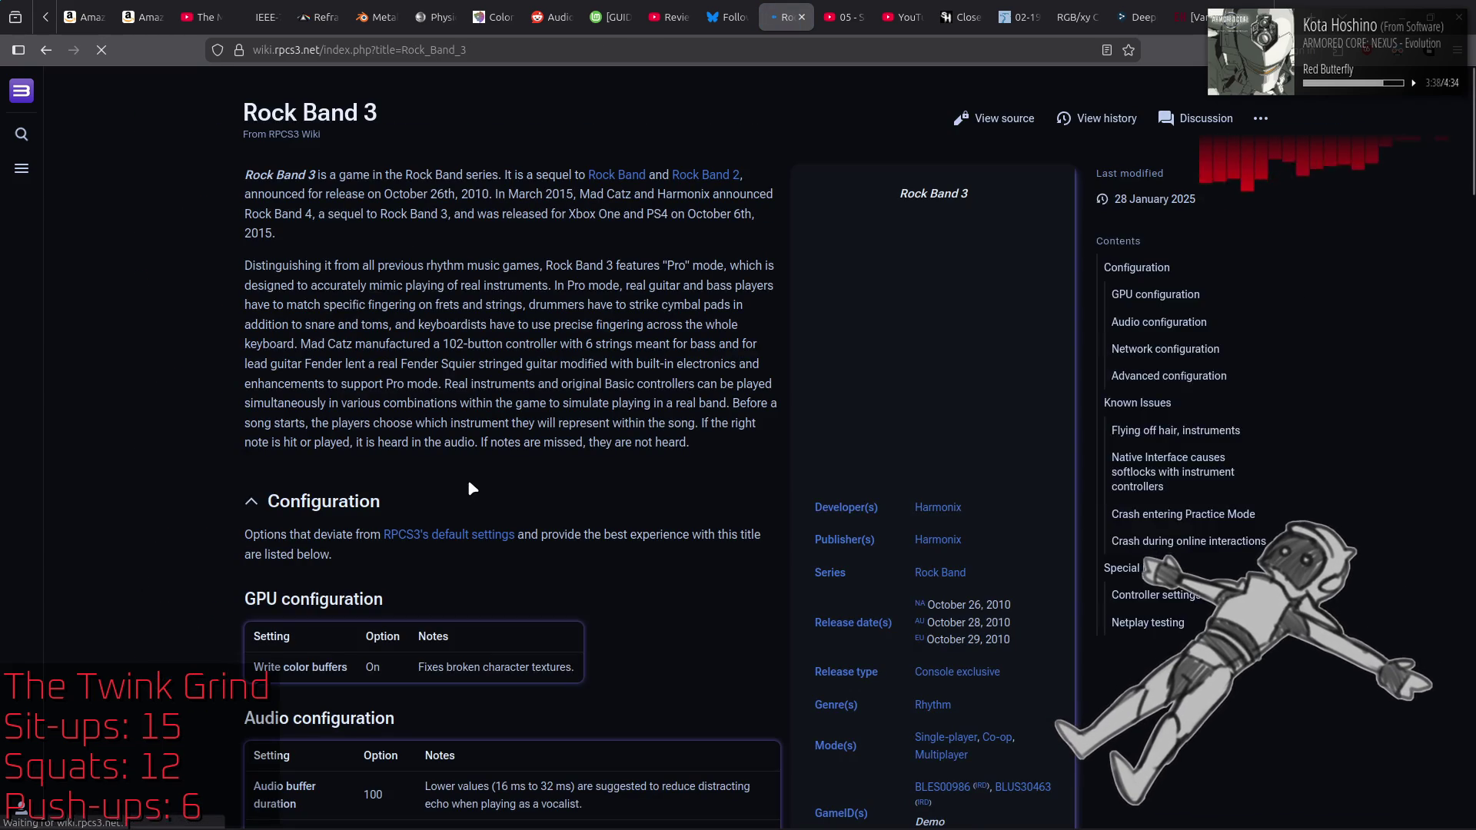
scroll(485, 476, "down", 3)
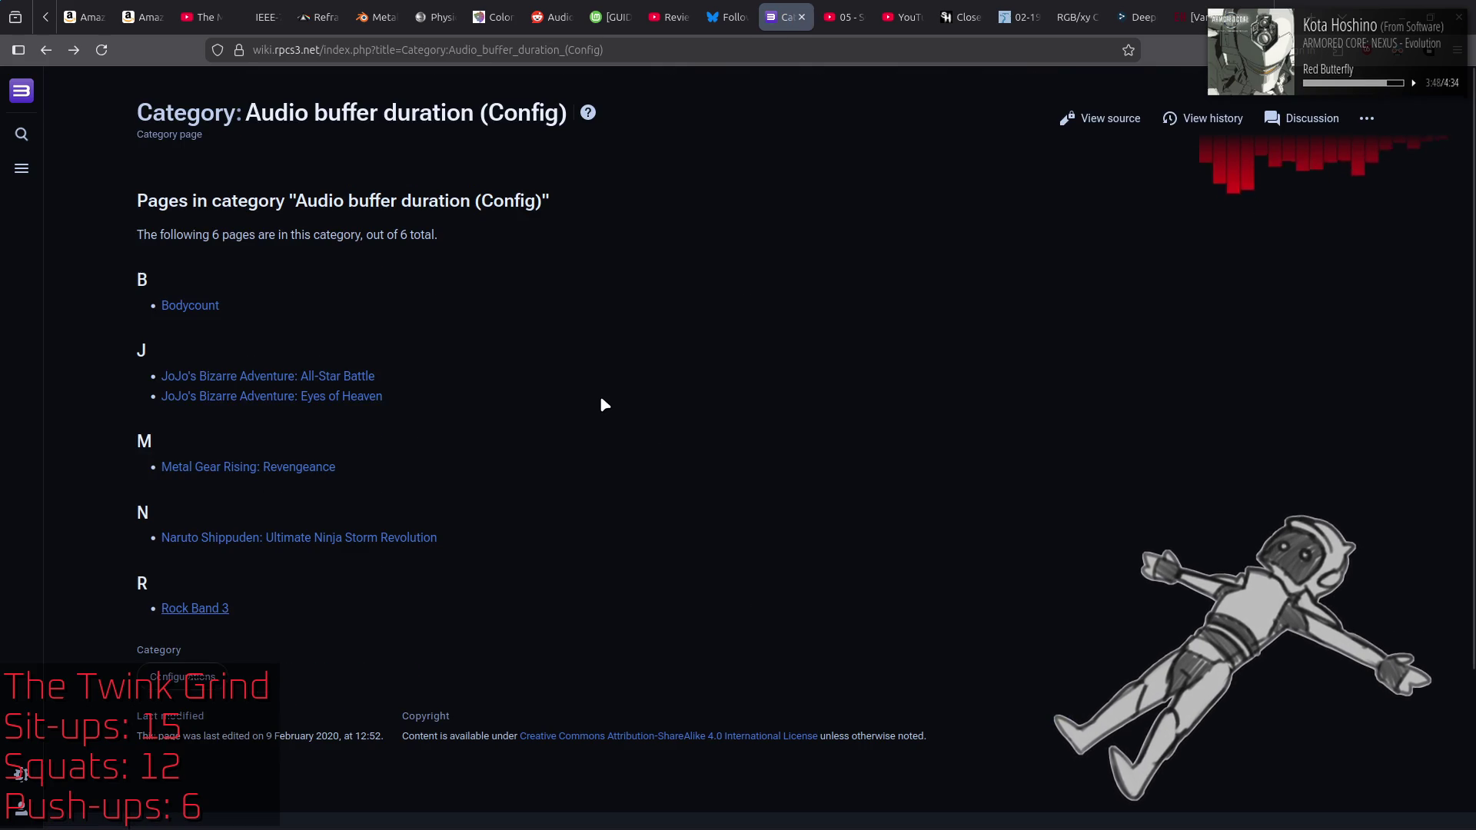
Step: Read the Bodycount page, noting its Audio buffer duration row and heavy audio stuttering issue
left_click(211, 306)
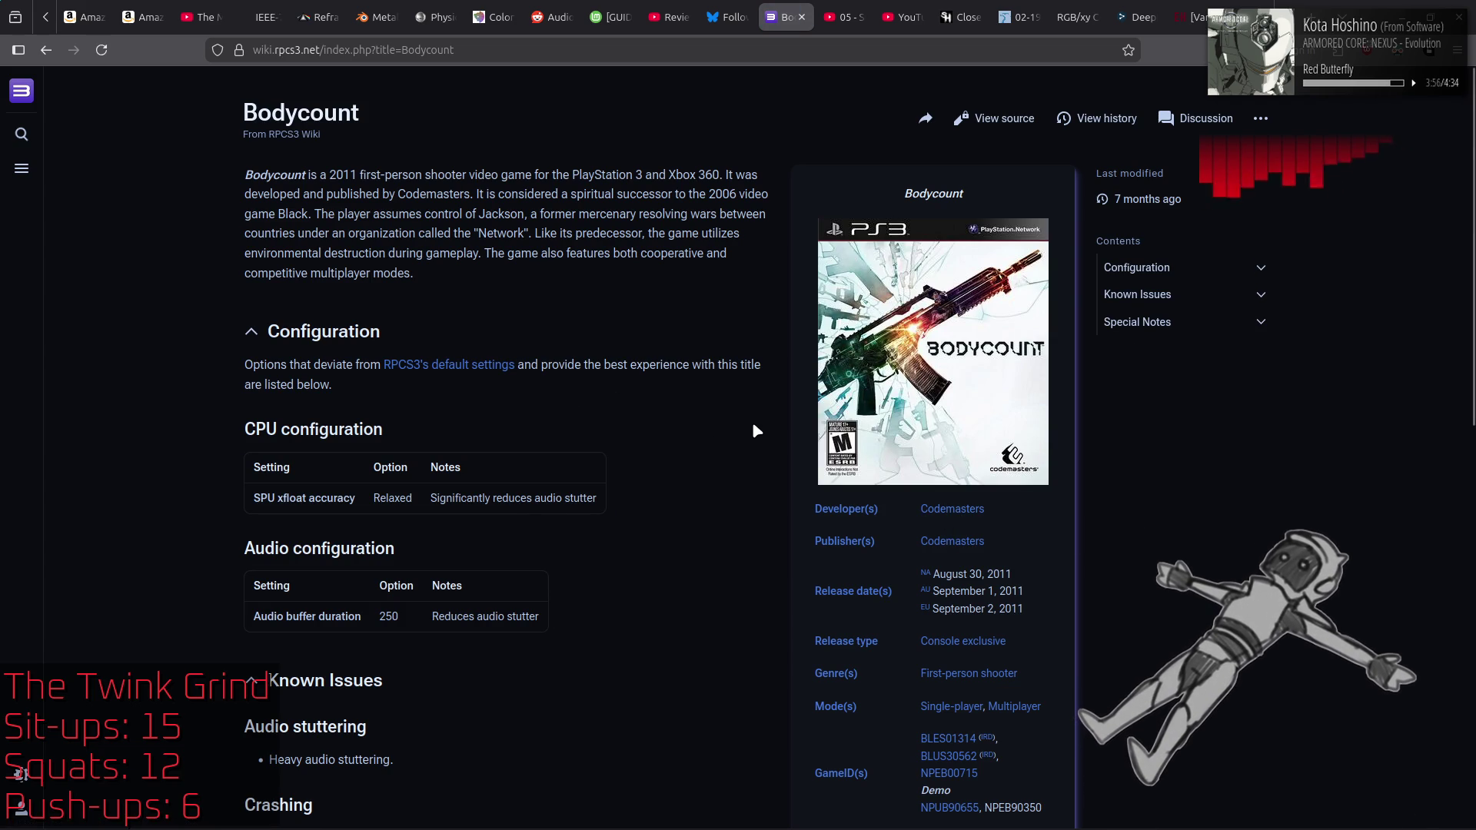
left_click_drag(489, 193, 339, 215)
left_click(429, 233)
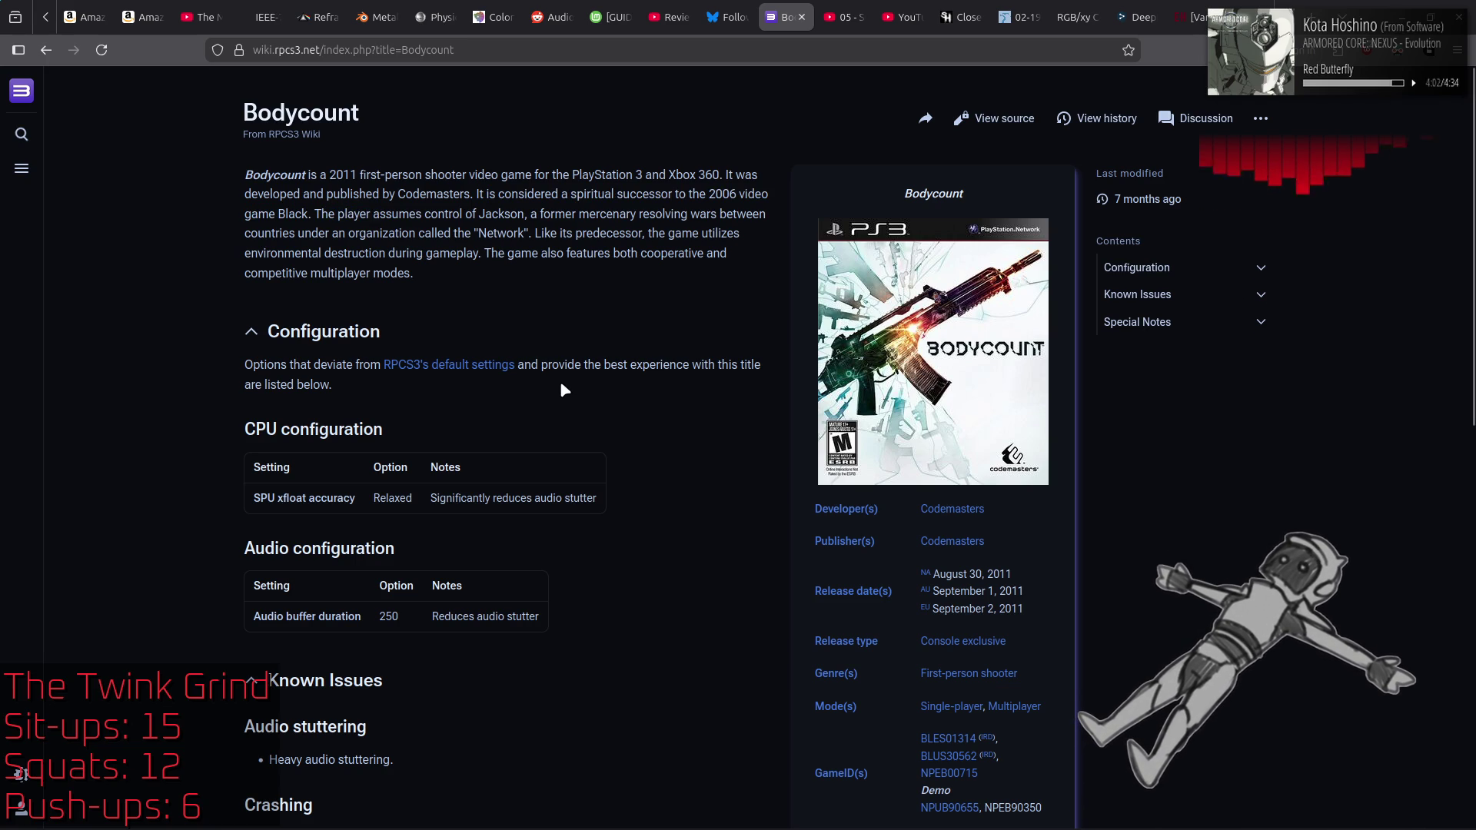
scroll(563, 390, "down", 3)
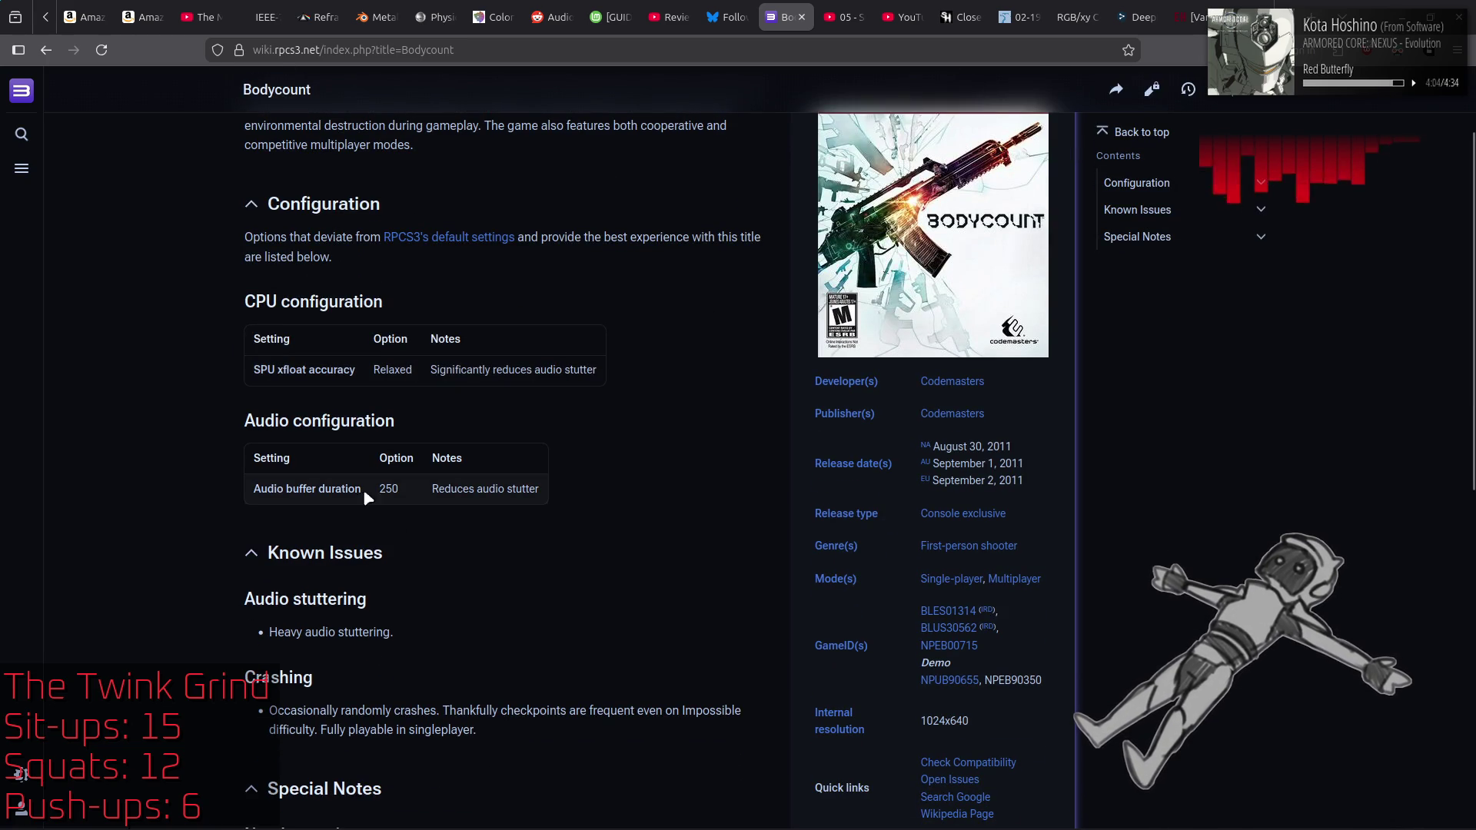
left_click_drag(303, 493, 584, 492)
left_click(634, 494)
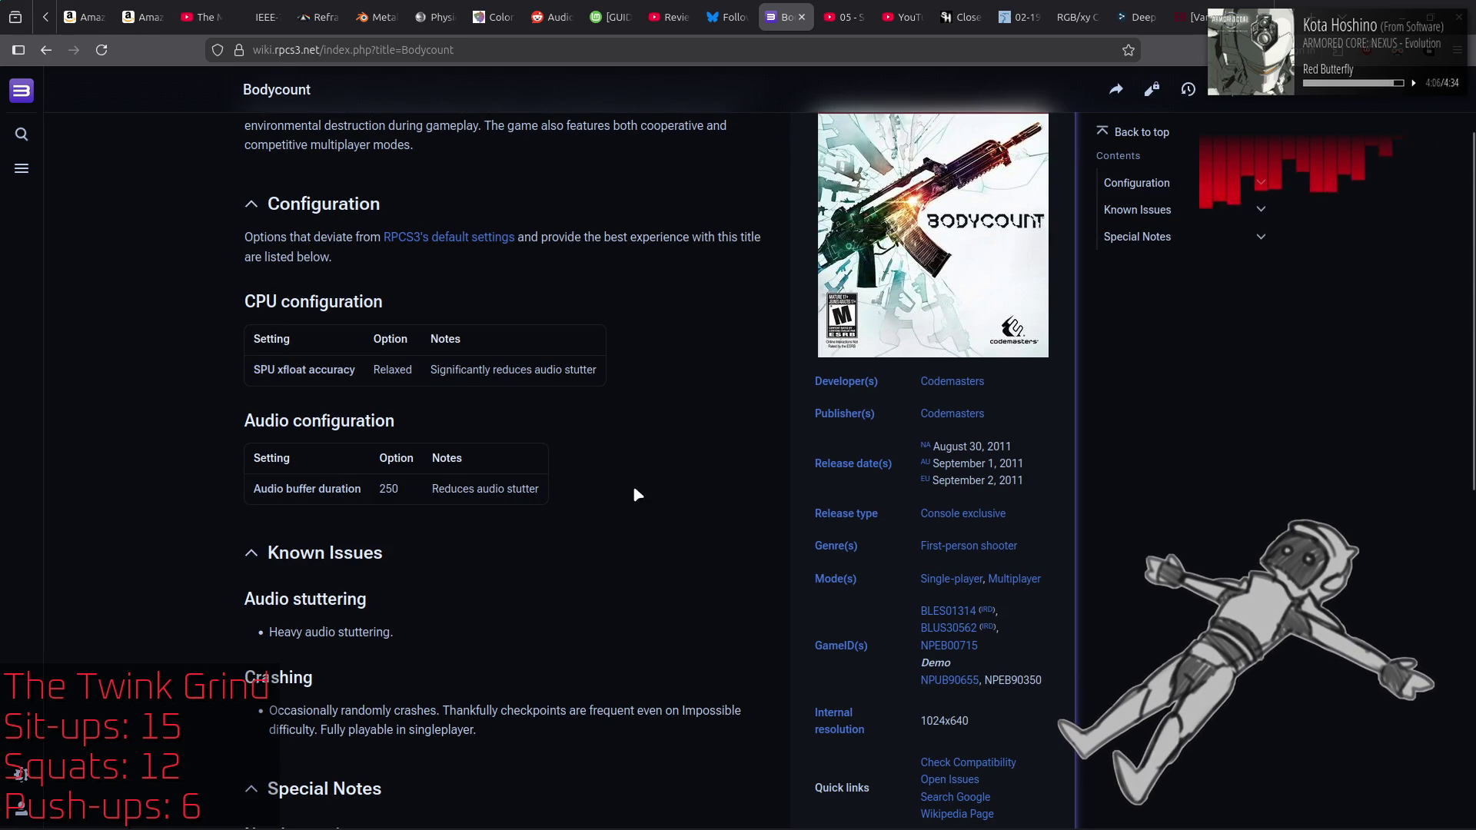
scroll(659, 489, "down", 3)
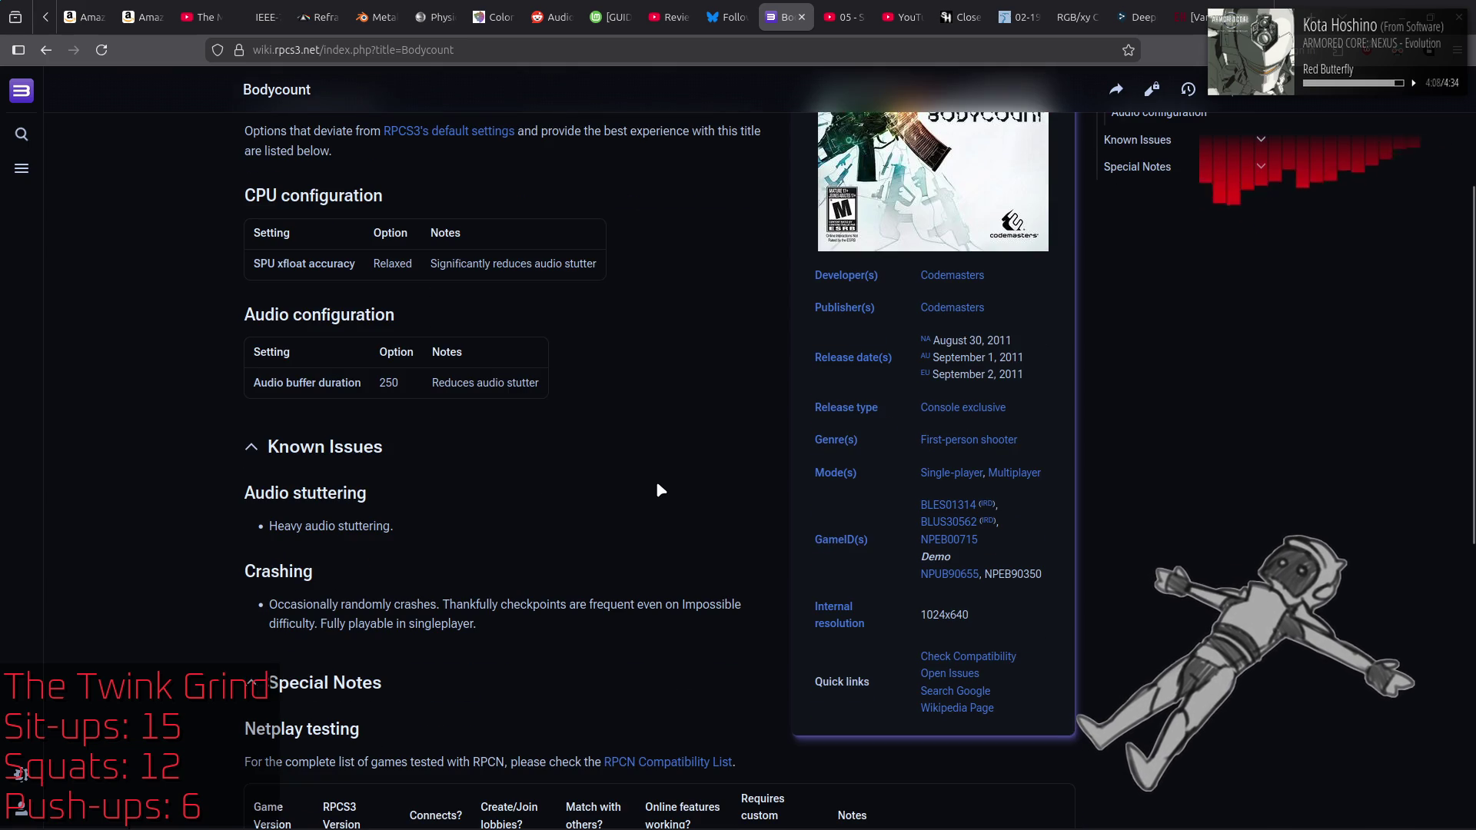
left_click_drag(266, 527, 428, 527)
left_click(158, 566)
scroll(157, 565, "down", 9)
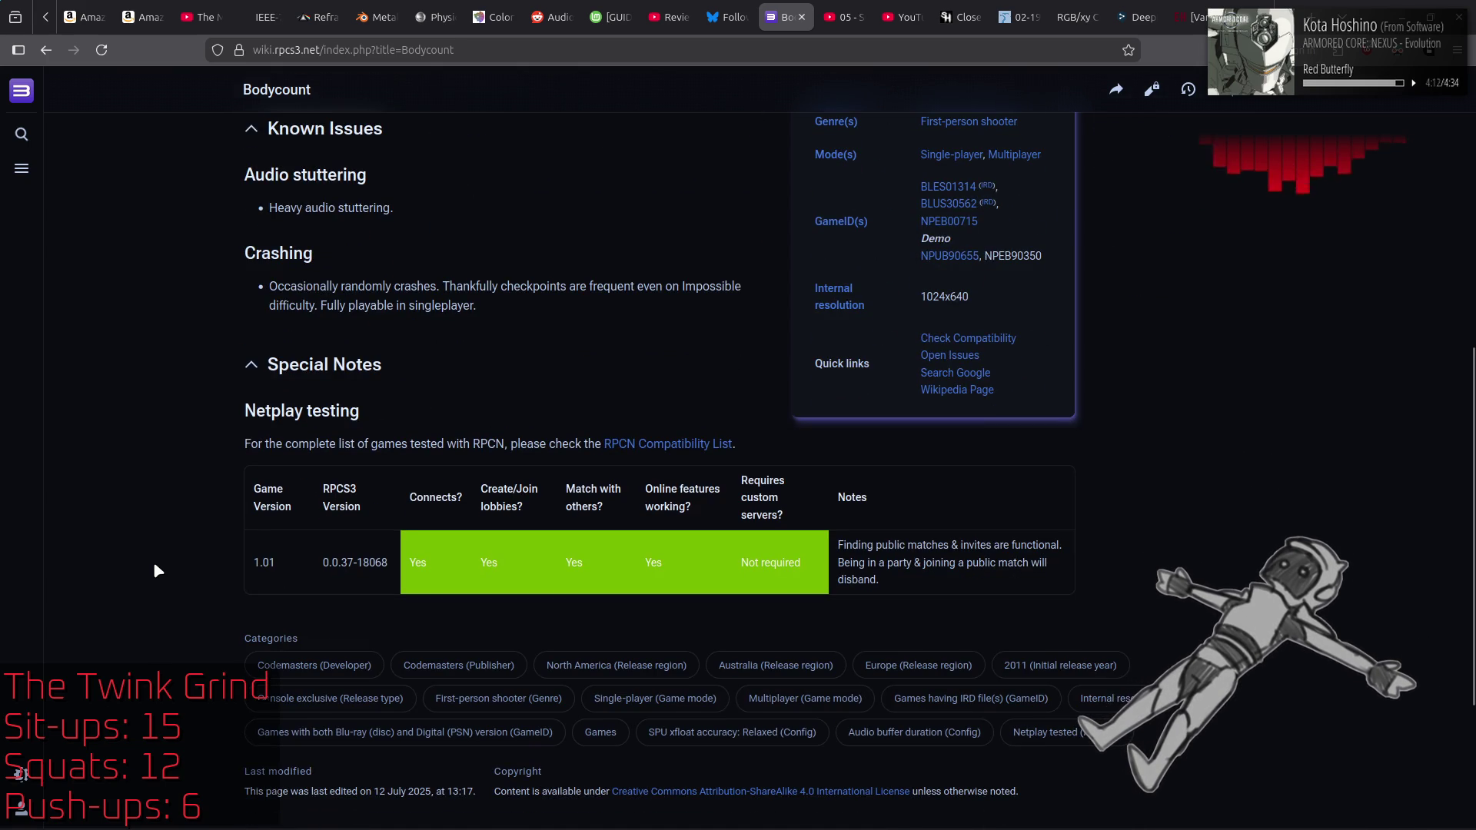
key("alt+Left")
Step: Look over the JoJo's Bizarre Adventure: All-Star Battle and Eyes of Heaven pages
left_click(329, 377)
scroll(561, 408, "down", 5)
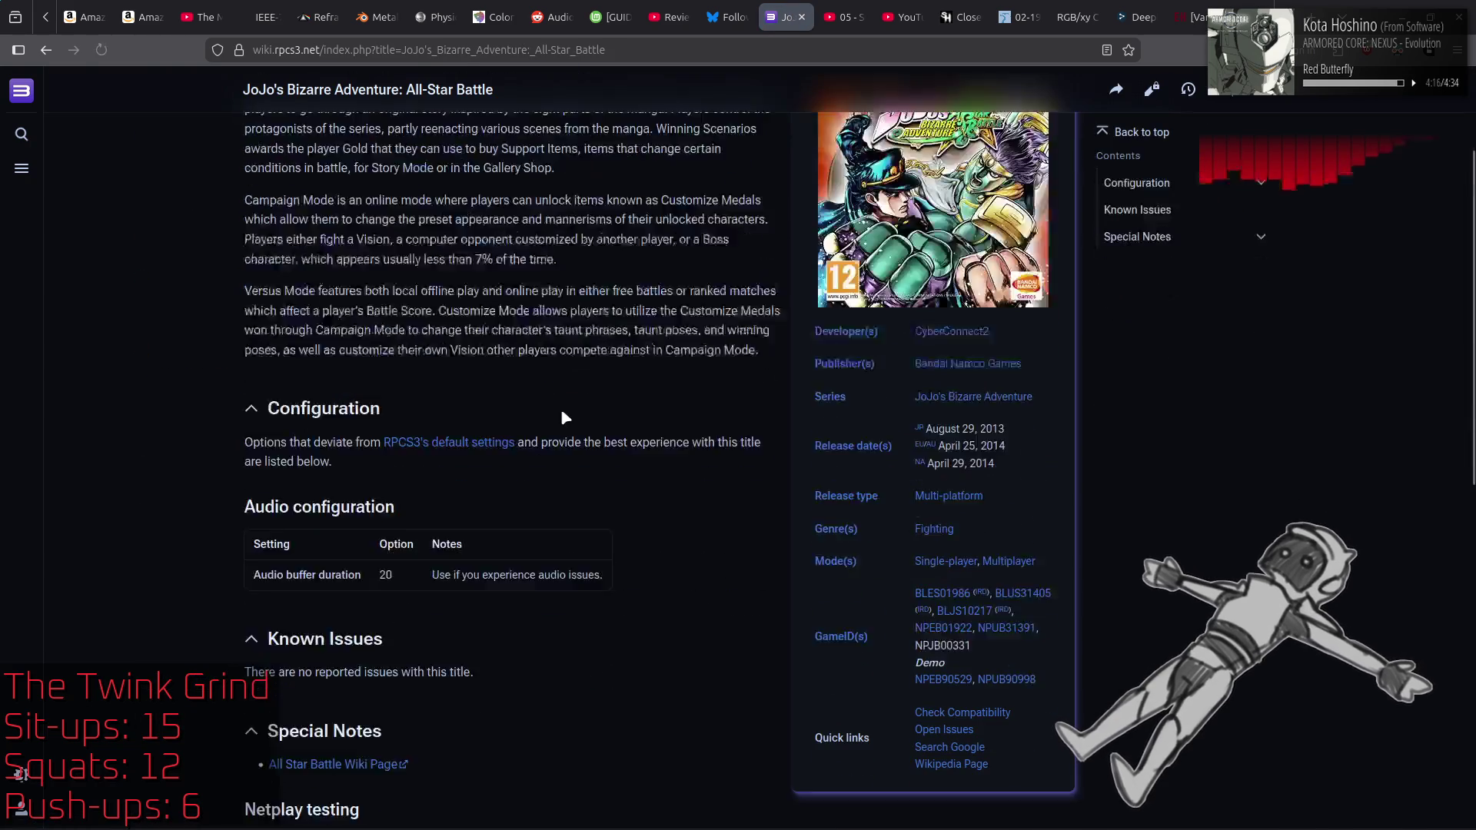
key("alt+Left")
left_click(296, 396)
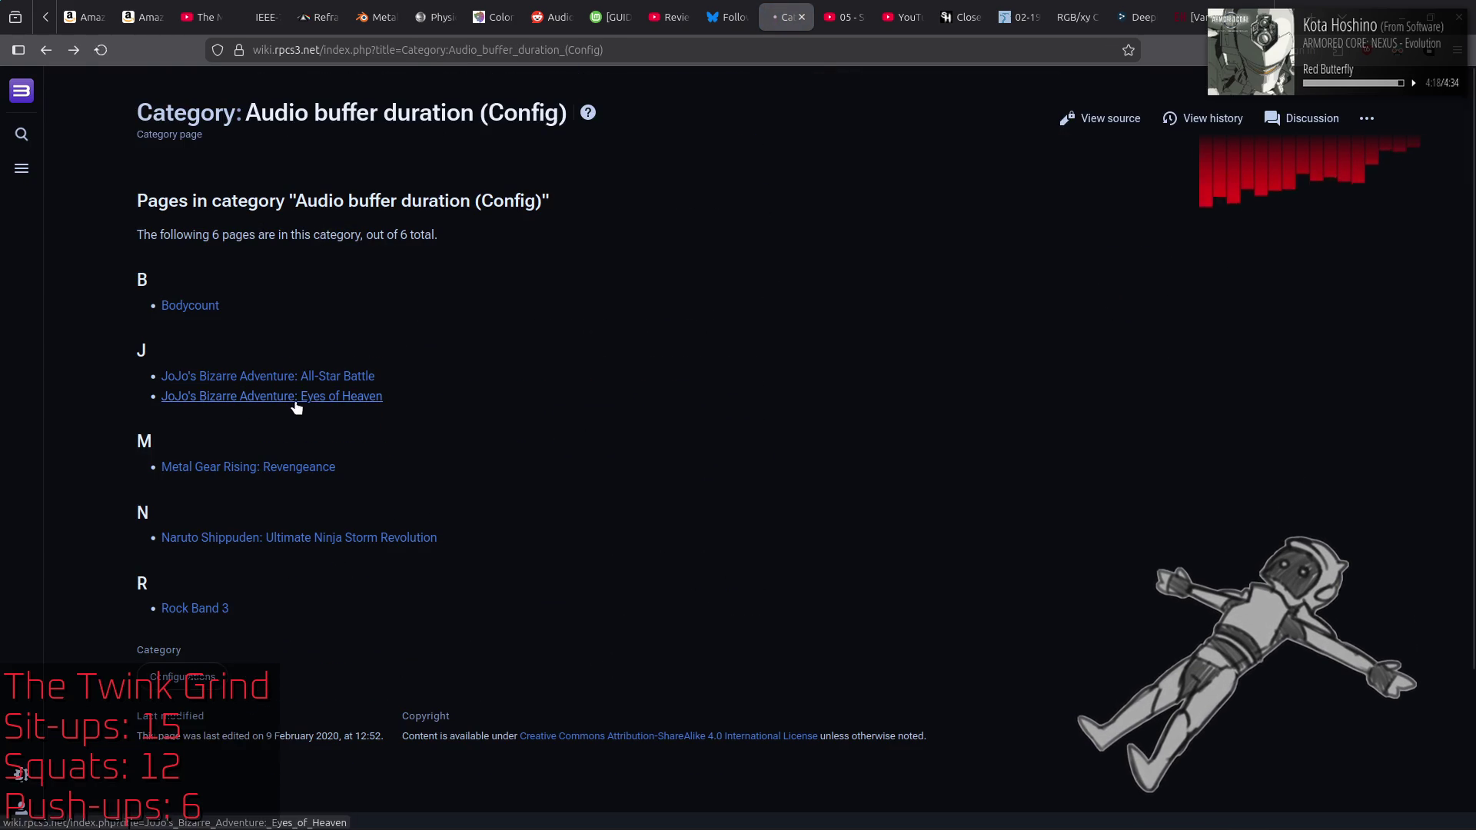
scroll(602, 447, "down", 7)
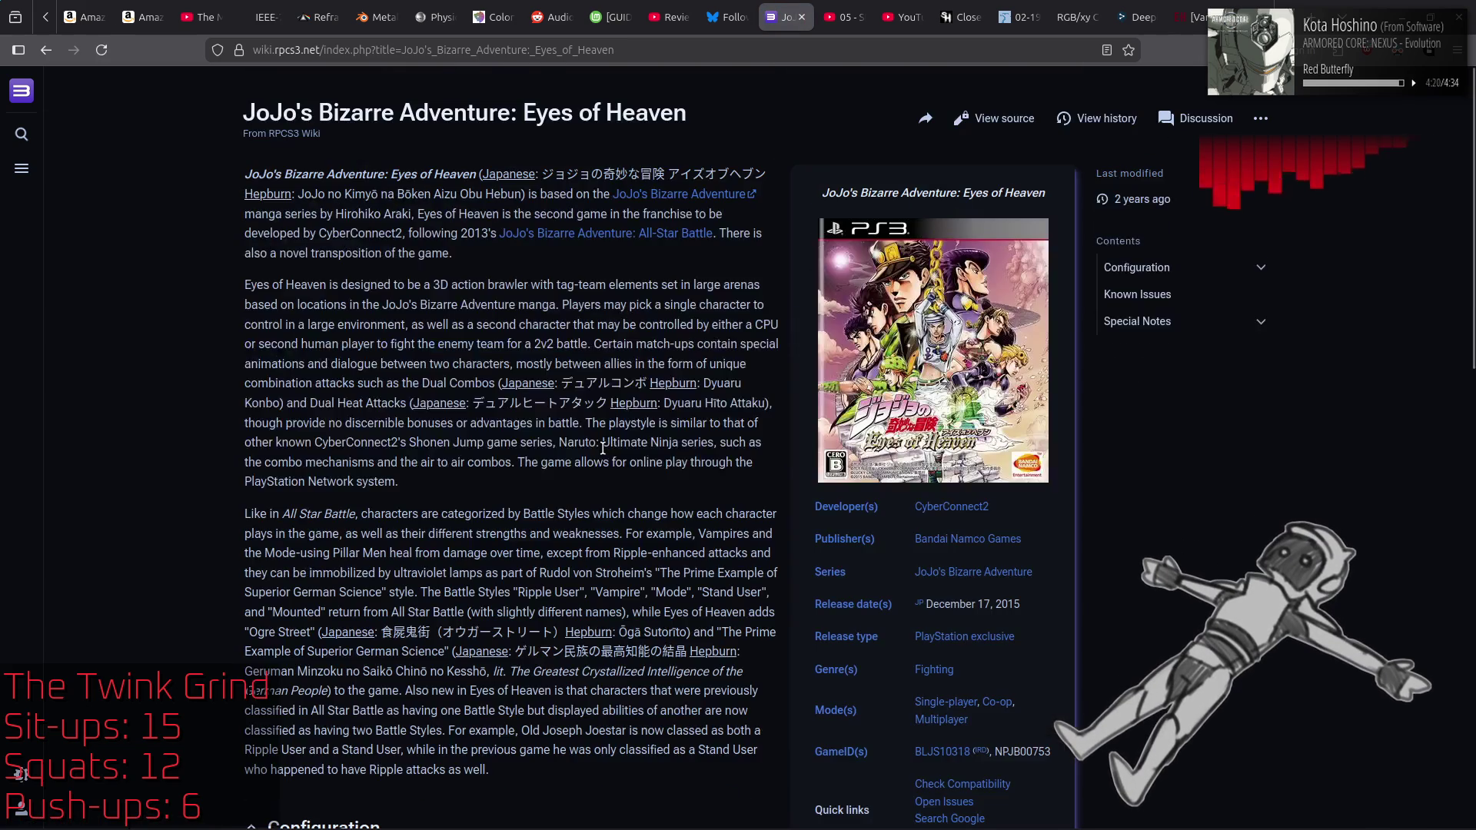
scroll(602, 445, "down", 3)
scroll(794, 408, "up", 3)
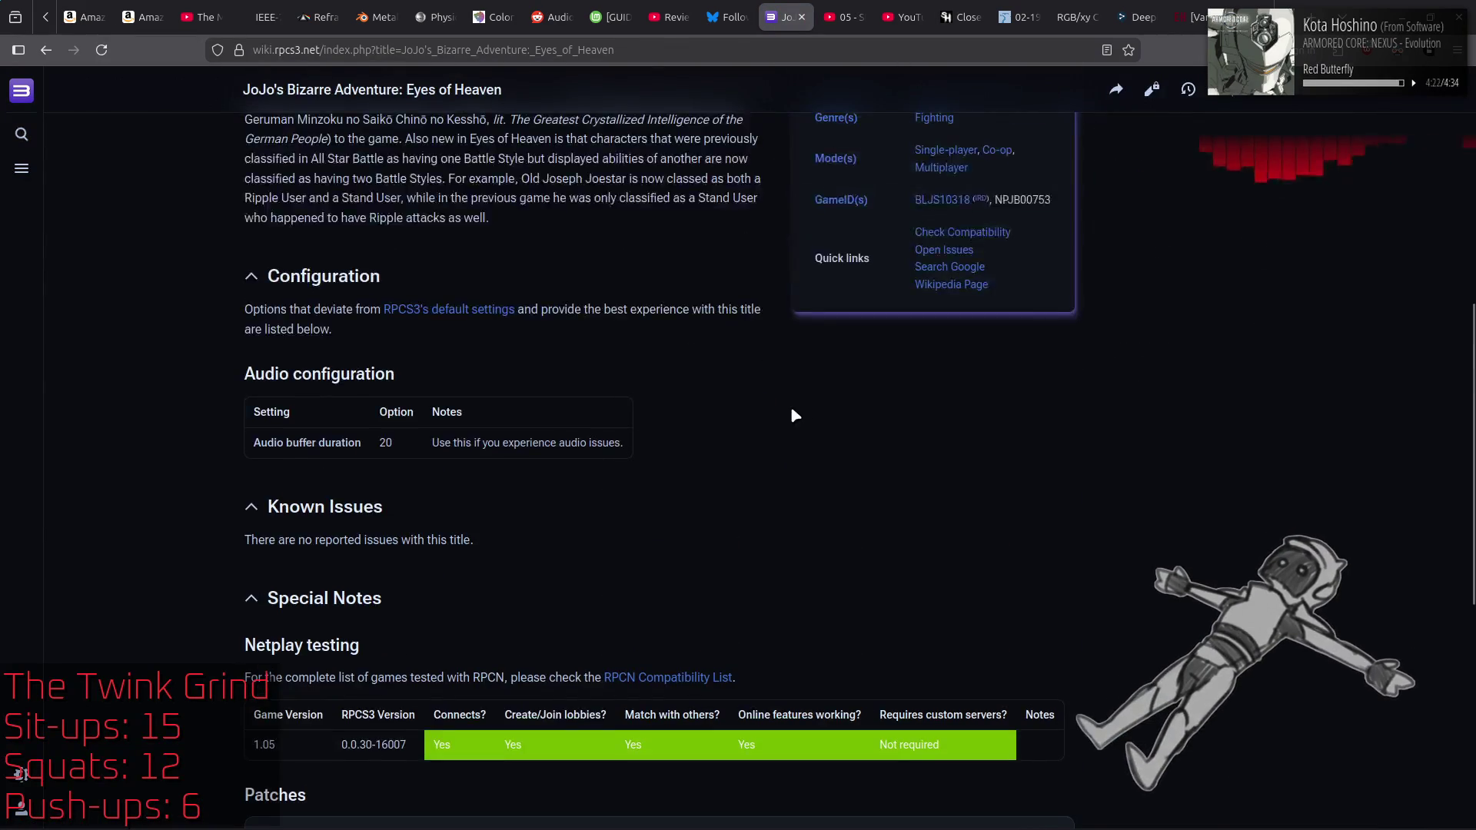
key("alt+Left")
key("alt+Left")
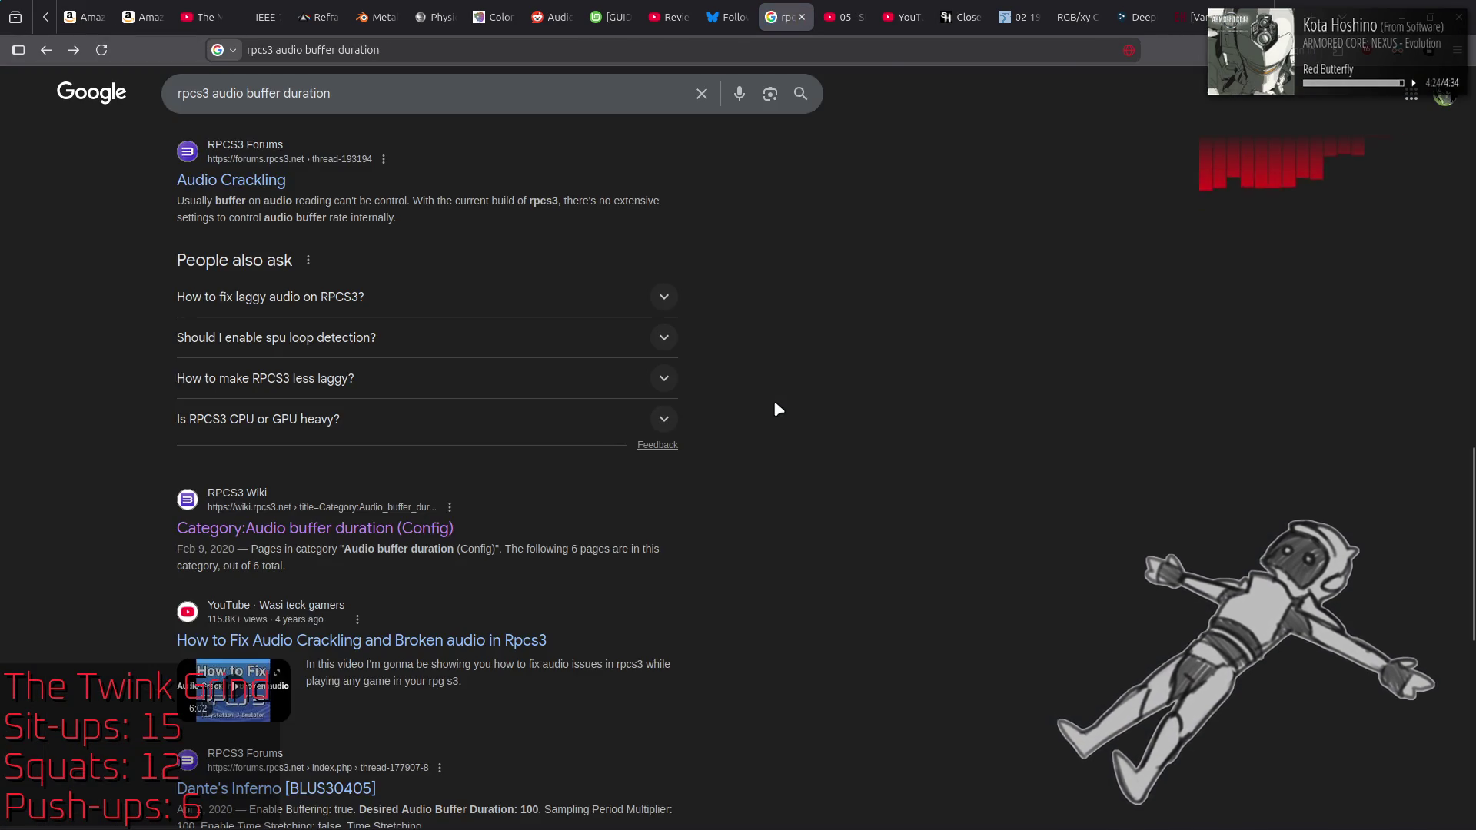
key("alt+Right")
Step: Open the Codemasters (Developer) category from Bodycount and check Operation Flashpoint: Dragon Rising
left_click(208, 307)
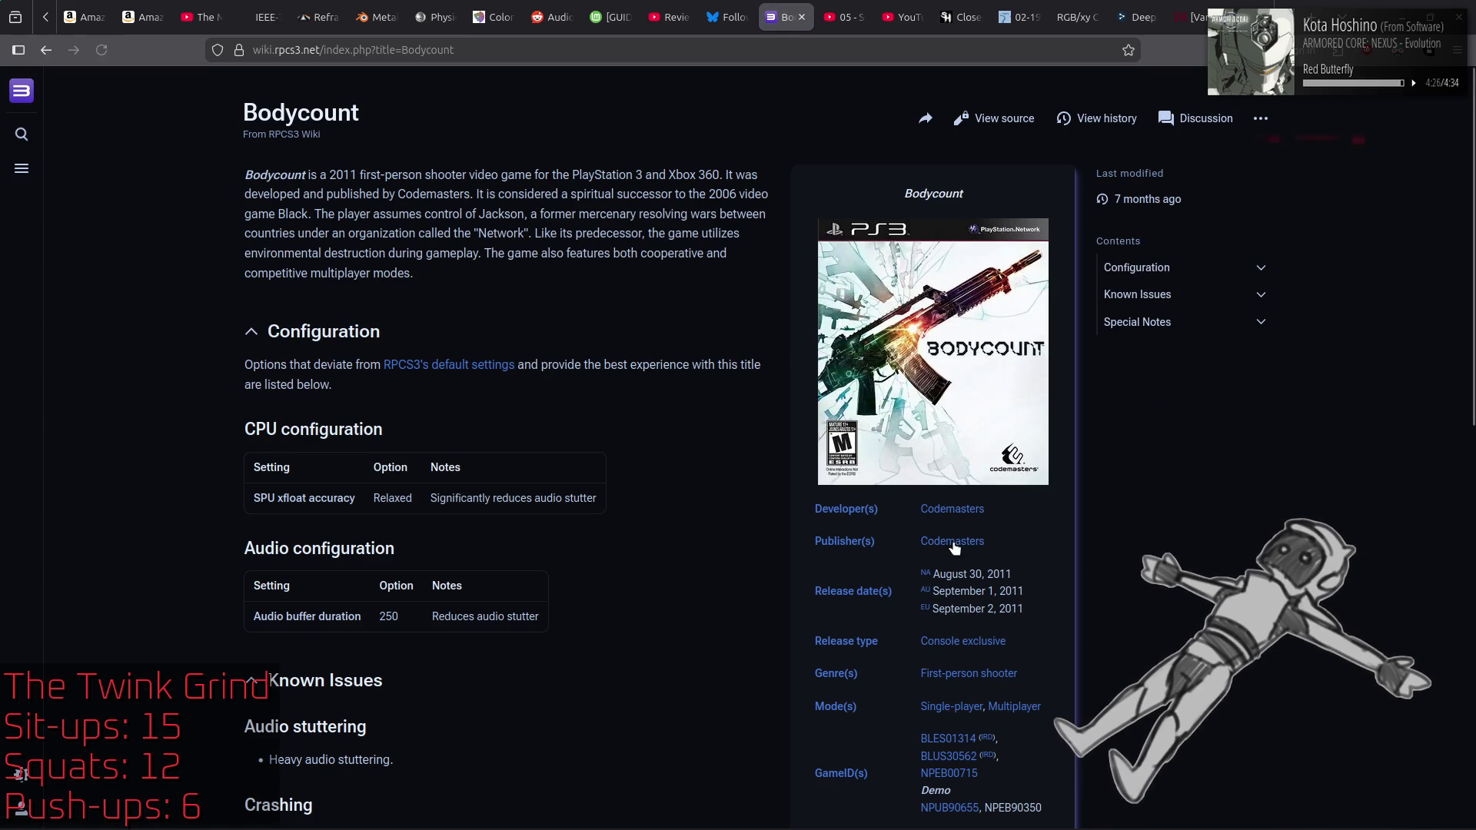
middle_click(954, 510)
left_click(846, 17)
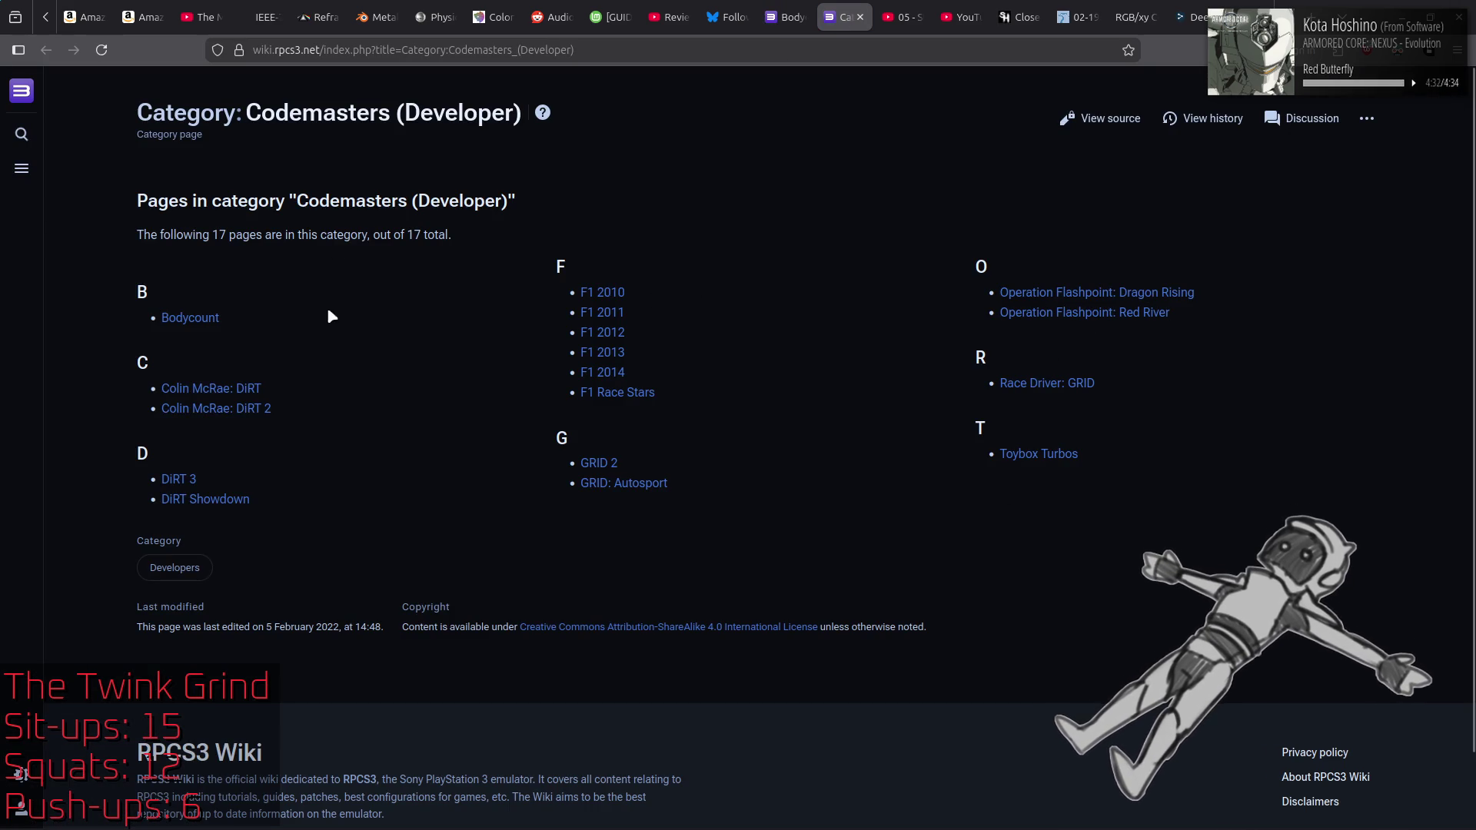
left_click(1007, 292)
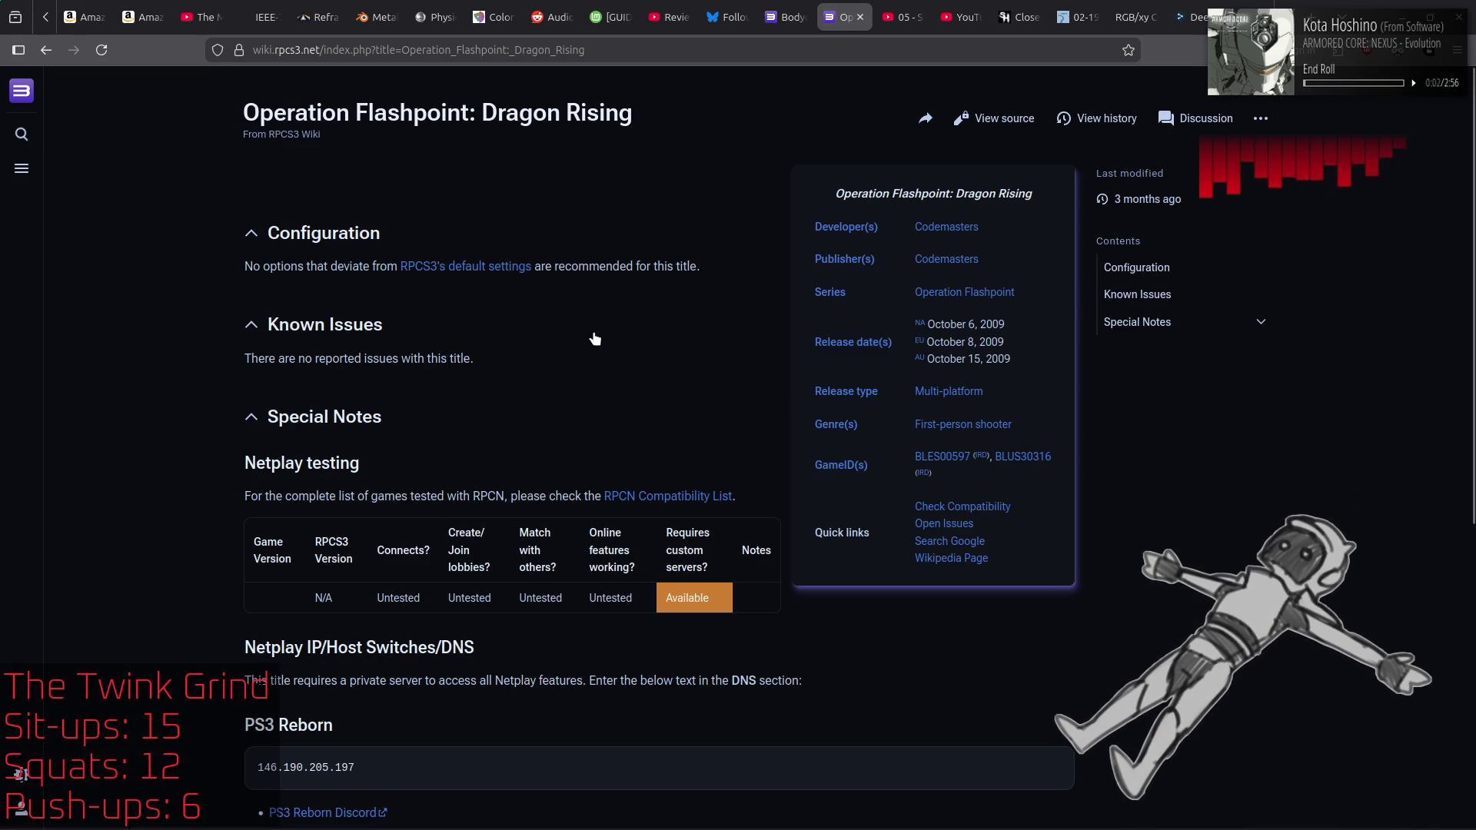
key("alt+Left")
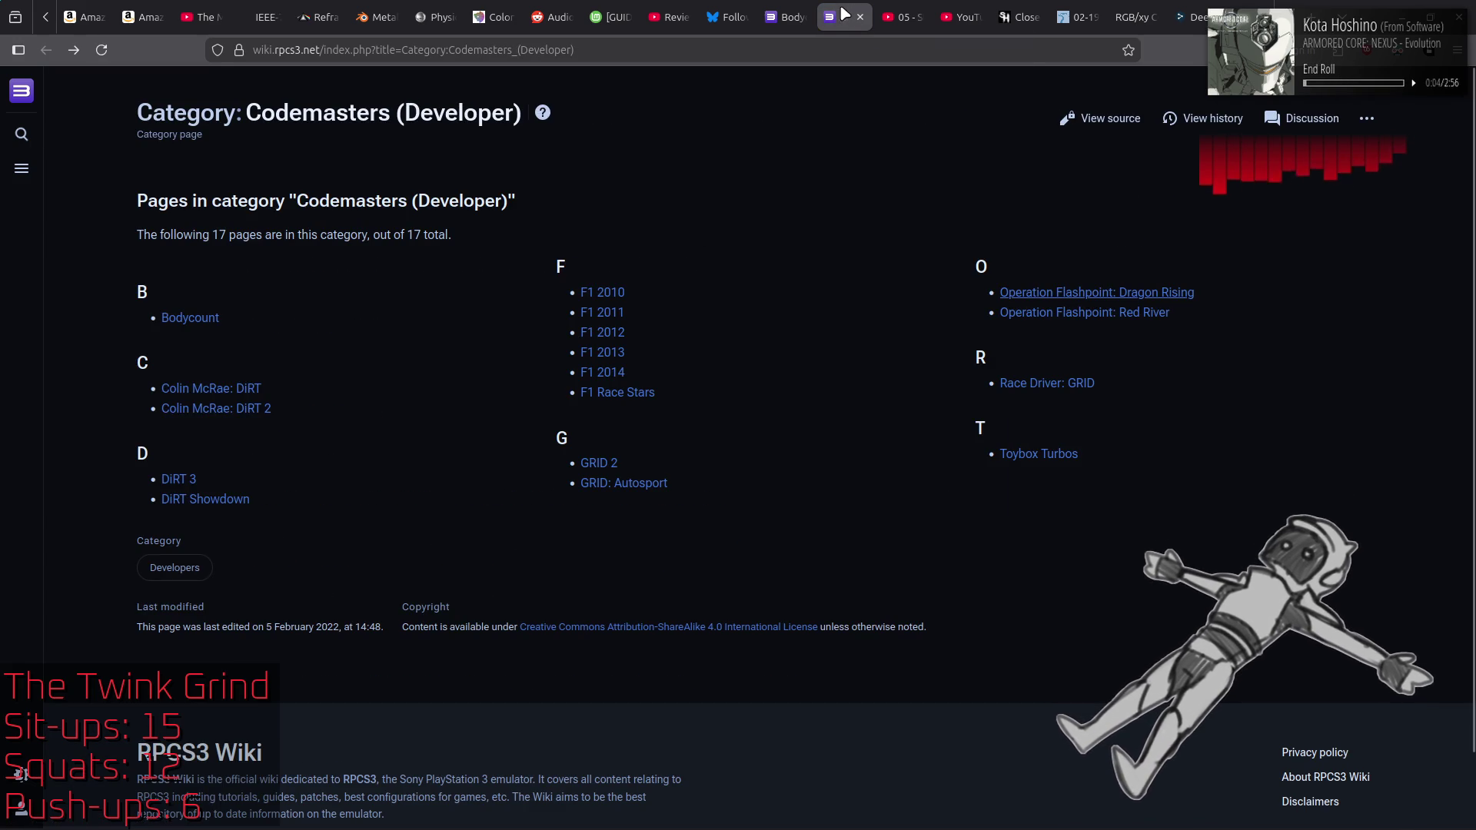
Step: Open a new blank tab and start typing 'codemasters'
right_click(845, 17)
left_click(876, 26)
type("c")
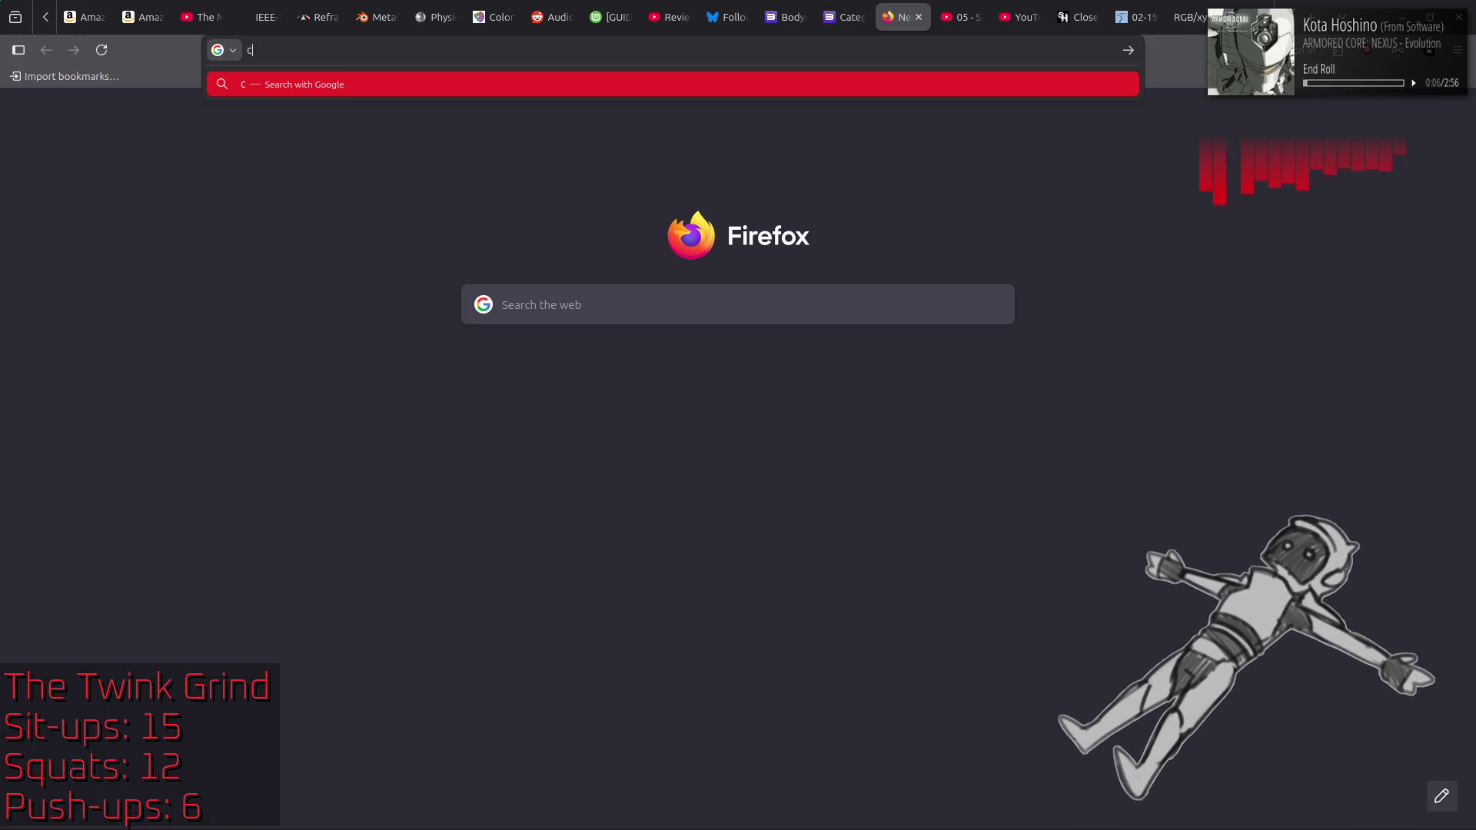
type("odemasters")
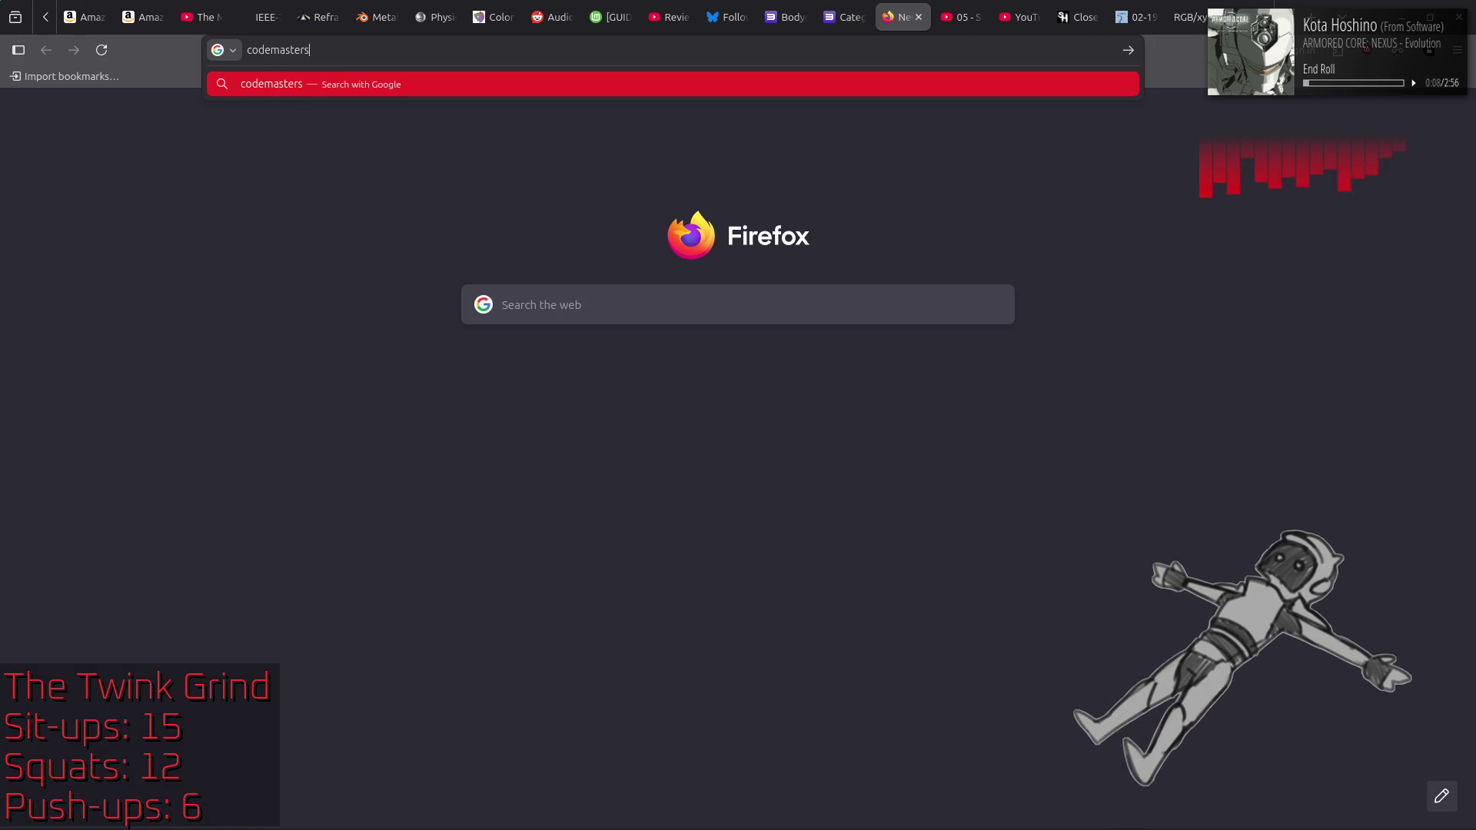
Step: Search for codemasters and open the Codemasters Wikipedia article, reading its opening sentence
key("Return")
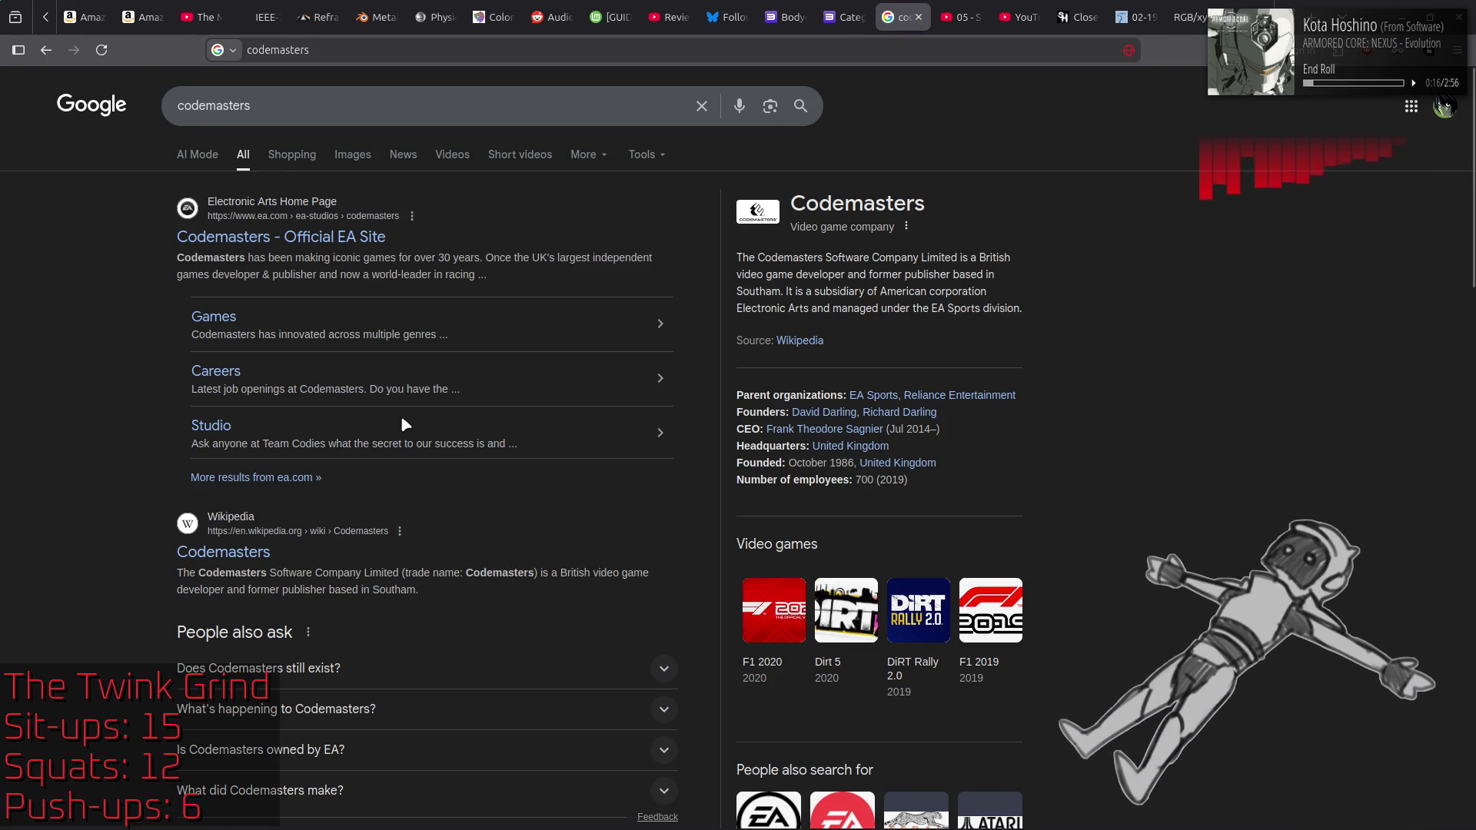
left_click(232, 561)
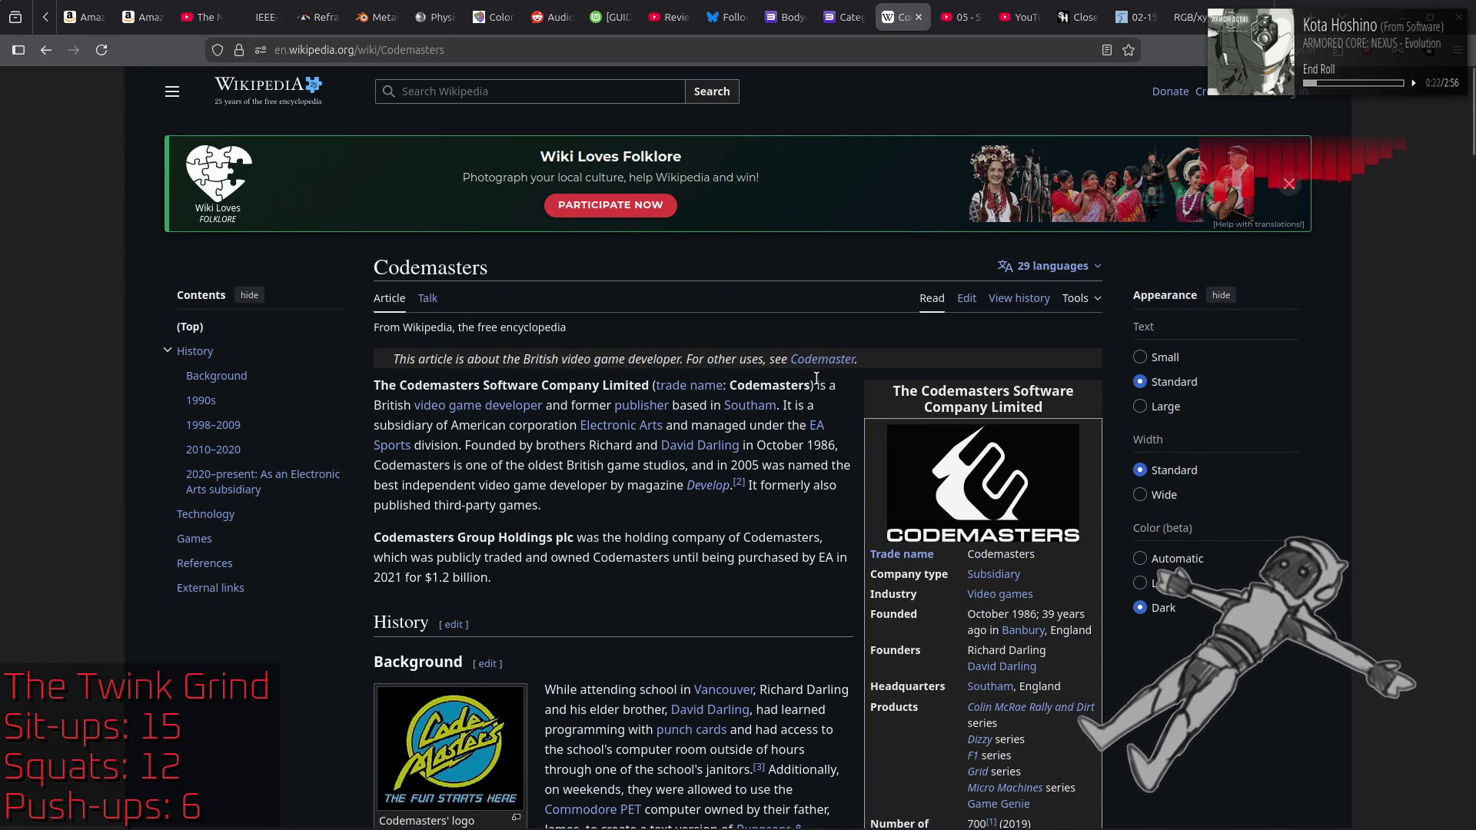
left_click_drag(816, 385, 844, 395)
left_click(649, 563)
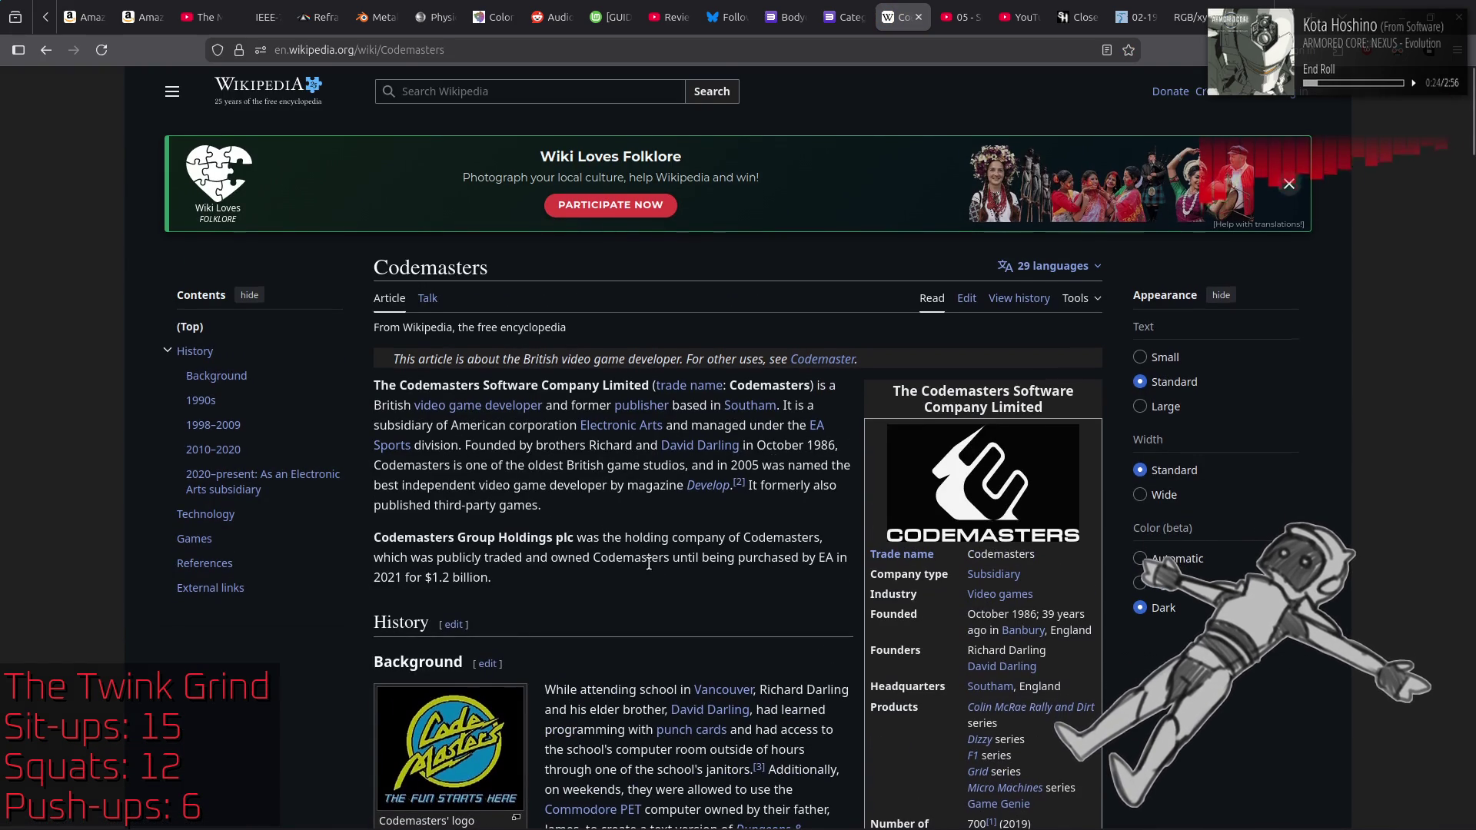
scroll(649, 563, "down", 3)
Step: Note the 1986 date in the infobox, then reach the List of Codemasters video games via Games
left_click_drag(1009, 401, 1037, 401)
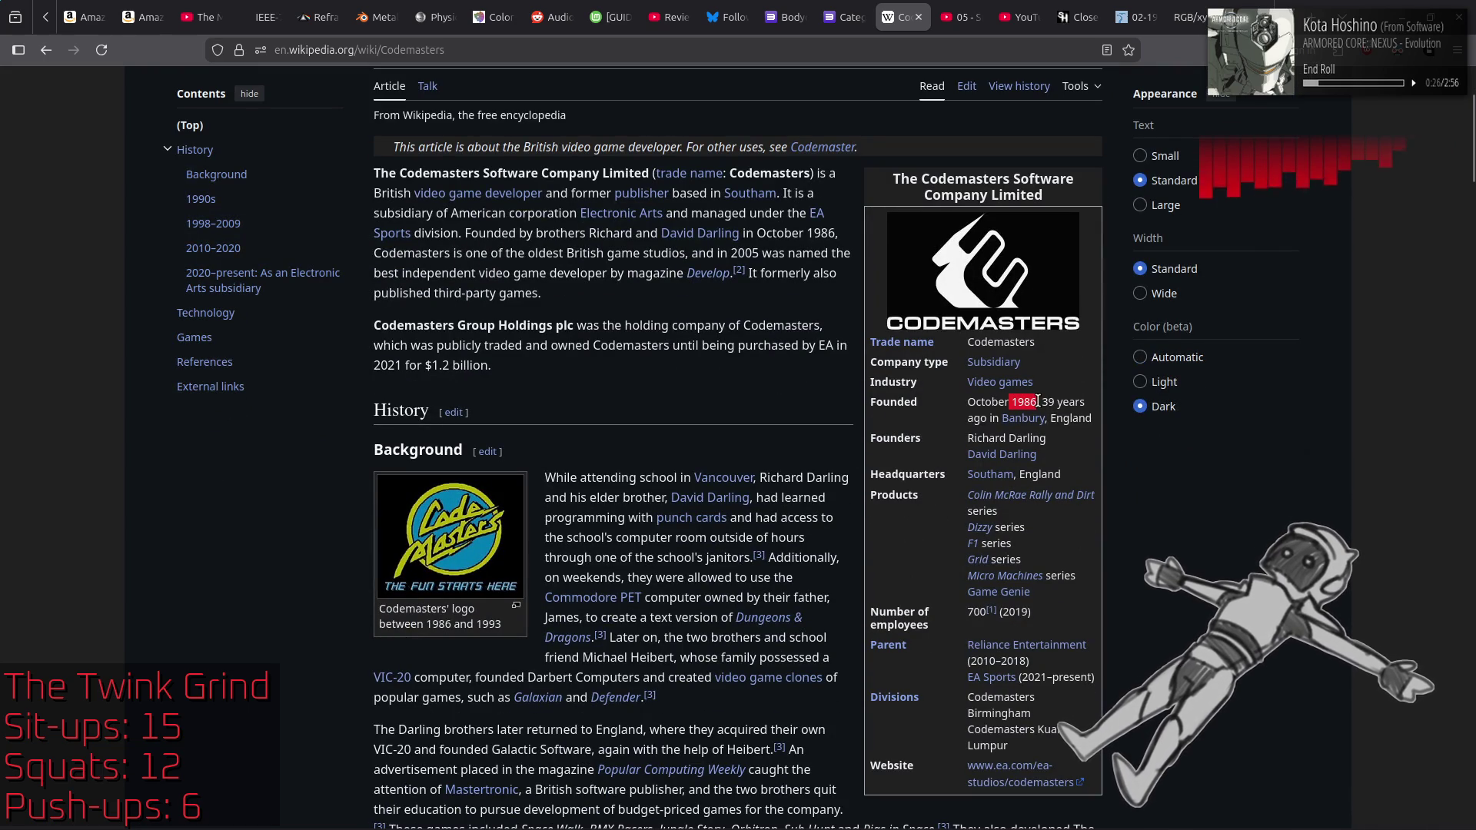
left_click(659, 406)
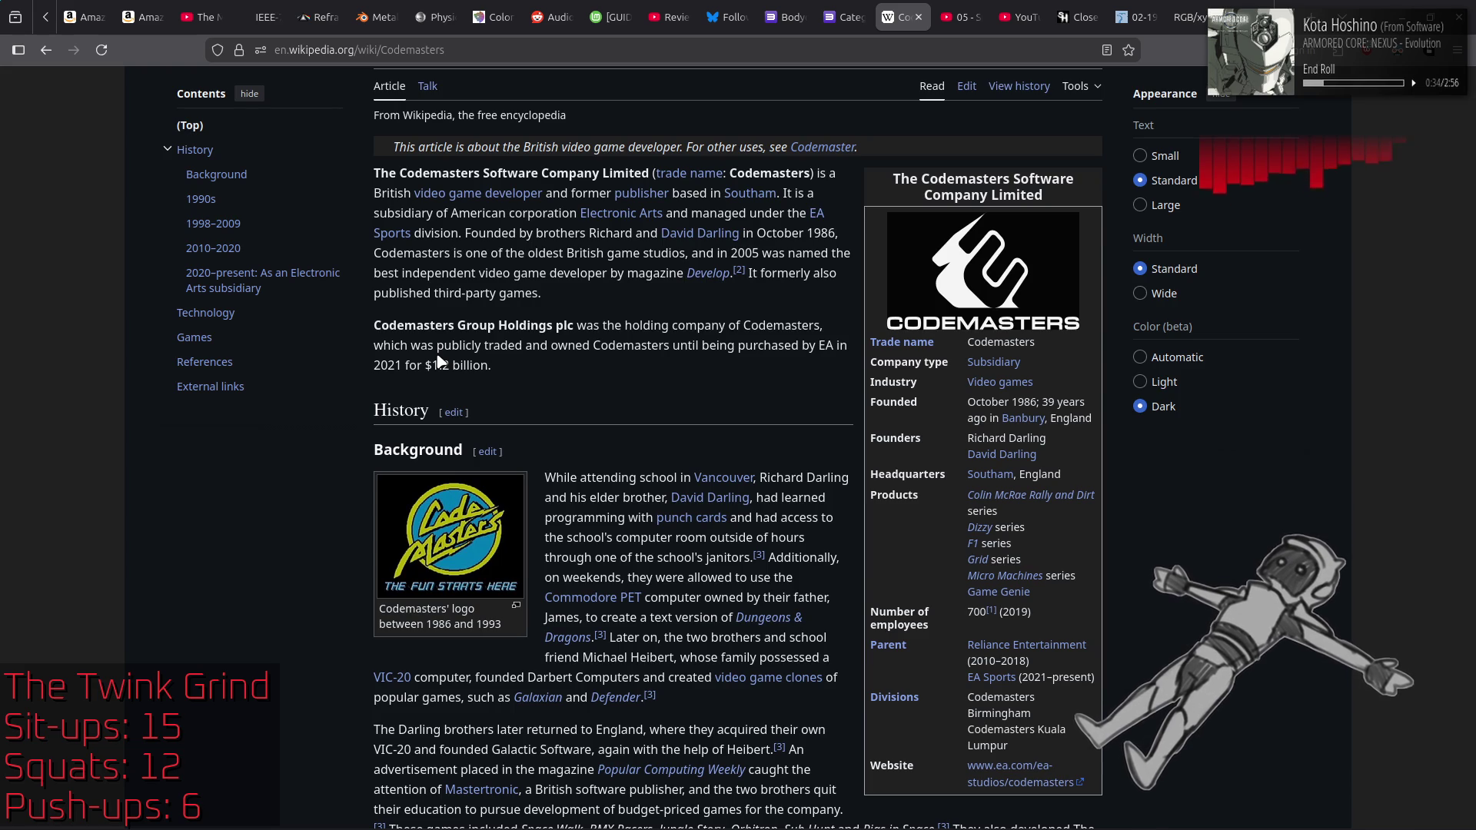
left_click(192, 338)
left_click(538, 169)
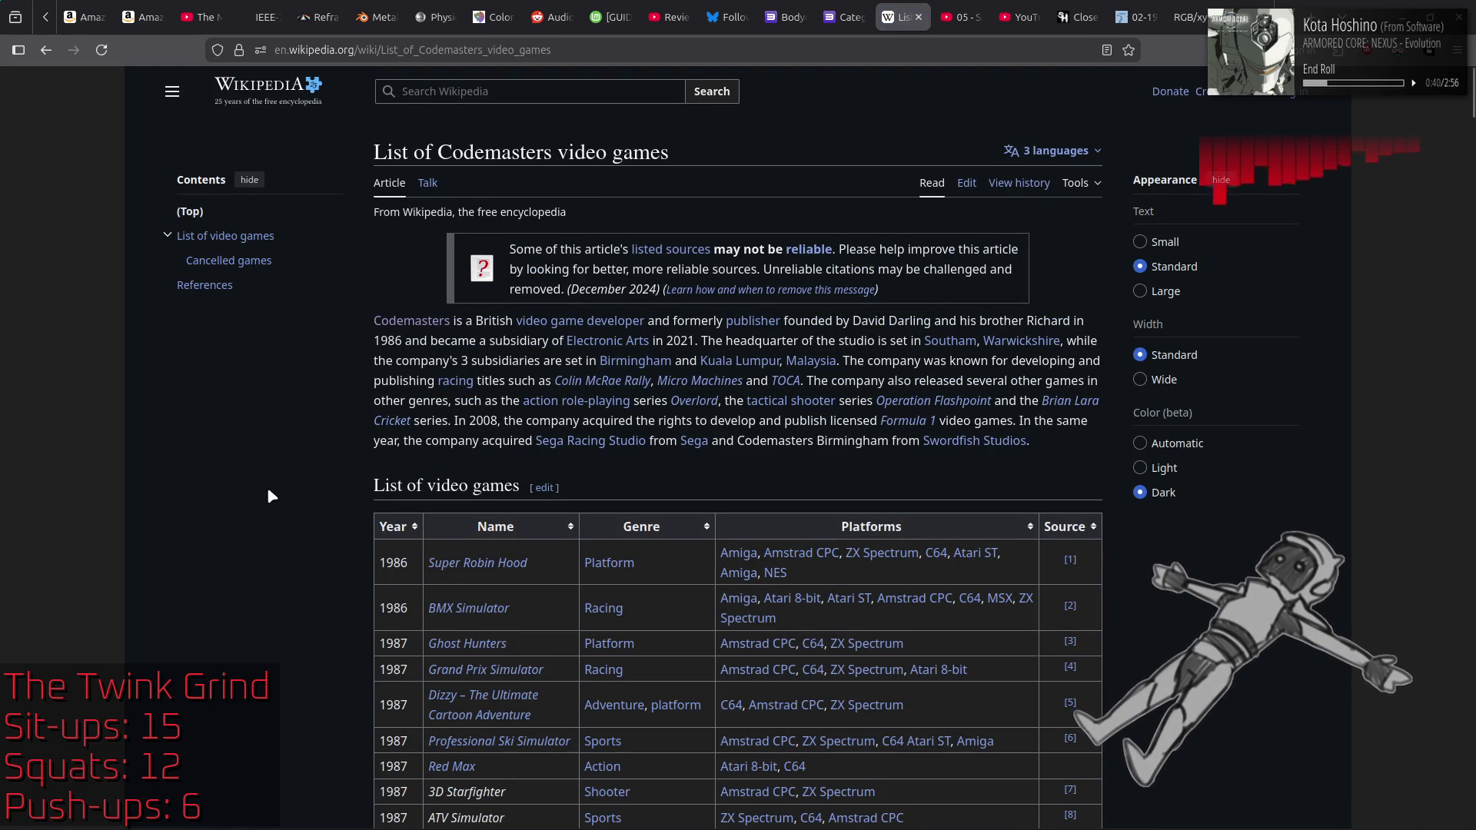
Step: Scroll down the List of Codemasters video games table to the early-1990s entries
scroll(266, 492, "down", 2)
scroll(267, 489, "down", 2)
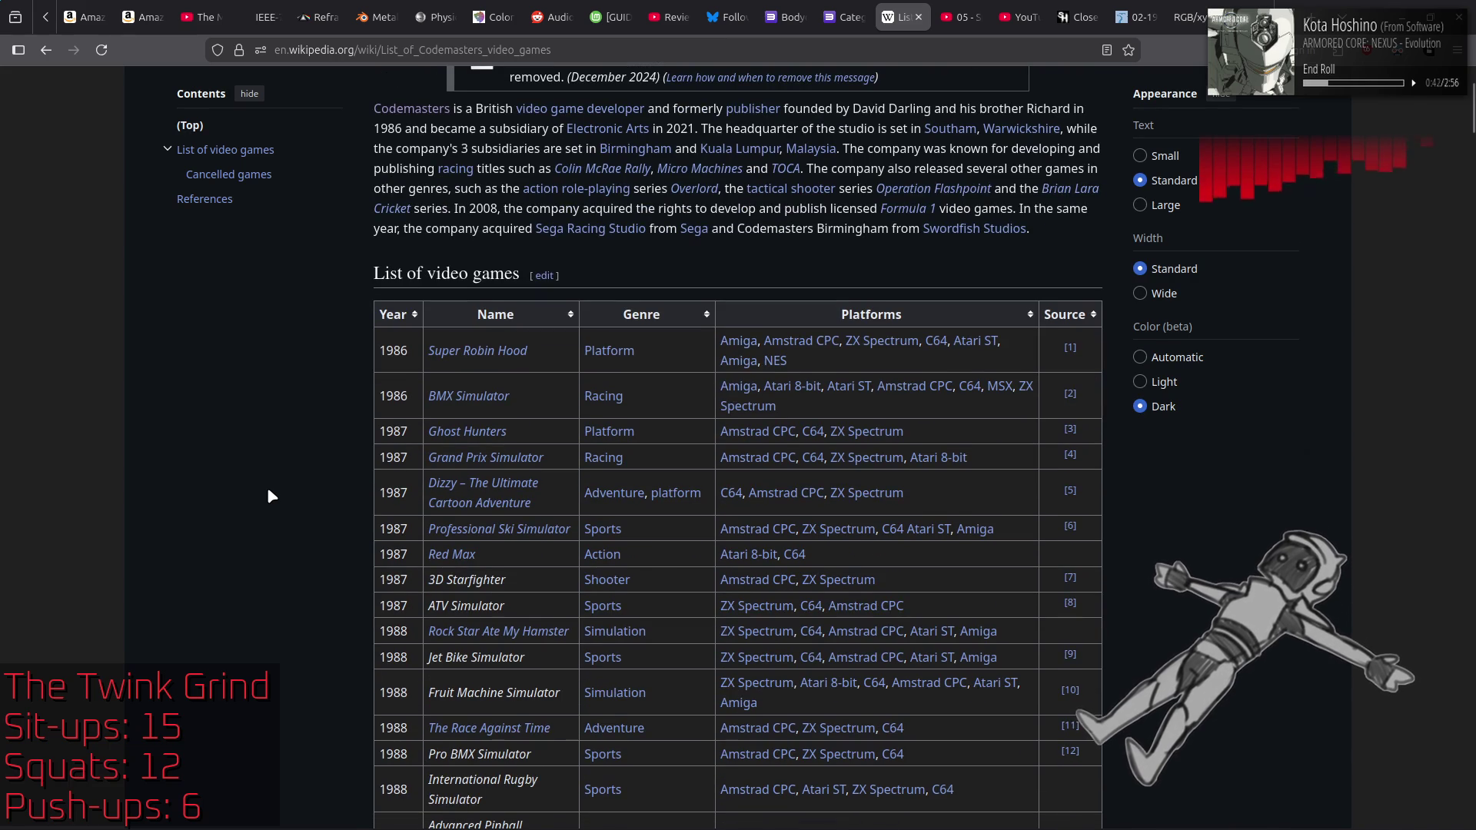
scroll(267, 493, "down", 2)
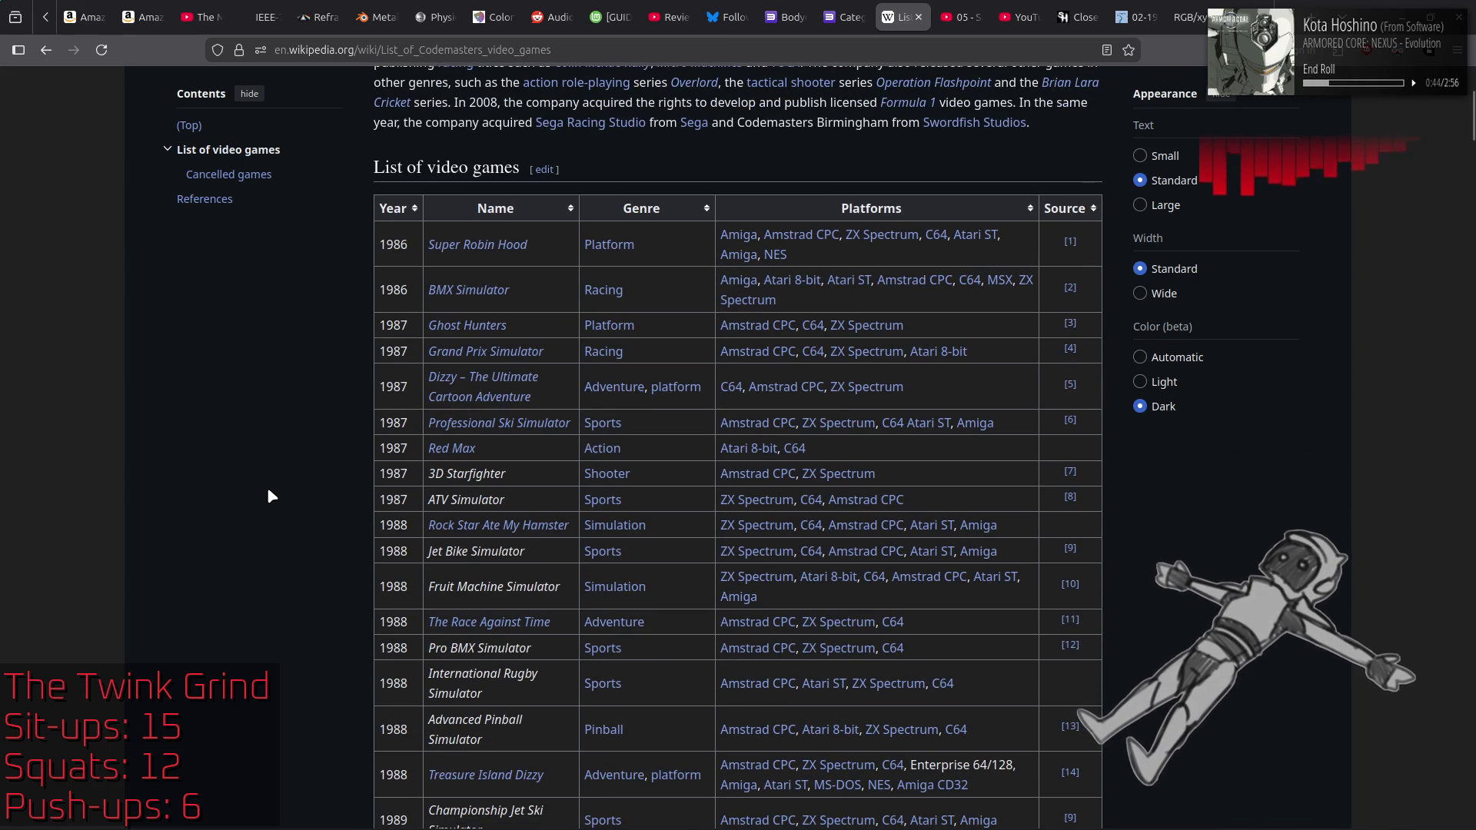
scroll(271, 496, "down", 2)
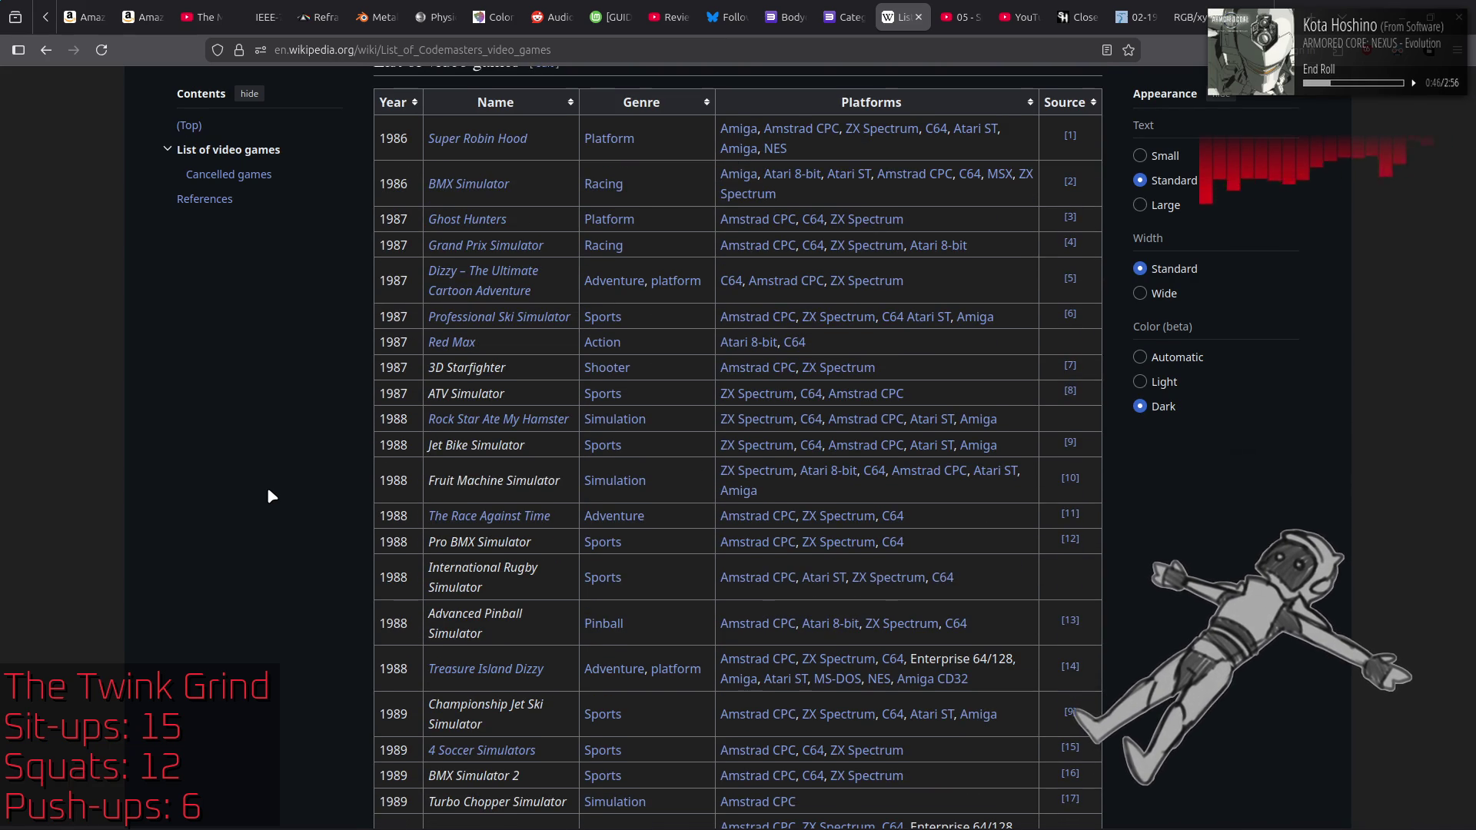
scroll(269, 491, "down", 2)
scroll(268, 492, "down", 2)
scroll(268, 489, "down", 2)
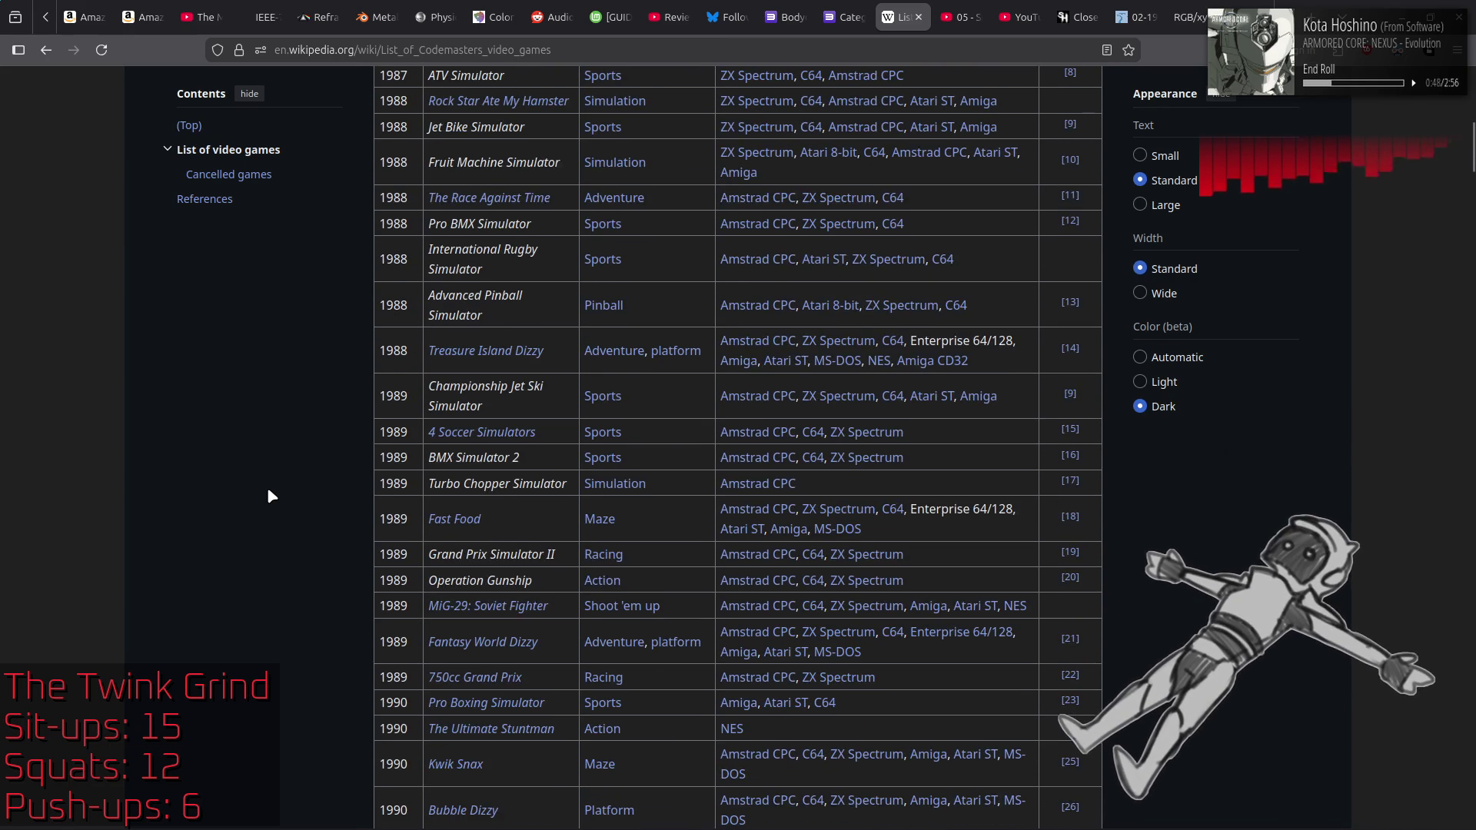
scroll(268, 490, "down", 2)
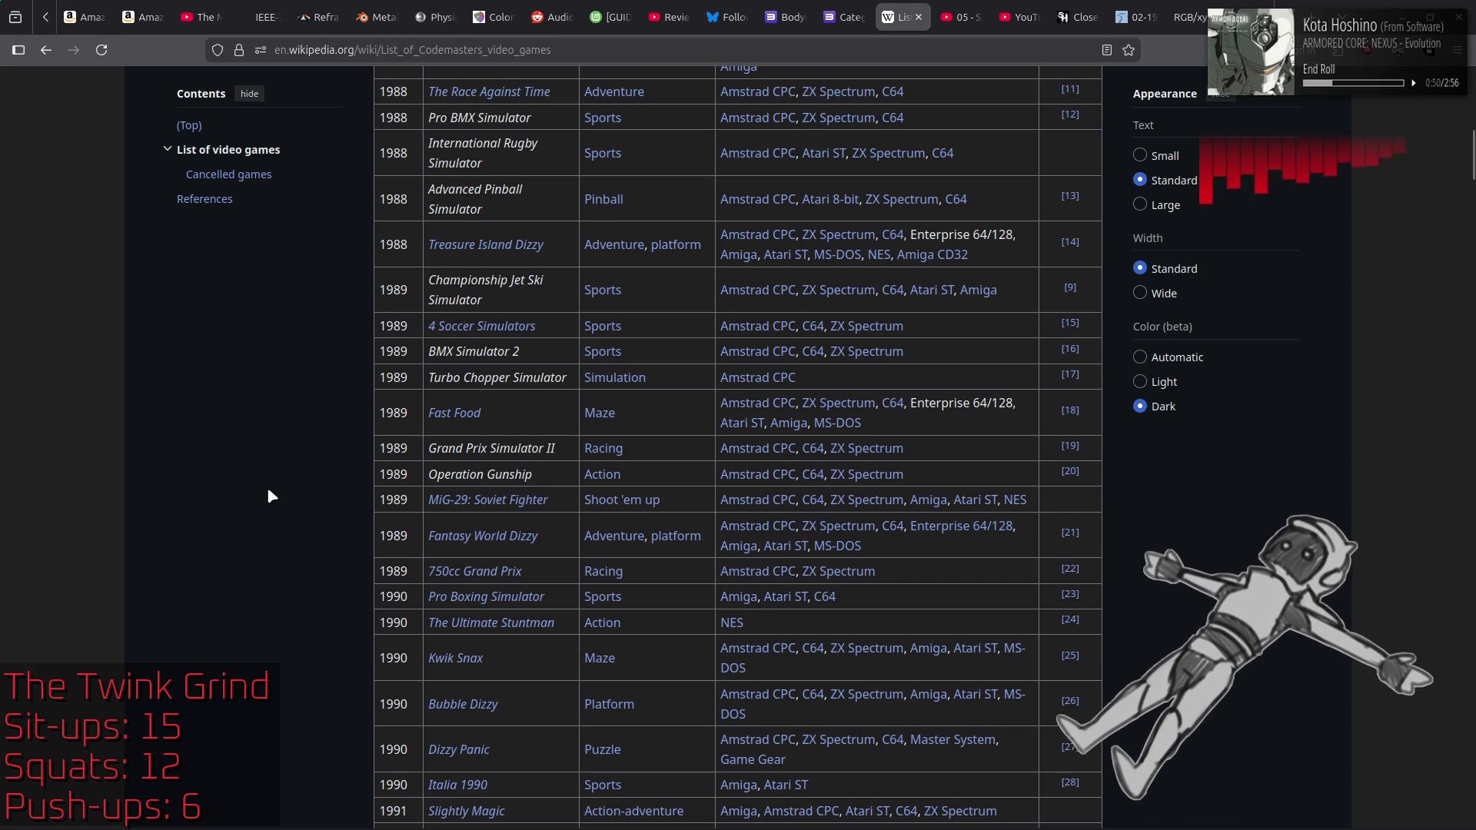
scroll(269, 490, "down", 2)
scroll(269, 489, "down", 2)
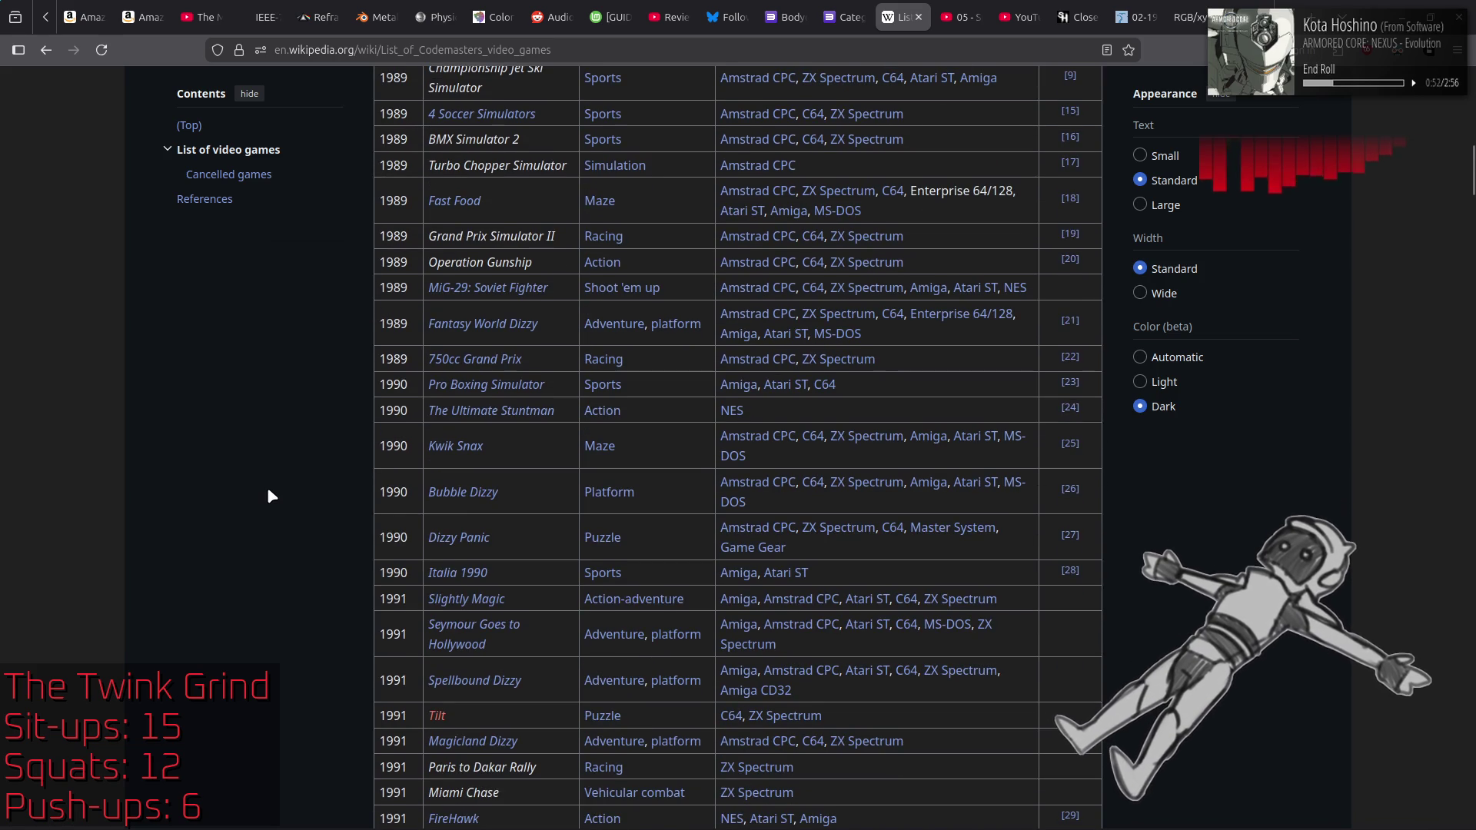
scroll(269, 492, "down", 2)
scroll(268, 492, "down", 2)
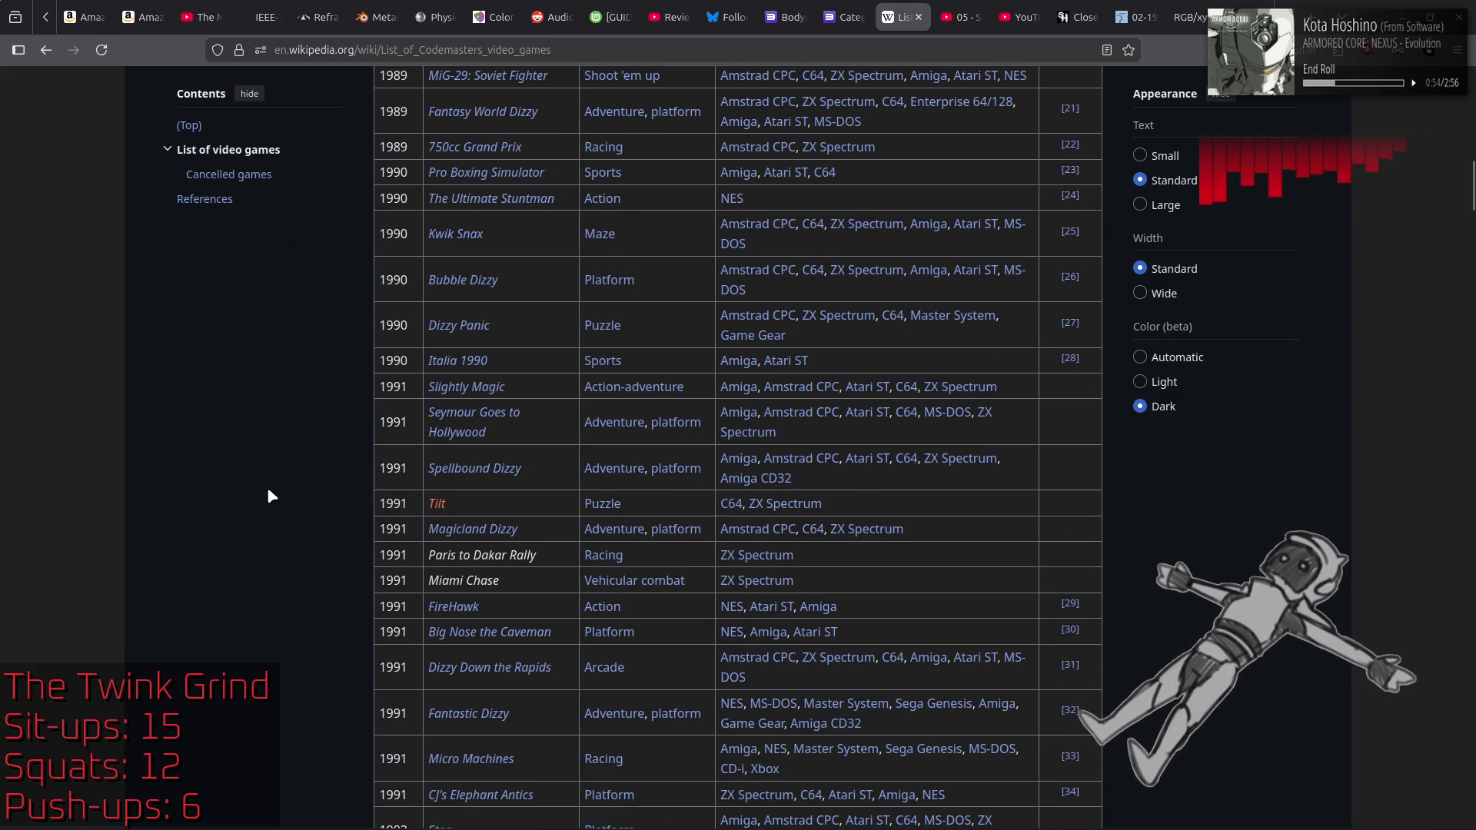
scroll(268, 490, "down", 2)
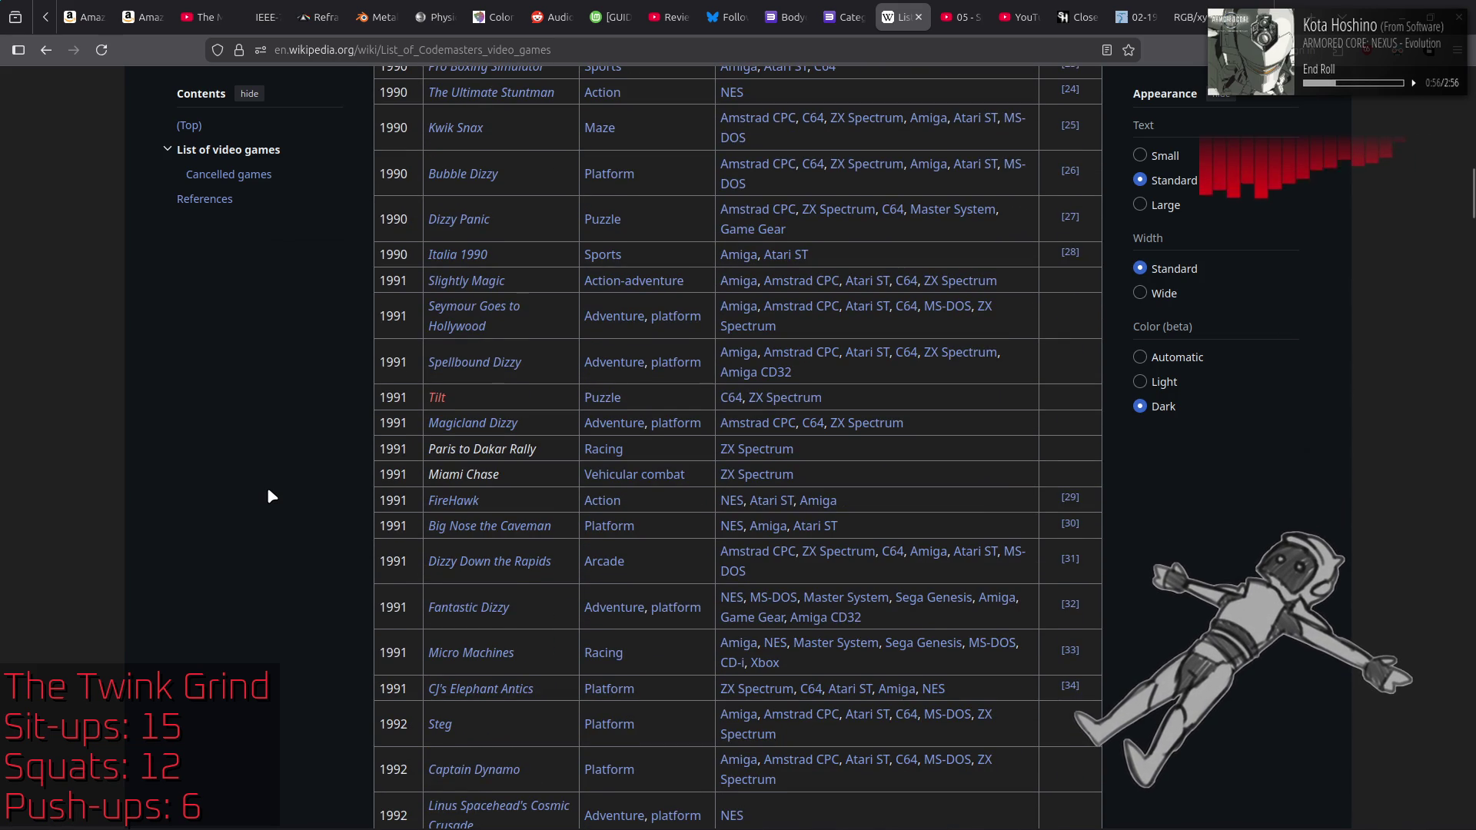
Step: Read the FireHawk (video game) article, then return to the Codemasters games list
left_click(470, 502)
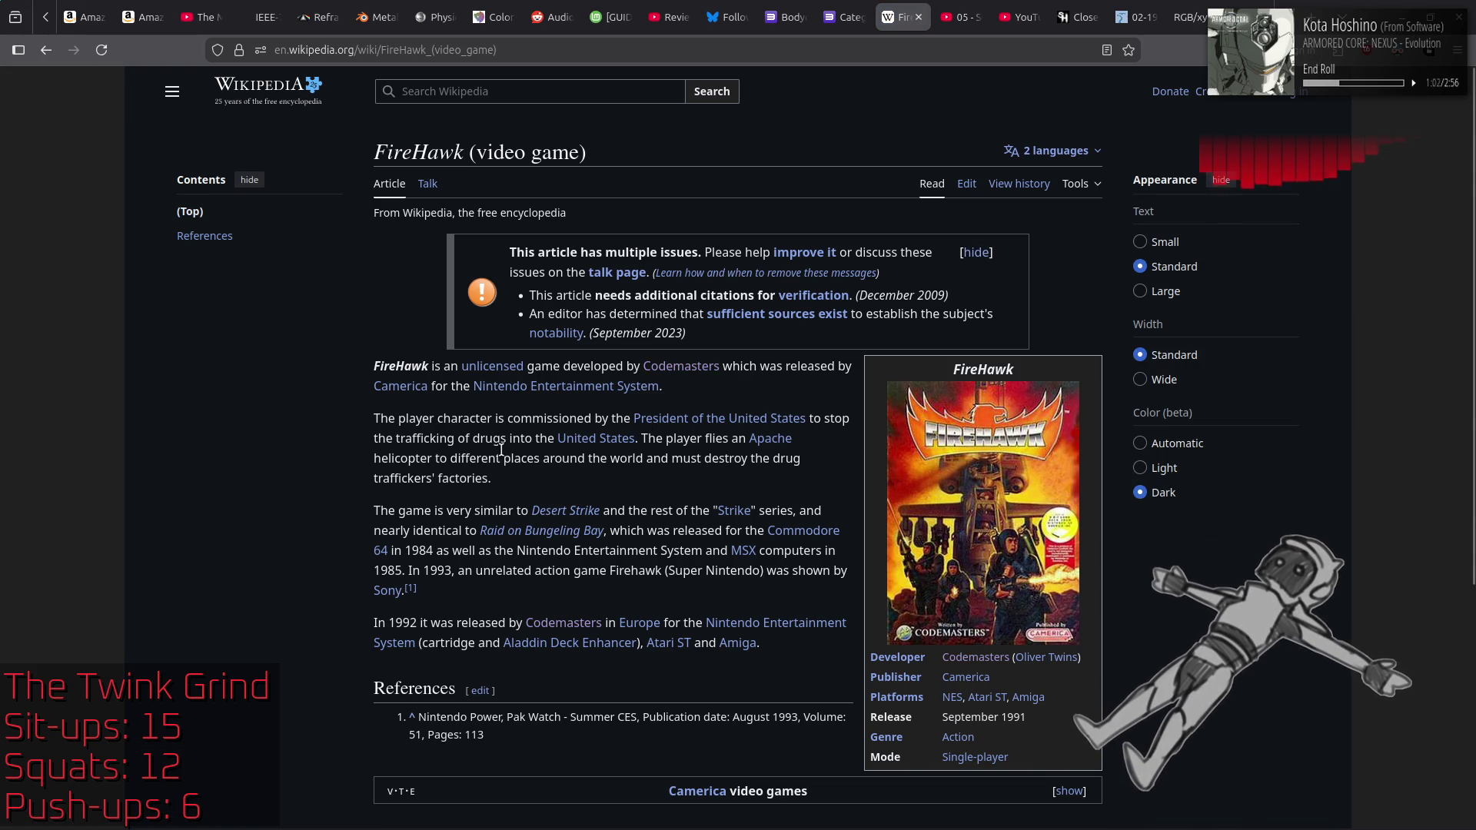
scroll(317, 462, "down", 3)
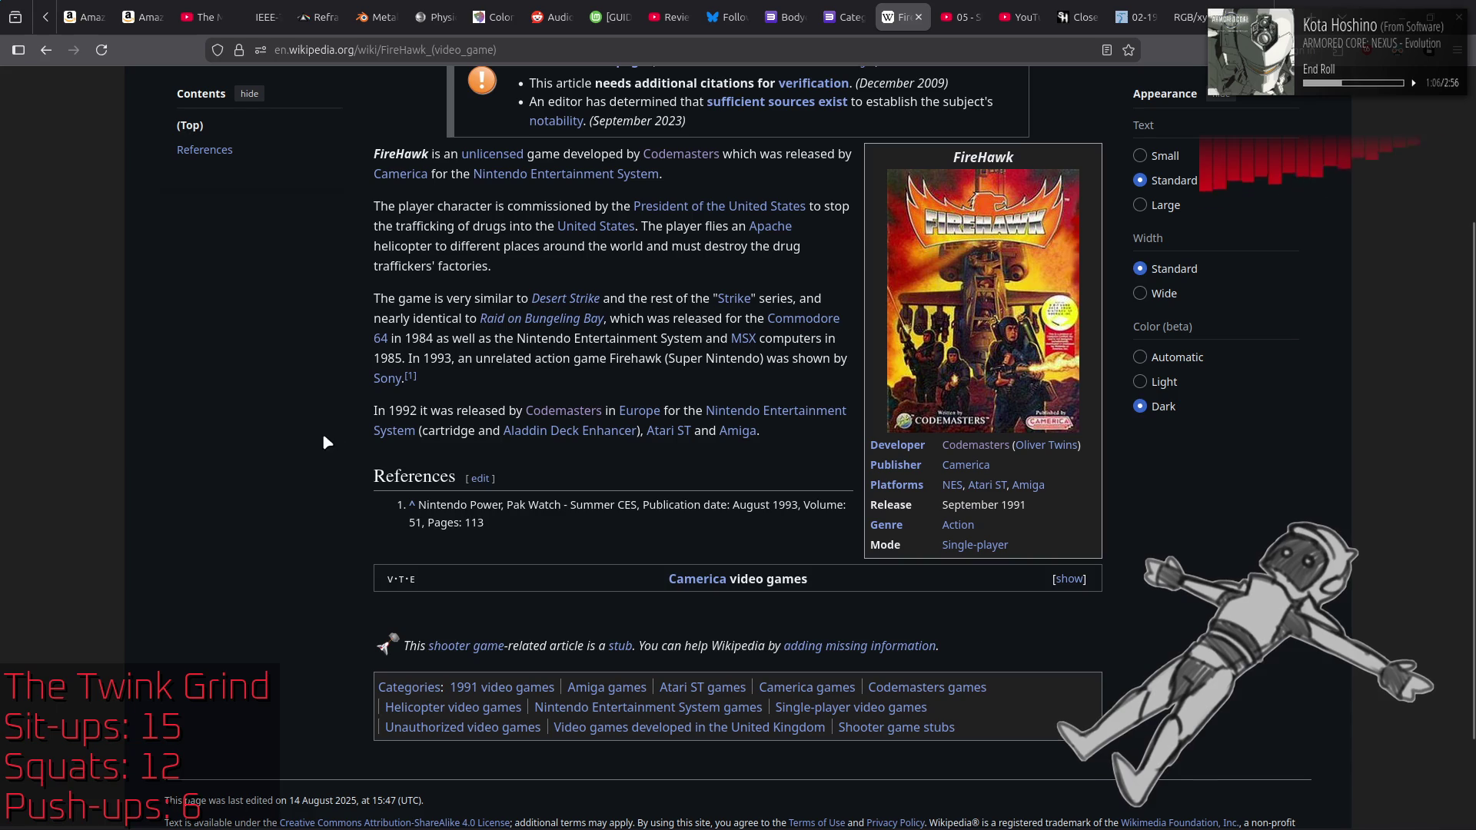
scroll(323, 419, "up", 2)
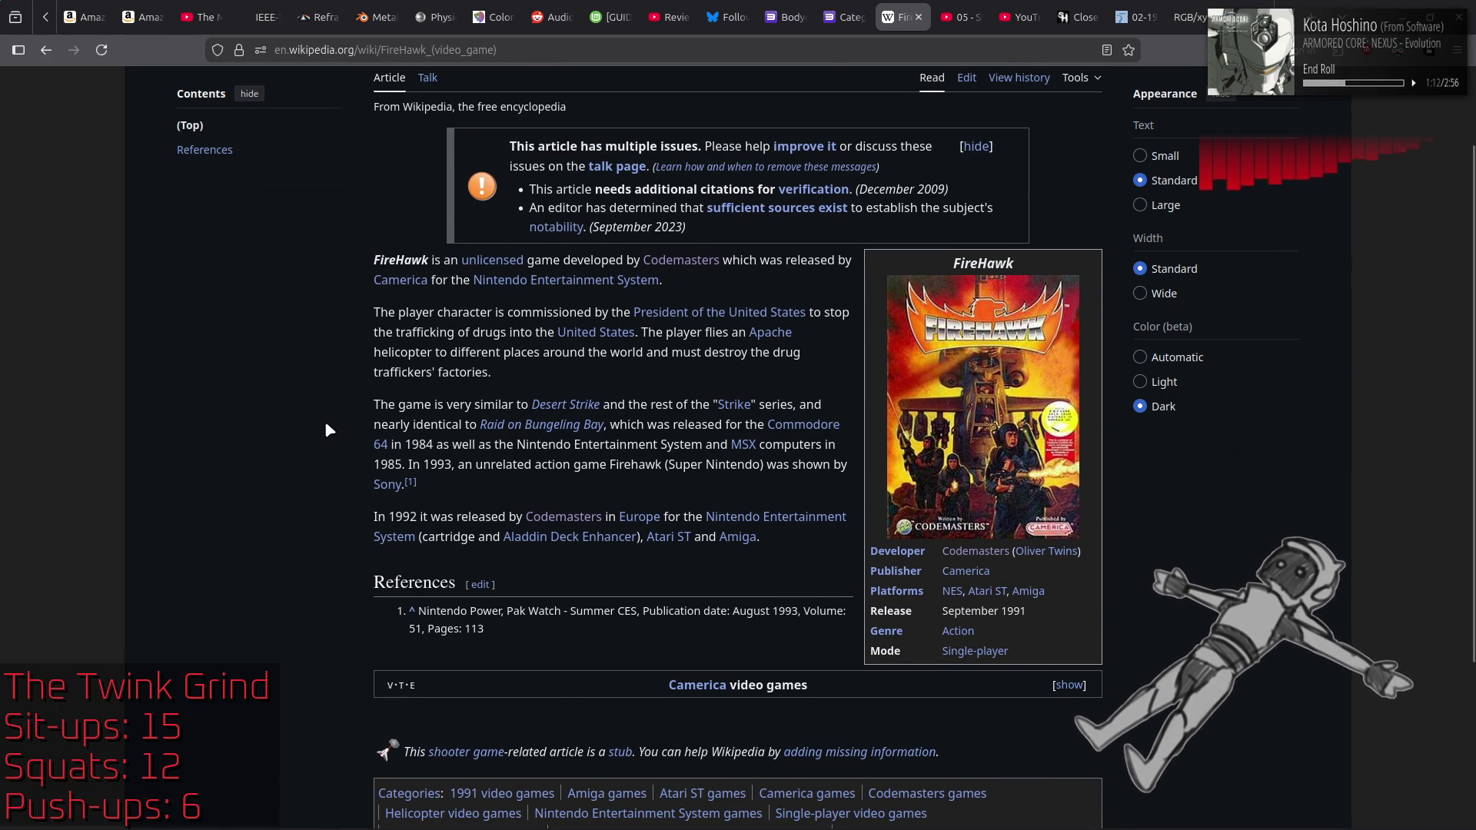
key("alt+Left")
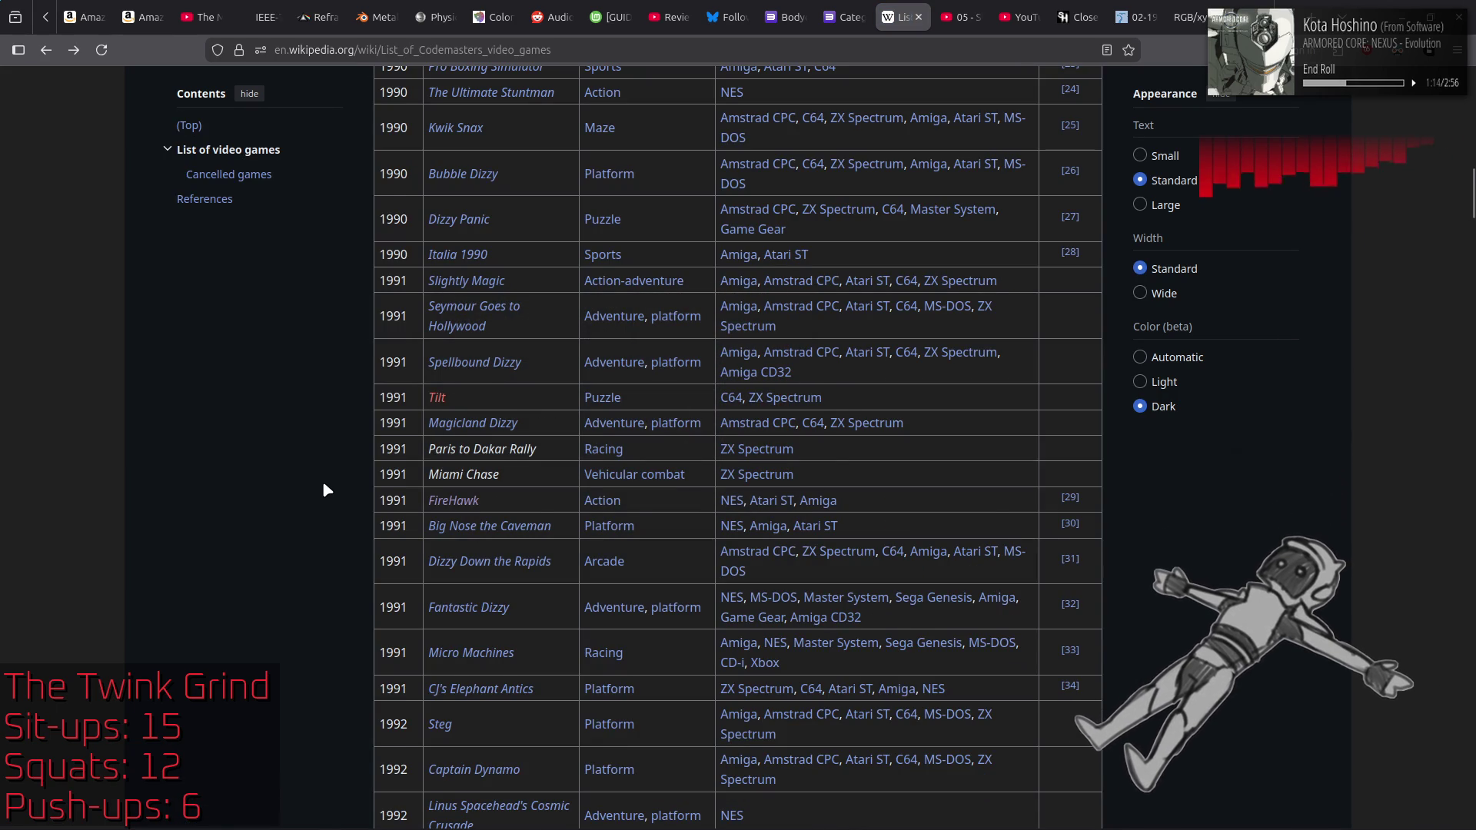
Step: Look at the Micro Machines article's Game Boy screenshot and box art, then return to the Codemasters list
scroll(325, 489, "down", 2)
scroll(325, 489, "down", 1)
left_click(474, 440)
scroll(506, 439, "down", 3)
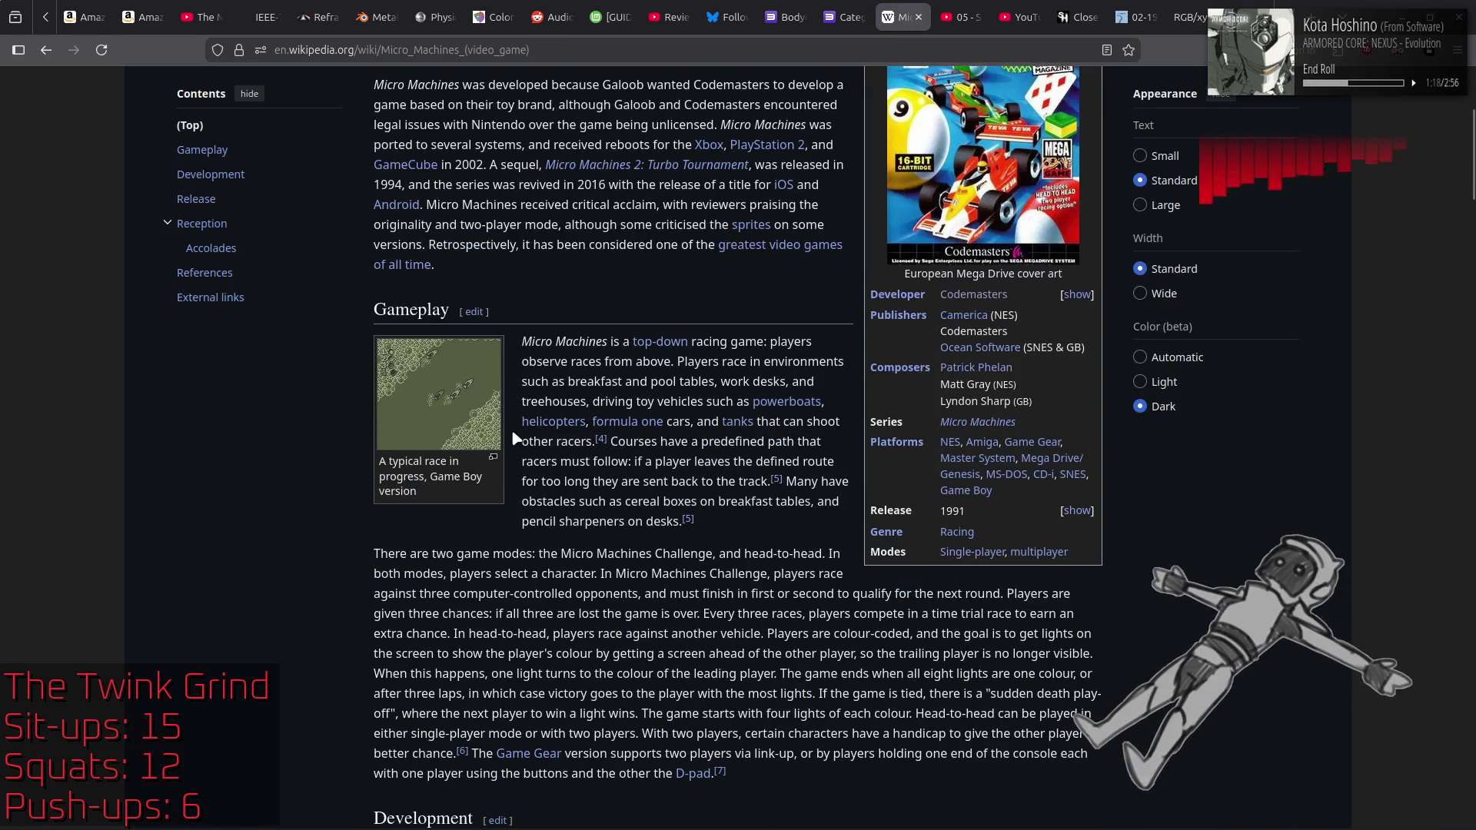
left_click(461, 405)
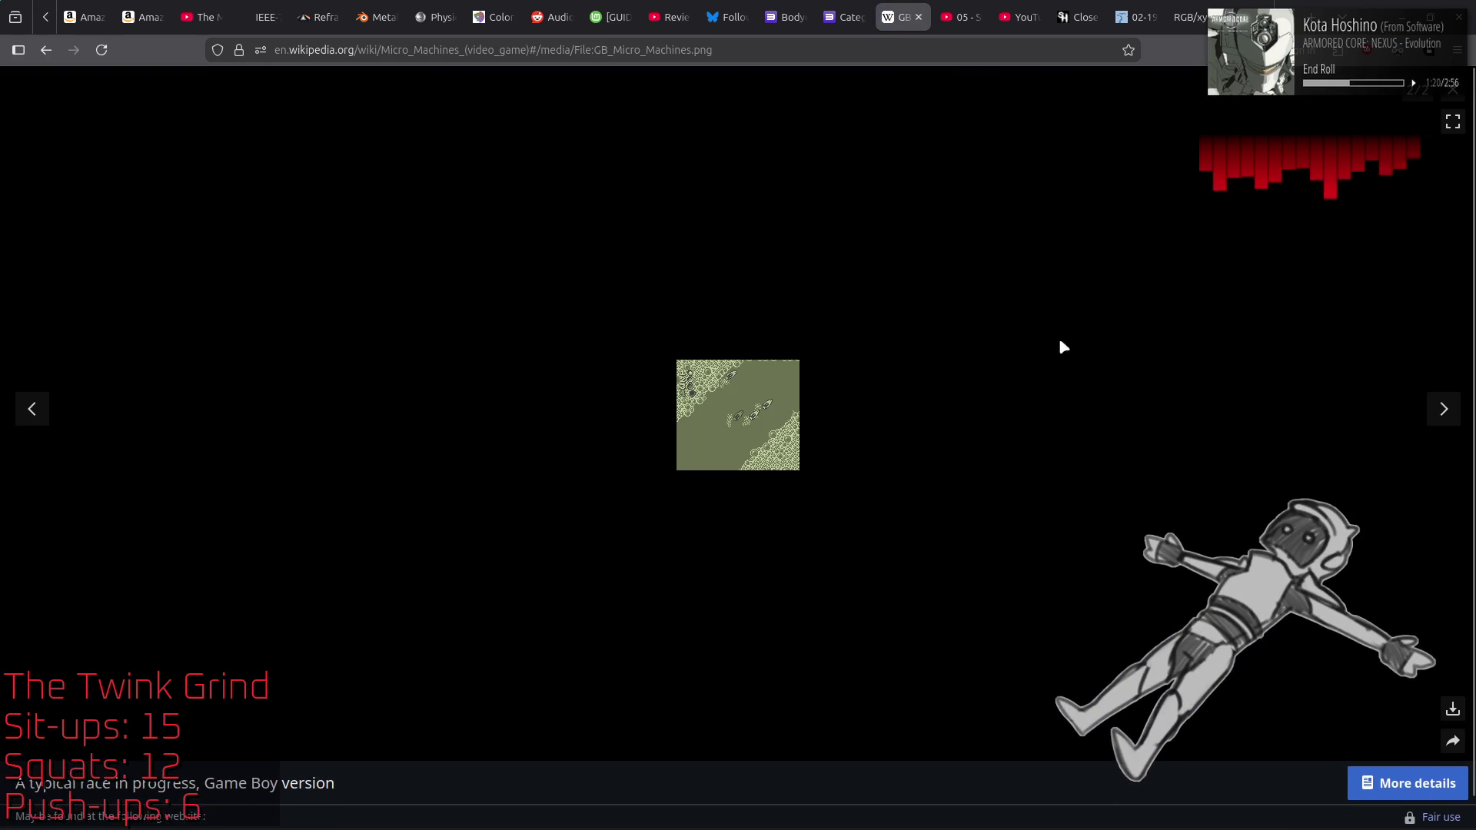
left_click(1445, 413)
left_click(1445, 413)
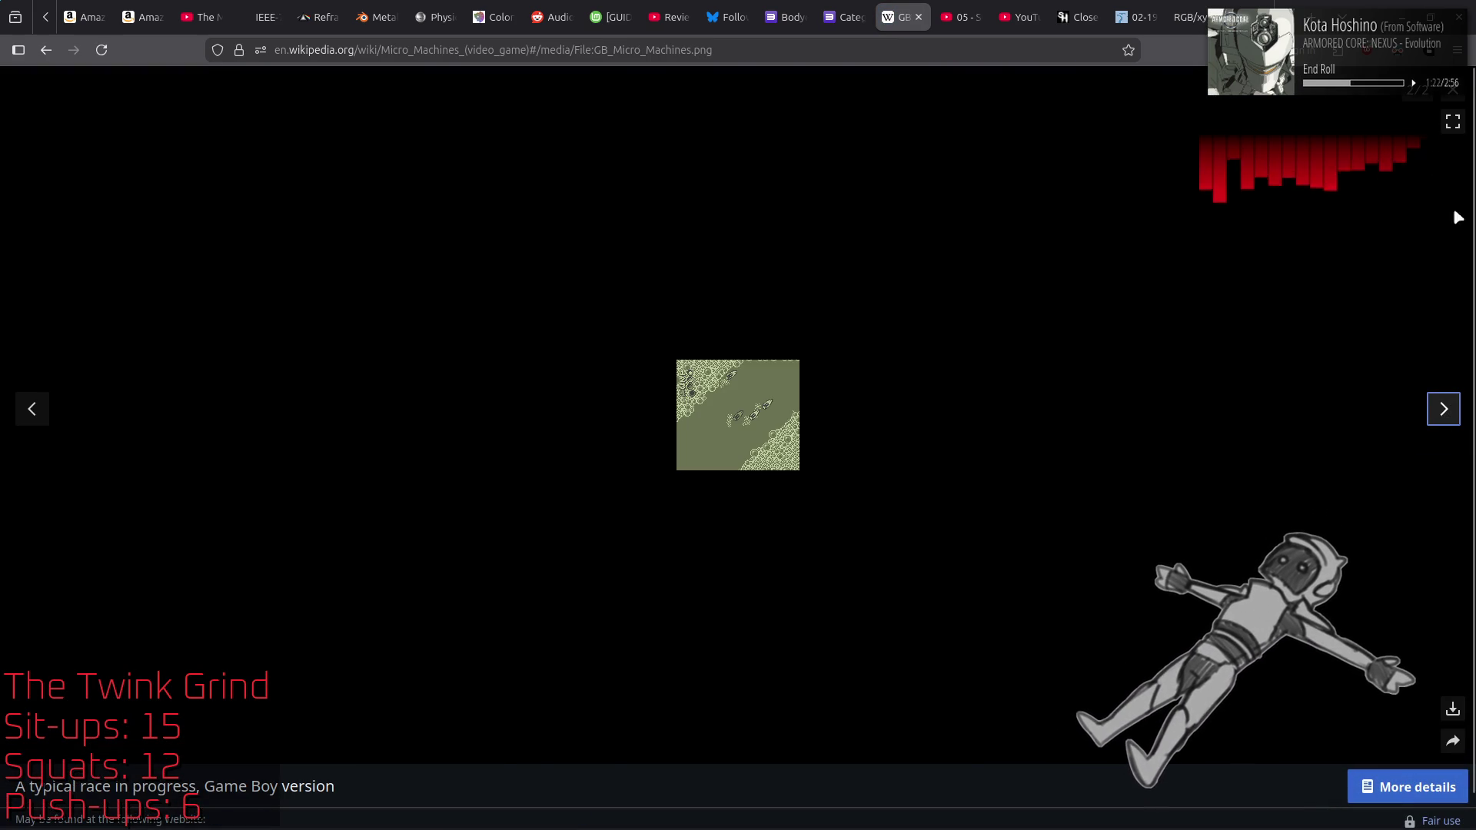
key("Escape")
scroll(671, 338, "down", 7)
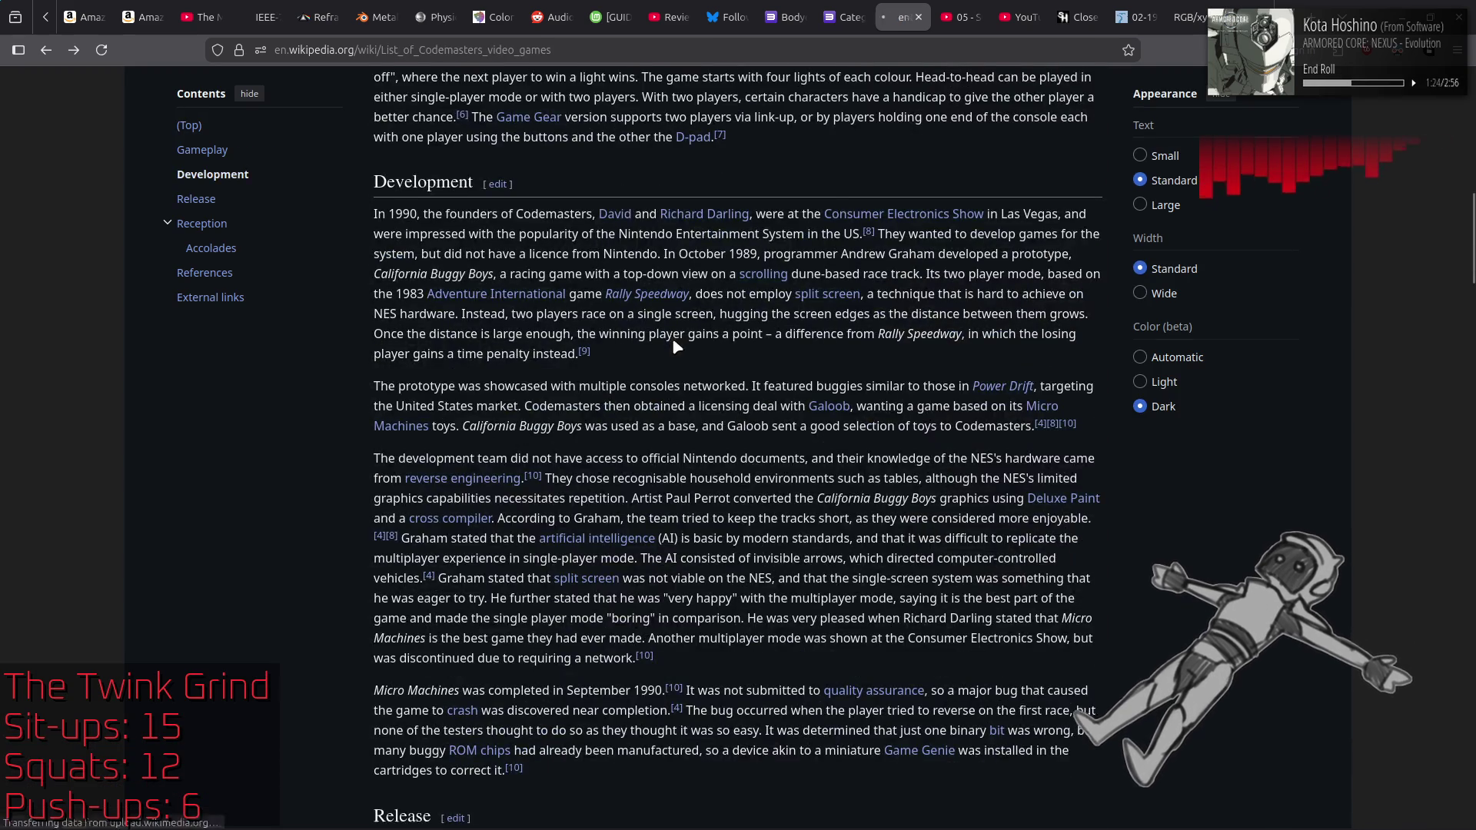
left_click(671, 338)
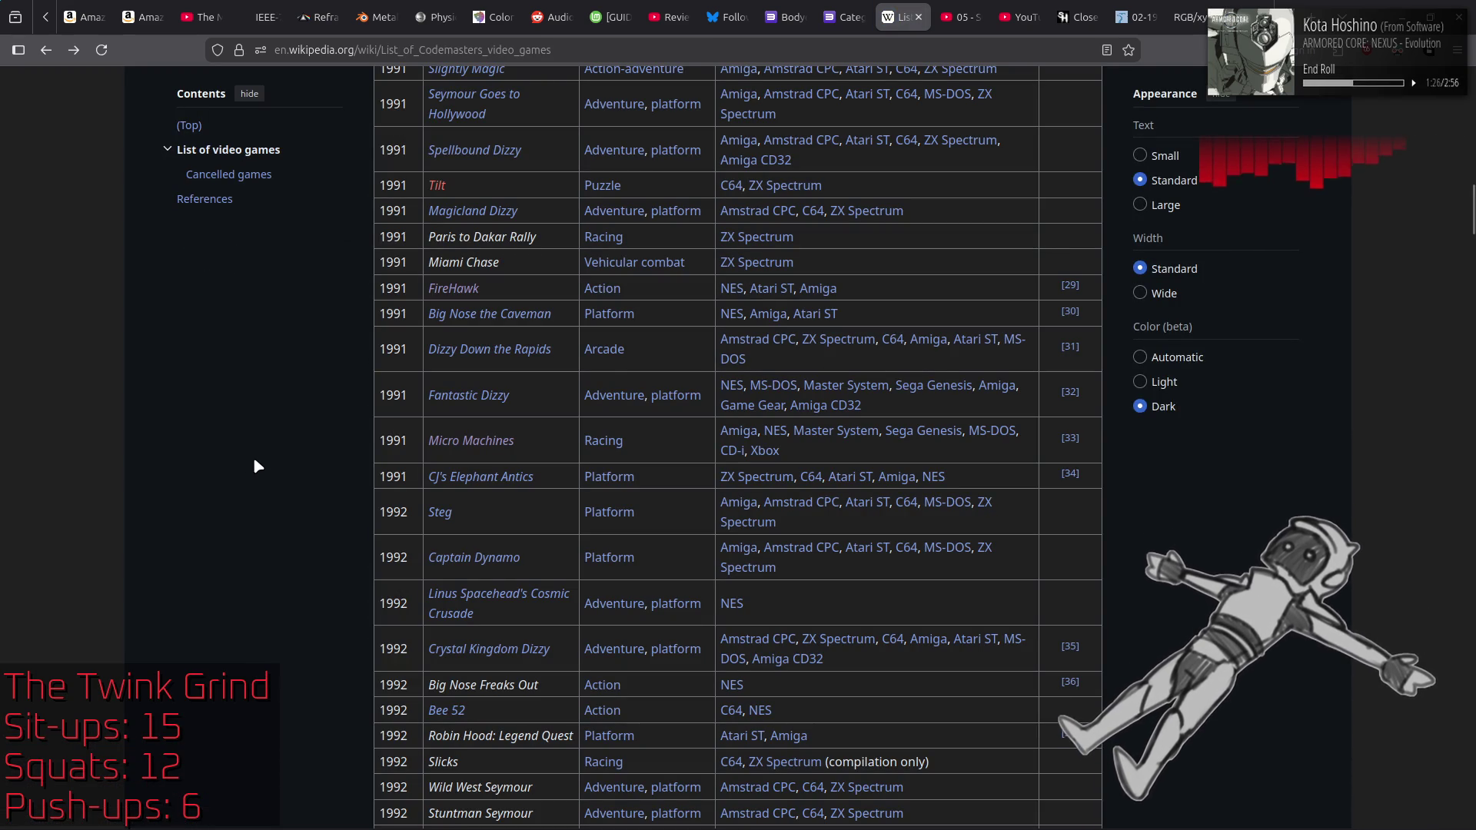
Step: Scroll to the early 2000s and briefly view the Severance: Blade of Darkness article before going back
scroll(256, 463, "down", 3)
scroll(256, 462, "down", 3)
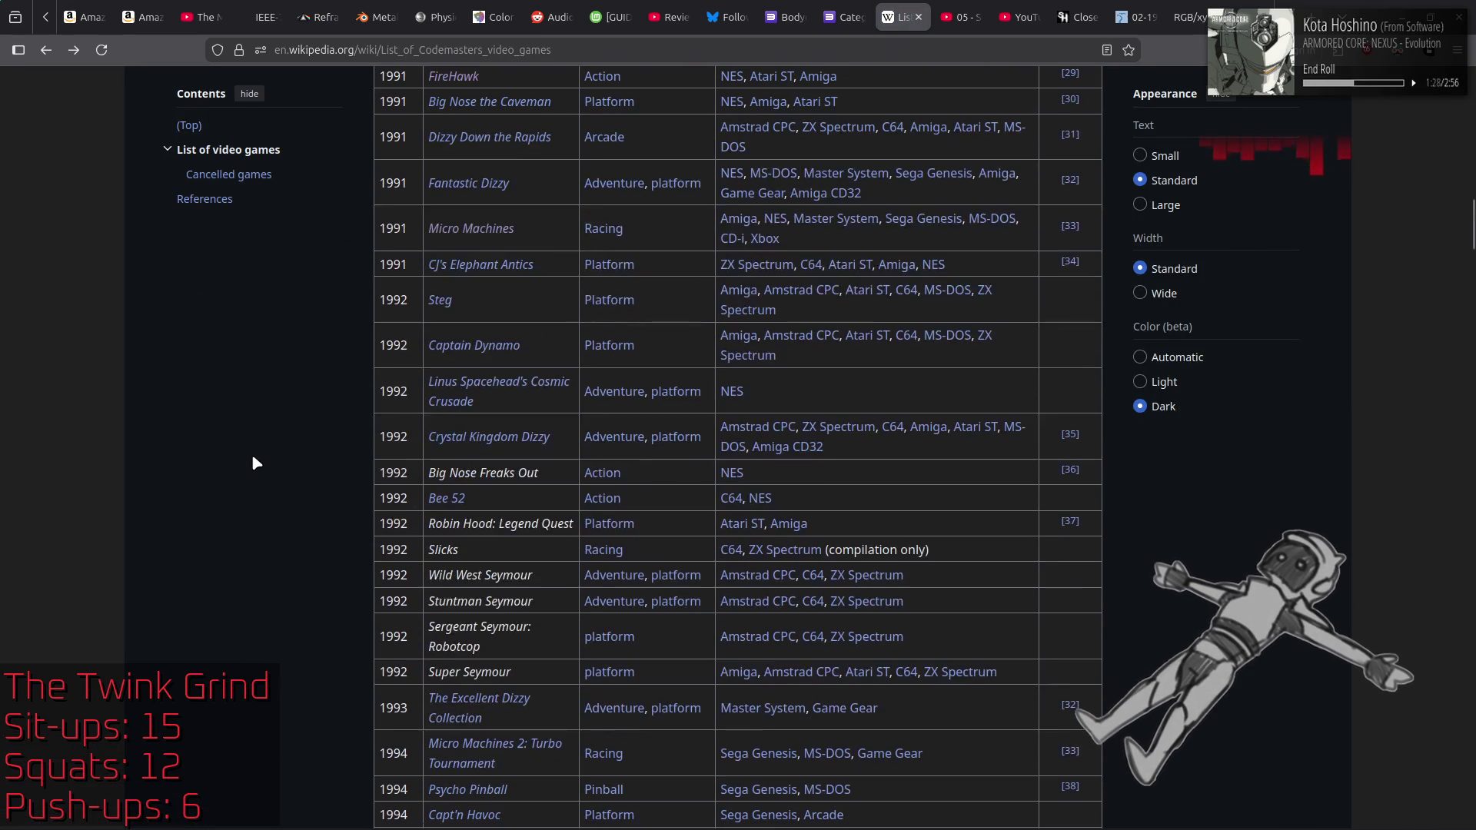
scroll(256, 462, "down", 3)
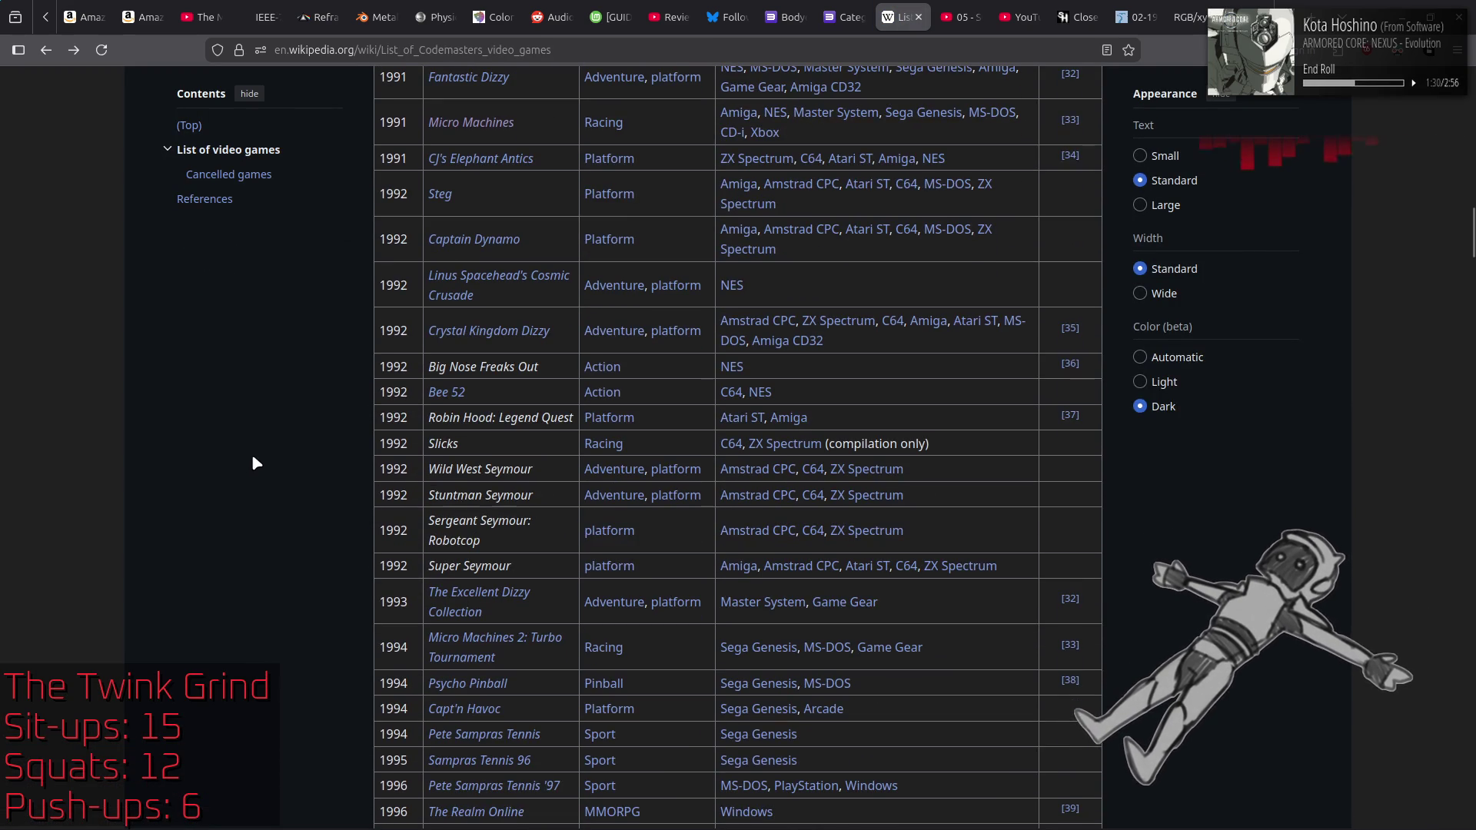
scroll(256, 463, "down", 3)
scroll(256, 463, "down", 3)
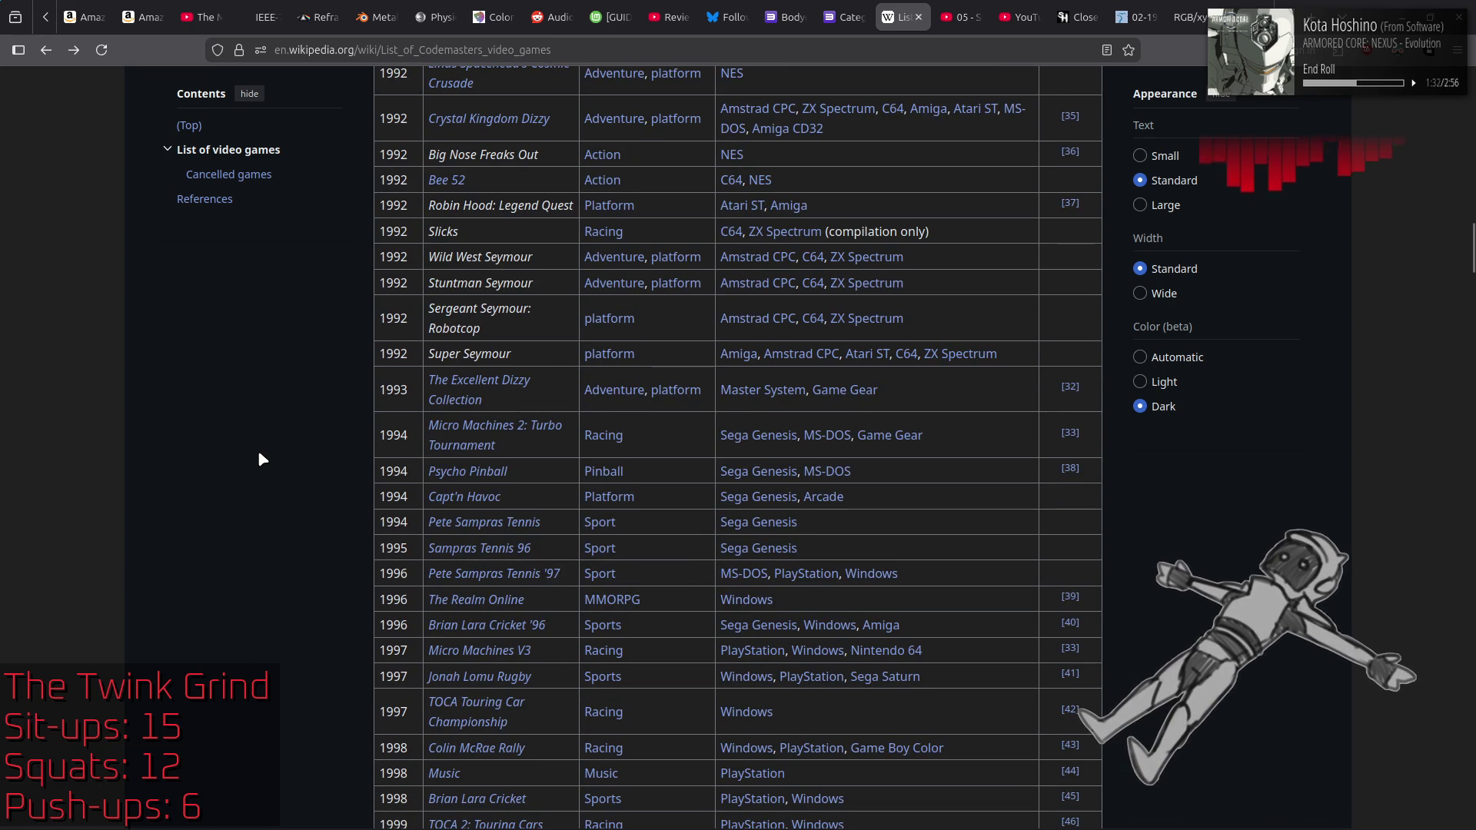
scroll(257, 451, "down", 3)
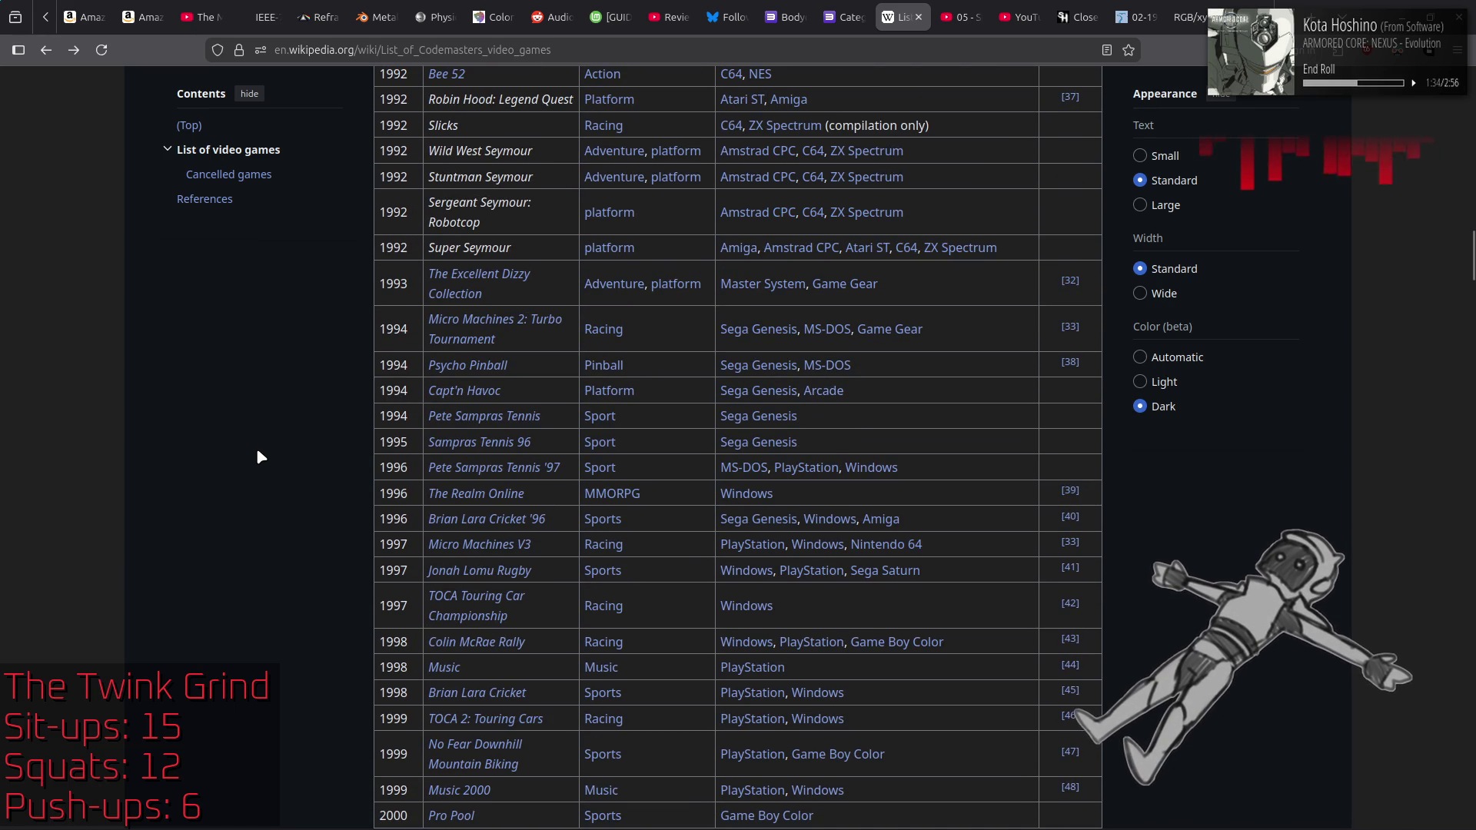
scroll(258, 451, "down", 3)
scroll(258, 452, "down", 3)
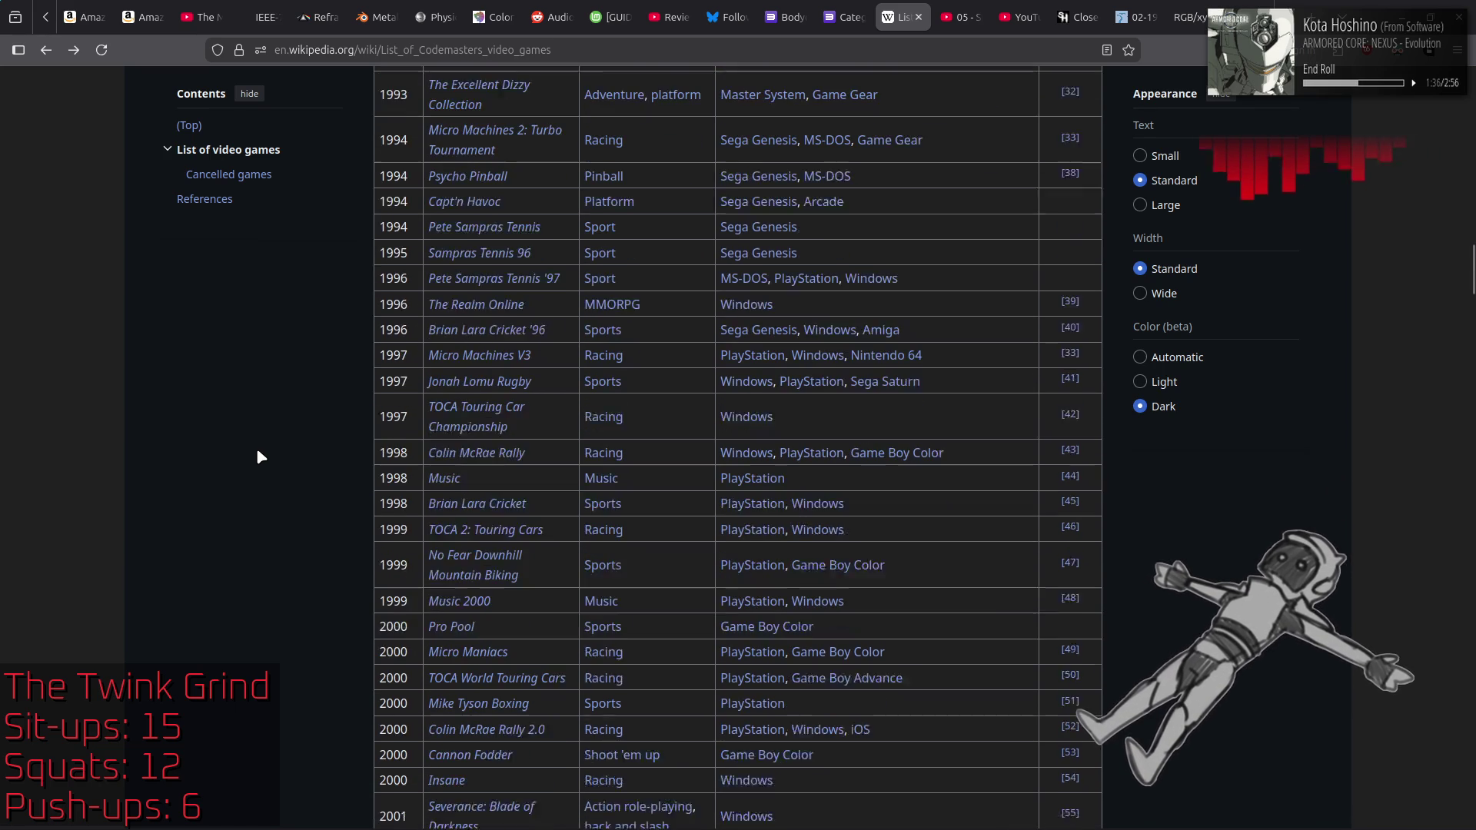
scroll(257, 452, "down", 3)
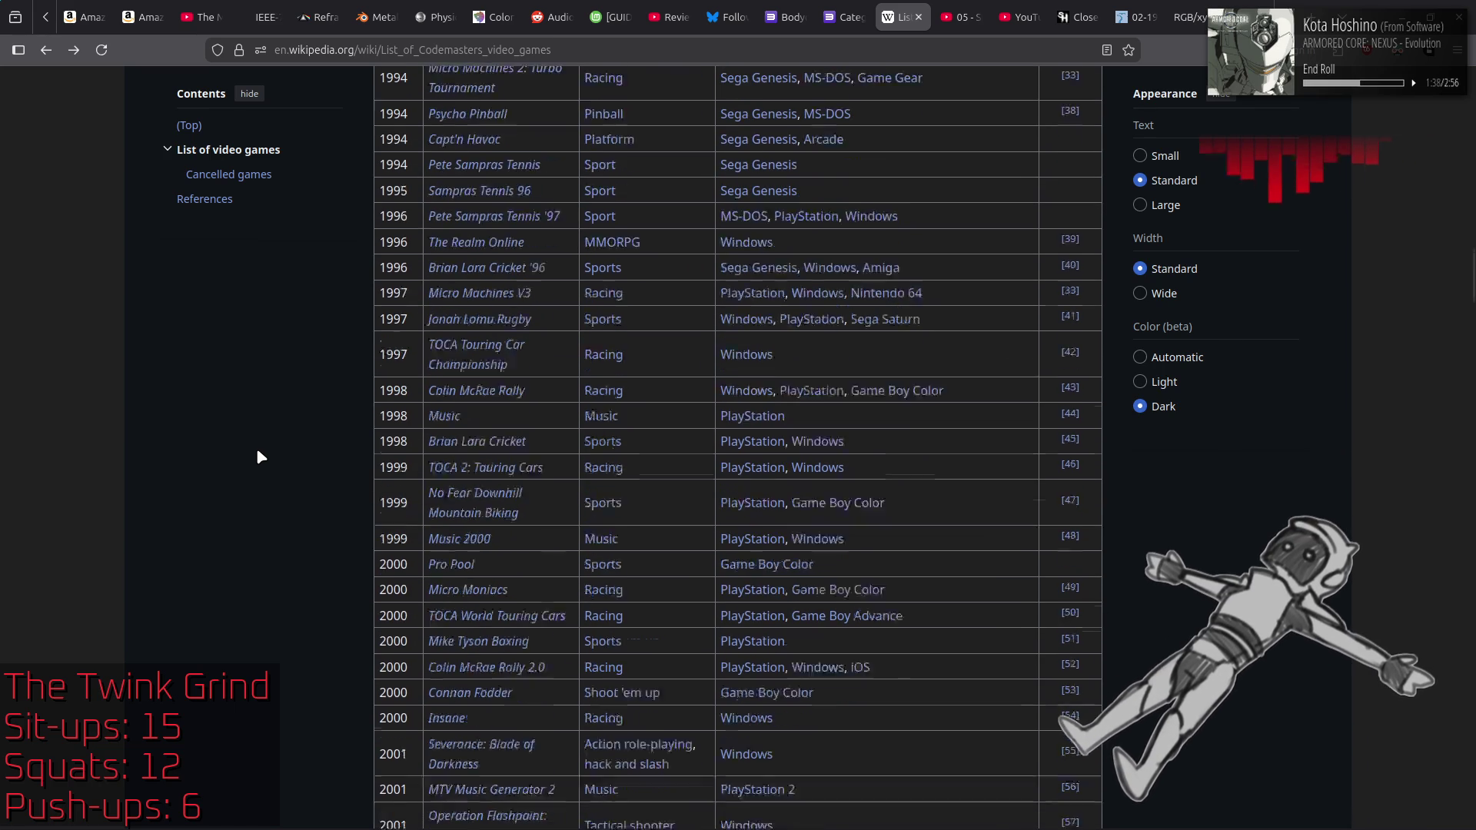
scroll(257, 451, "down", 3)
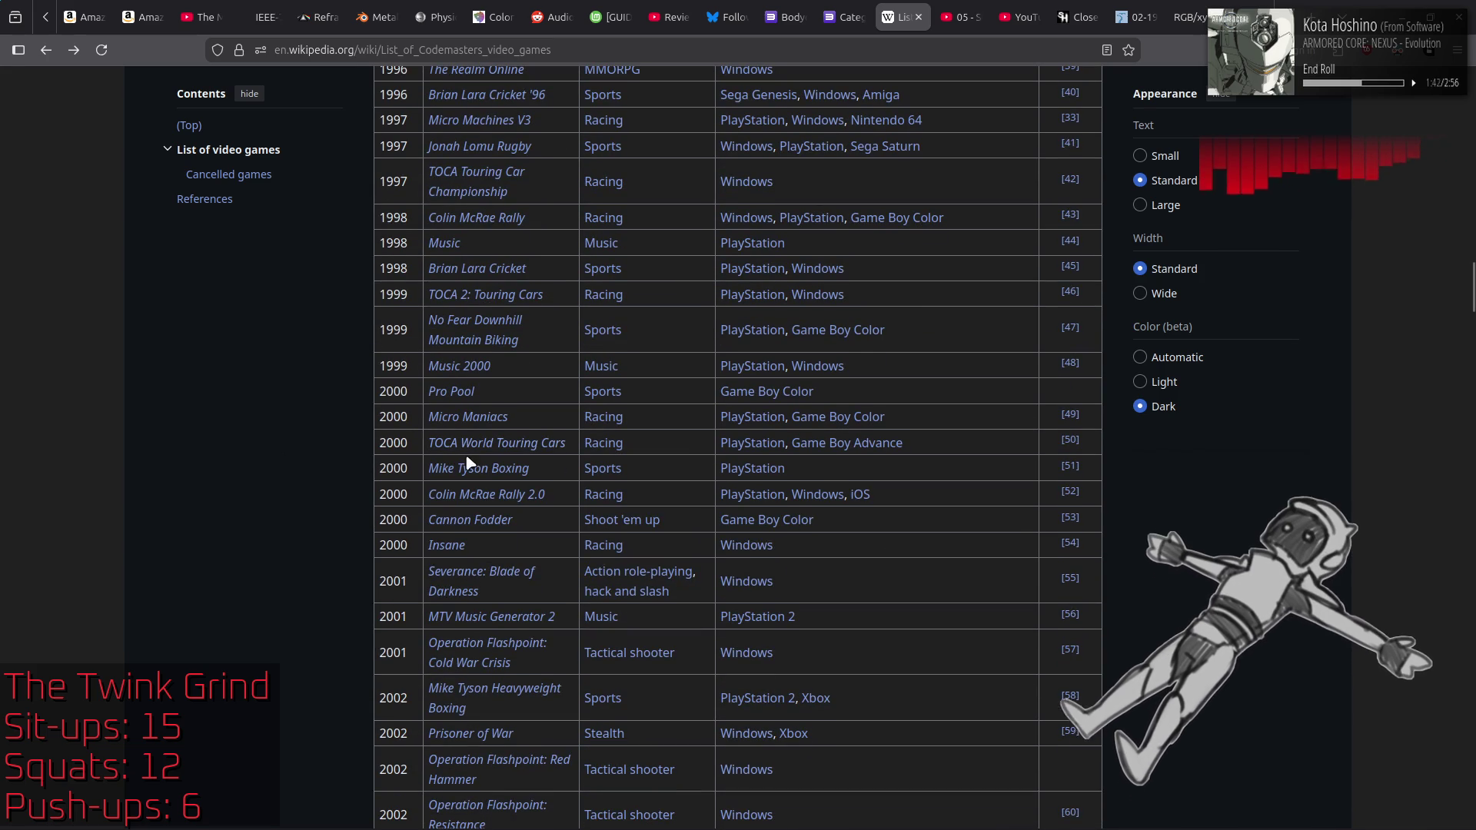
mouse_move(469, 469)
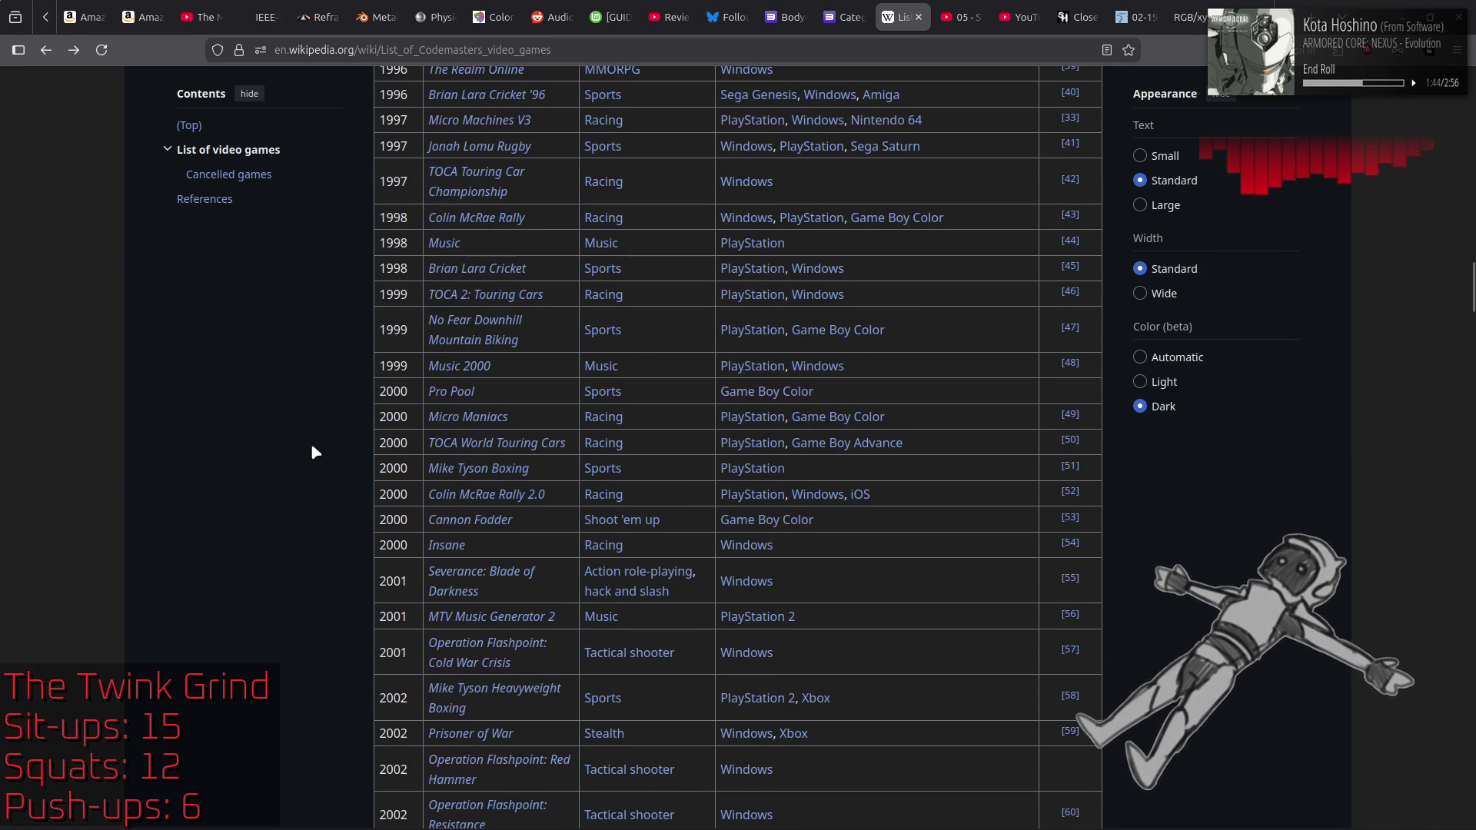
mouse_move(453, 551)
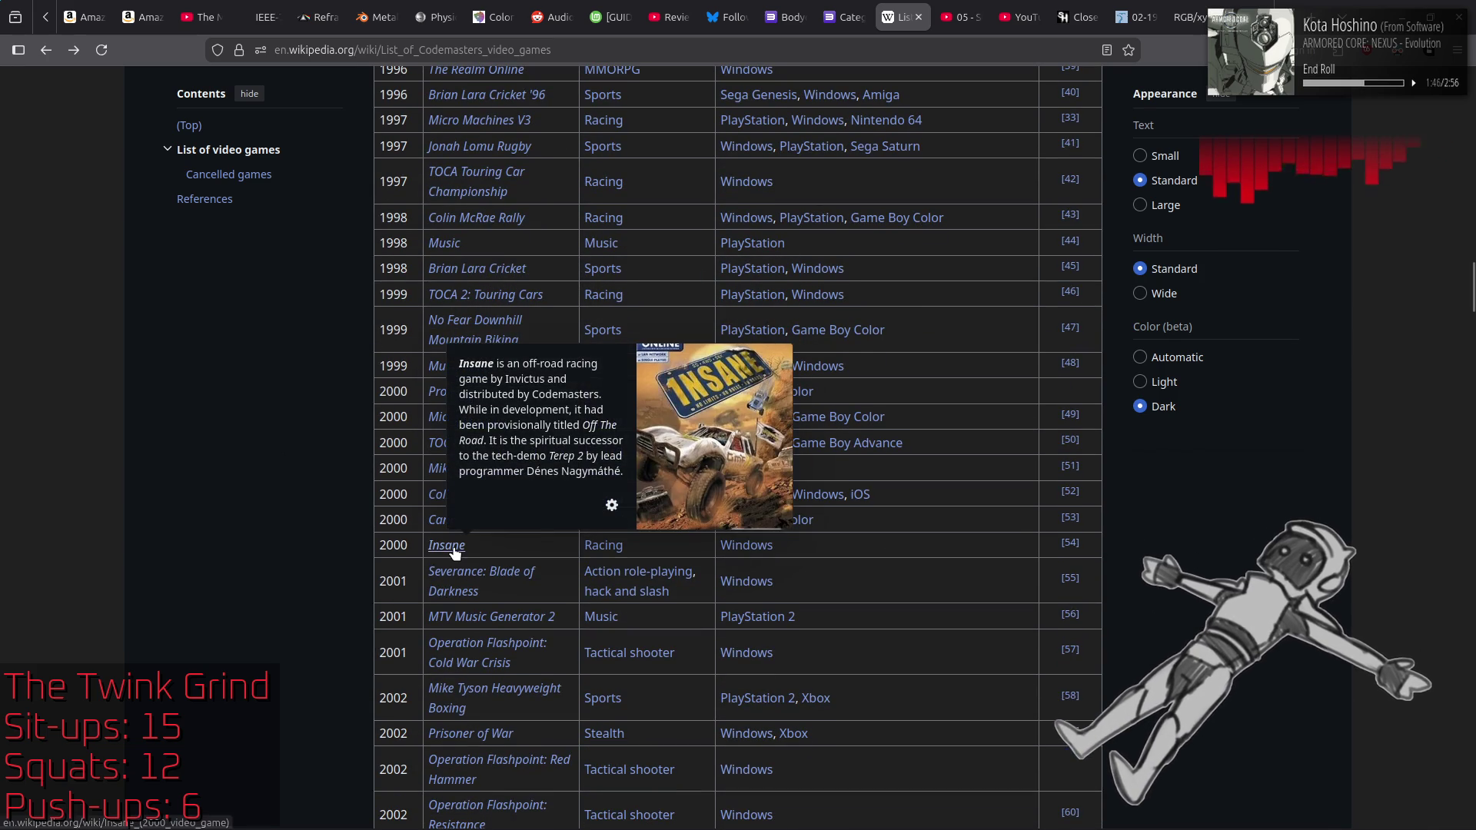
scroll(226, 494, "down", 2)
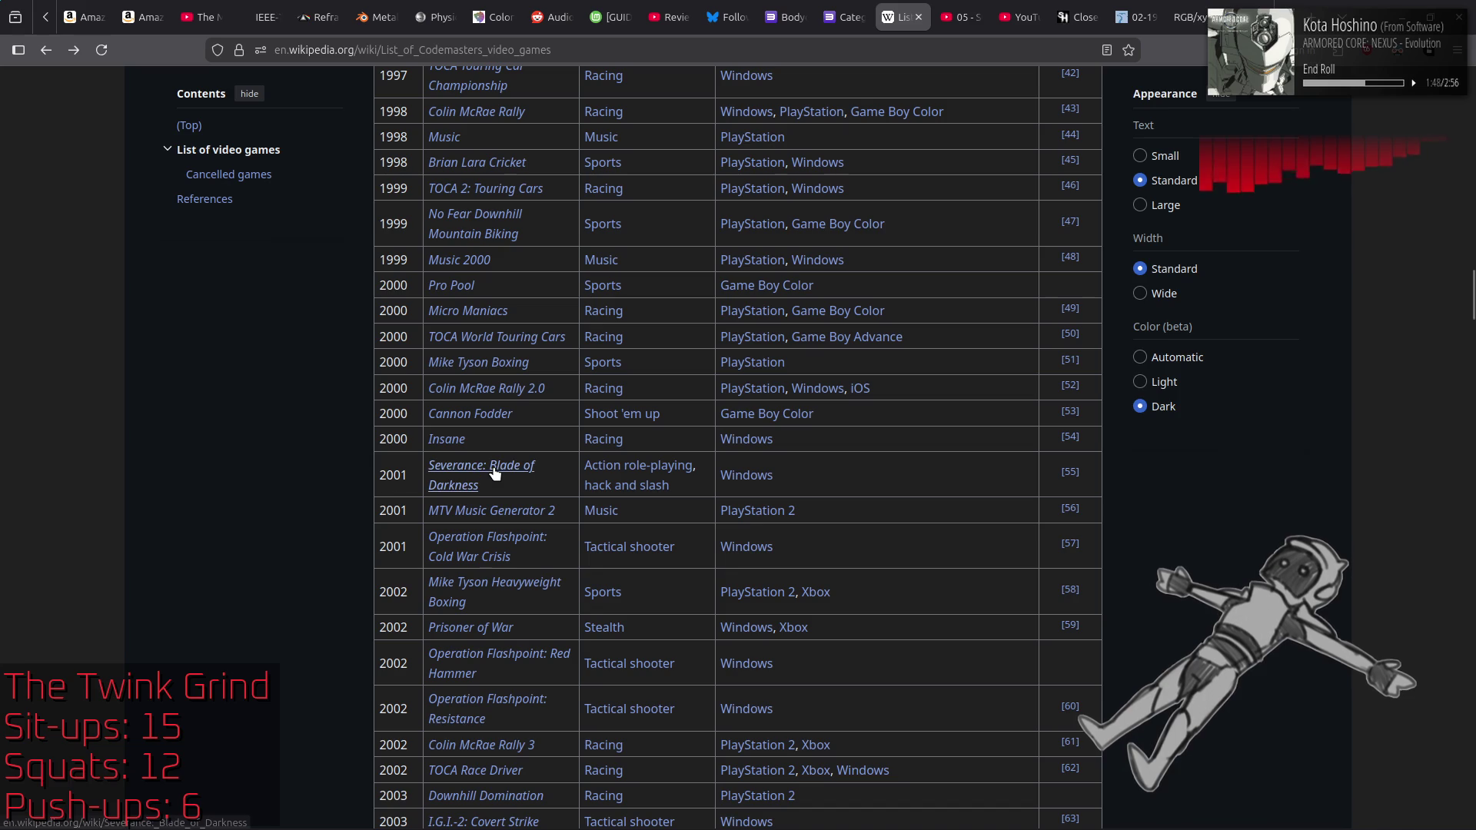
left_click(494, 473)
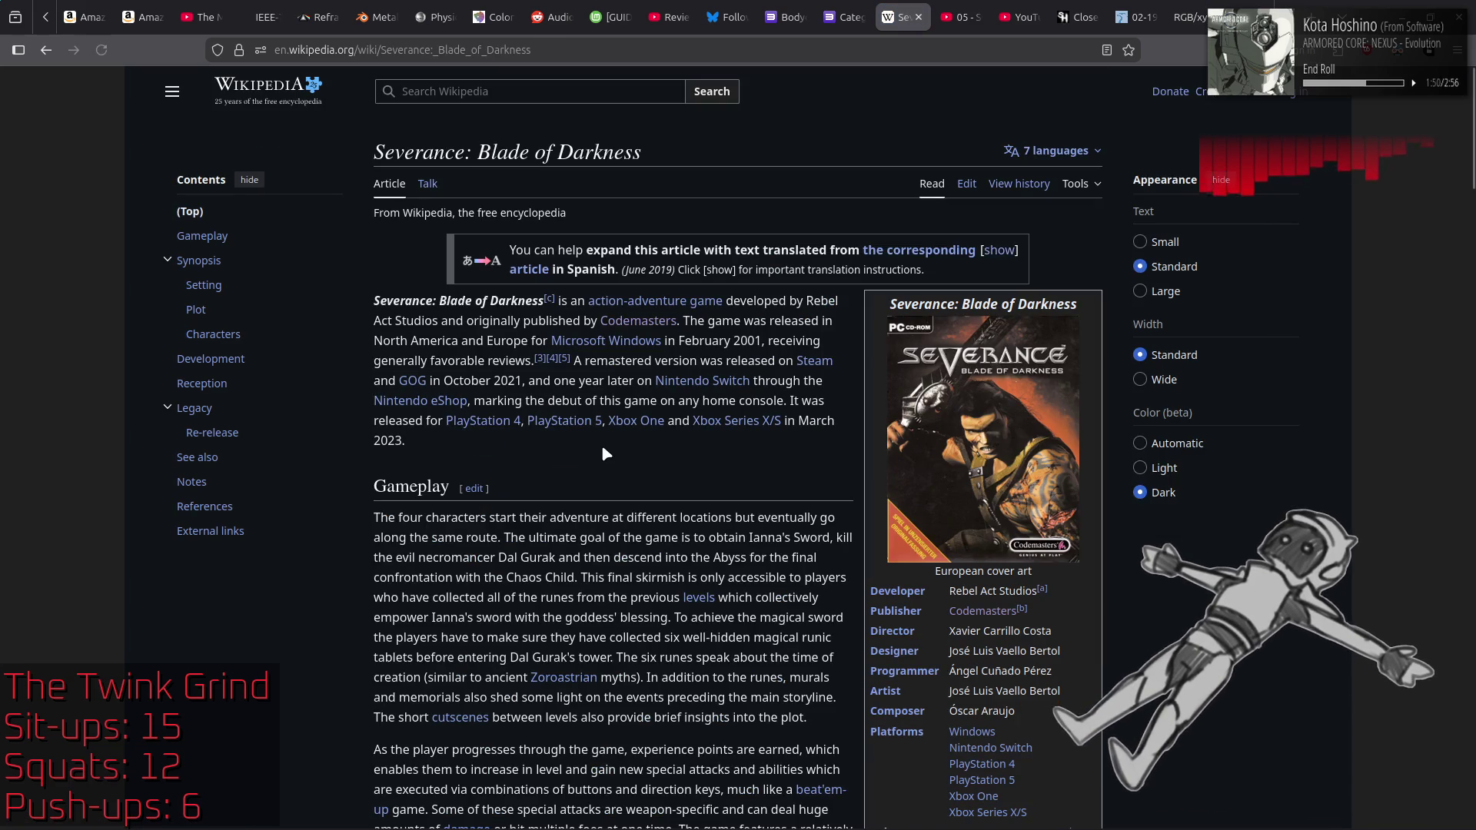
key("alt+Left")
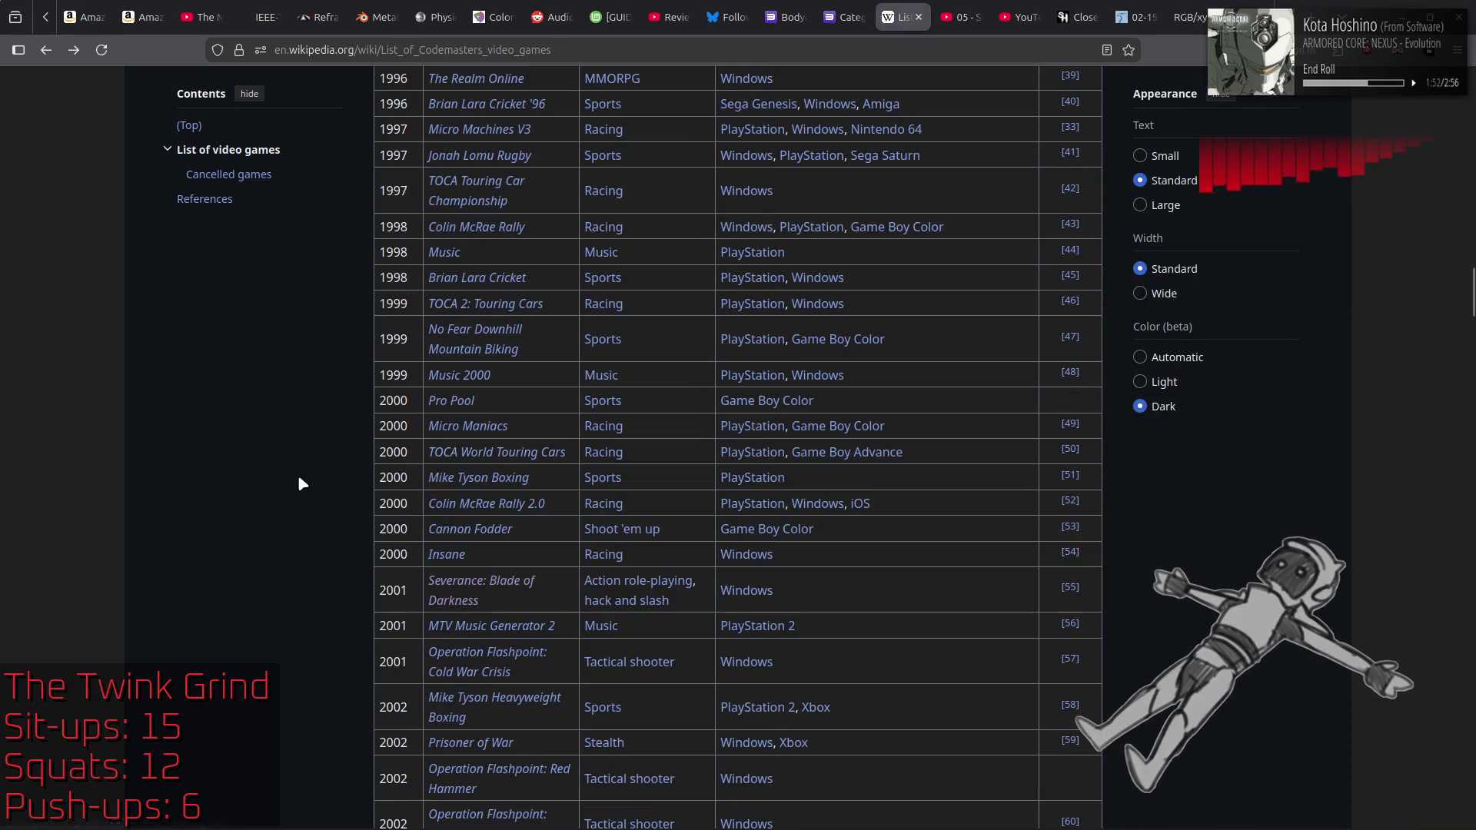
Step: Continue down the mid-2000s entries and open Clive Barker's Jericho in a new tab
scroll(297, 475, "down", 4)
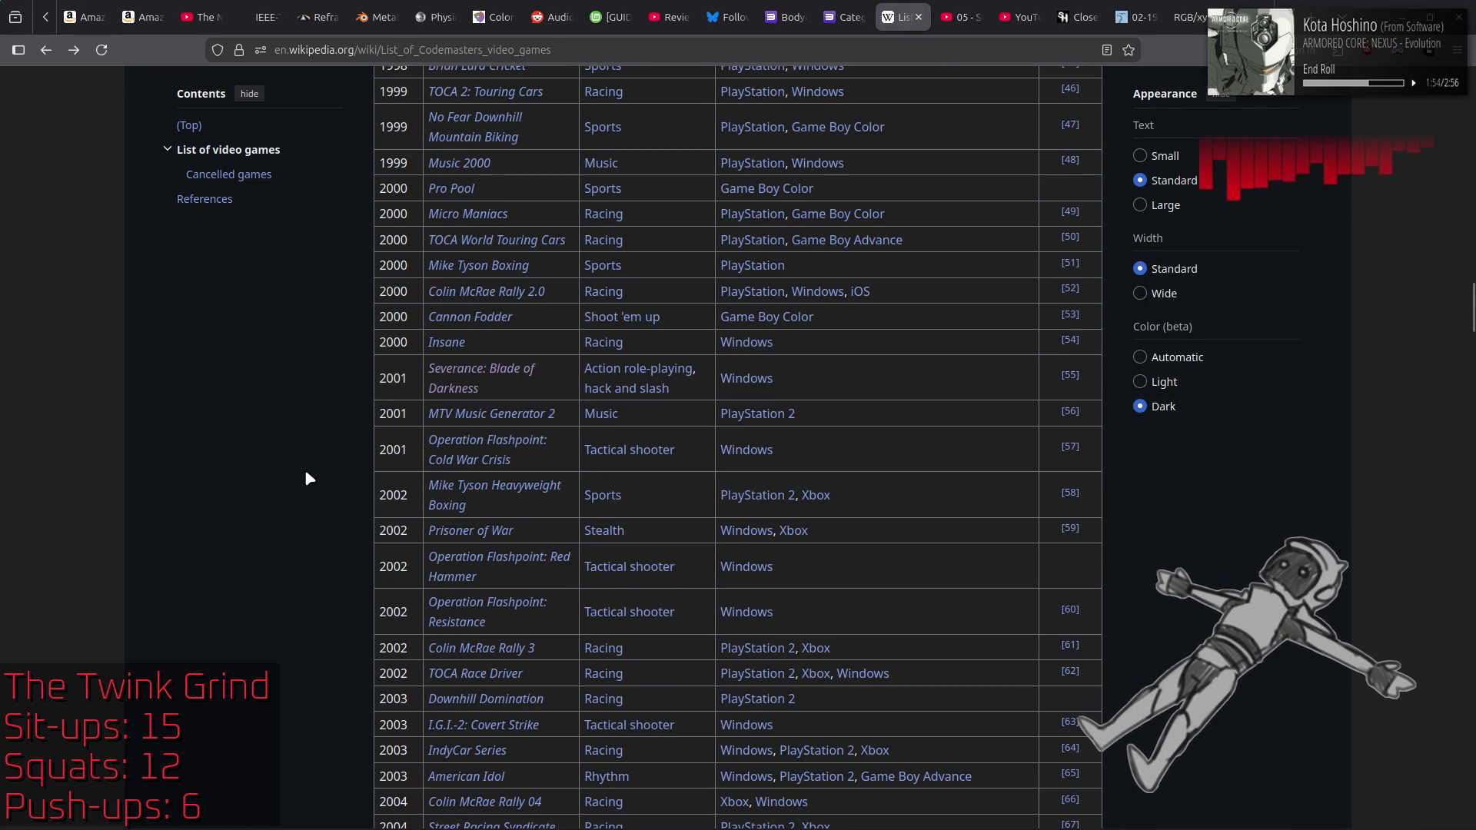
scroll(305, 477, "down", 2)
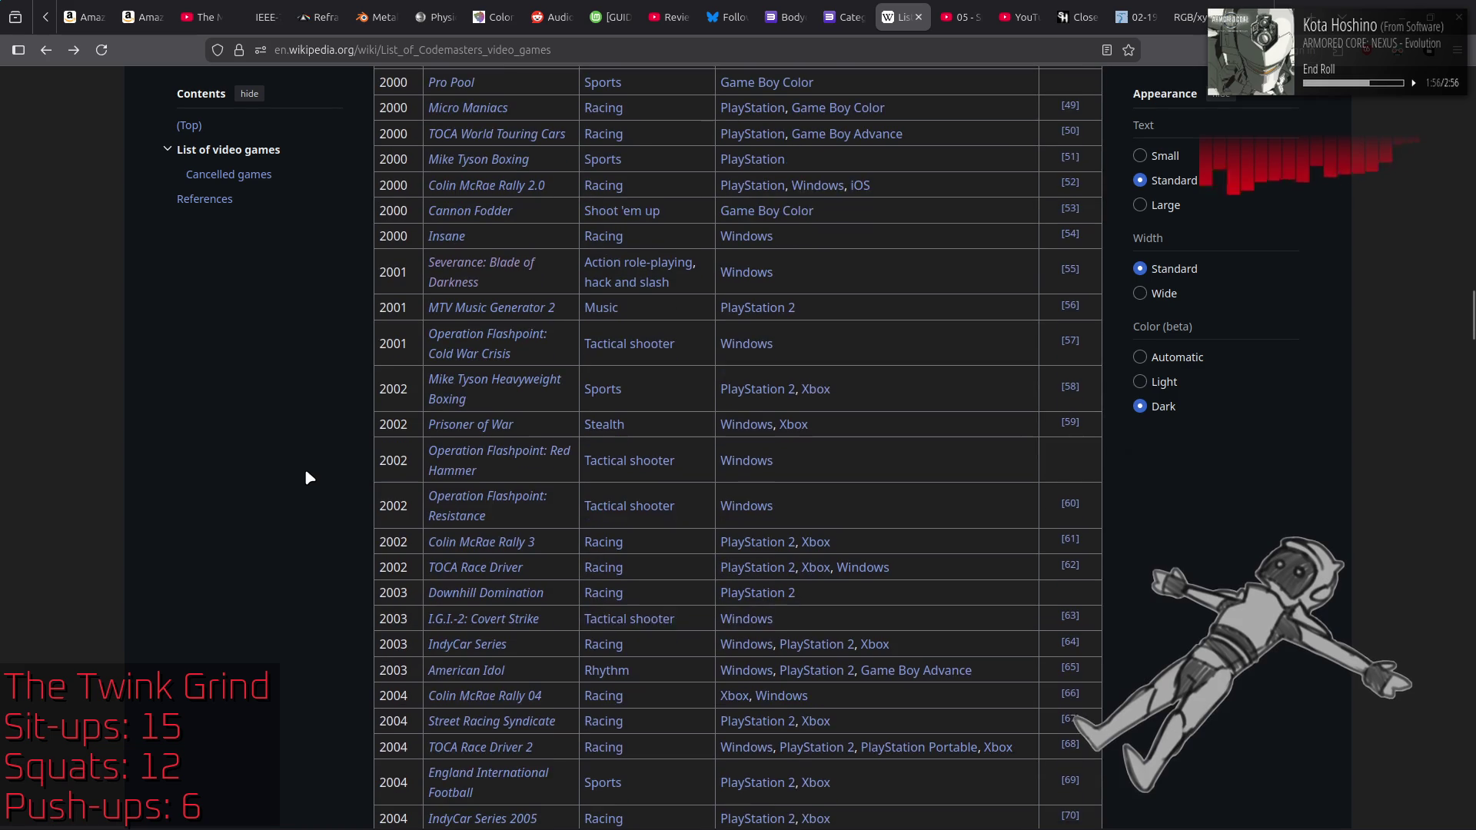
scroll(305, 471, "down", 2)
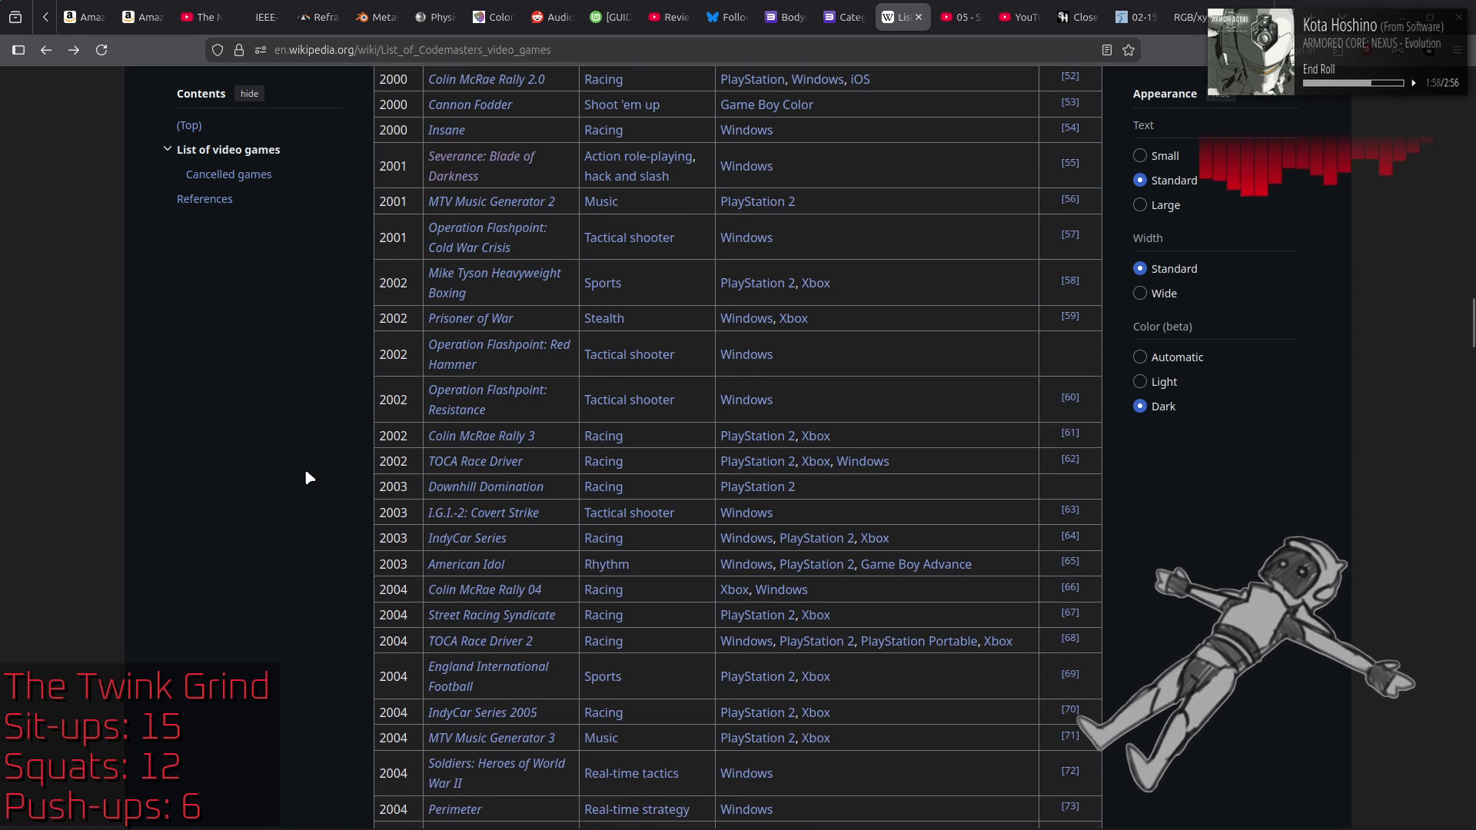
mouse_move(479, 353)
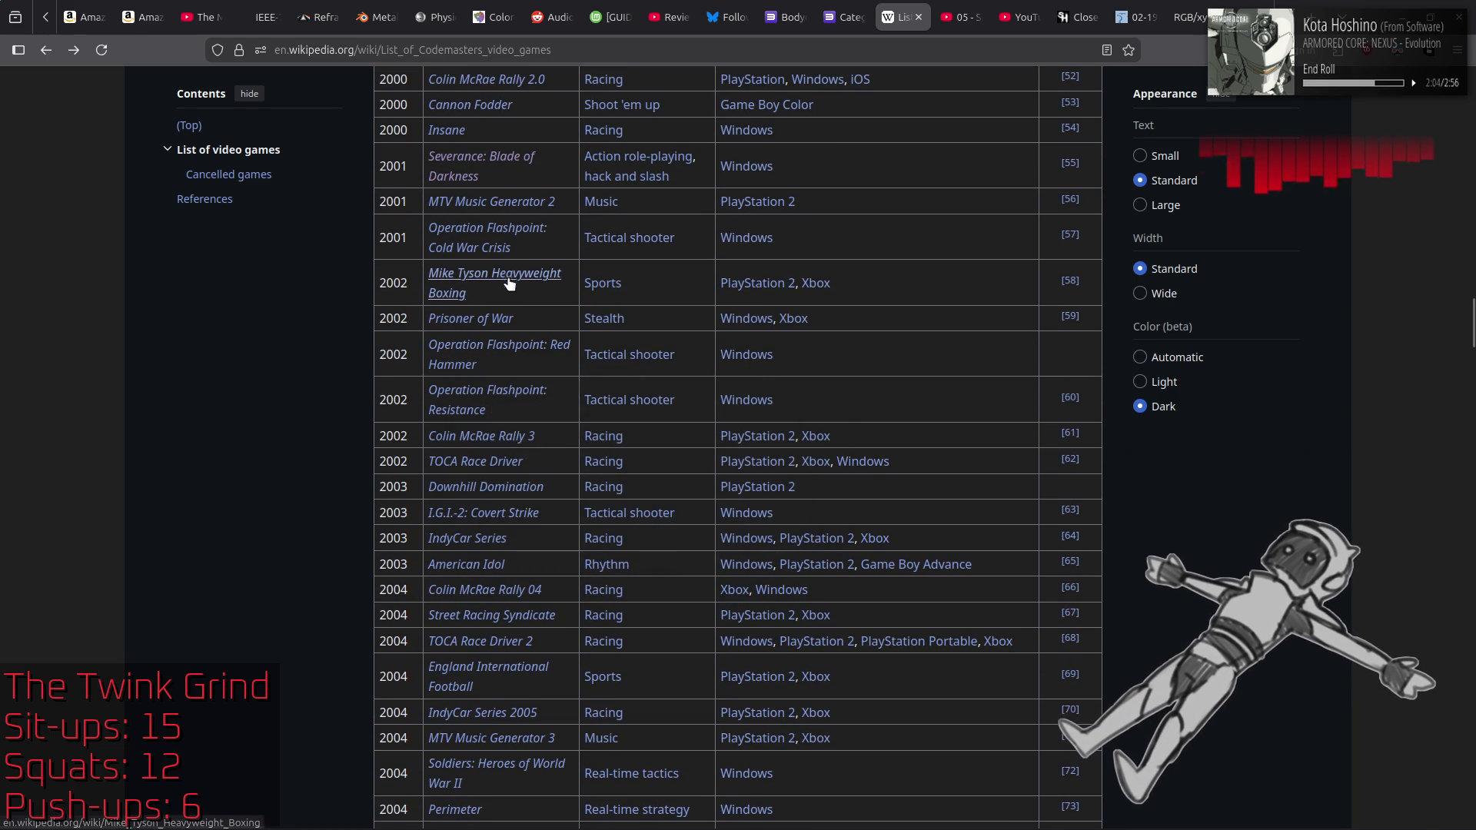
mouse_move(495, 326)
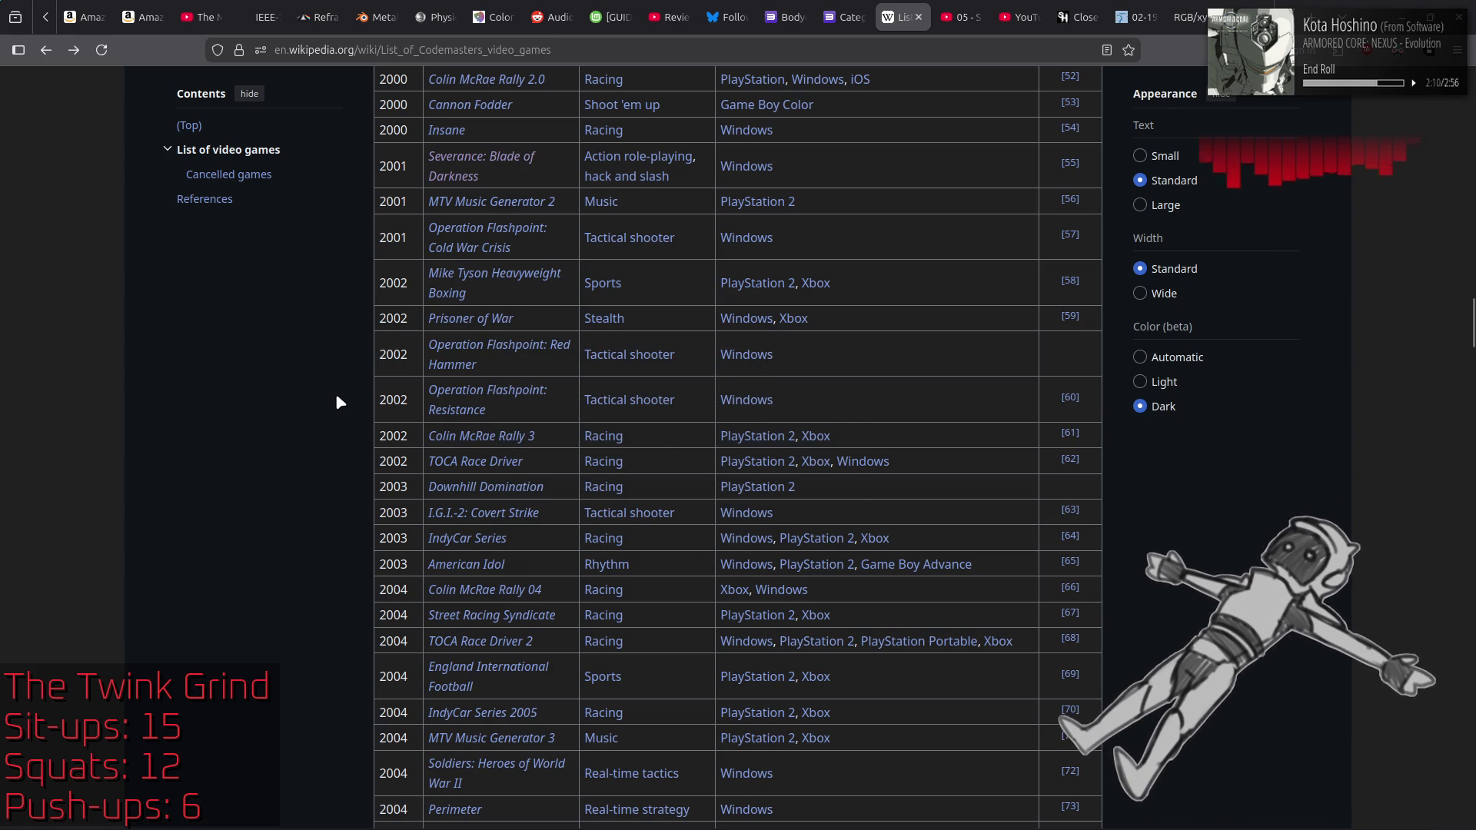
scroll(336, 395, "down", 3)
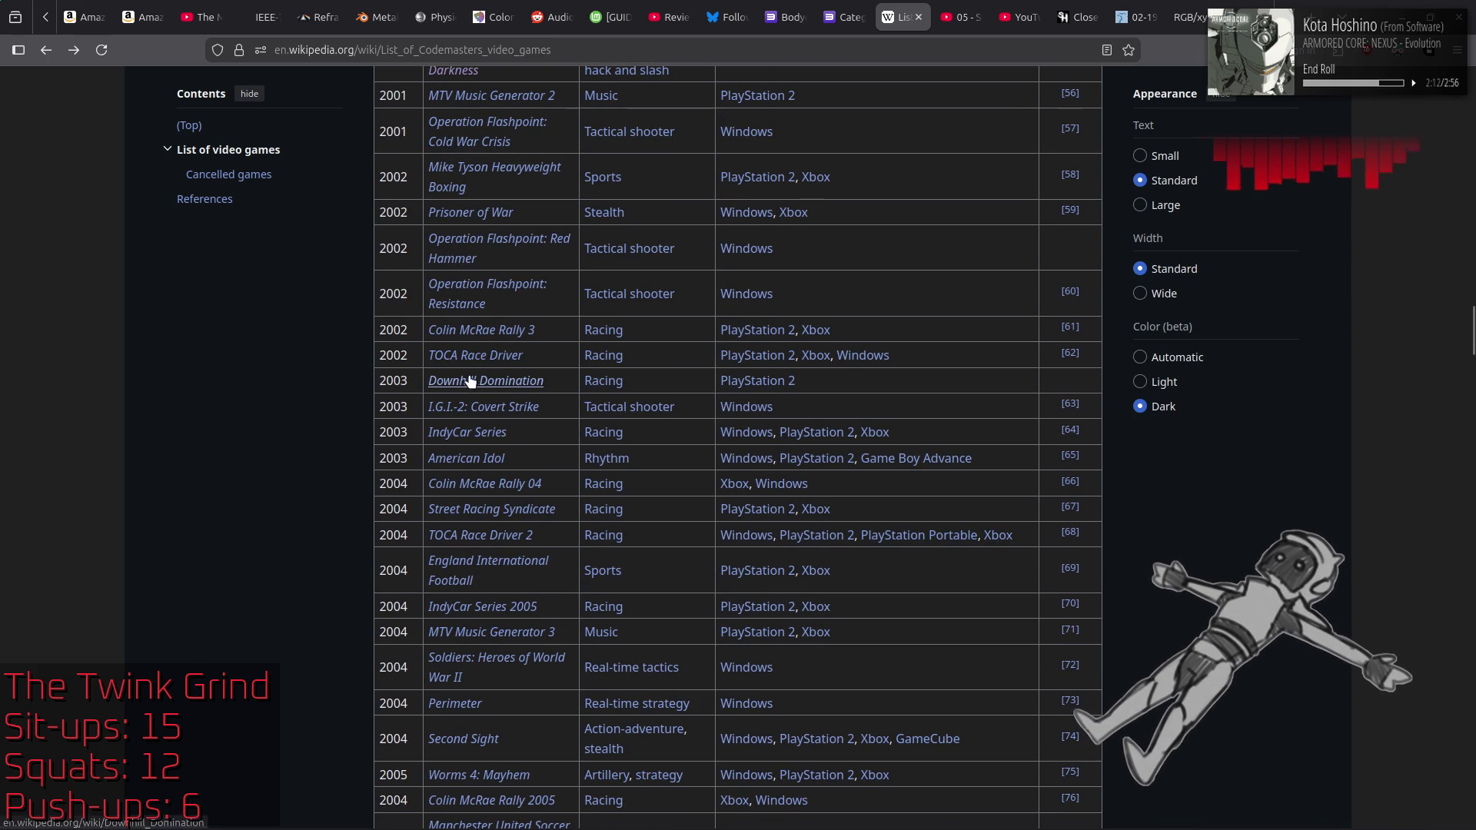
scroll(321, 382, "down", 5)
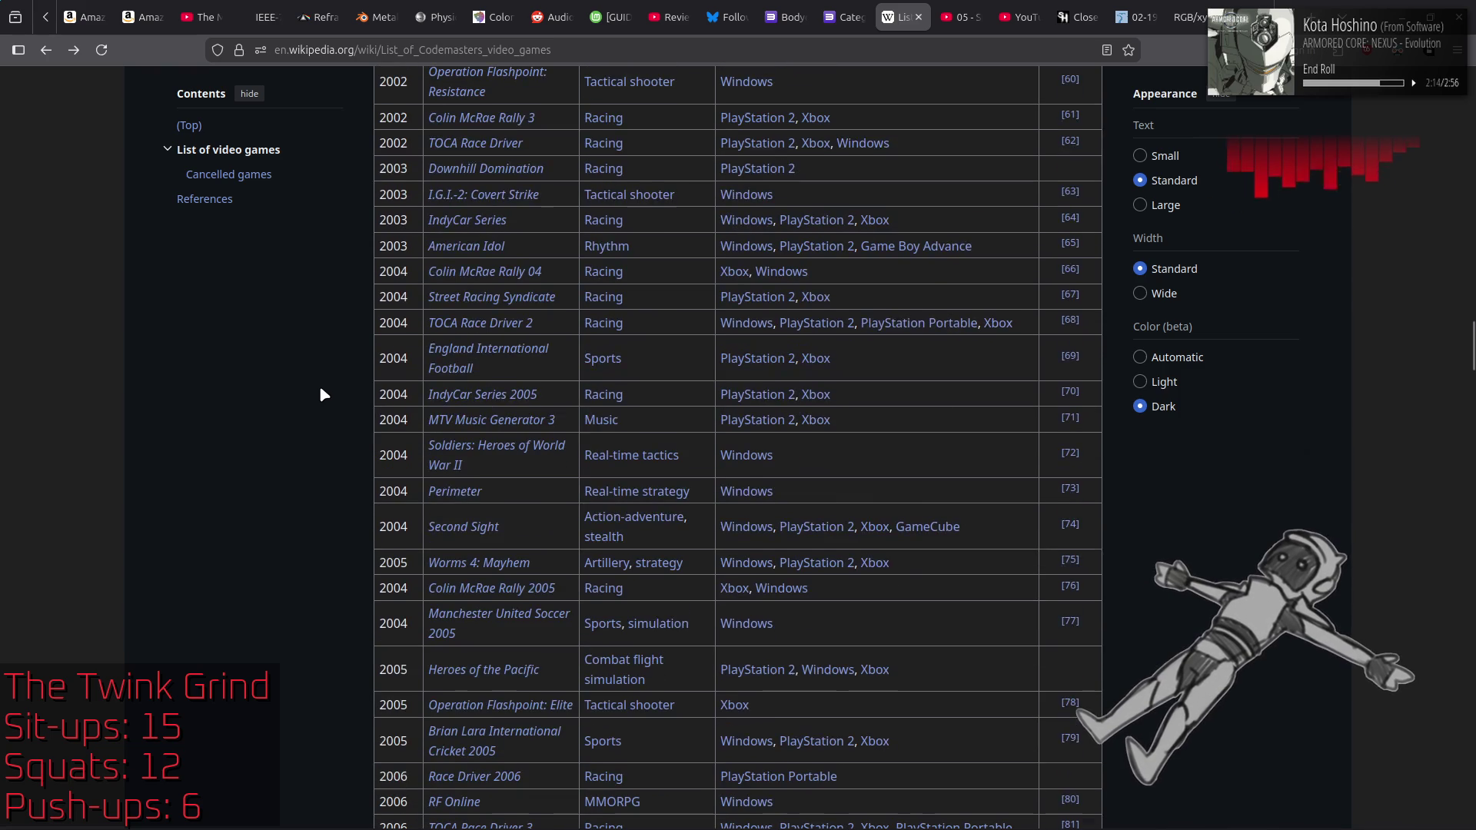
mouse_move(462, 496)
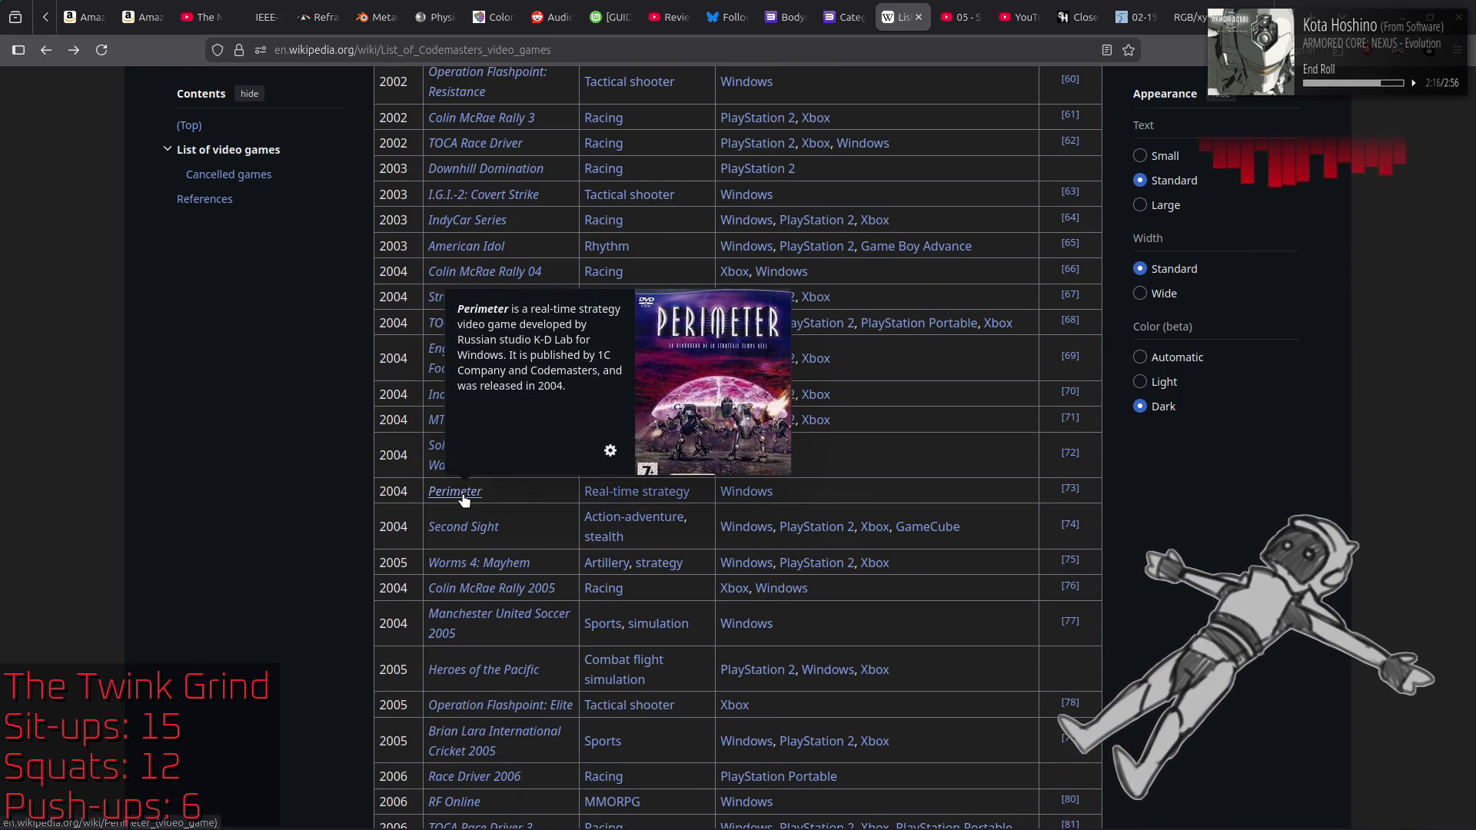
mouse_move(475, 564)
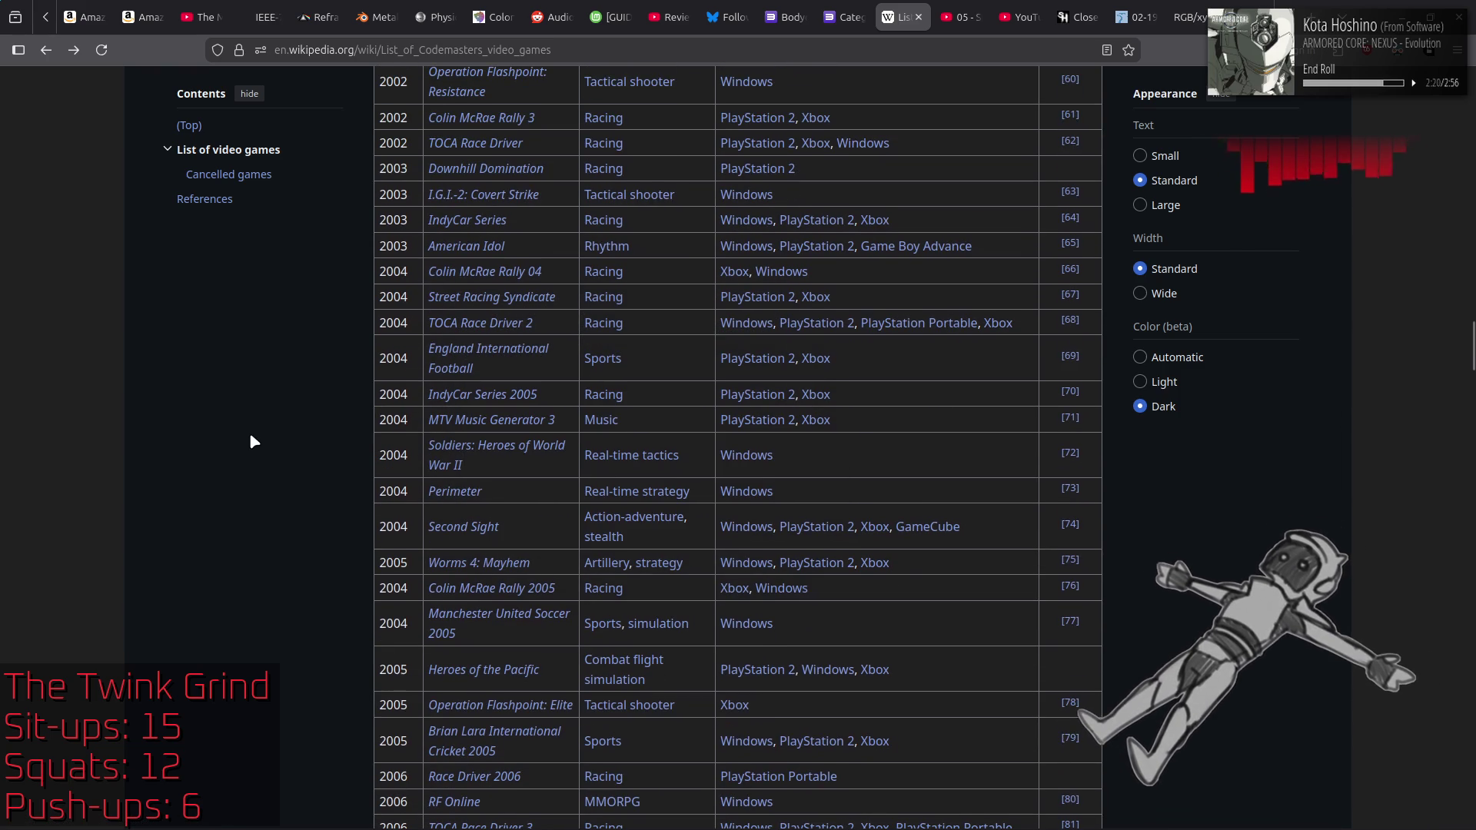
scroll(460, 427, "down", 3)
mouse_move(460, 432)
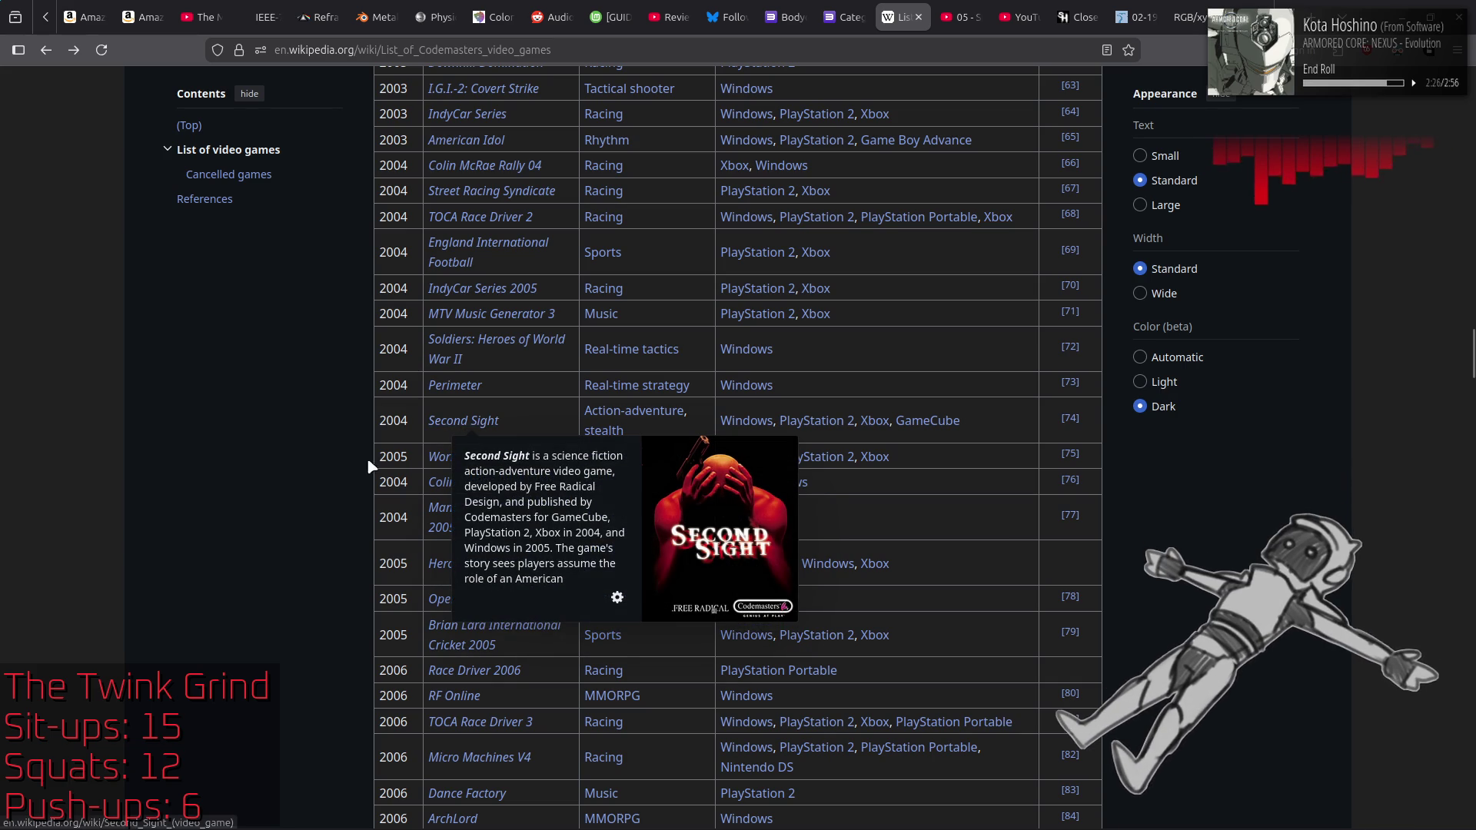
scroll(286, 421, "down", 6)
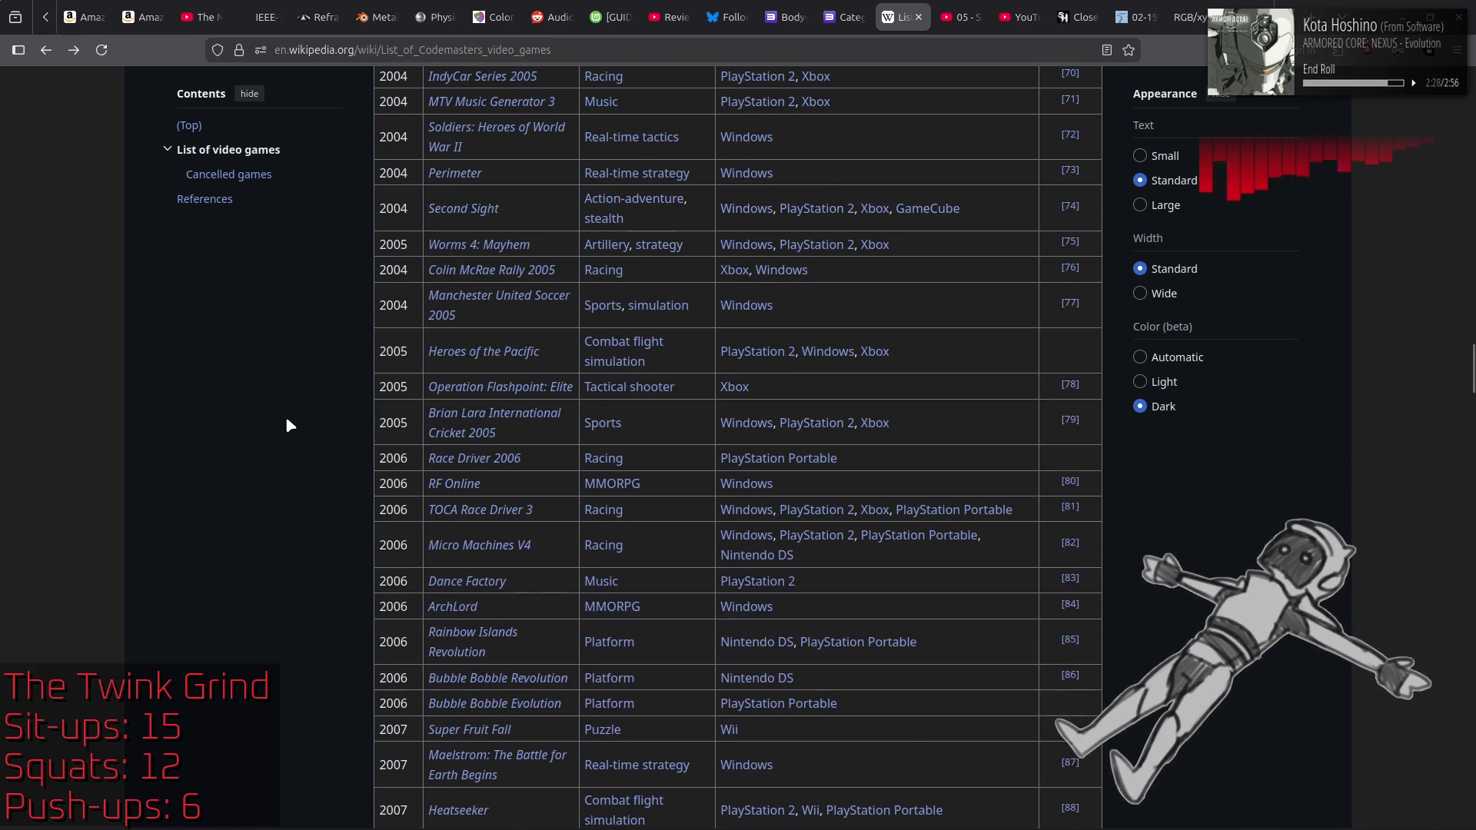
scroll(286, 425, "down", 2)
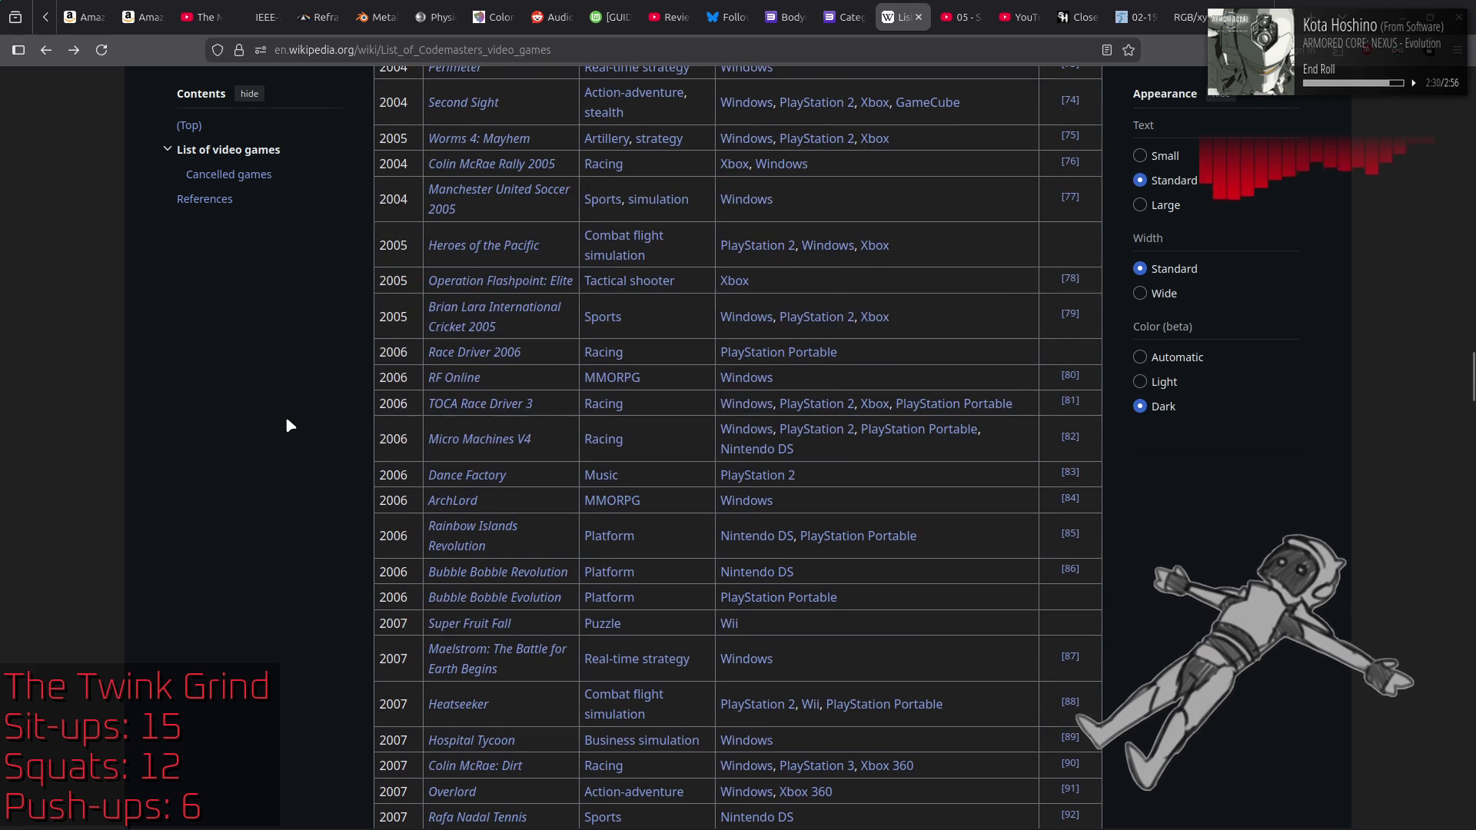
scroll(410, 452, "down", 4)
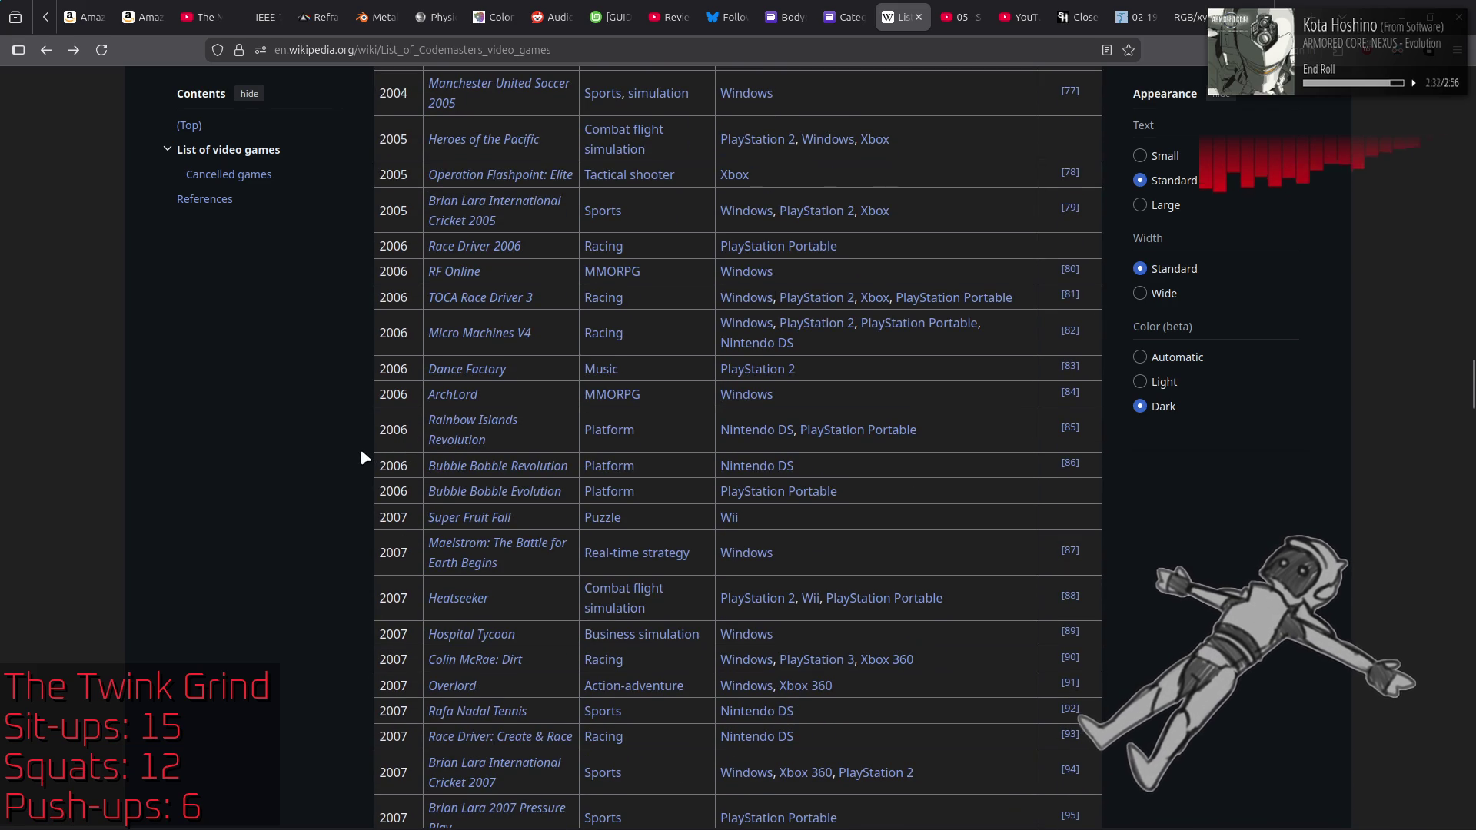
scroll(359, 449, "down", 3)
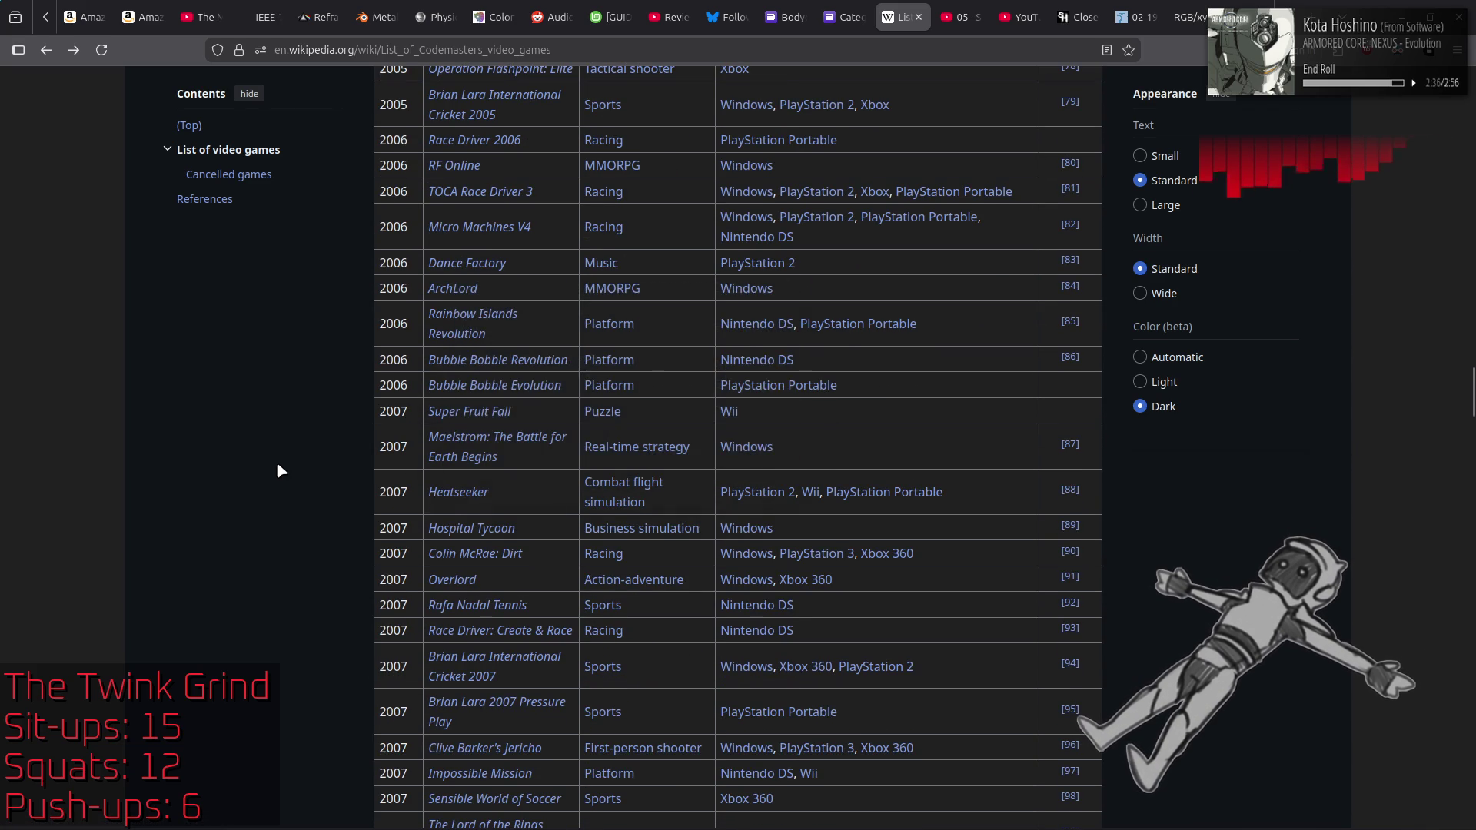
scroll(280, 470, "down", 3)
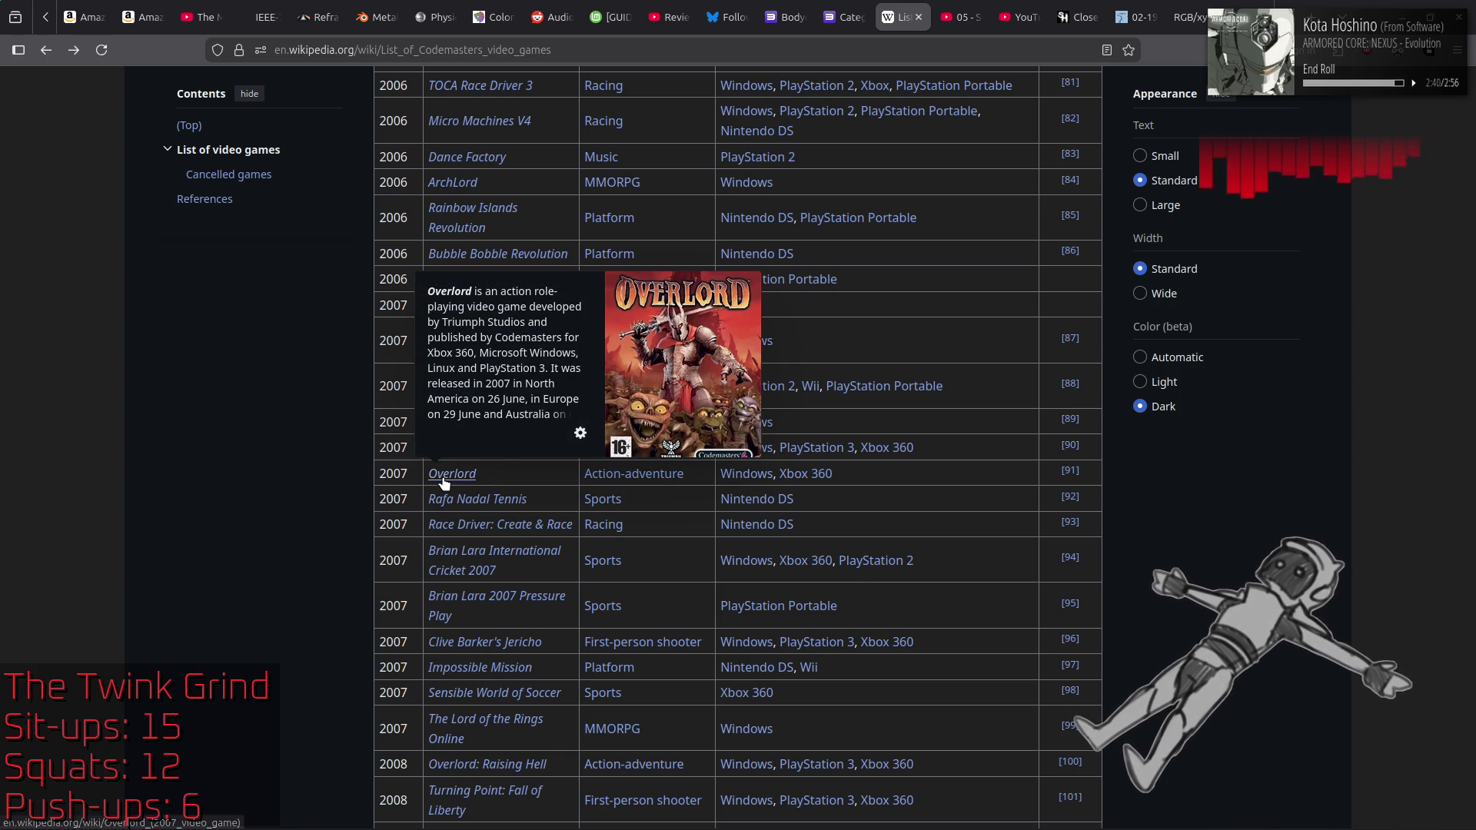
scroll(353, 372, "down", 3)
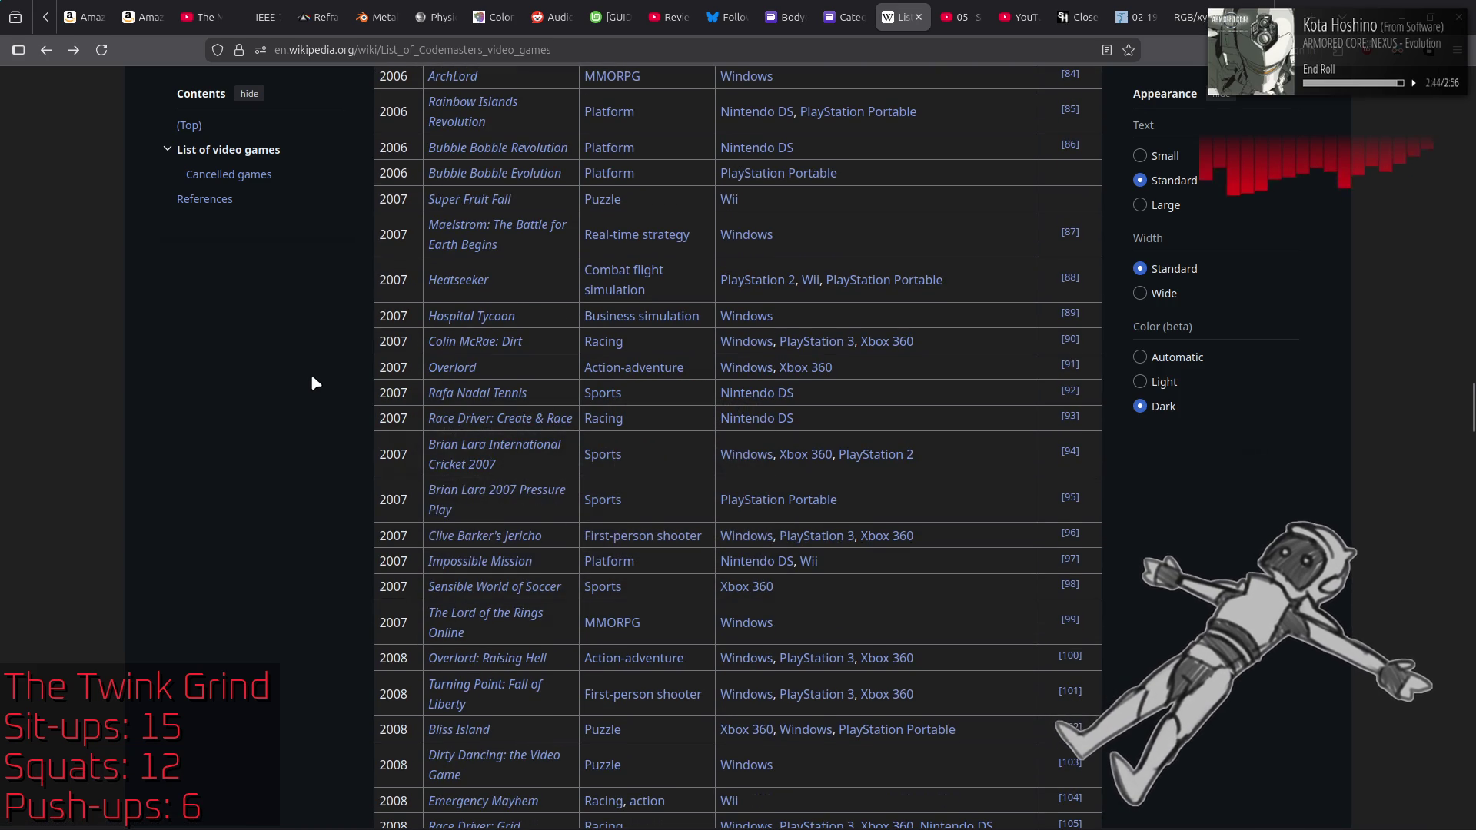
scroll(312, 378, "down", 3)
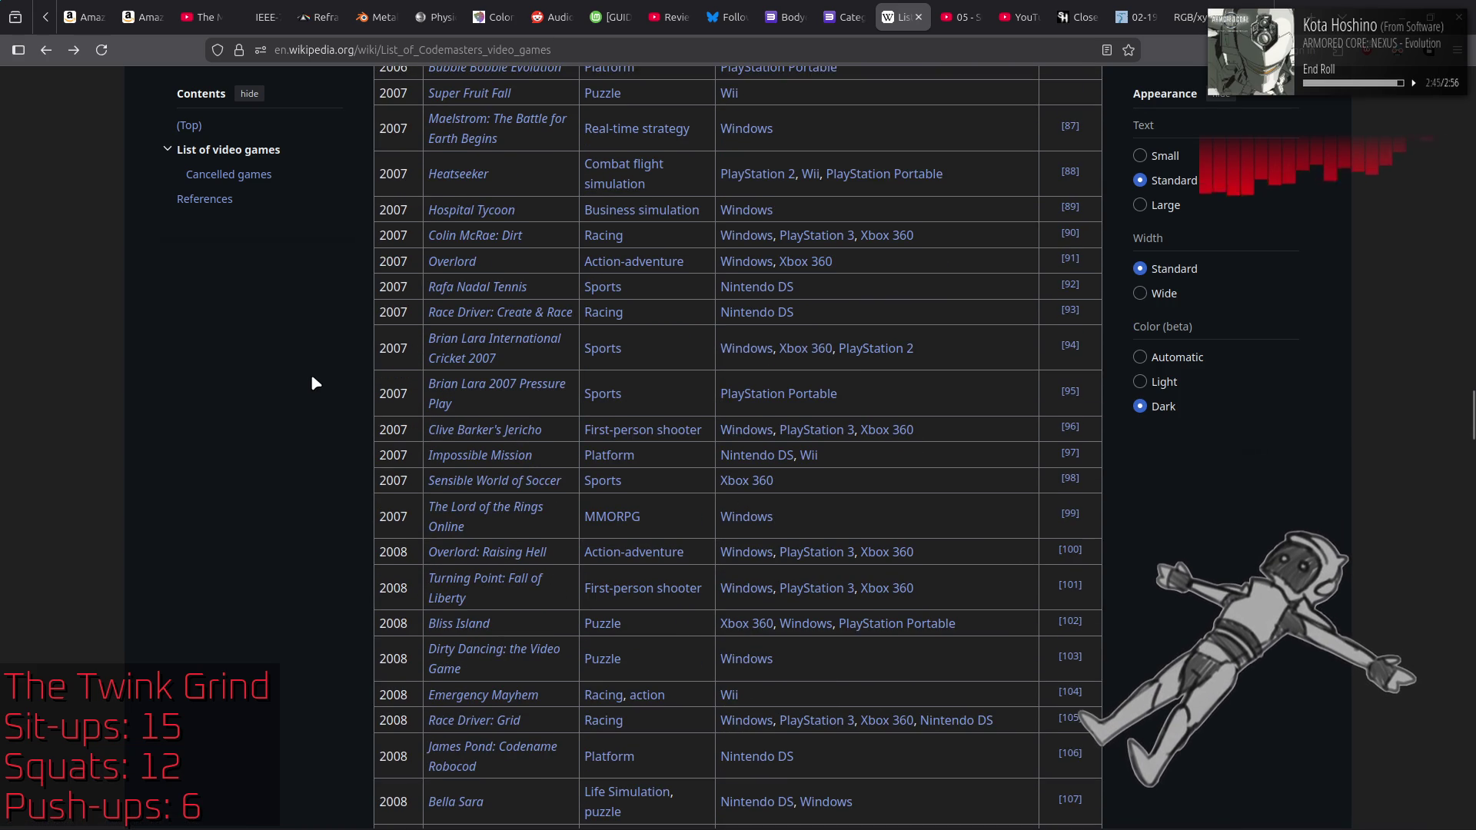
middle_click(485, 428)
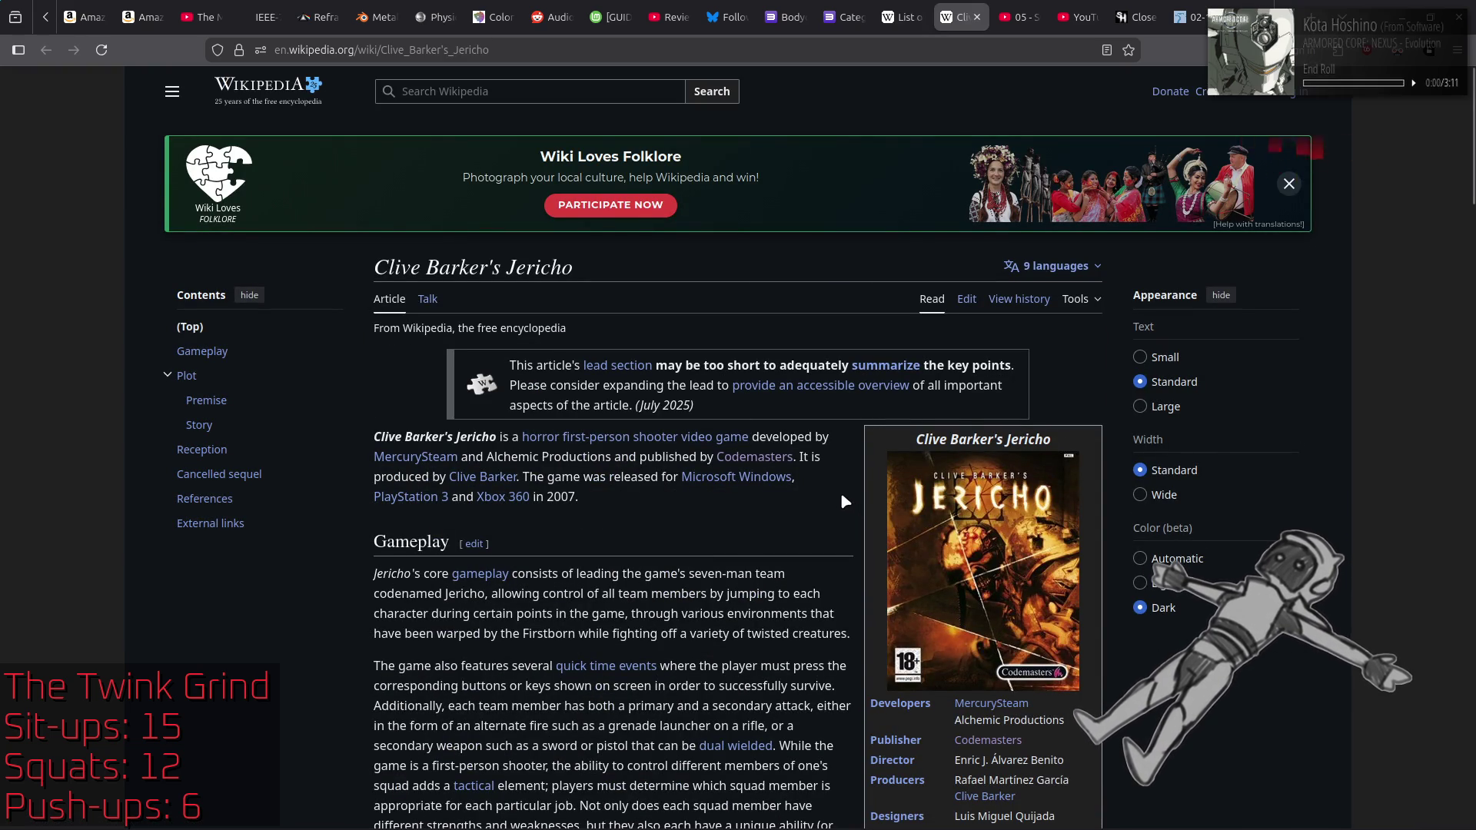
Step: Skim the Clive Barker's Jericho article
scroll(843, 494, "down", 4)
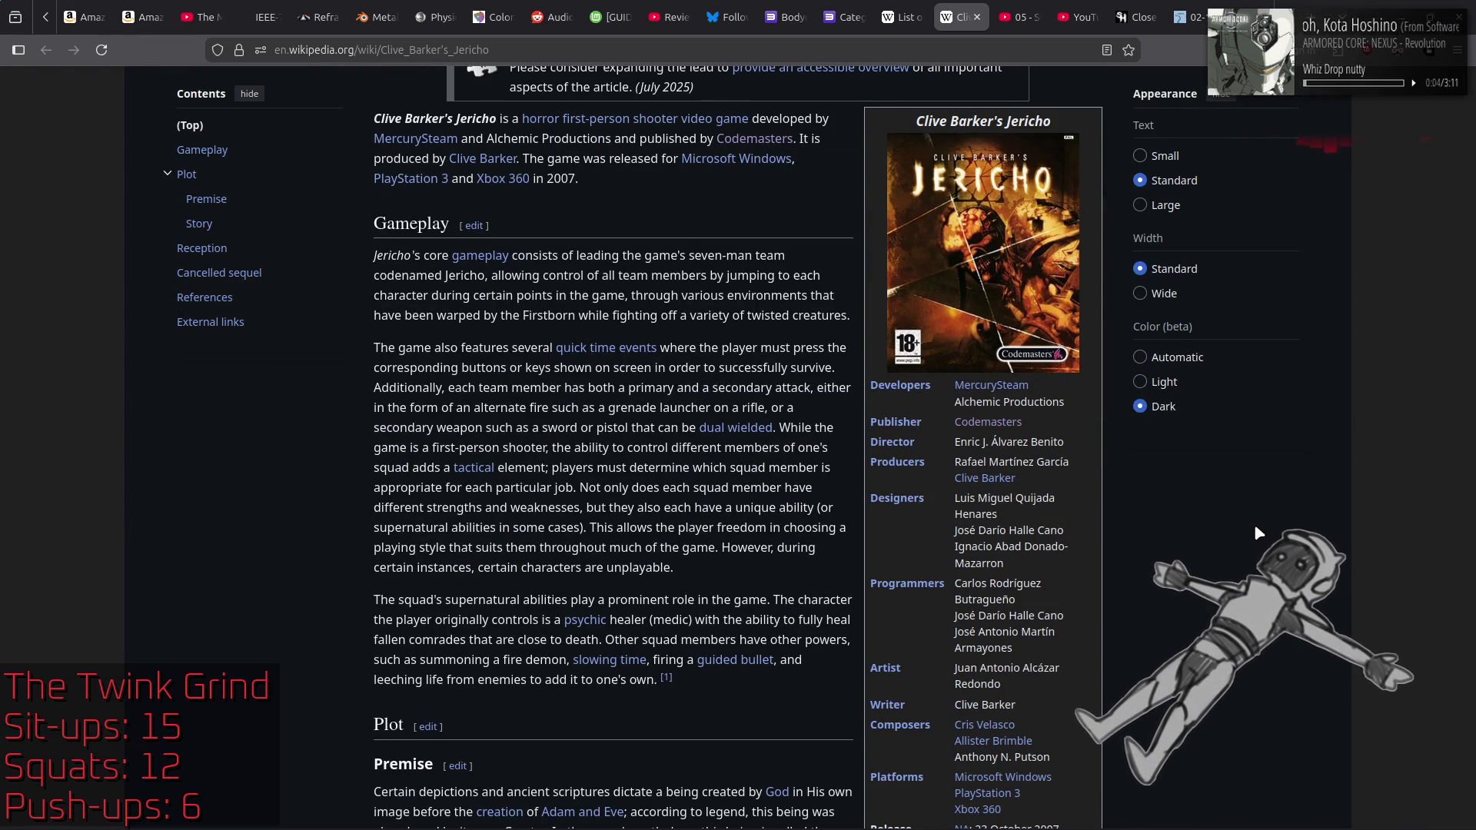
scroll(1255, 528, "down", 3)
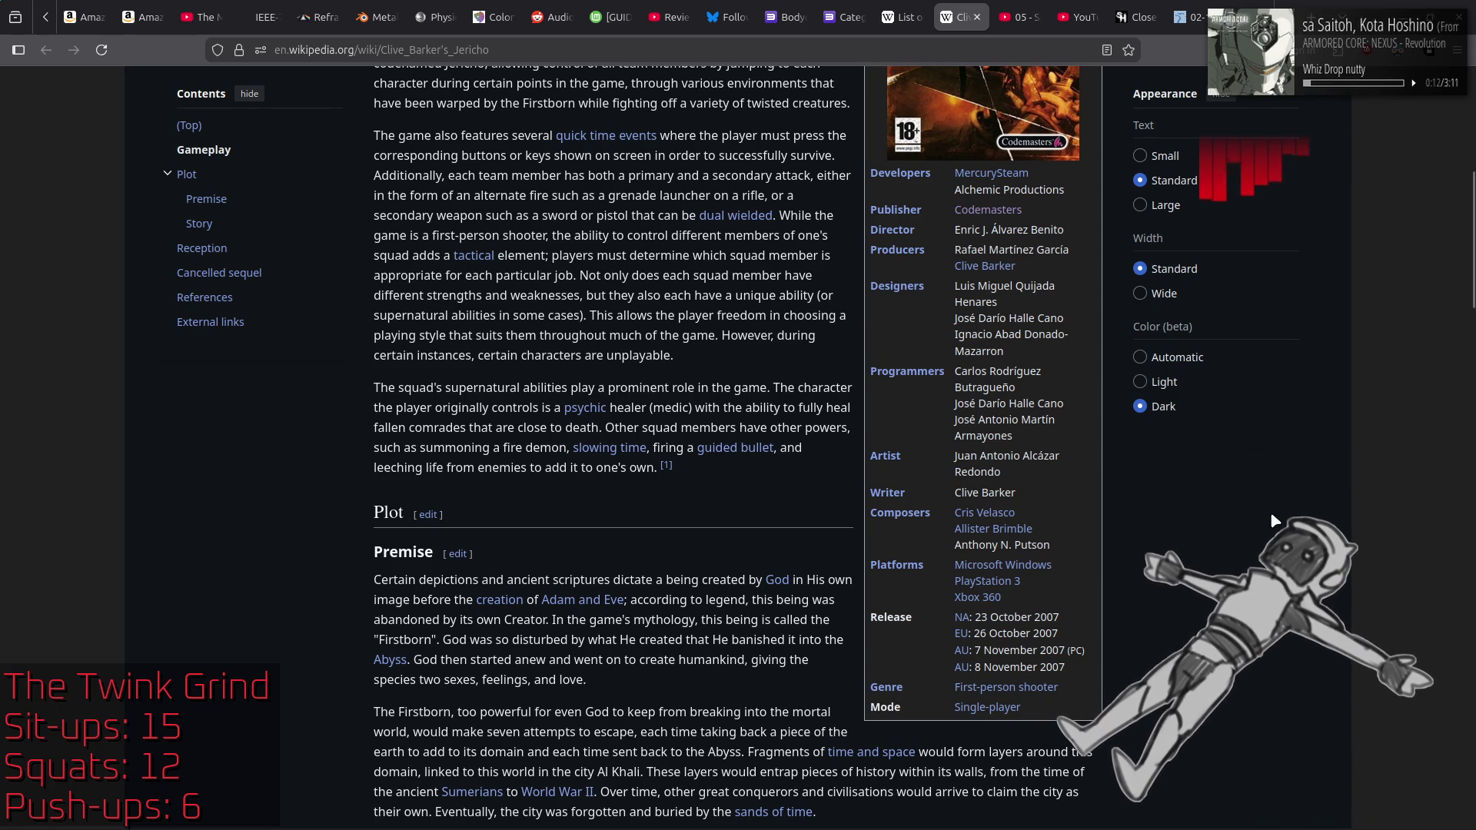
scroll(1270, 511, "up", 4)
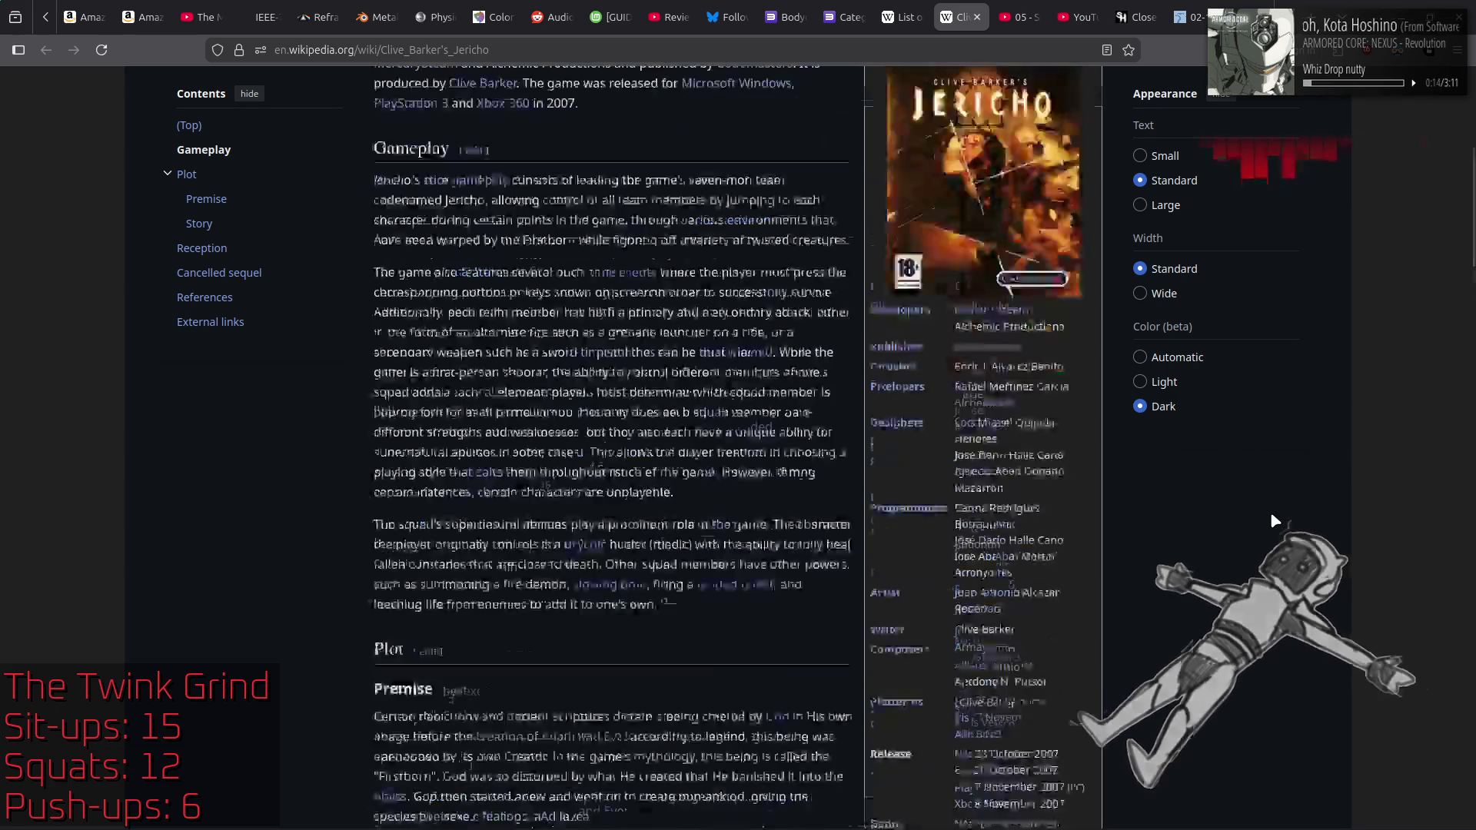
scroll(1270, 510, "up", 3)
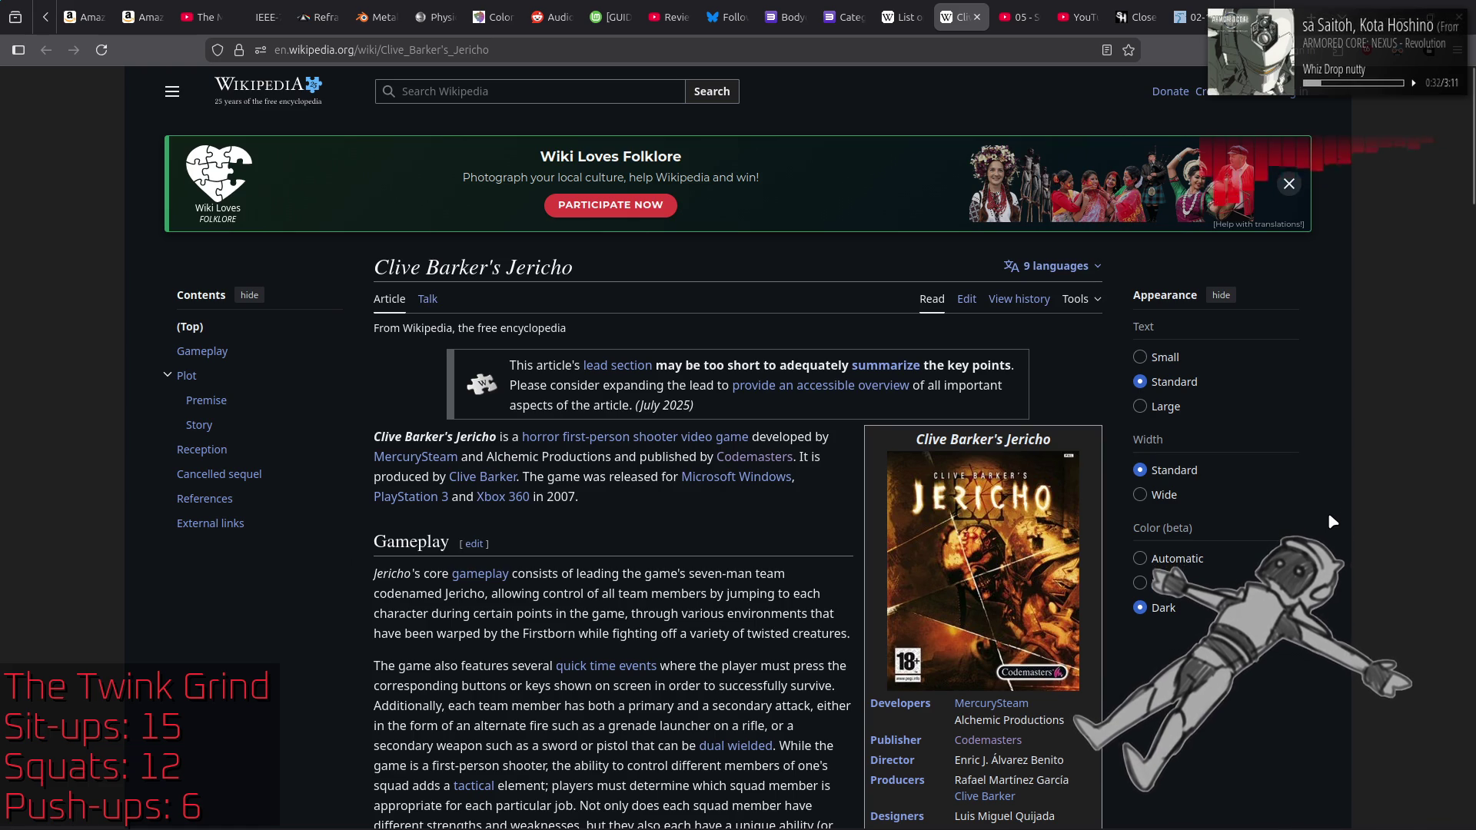
Step: Duplicate the Jericho tab, close the active copy, and switch back to the Codemasters list
right_click(955, 9)
left_click(991, 120)
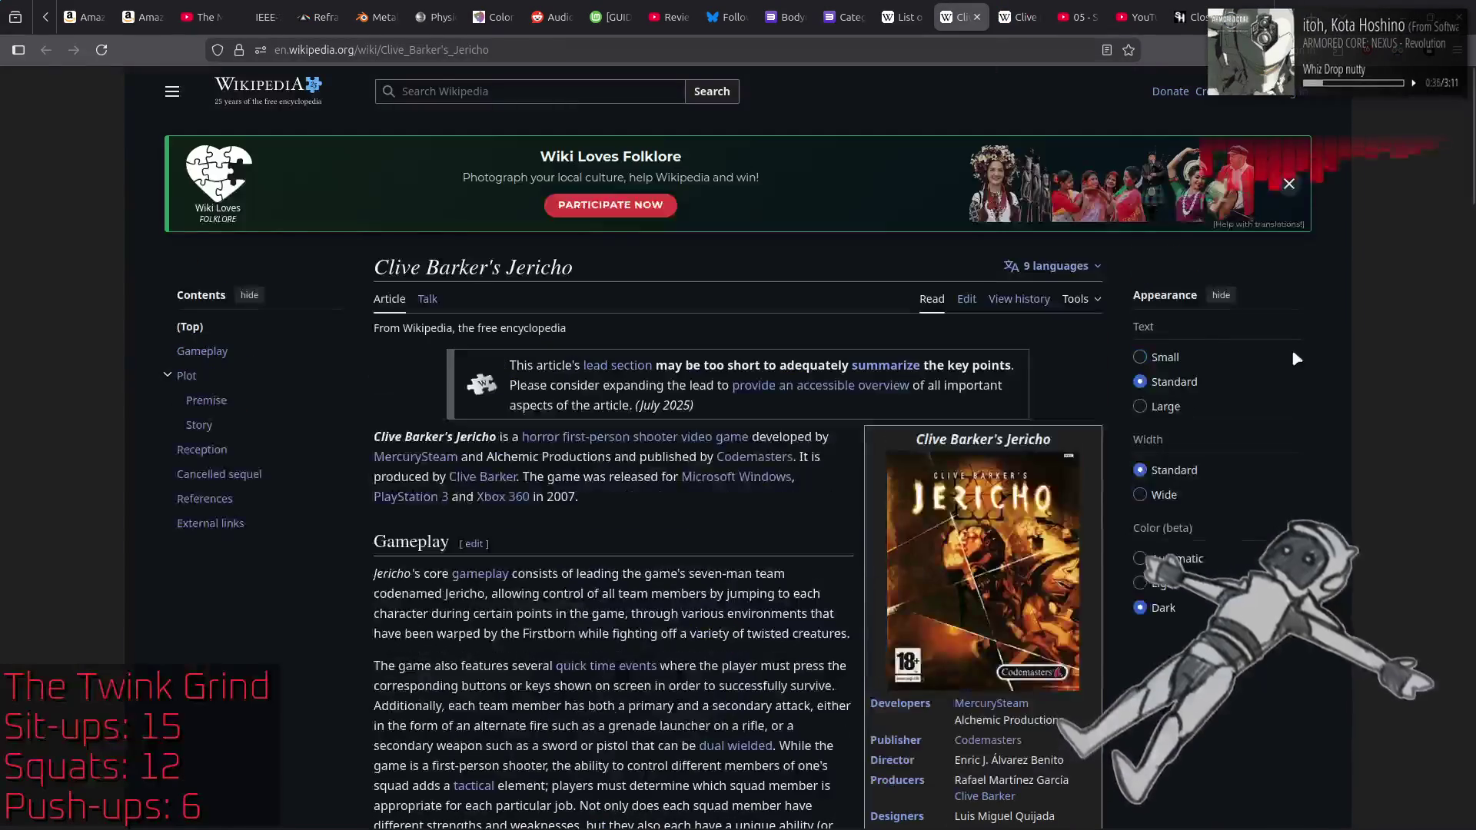
key("ctrl+w")
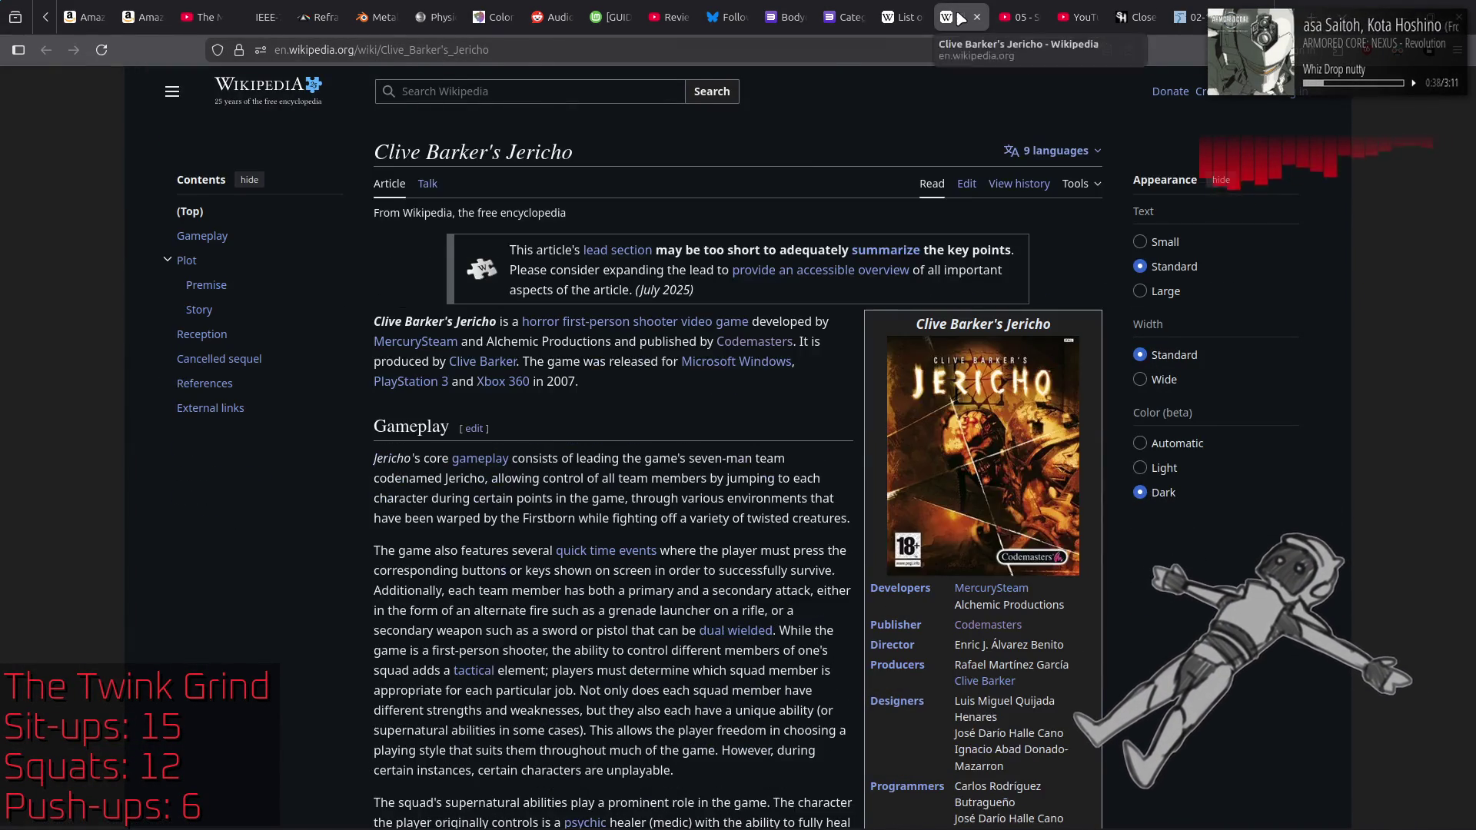
key("ctrl+Page_Up")
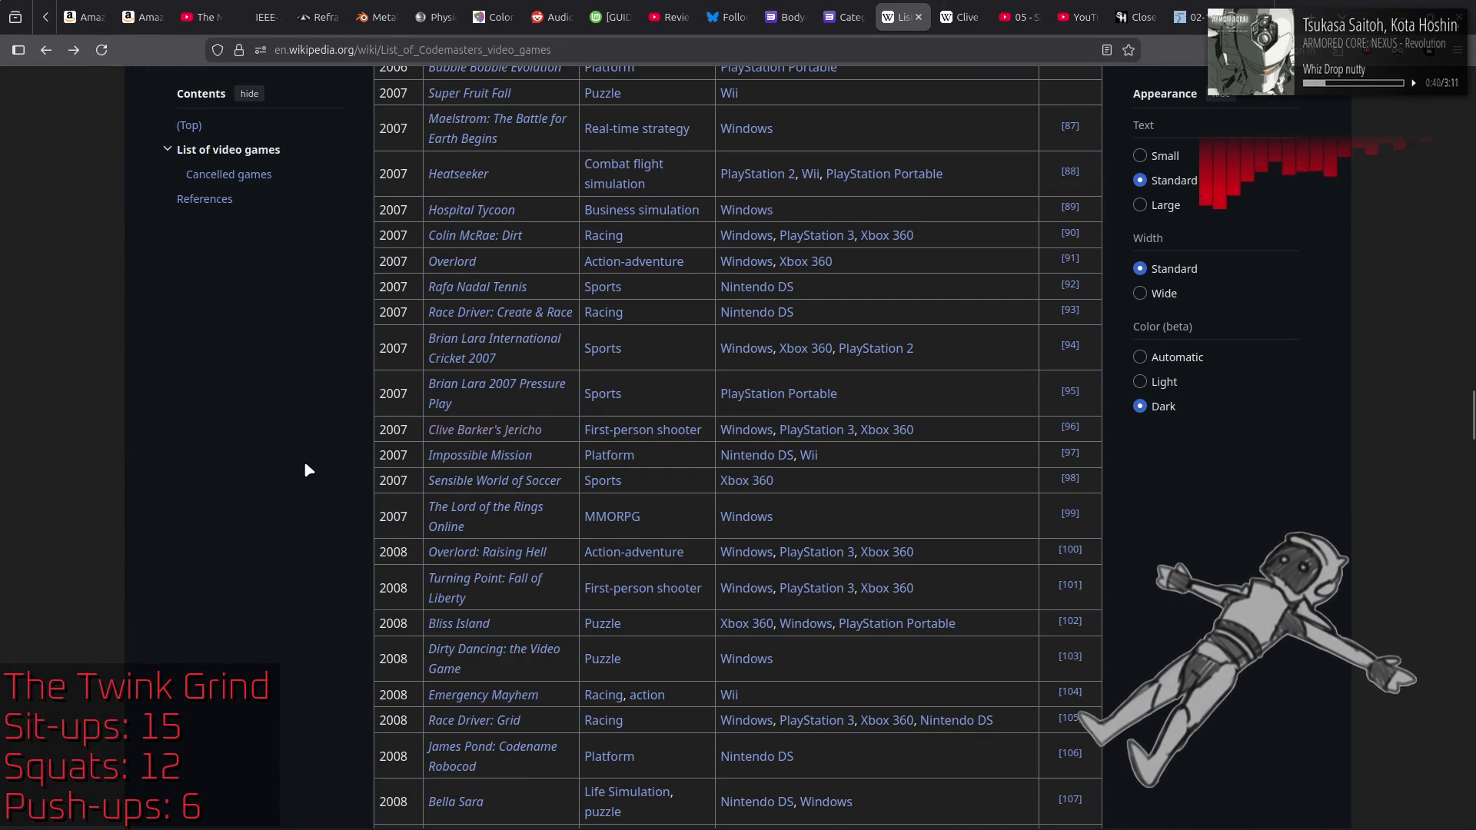
scroll(254, 461, "down", 3)
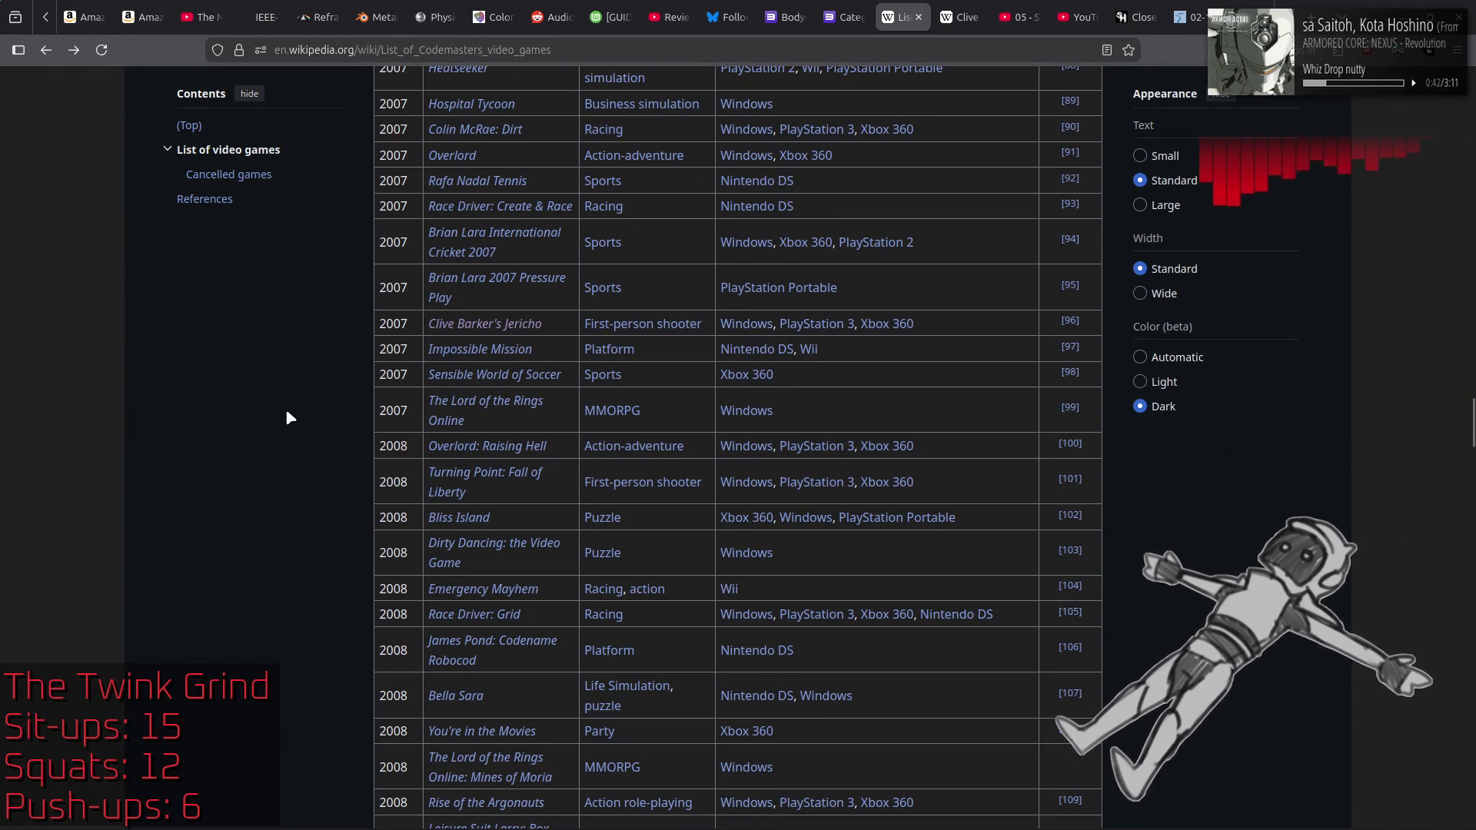
scroll(281, 411, "down", 3)
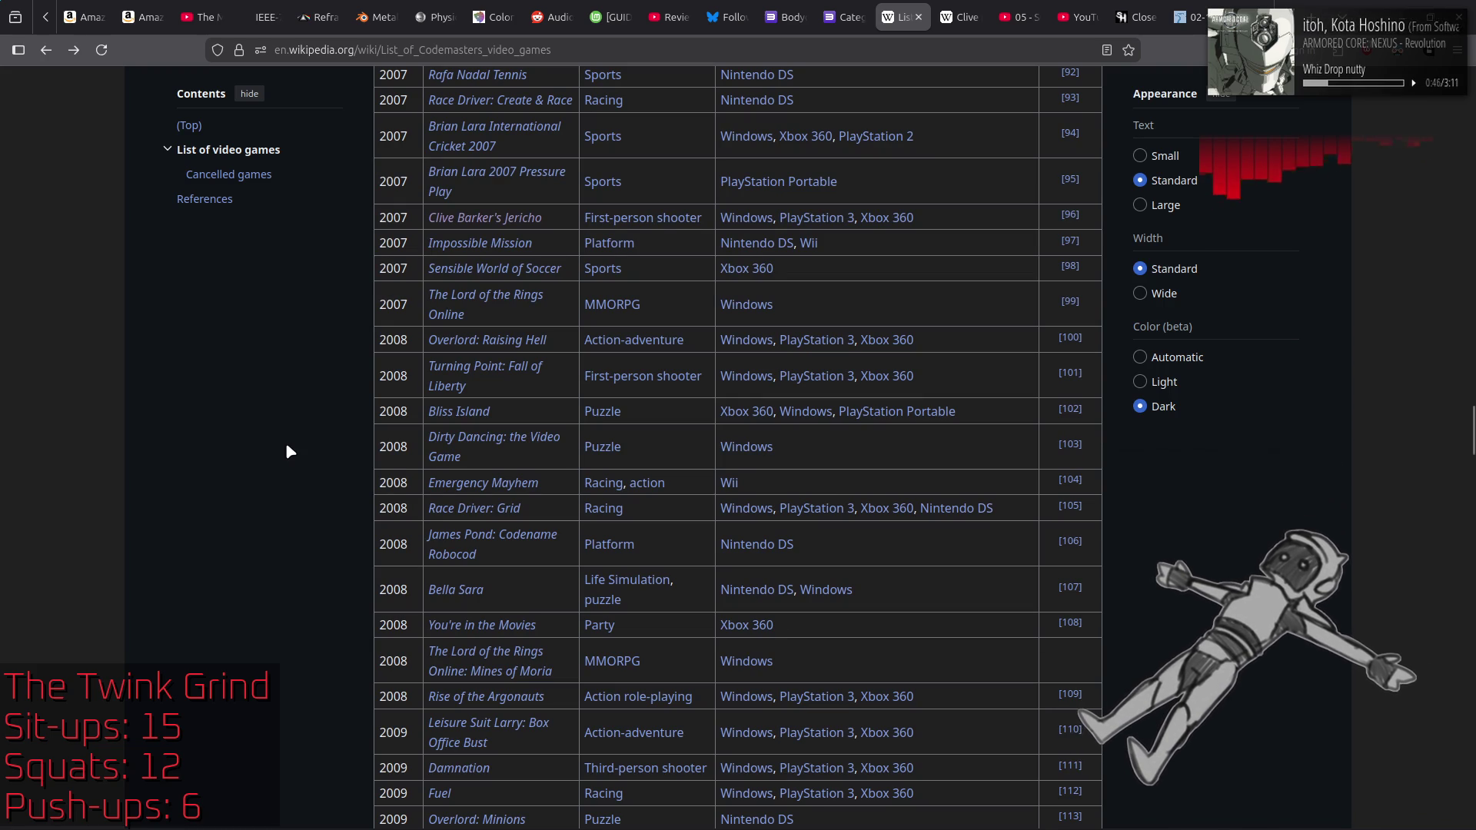
scroll(286, 447, "down", 3)
mouse_move(445, 481)
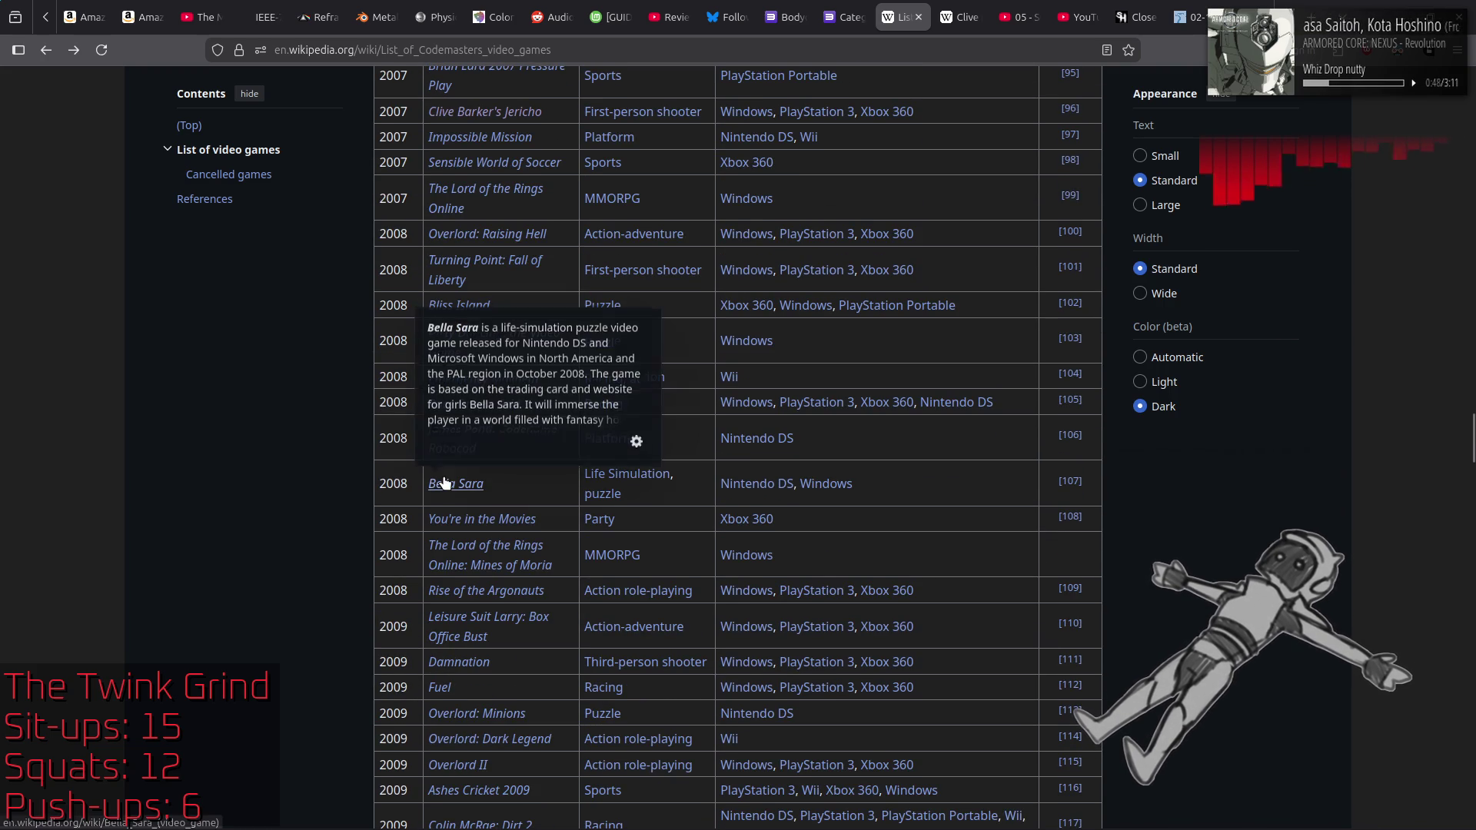
scroll(305, 510, "down", 3)
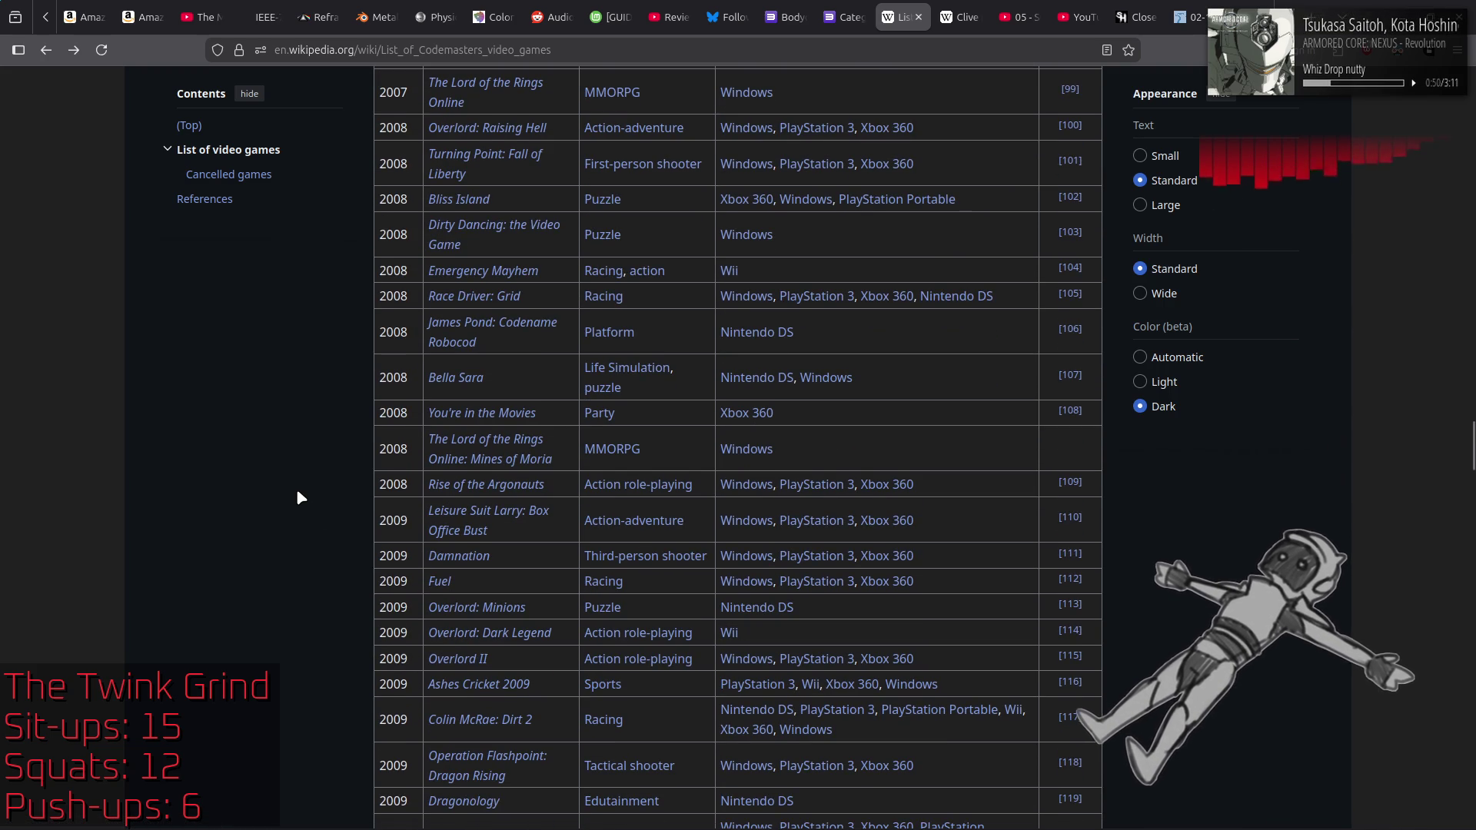
scroll(297, 492, "down", 3)
mouse_move(444, 453)
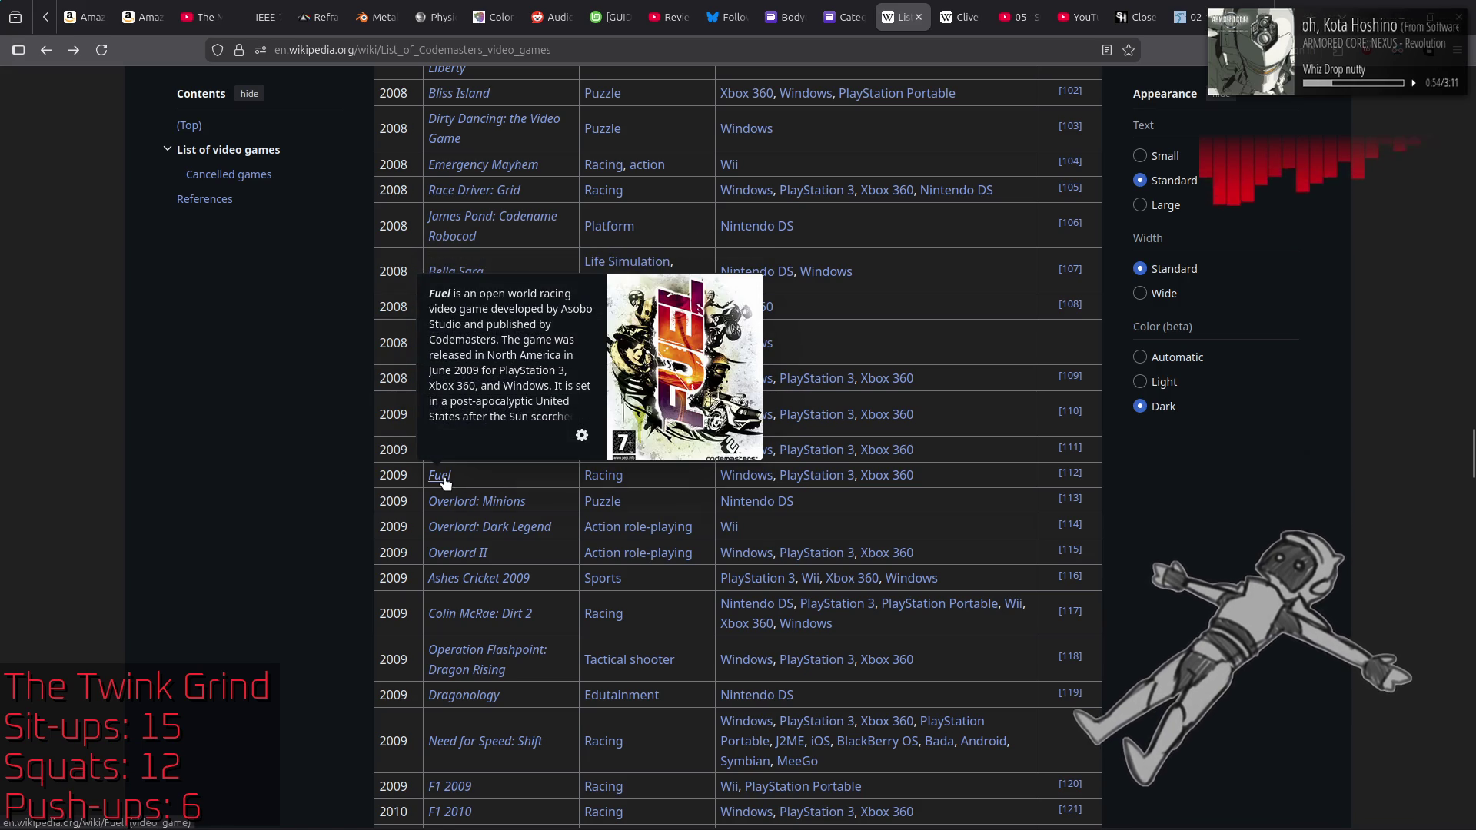
left_click(440, 477)
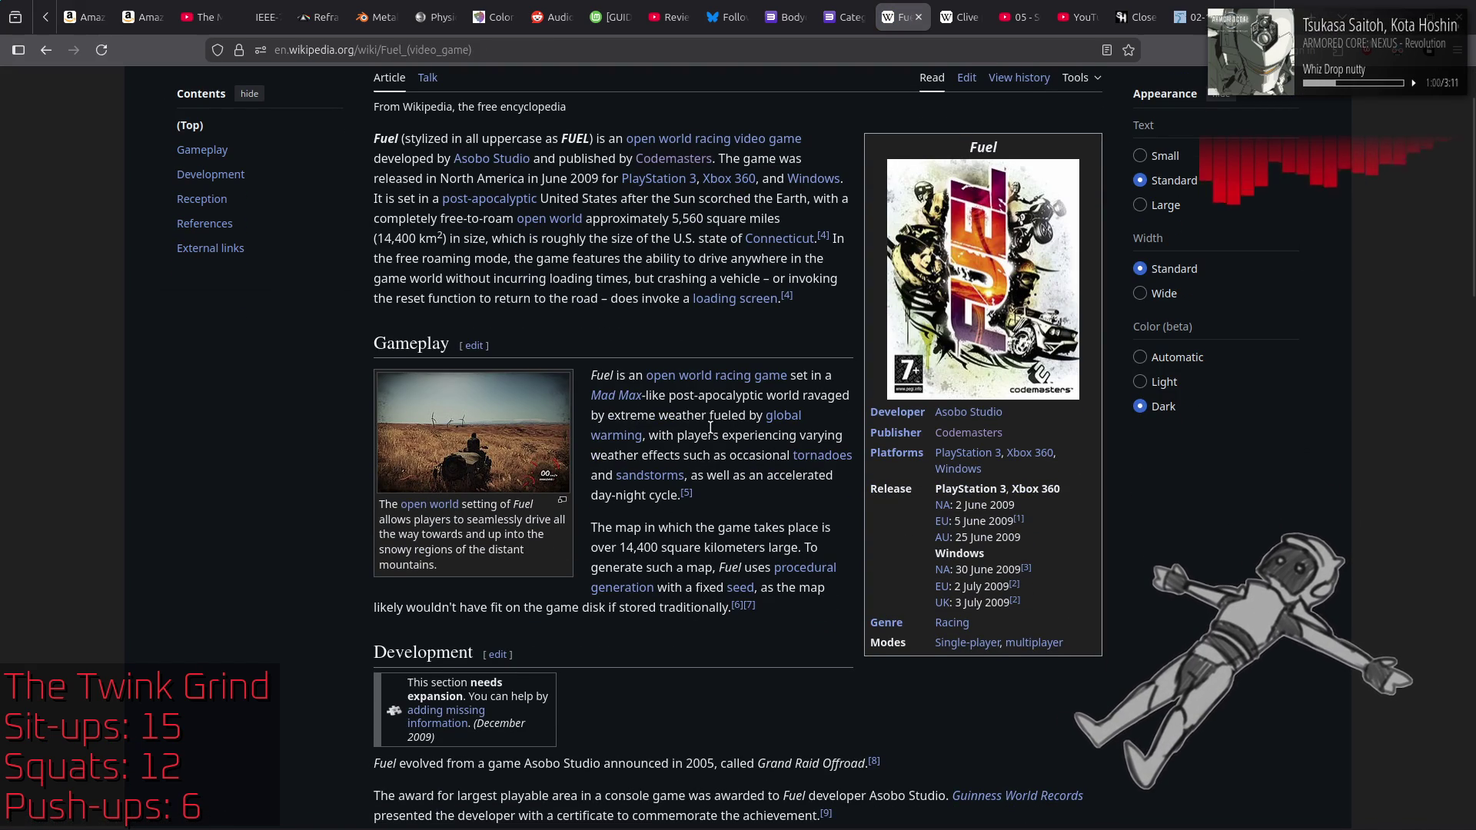
scroll(768, 455, "up", 2)
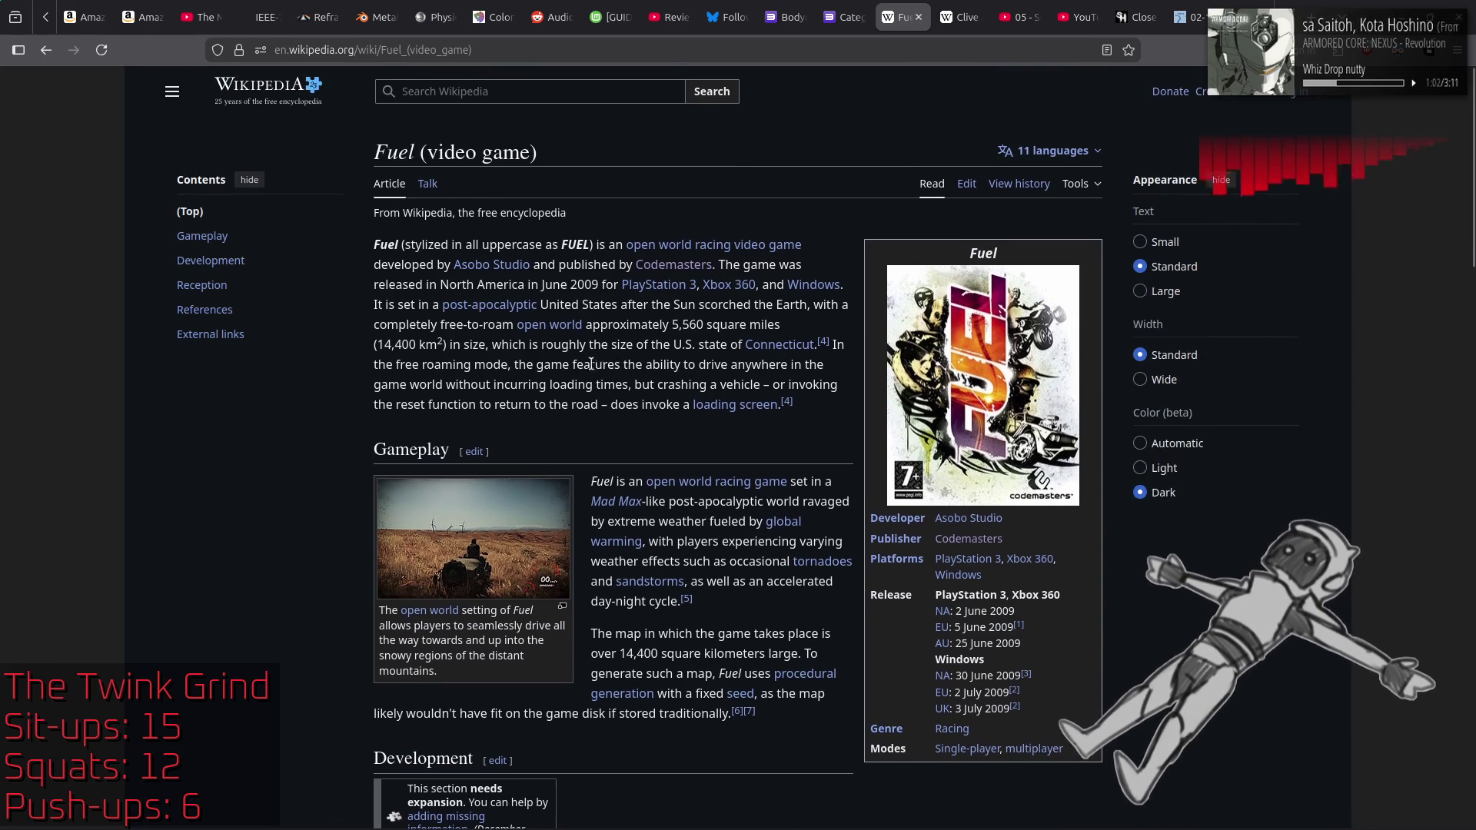
scroll(344, 332, "down", 15)
scroll(345, 336, "up", 10)
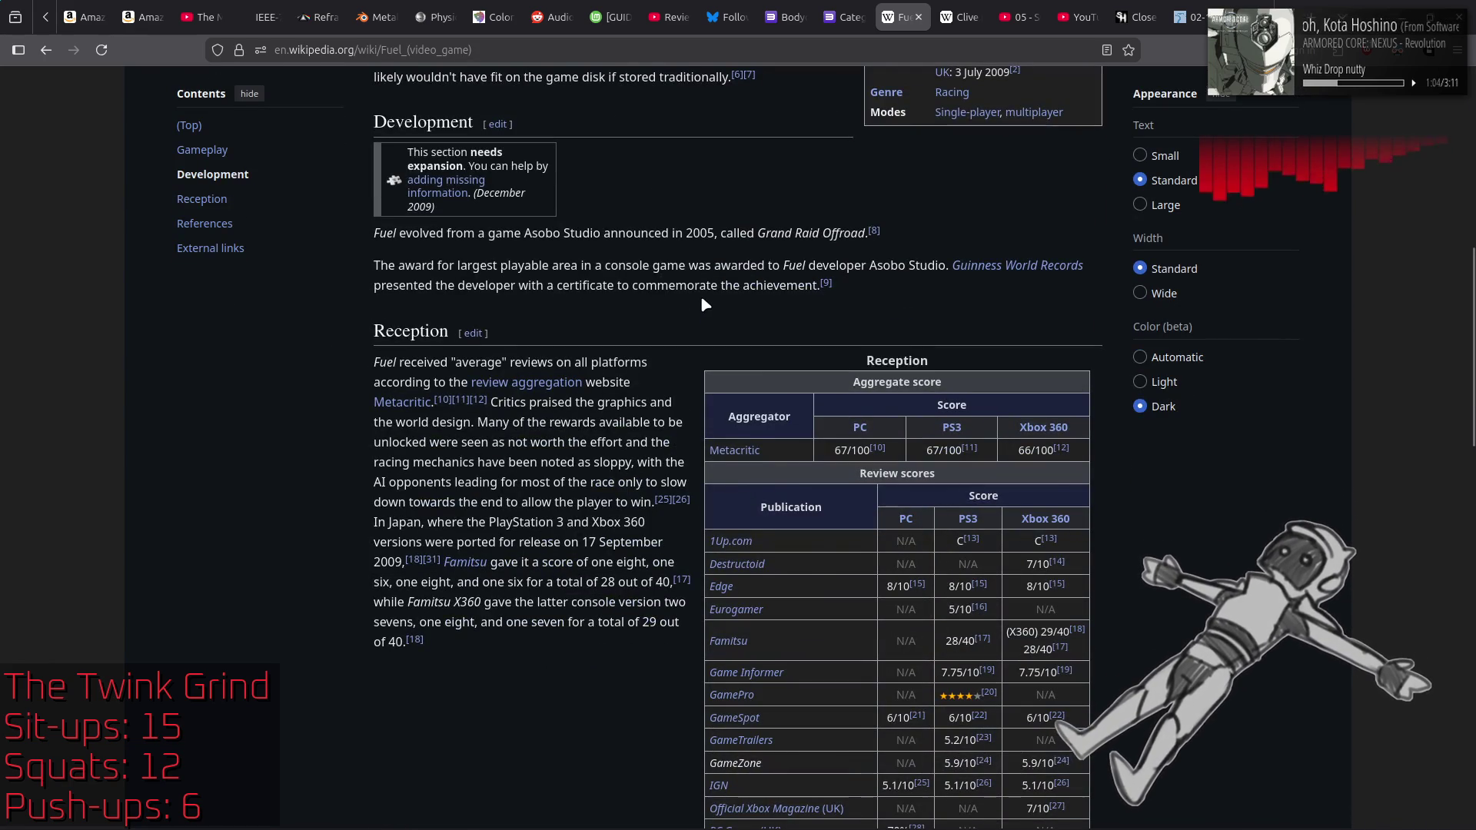
key("alt+Left")
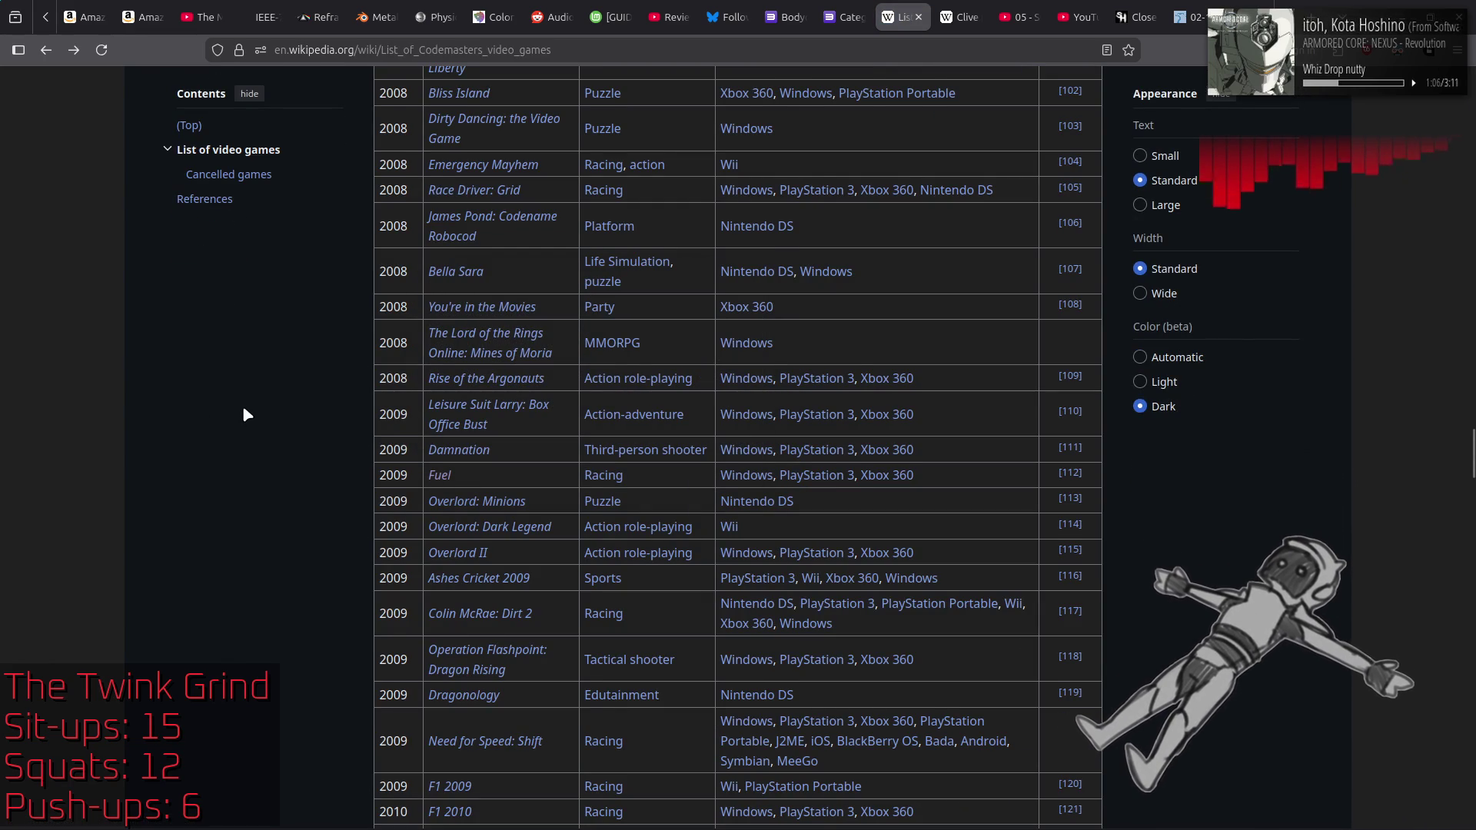
scroll(243, 415, "down", 2)
scroll(243, 415, "down", 2)
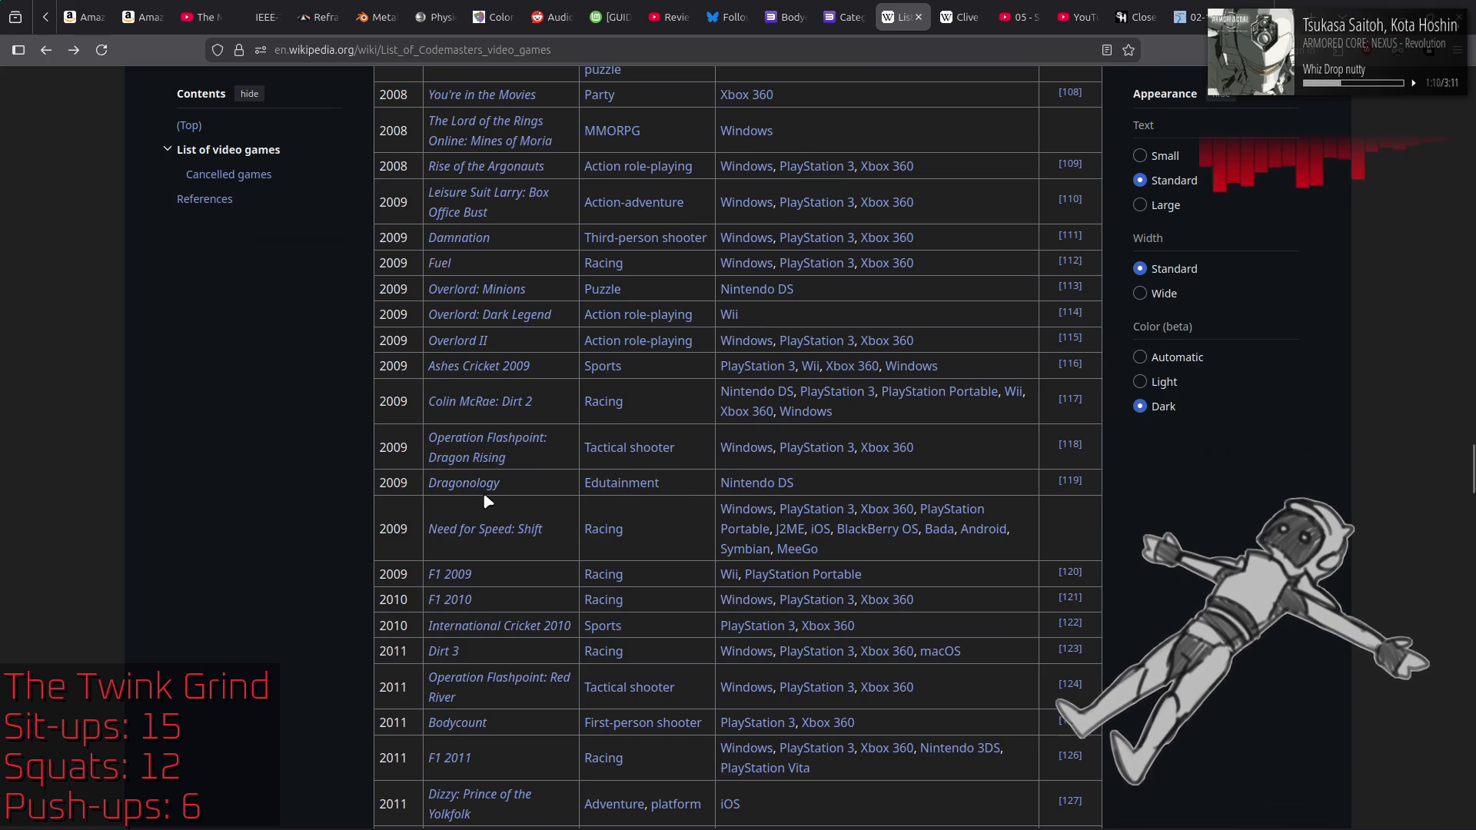
mouse_move(472, 493)
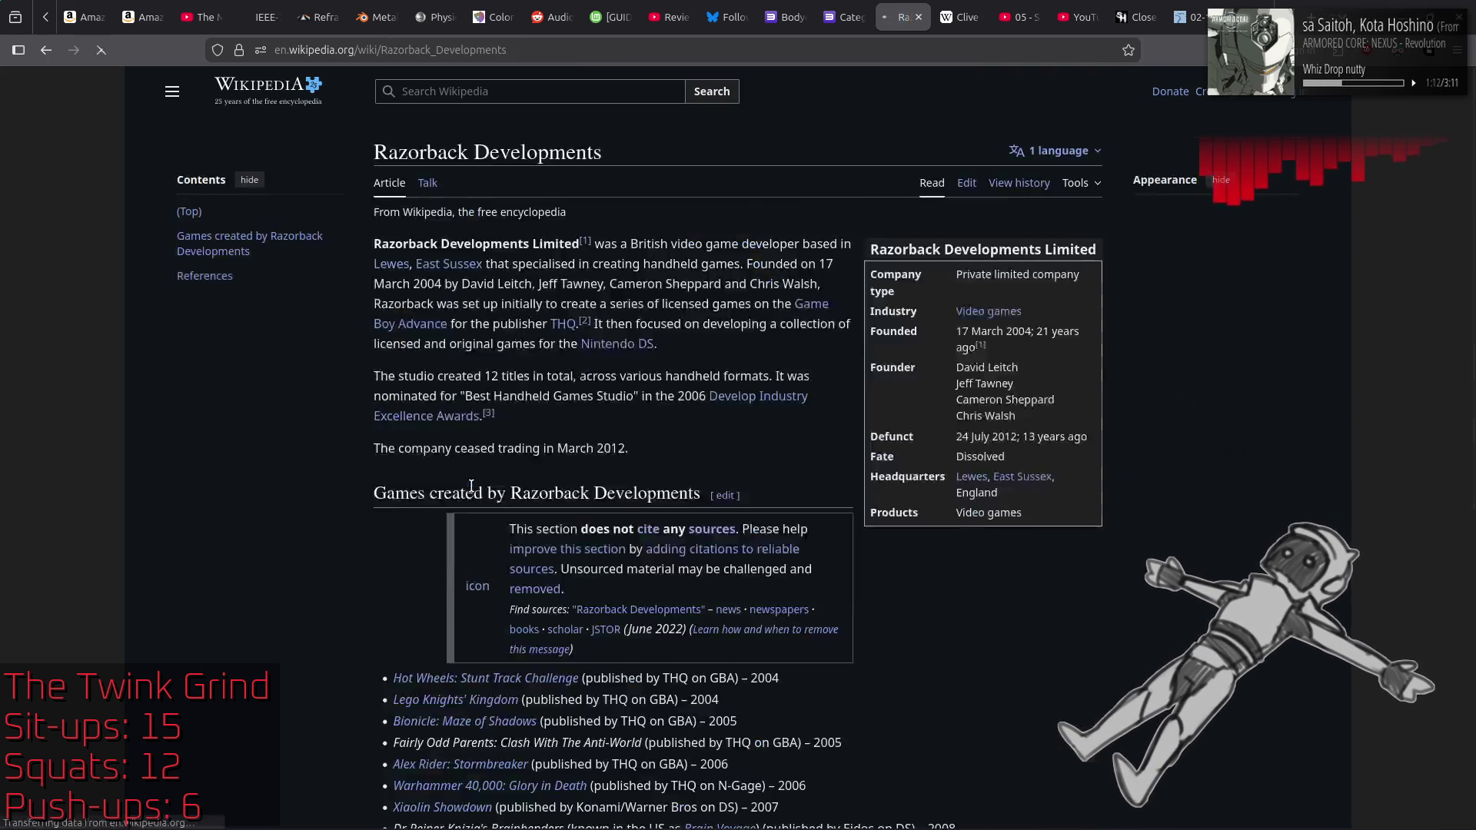
scroll(589, 423, "down", 10)
scroll(589, 423, "up", 10)
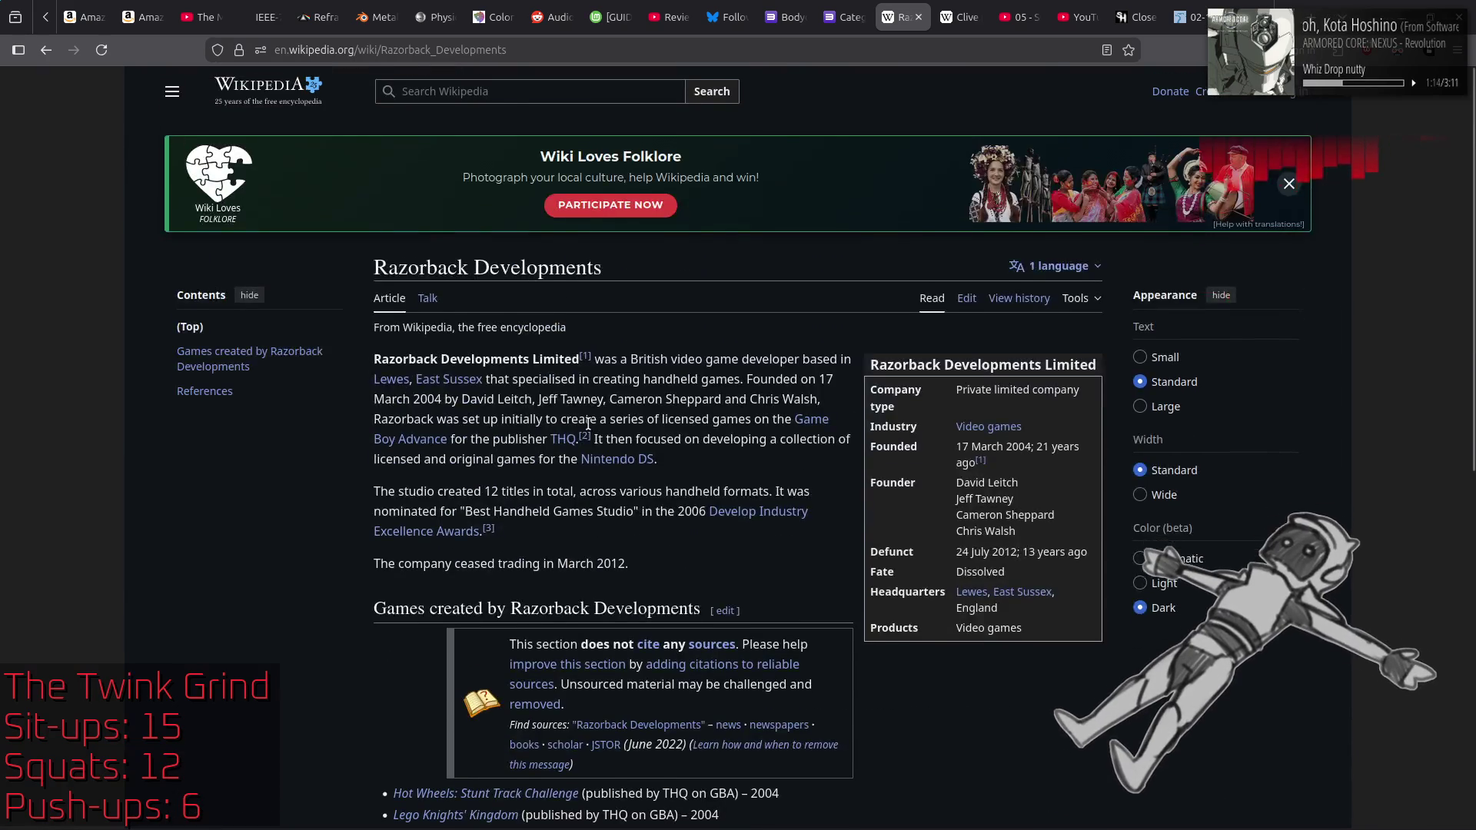
key("alt+Left")
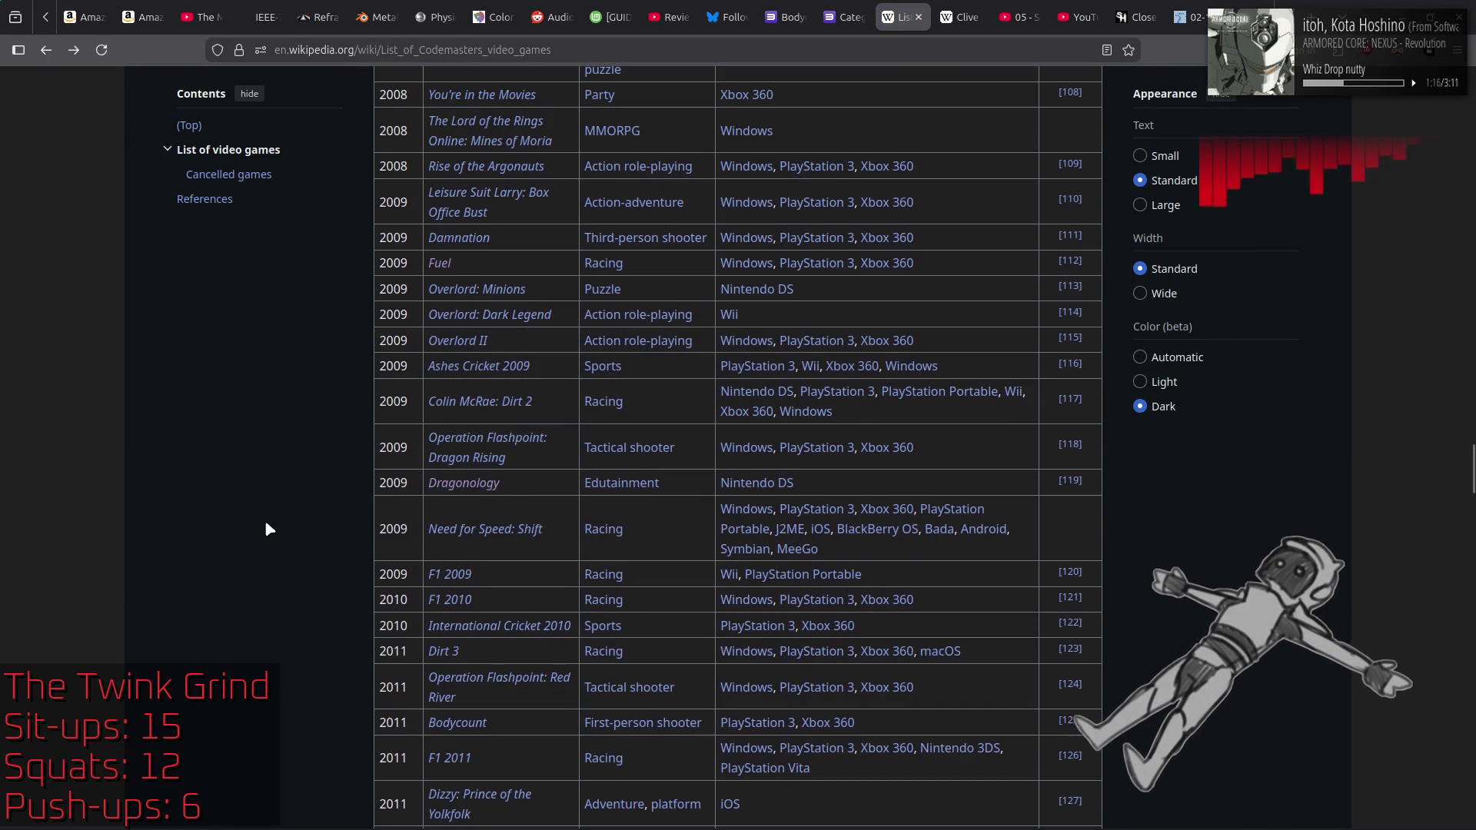
Step: Read the Codemasters list through F1 25 and the cancelled games, then close its tab
scroll(266, 522, "down", 5)
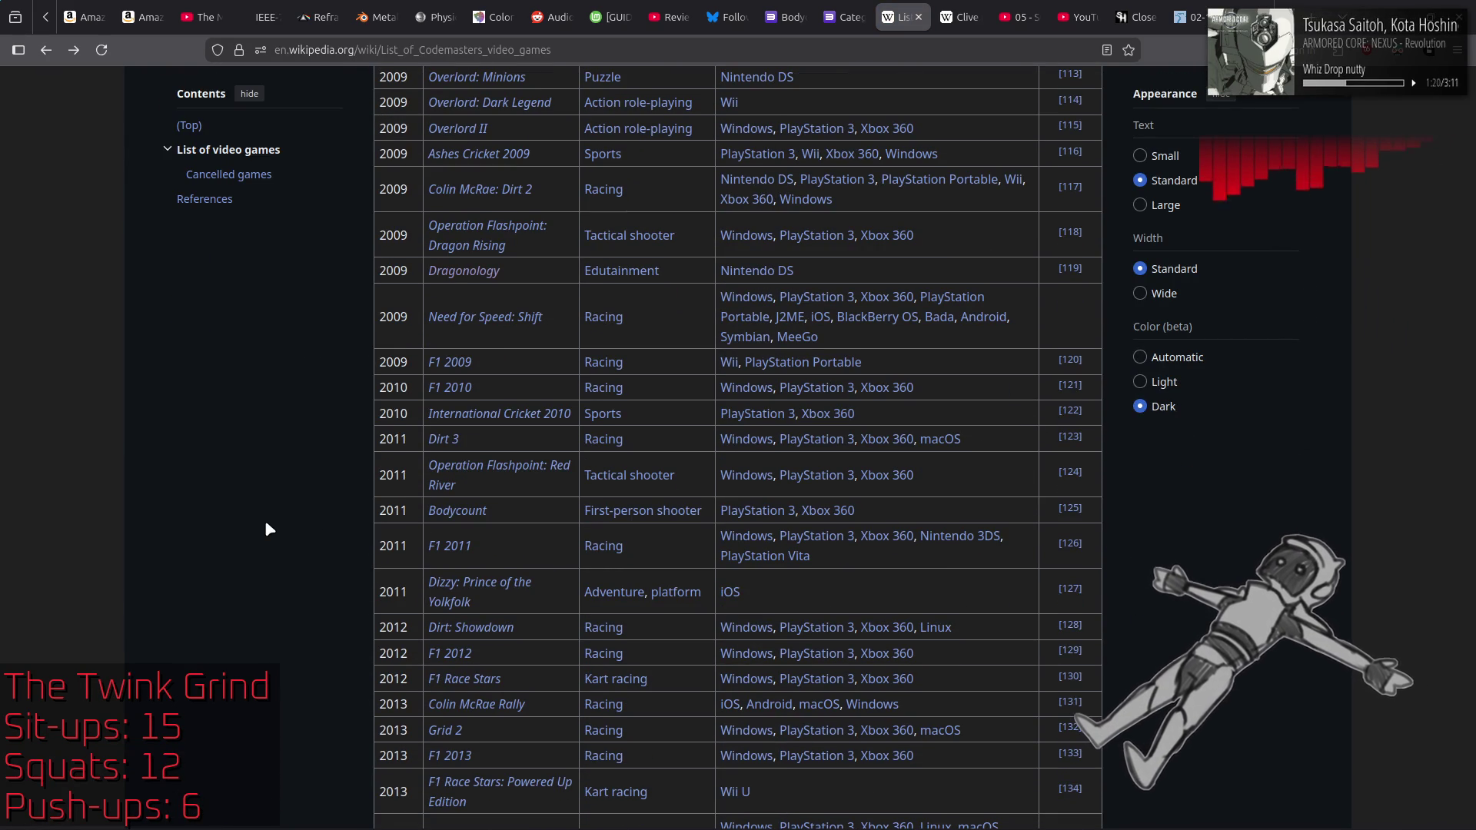
scroll(266, 520, "down", 5)
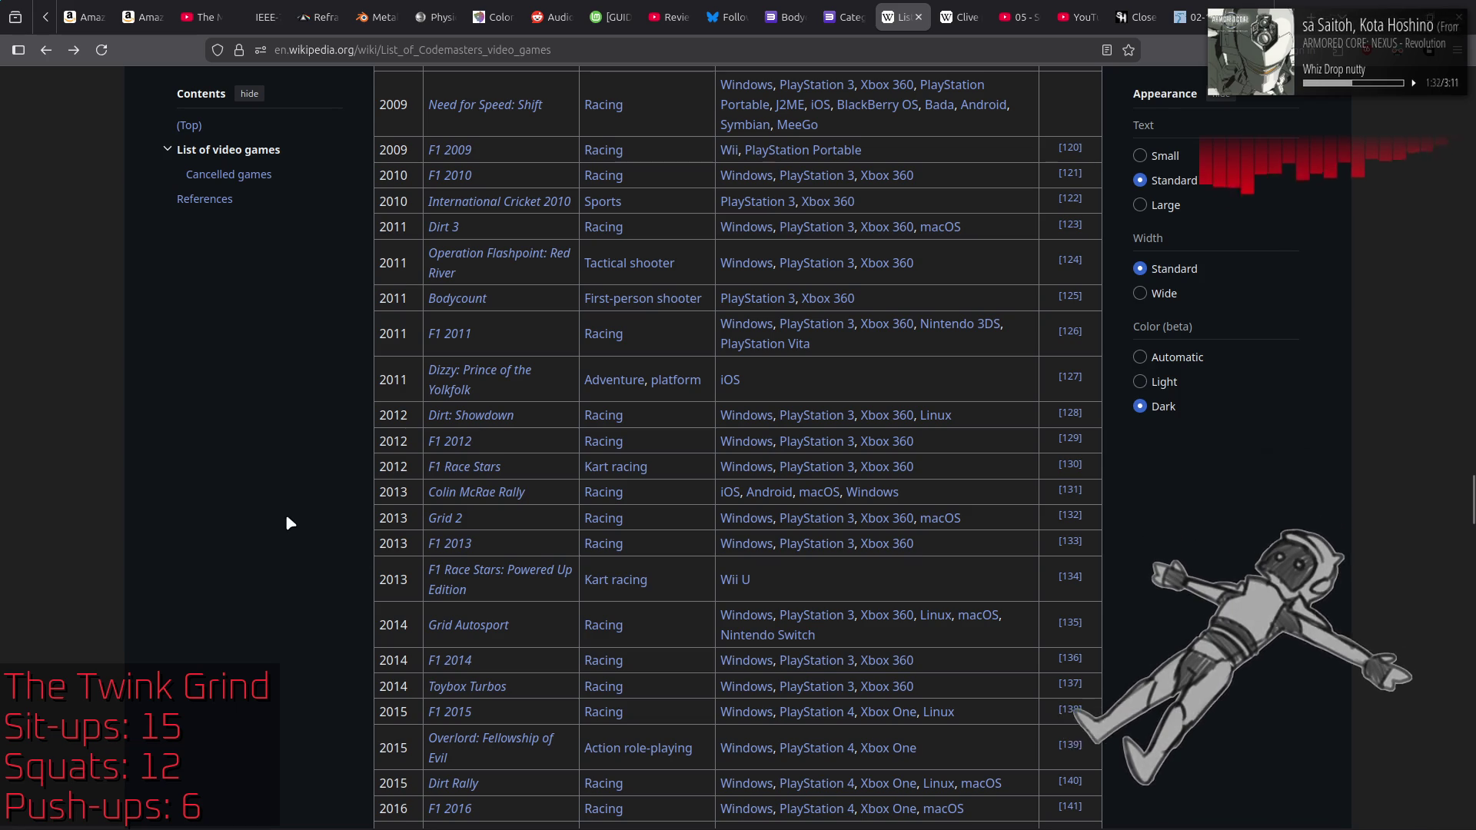
scroll(290, 518, "down", 3)
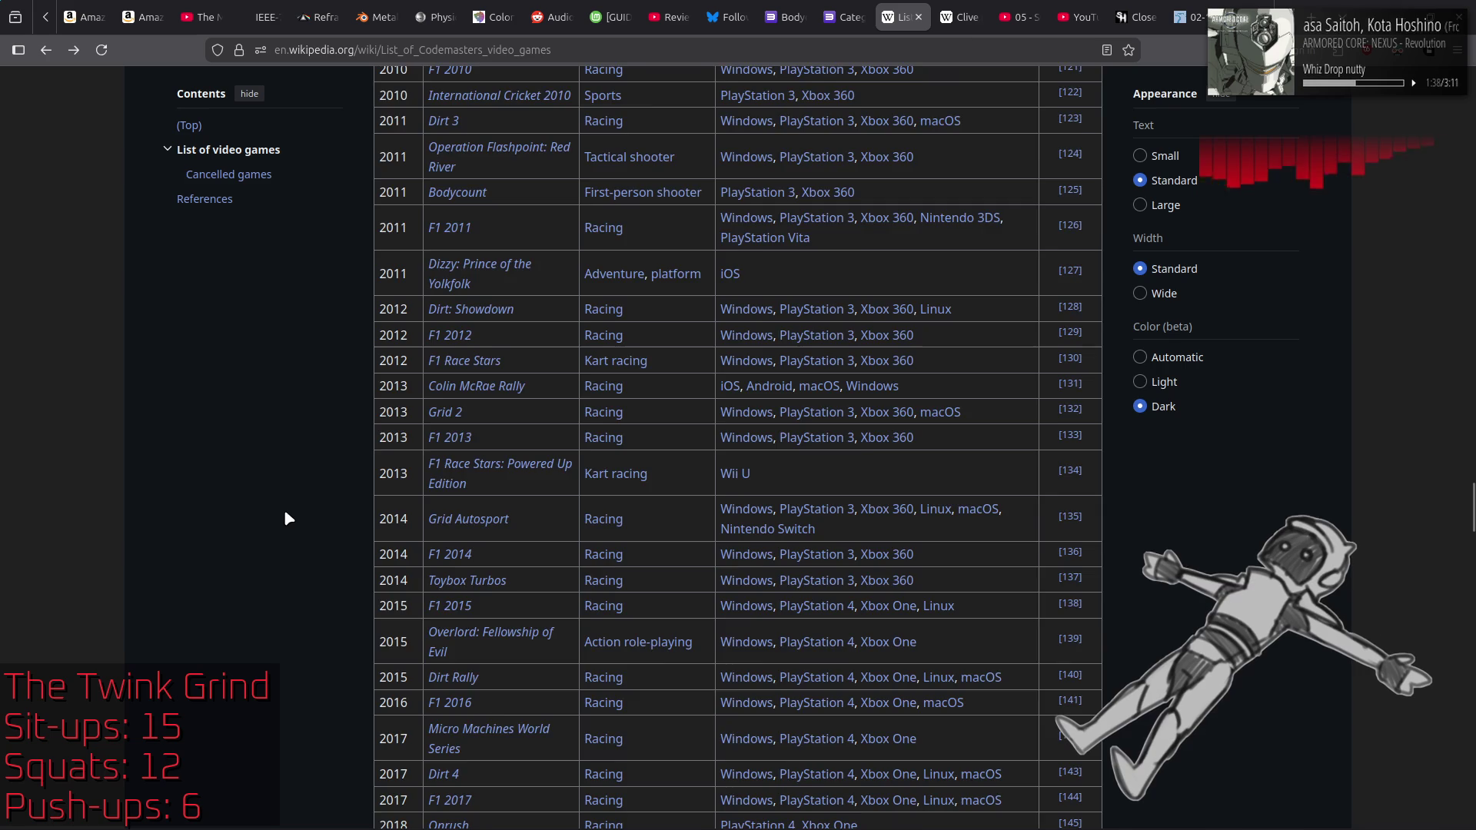
scroll(288, 518, "down", 3)
scroll(288, 518, "down", 3)
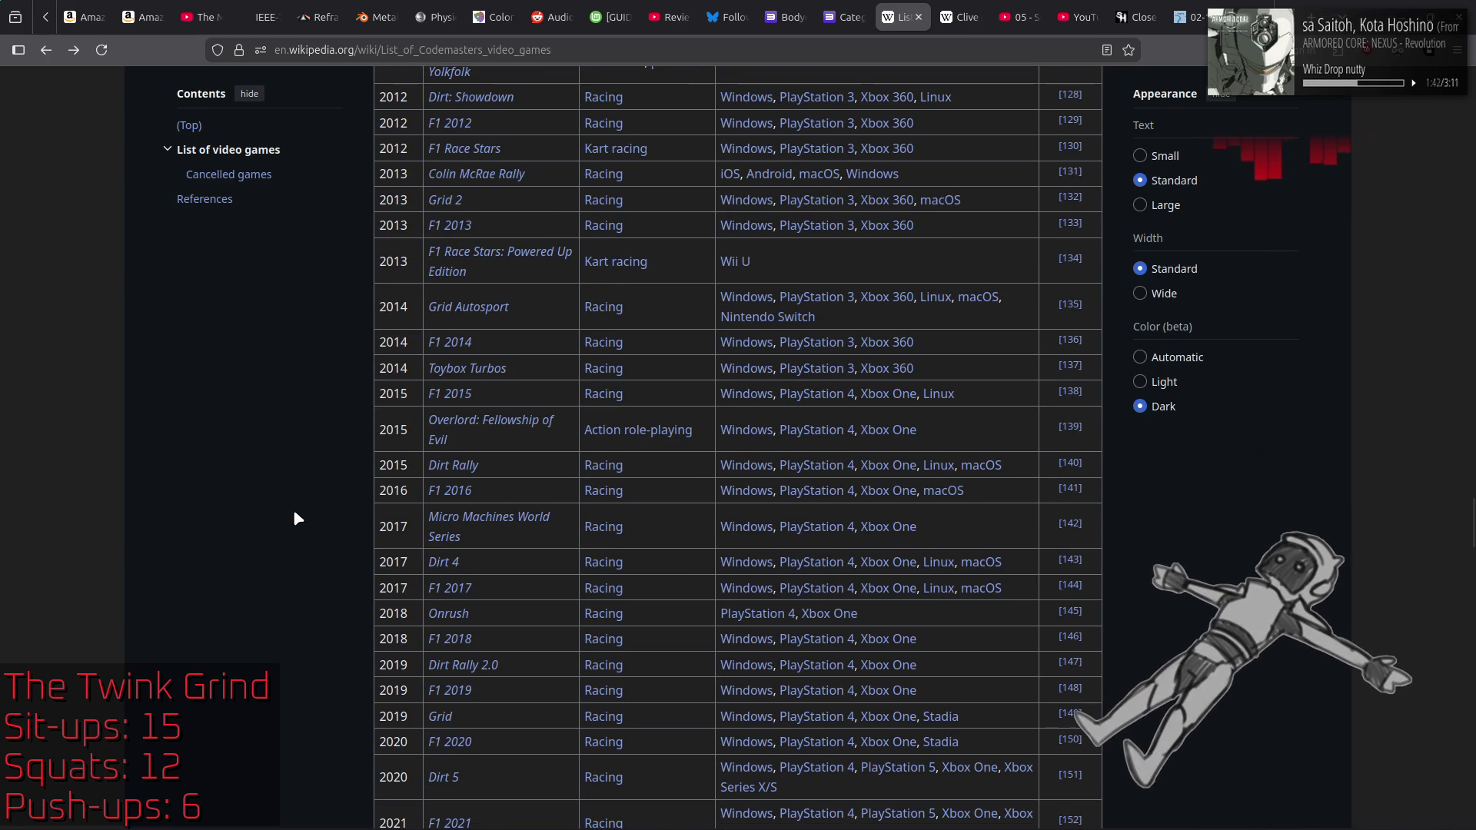
scroll(298, 519, "down", 3)
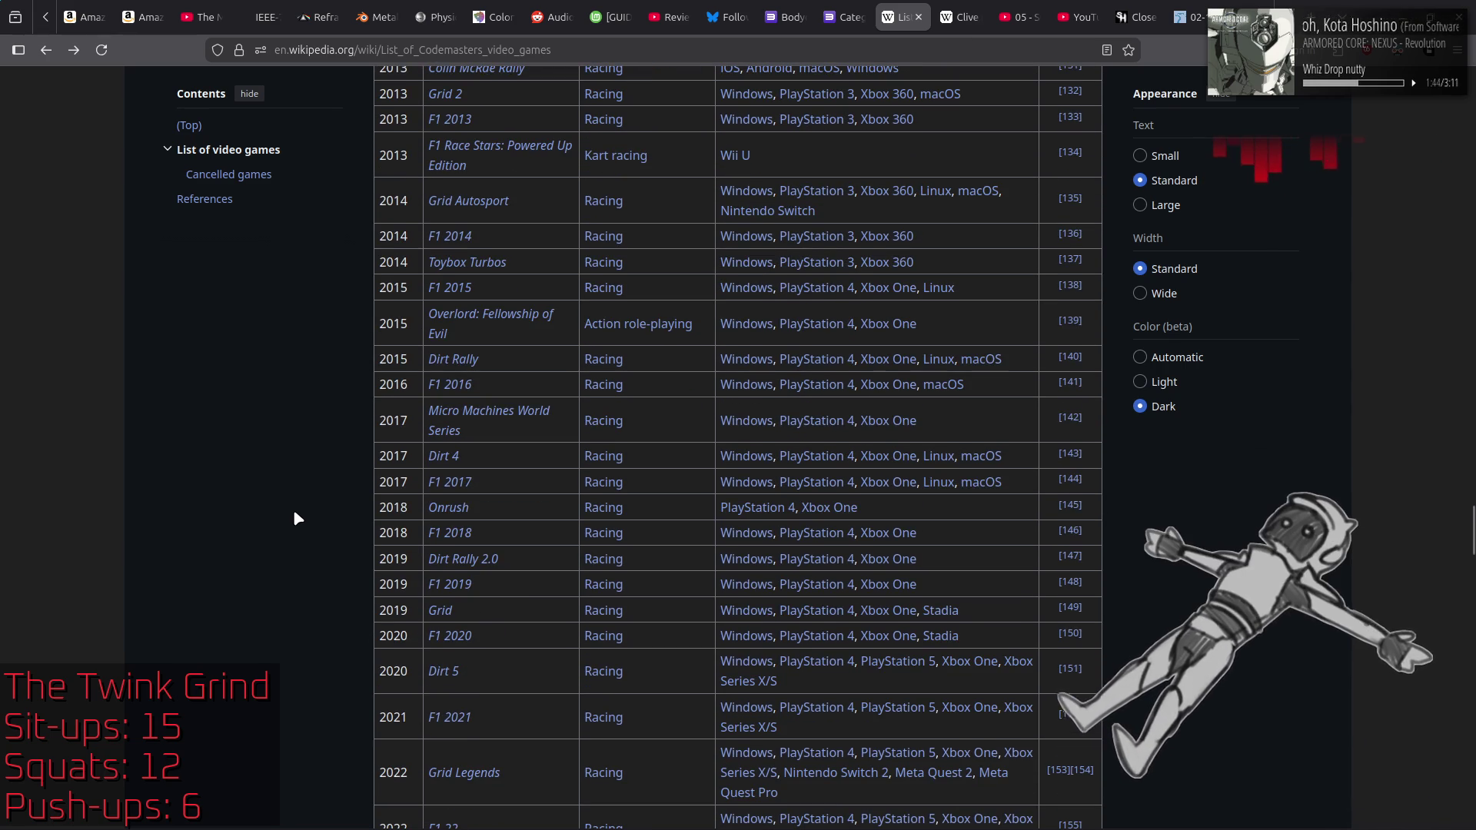
scroll(295, 515, "down", 9)
scroll(298, 519, "down", 6)
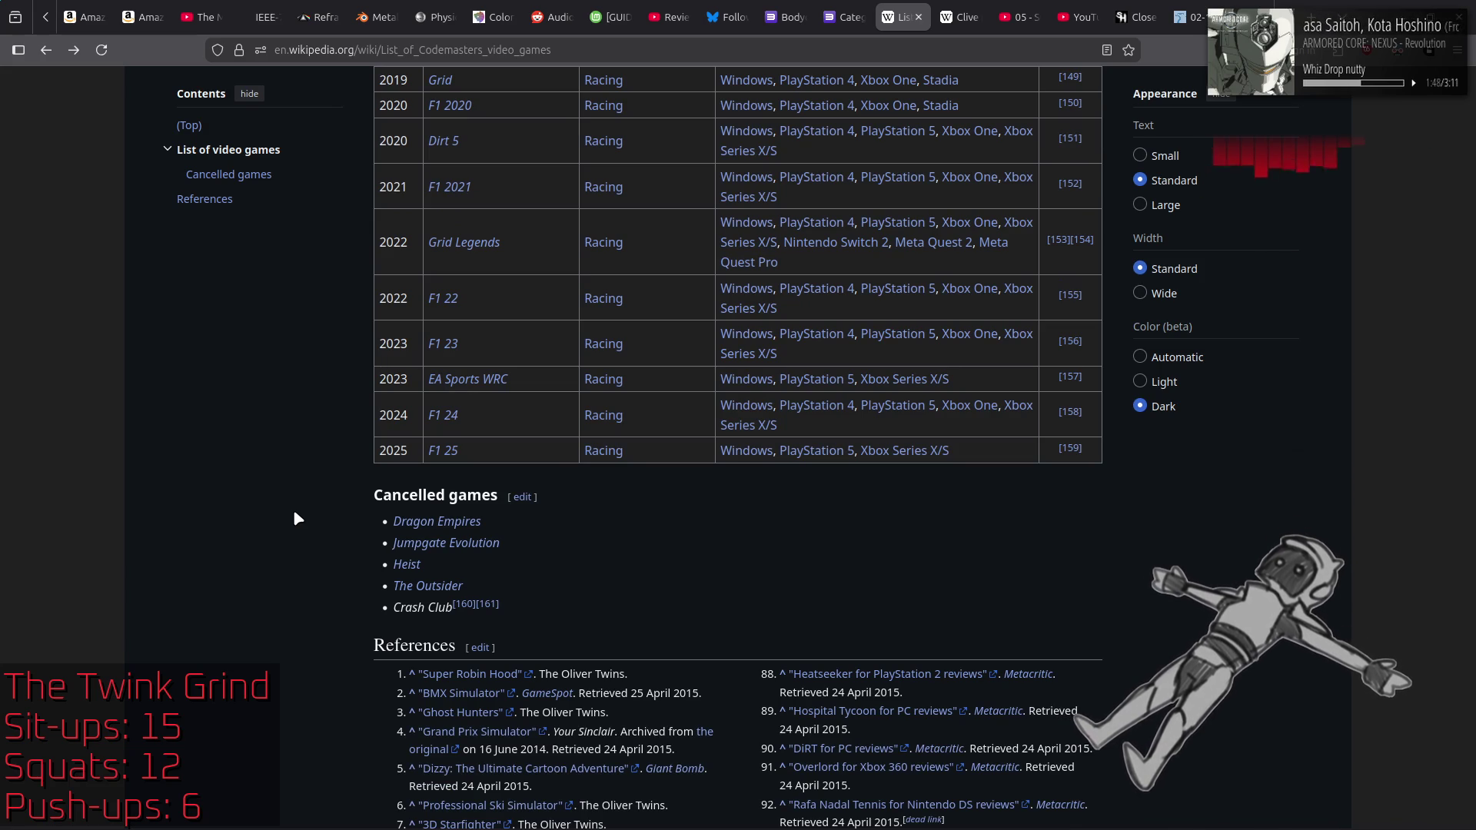
scroll(293, 509, "down", 20)
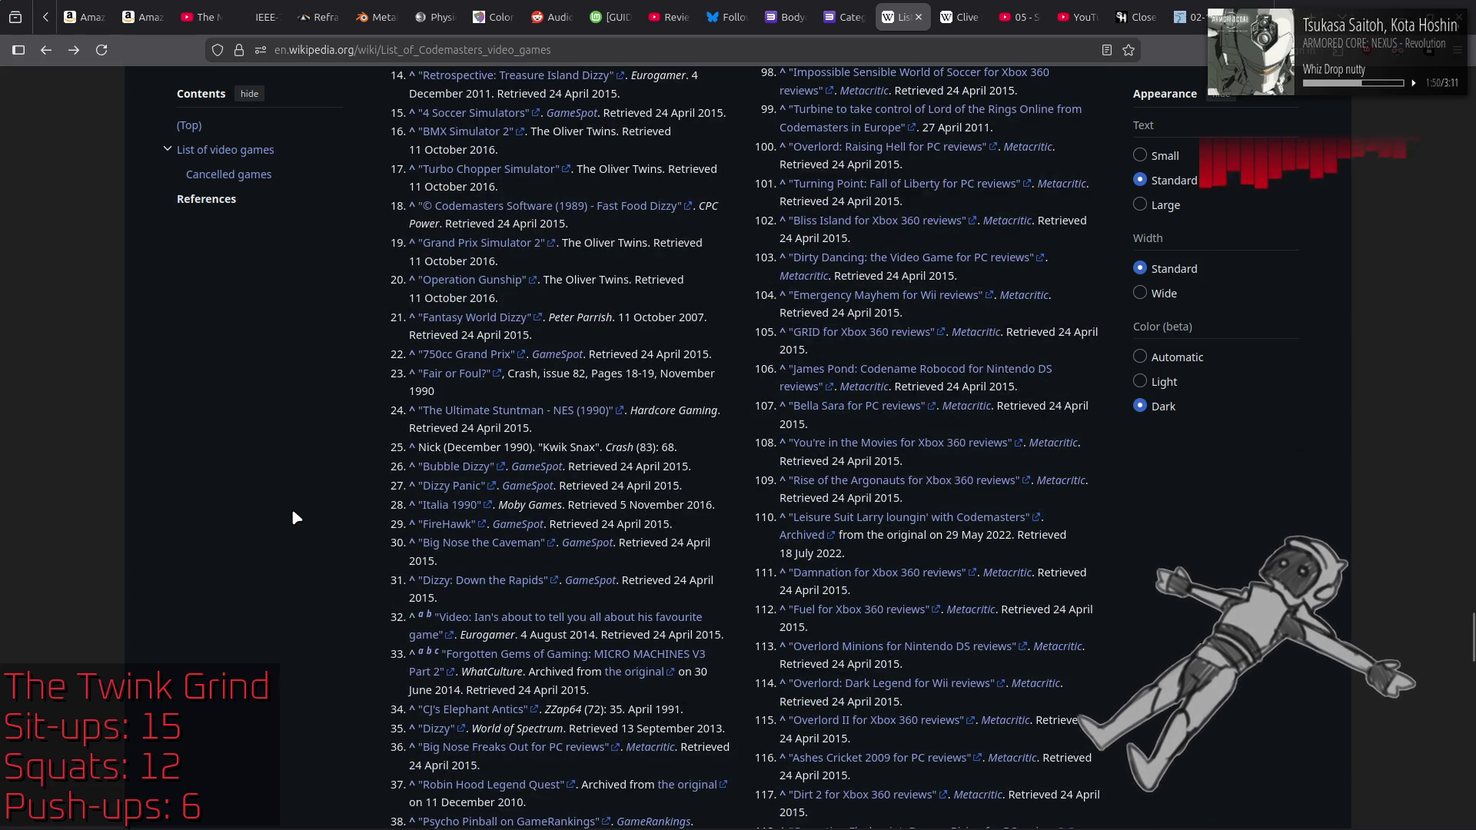
scroll(292, 512, "down", 20)
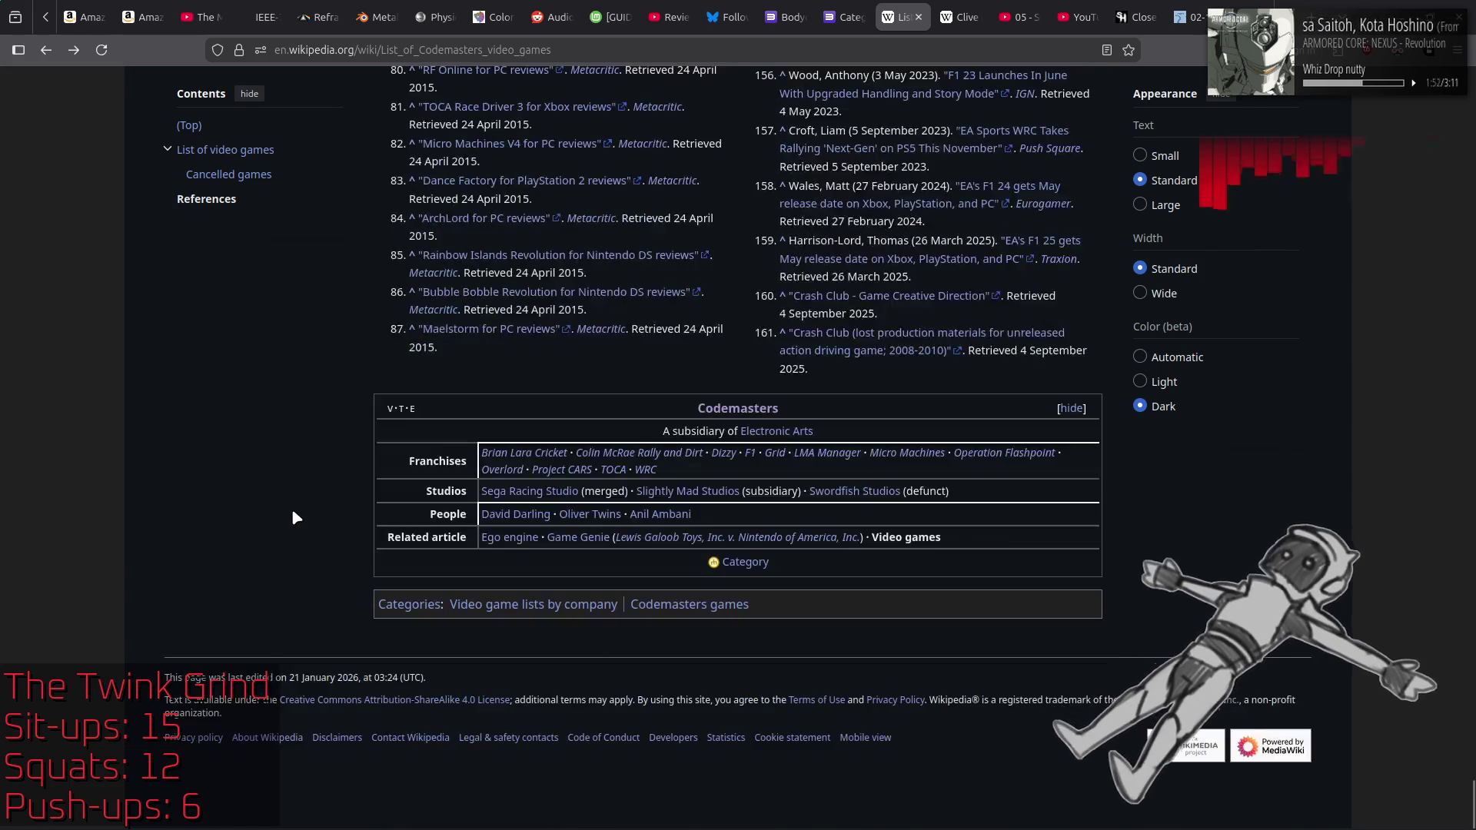
scroll(292, 513, "up", 15)
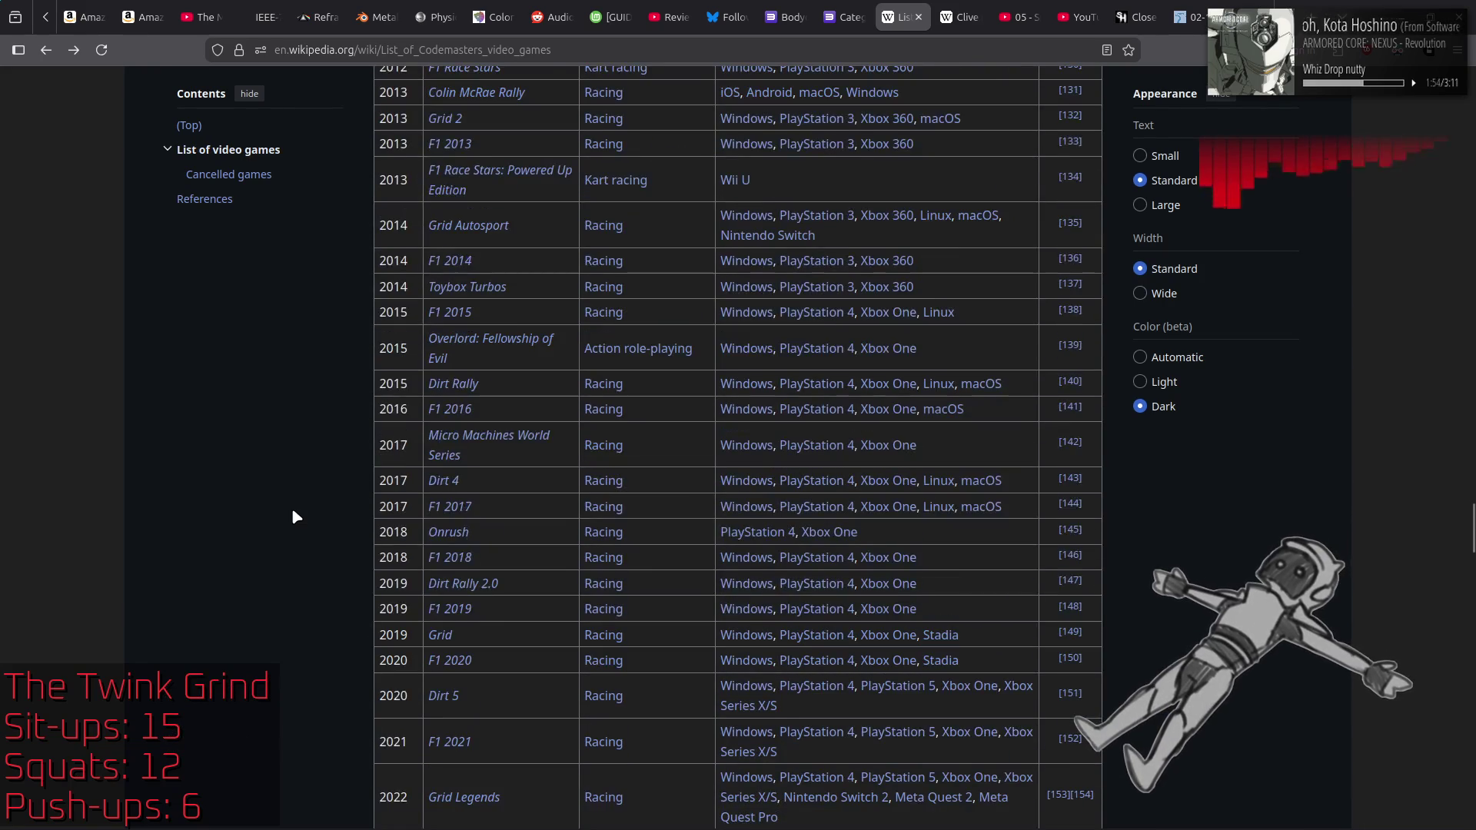
scroll(335, 454, "up", 4)
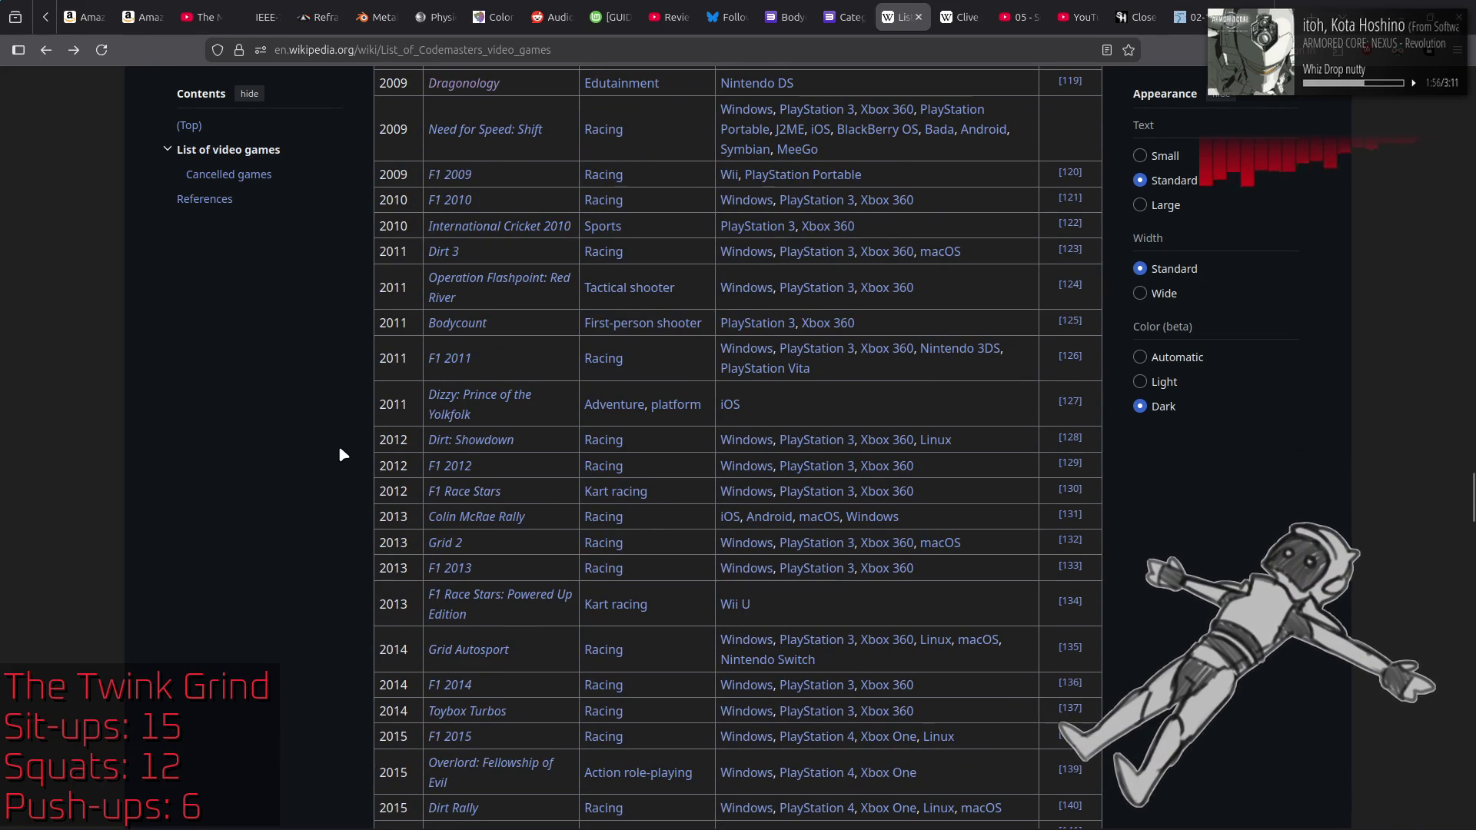
left_click(918, 15)
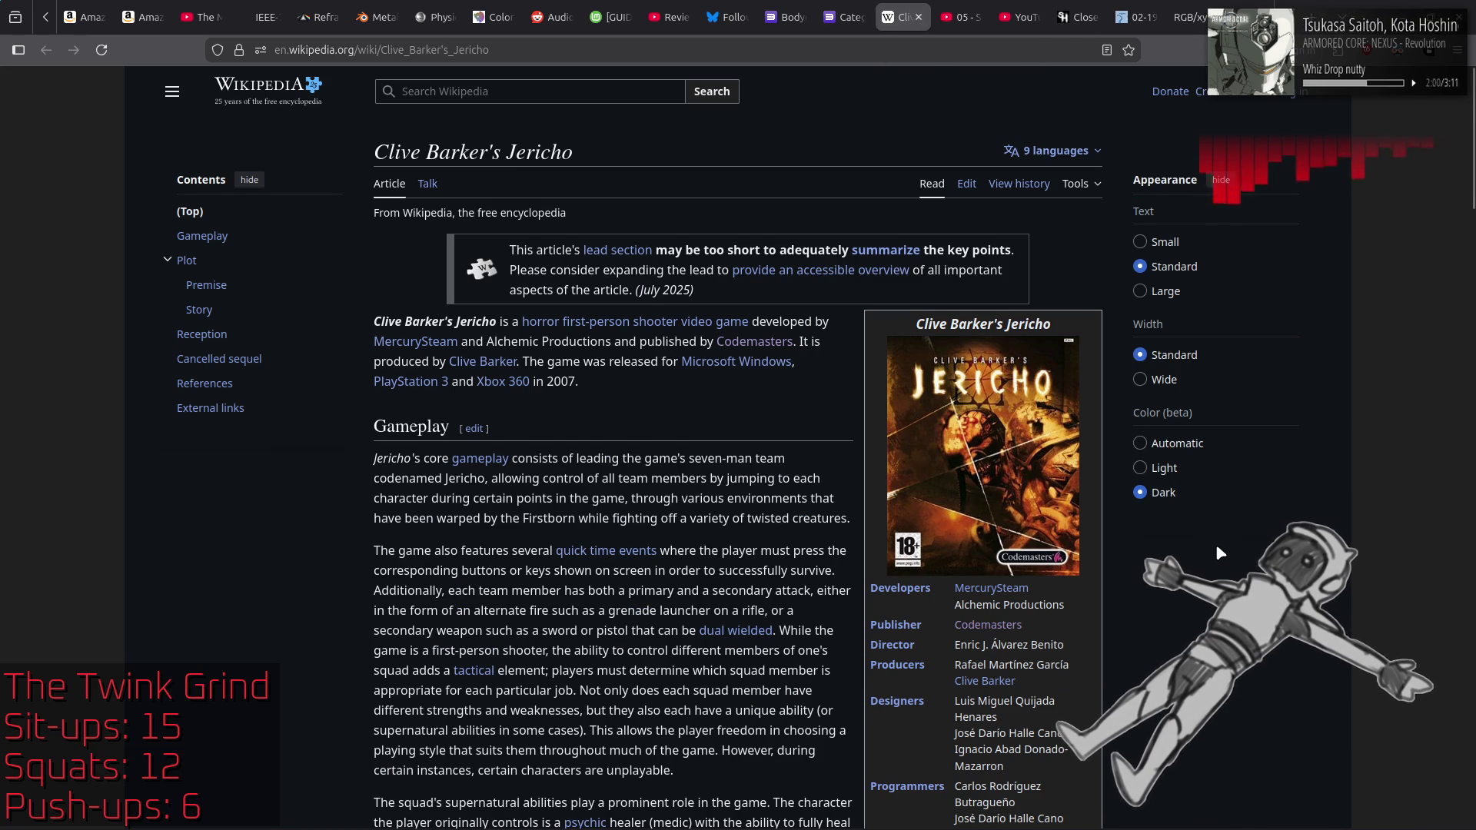
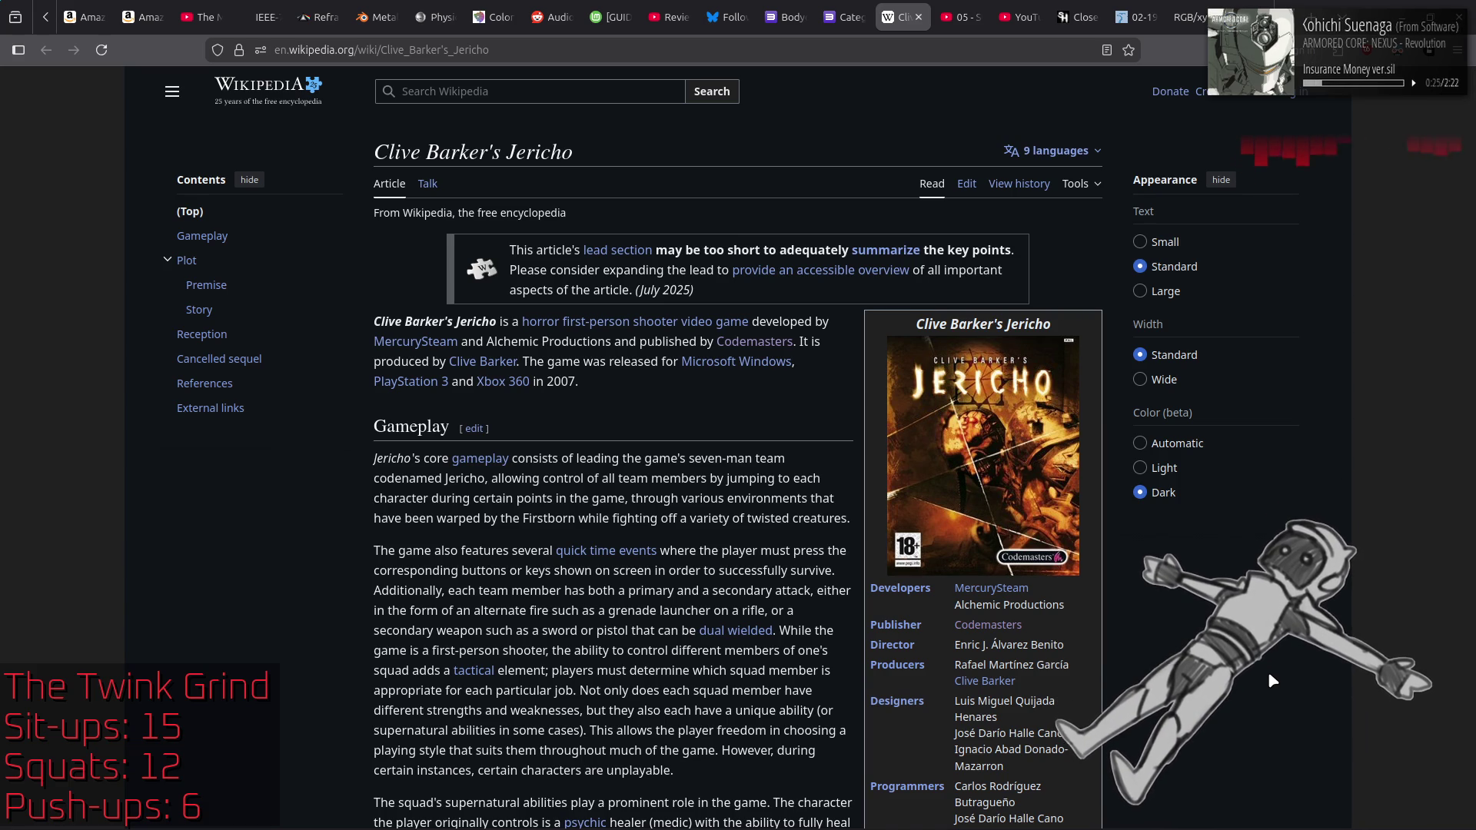
Step: Scroll to the Plot's Premise section and open the linked Abyss (religion) article
scroll(1263, 671, "down", 5)
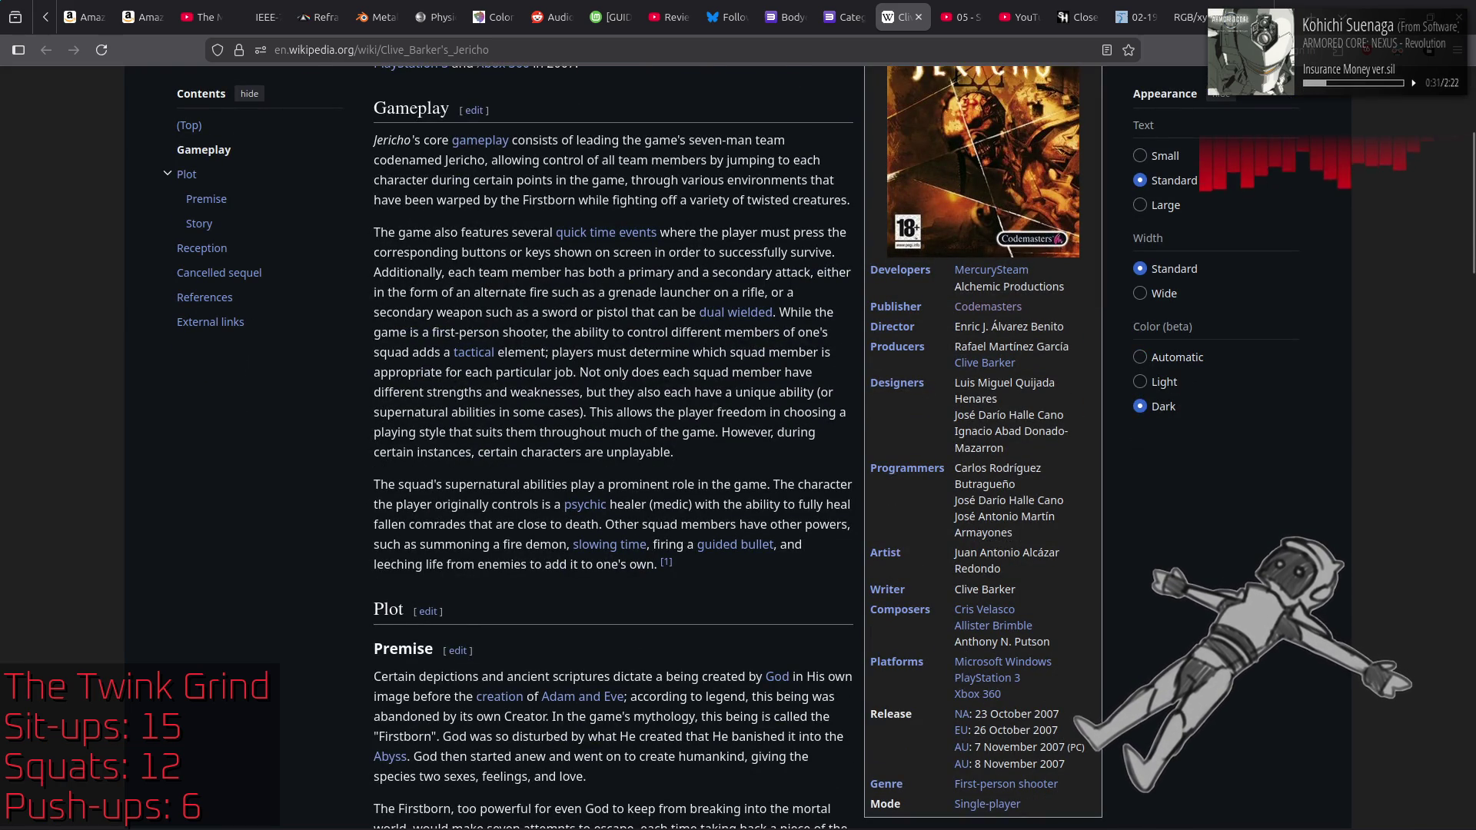
scroll(612, 446, "down", 2)
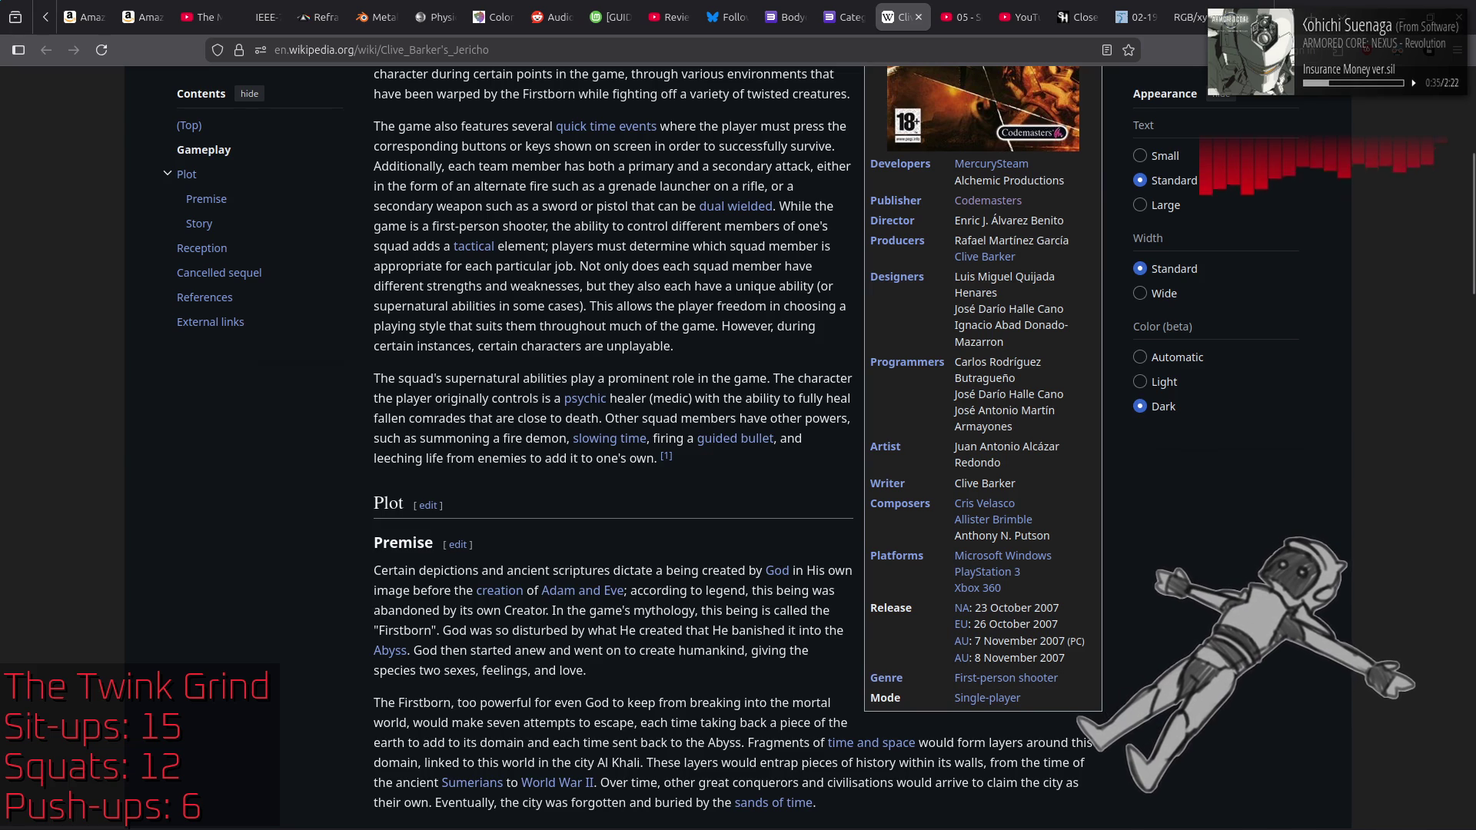
mouse_move(385, 653)
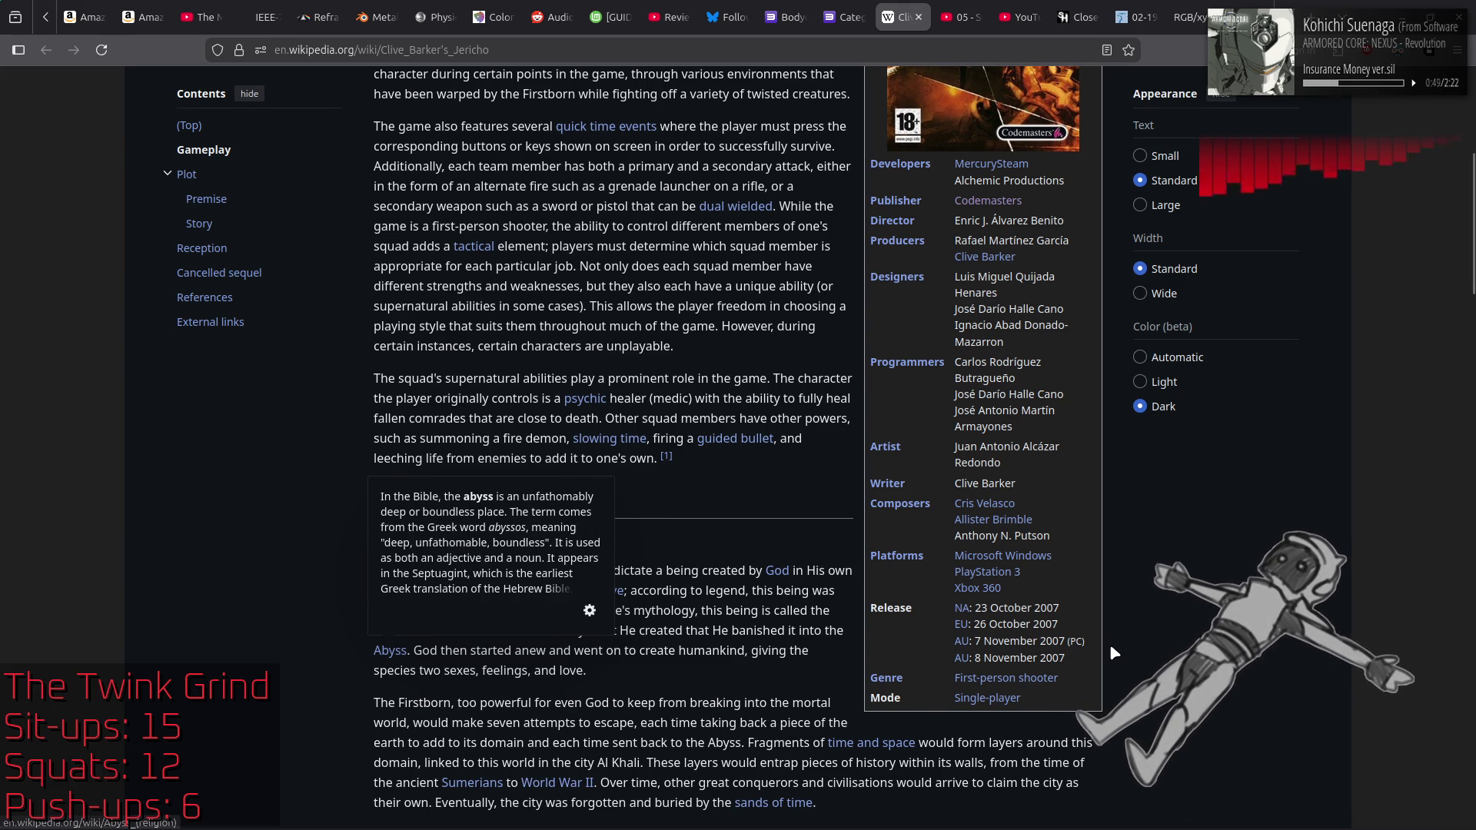
left_click(387, 652)
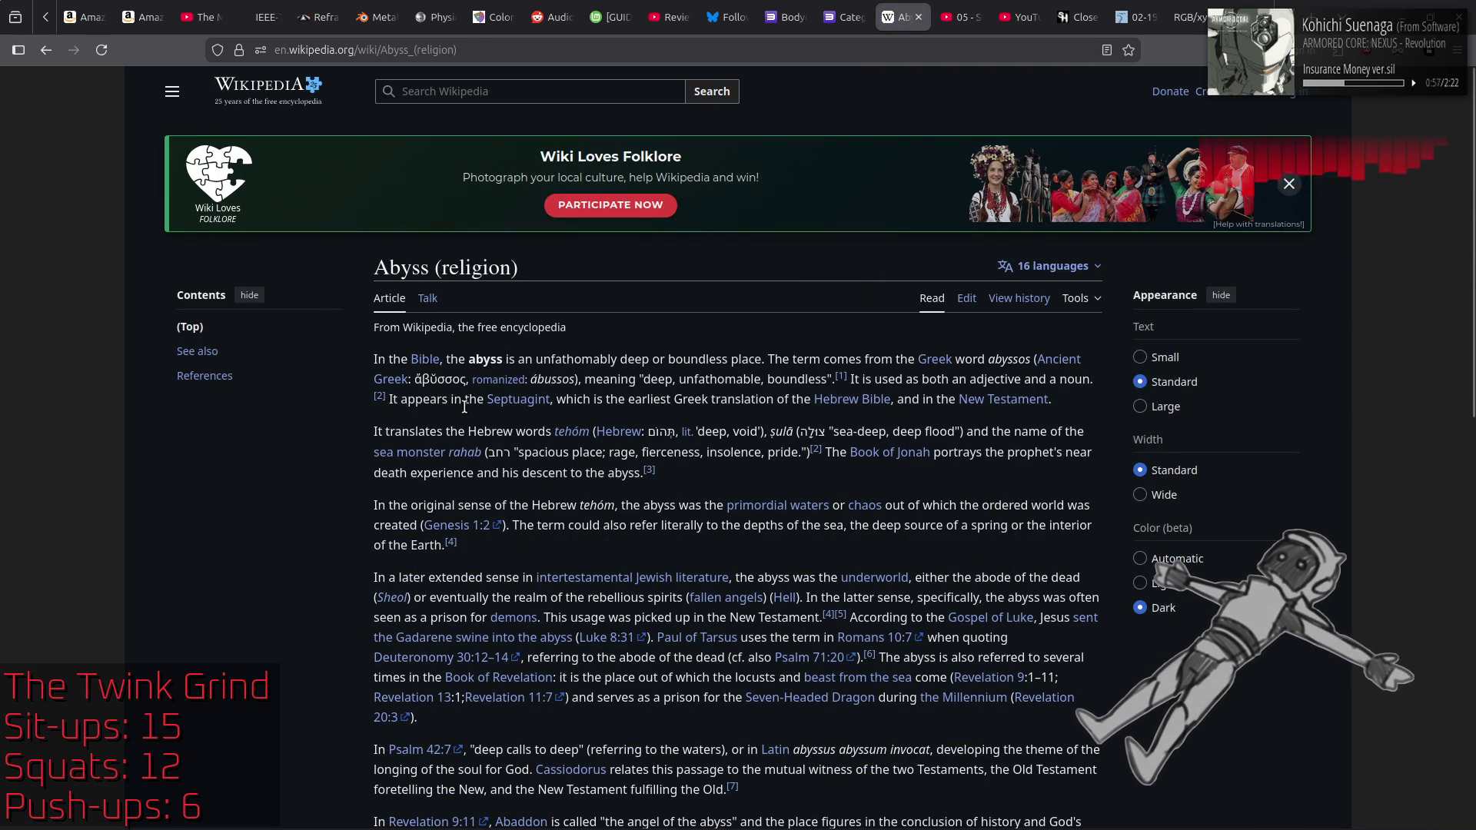
mouse_move(511, 407)
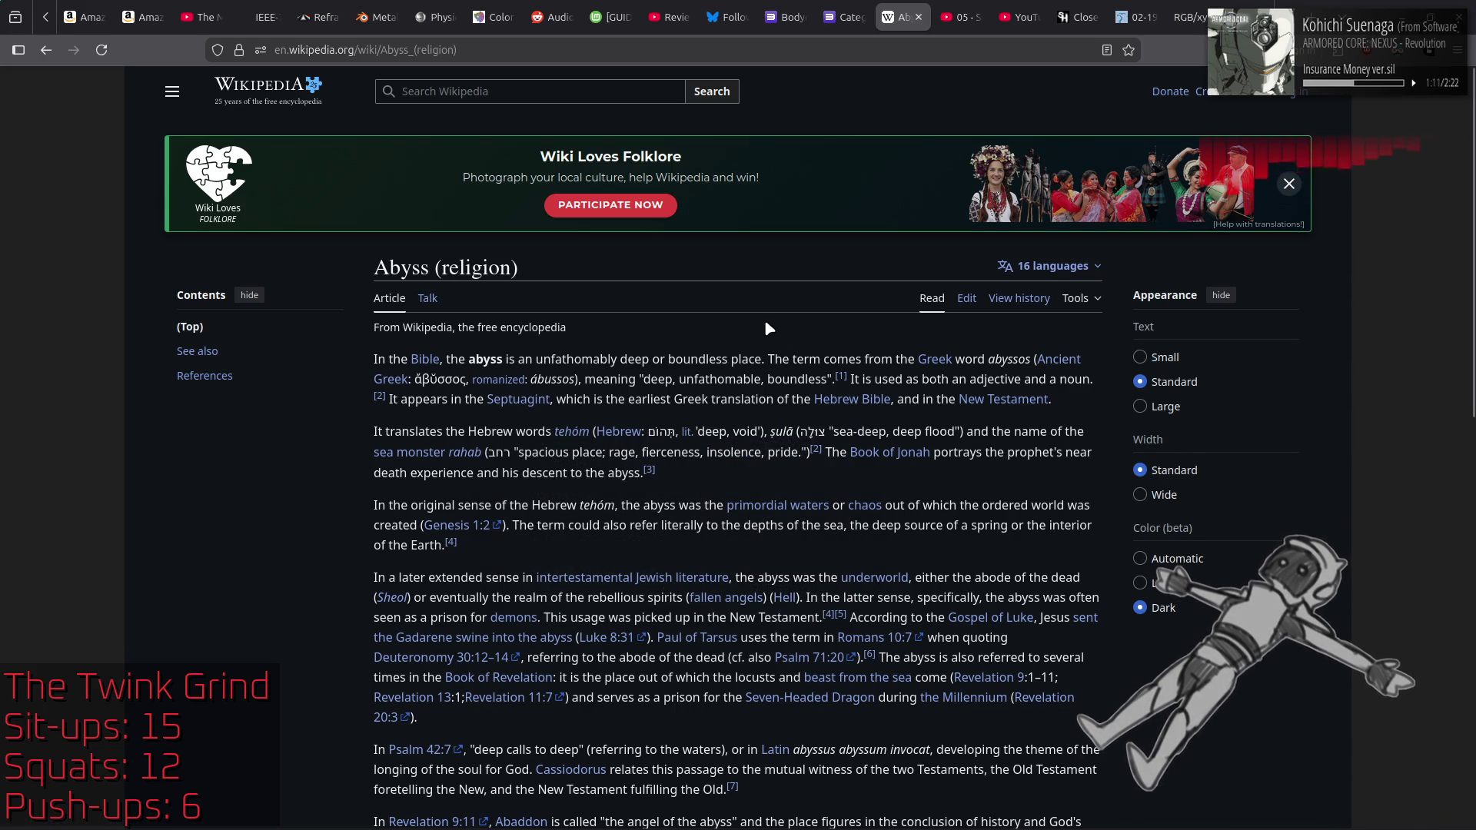
key("alt+Left")
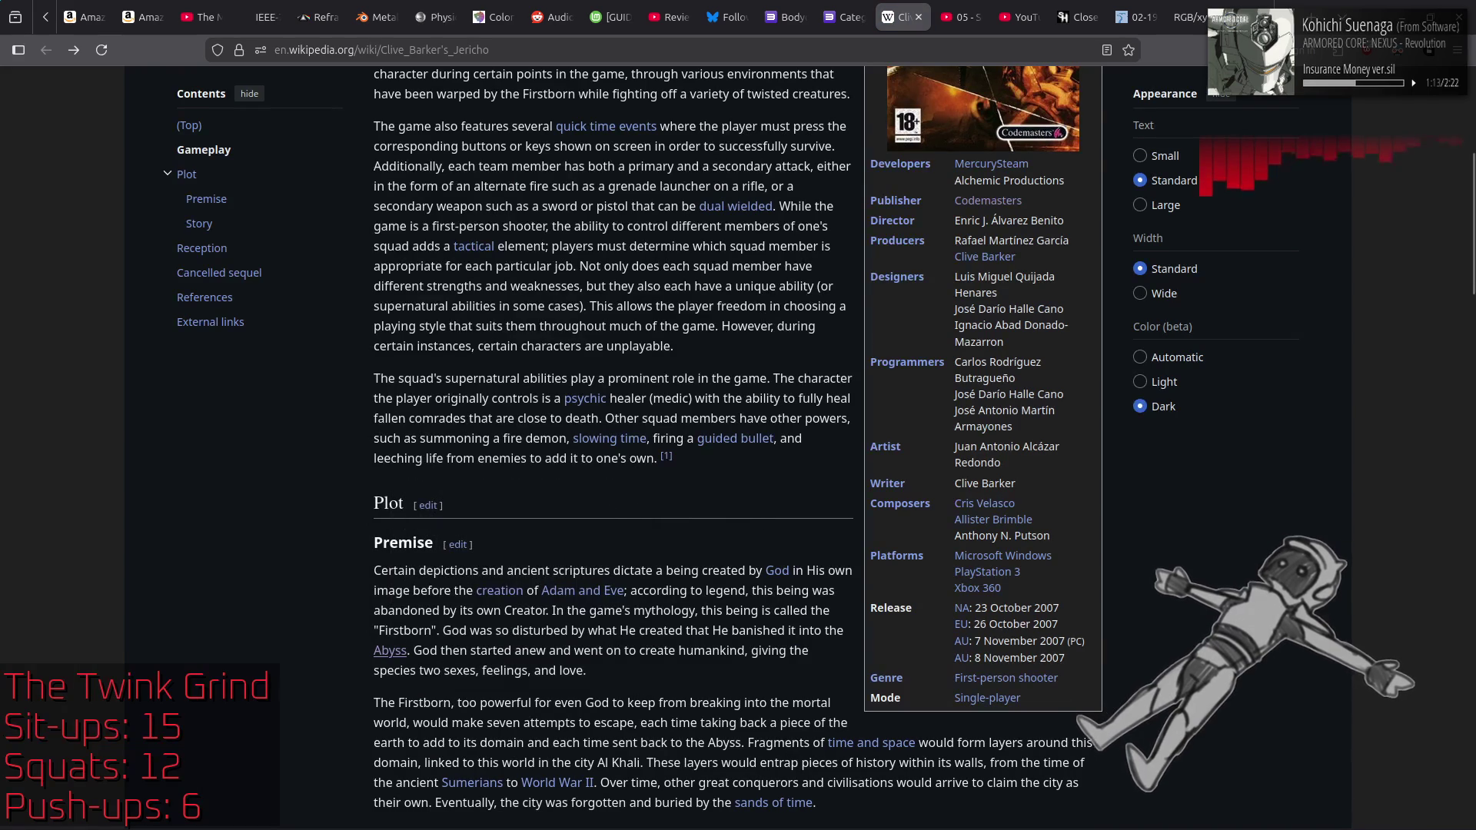
Step: Scroll on and highlight the words 'Al Khali' in the Premise paragraph
scroll(613, 445, "down", 2)
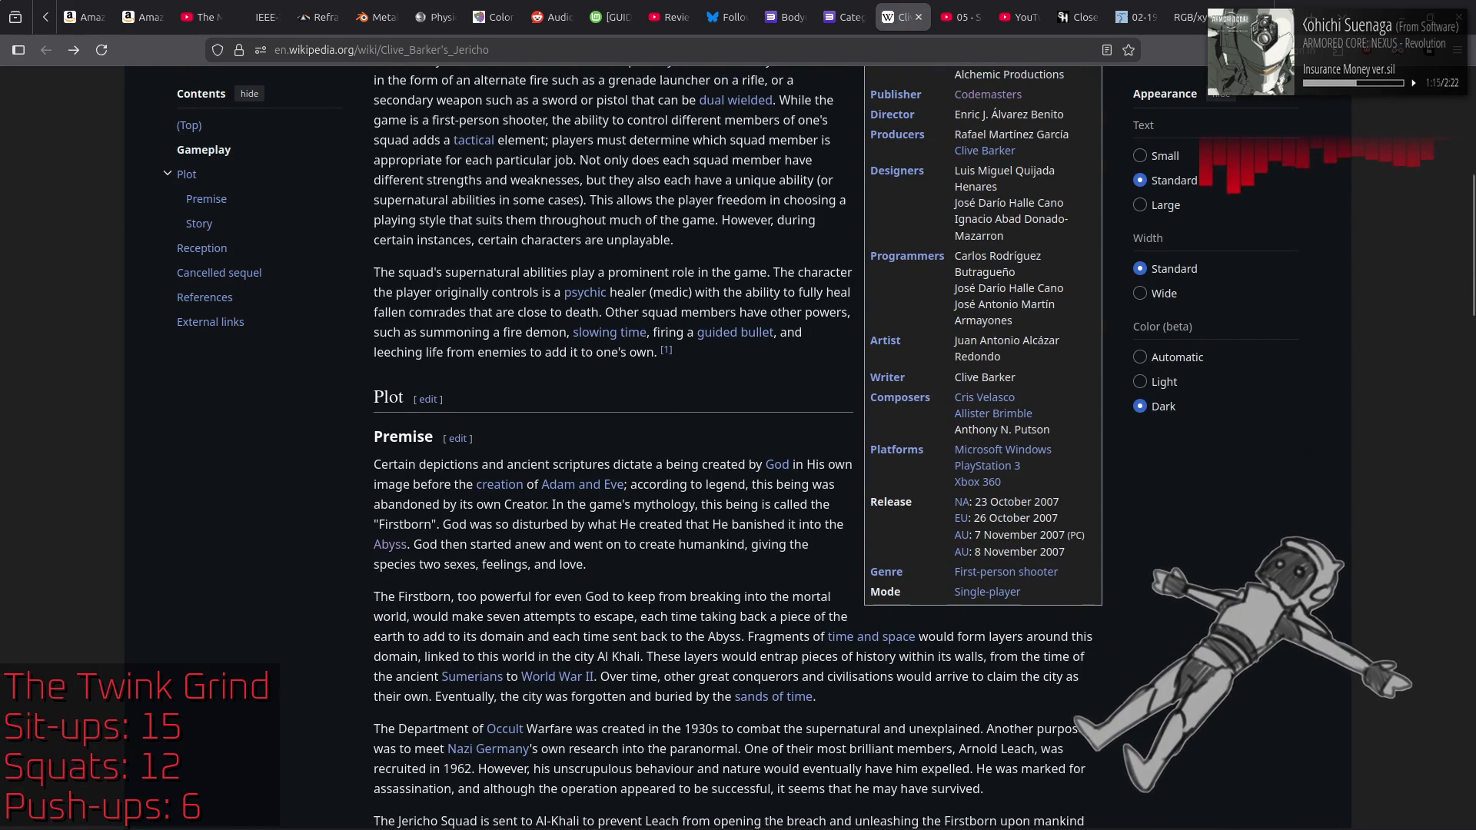
scroll(613, 446, "down", 2)
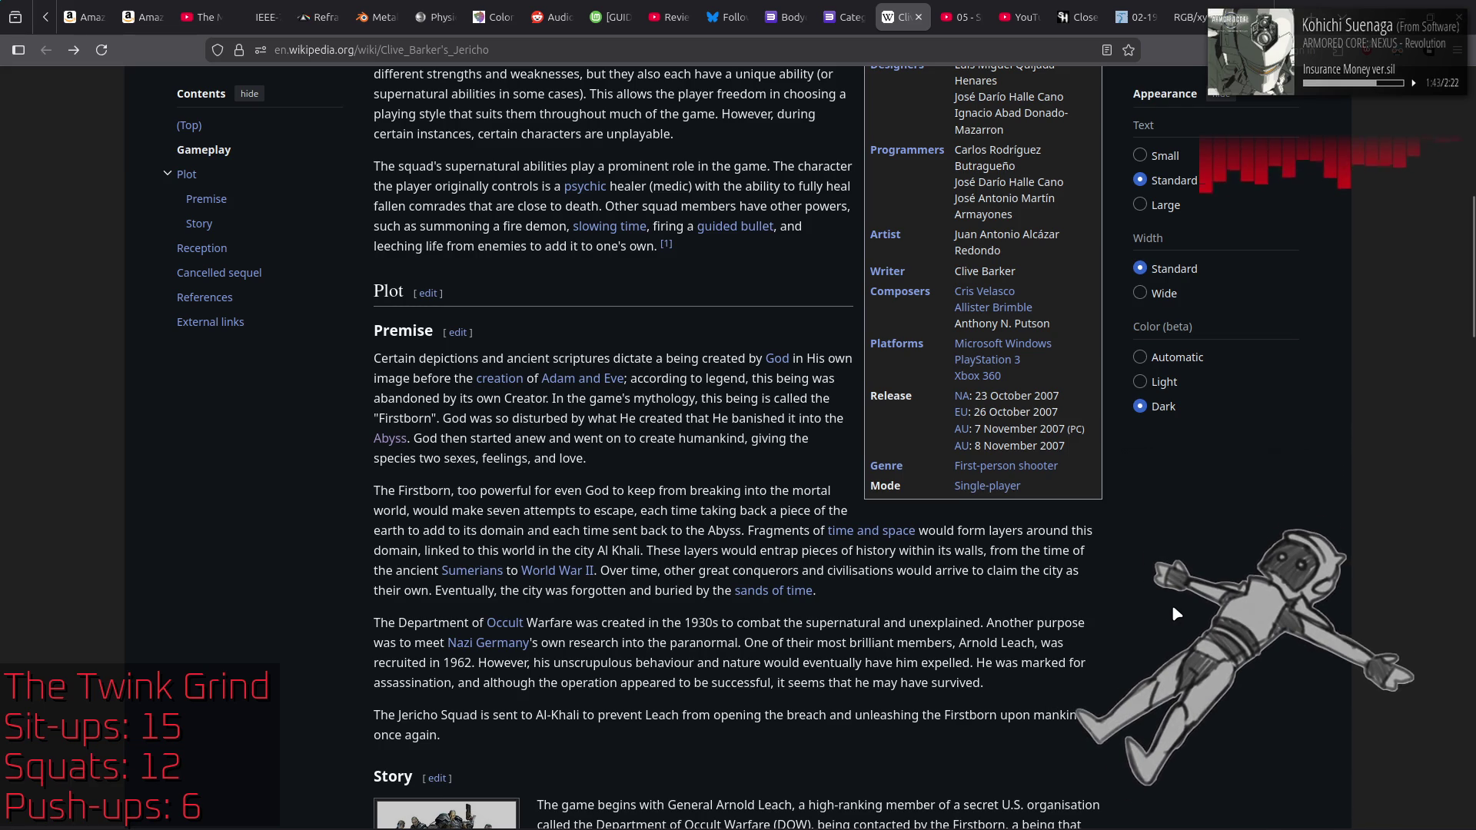
left_click_drag(595, 550, 646, 551)
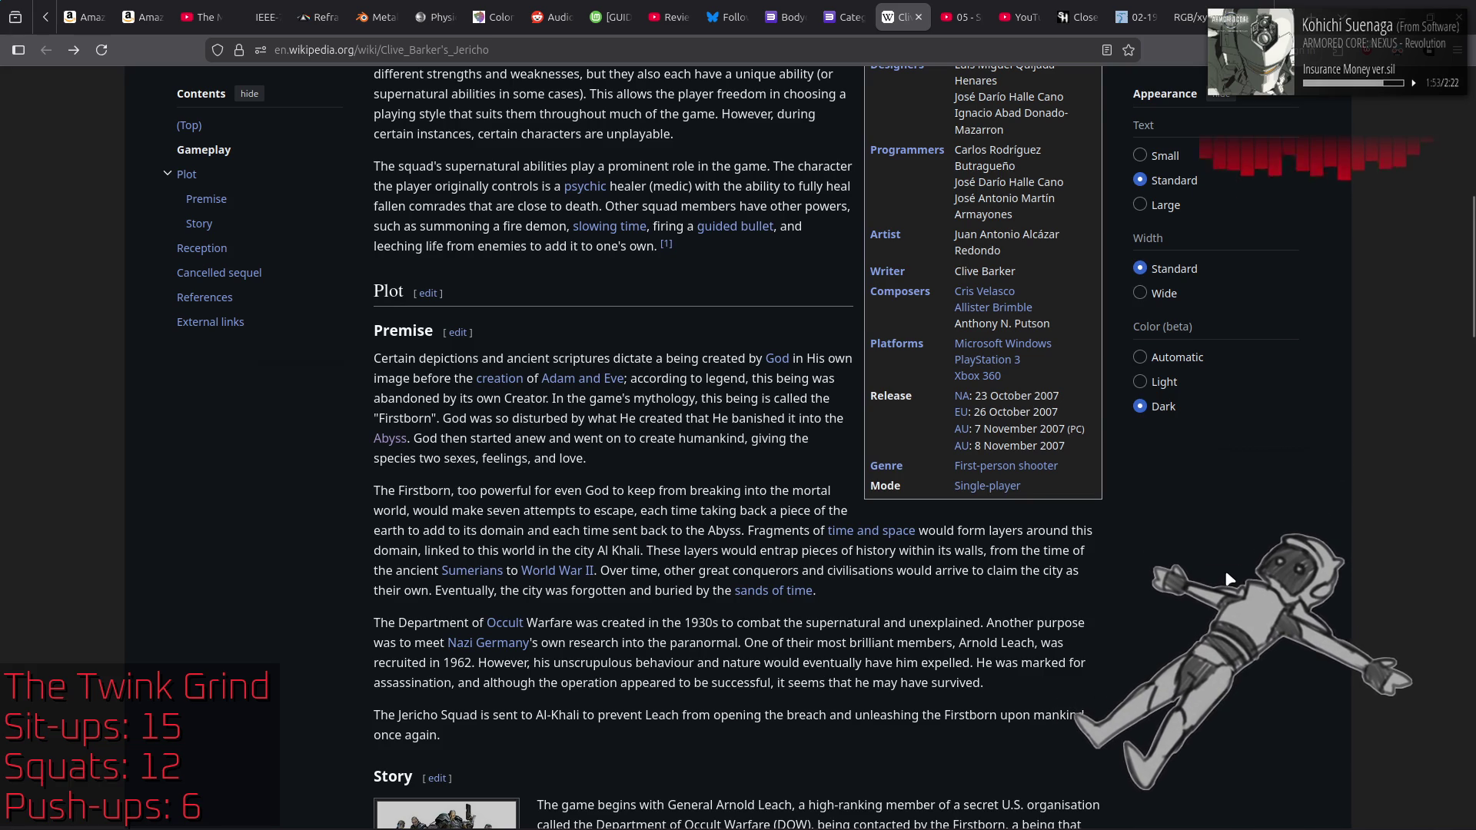
mouse_move(575, 577)
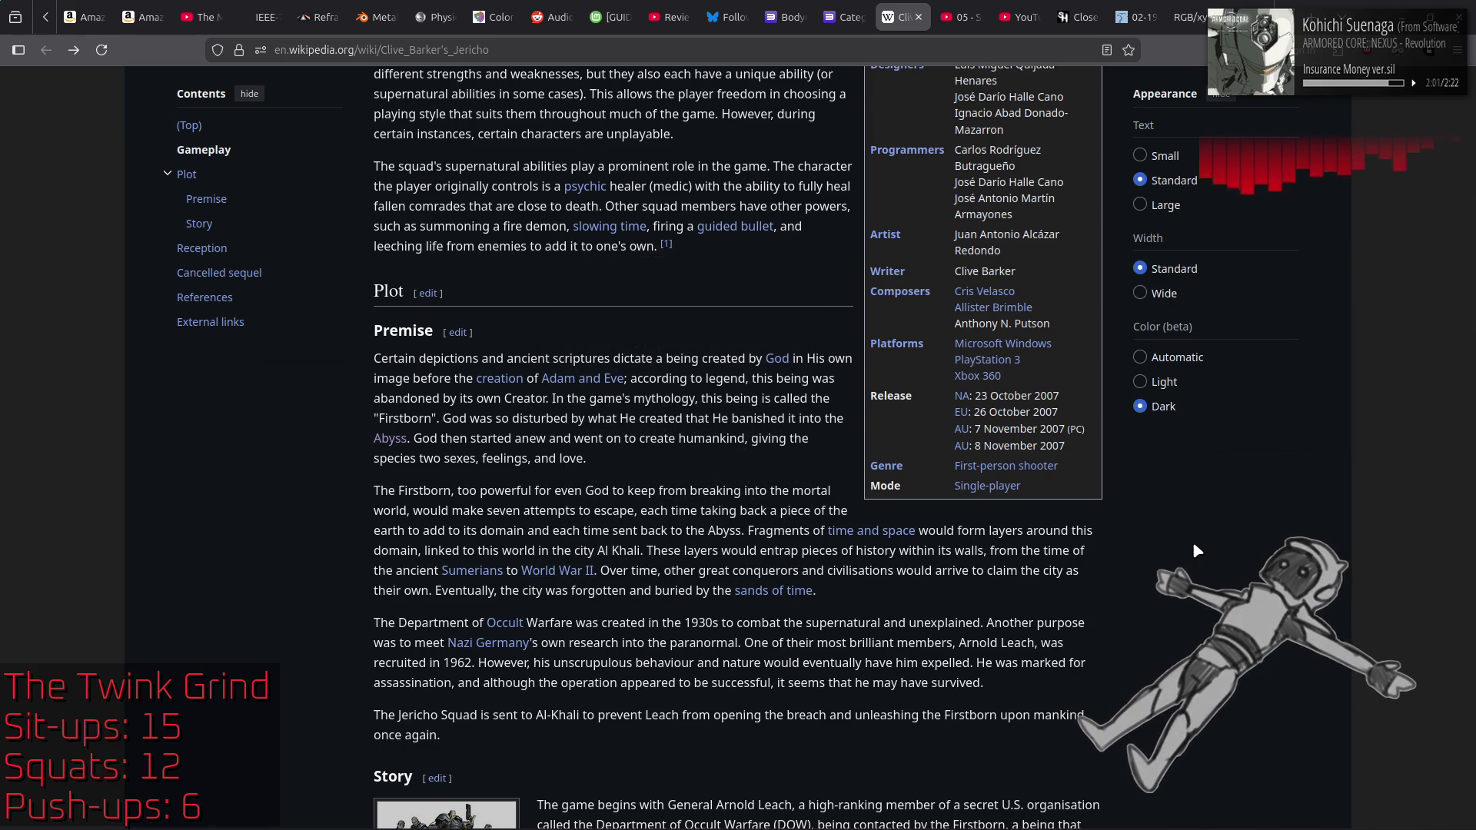
mouse_move(478, 571)
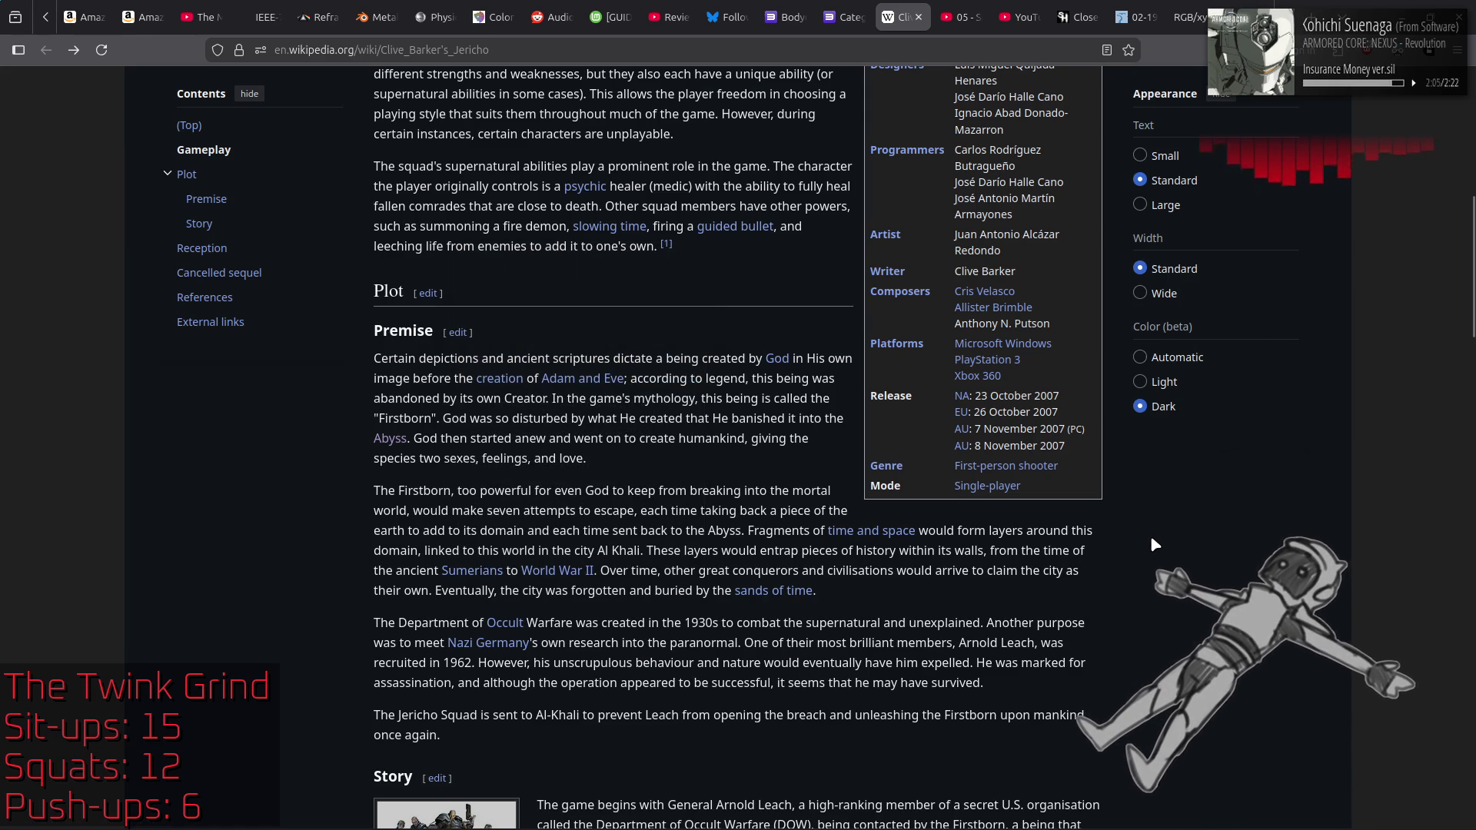
Step: Read into the Story section, briefly select a phrase about the Box, then enlarge the squad picture
scroll(1182, 538, "down", 3)
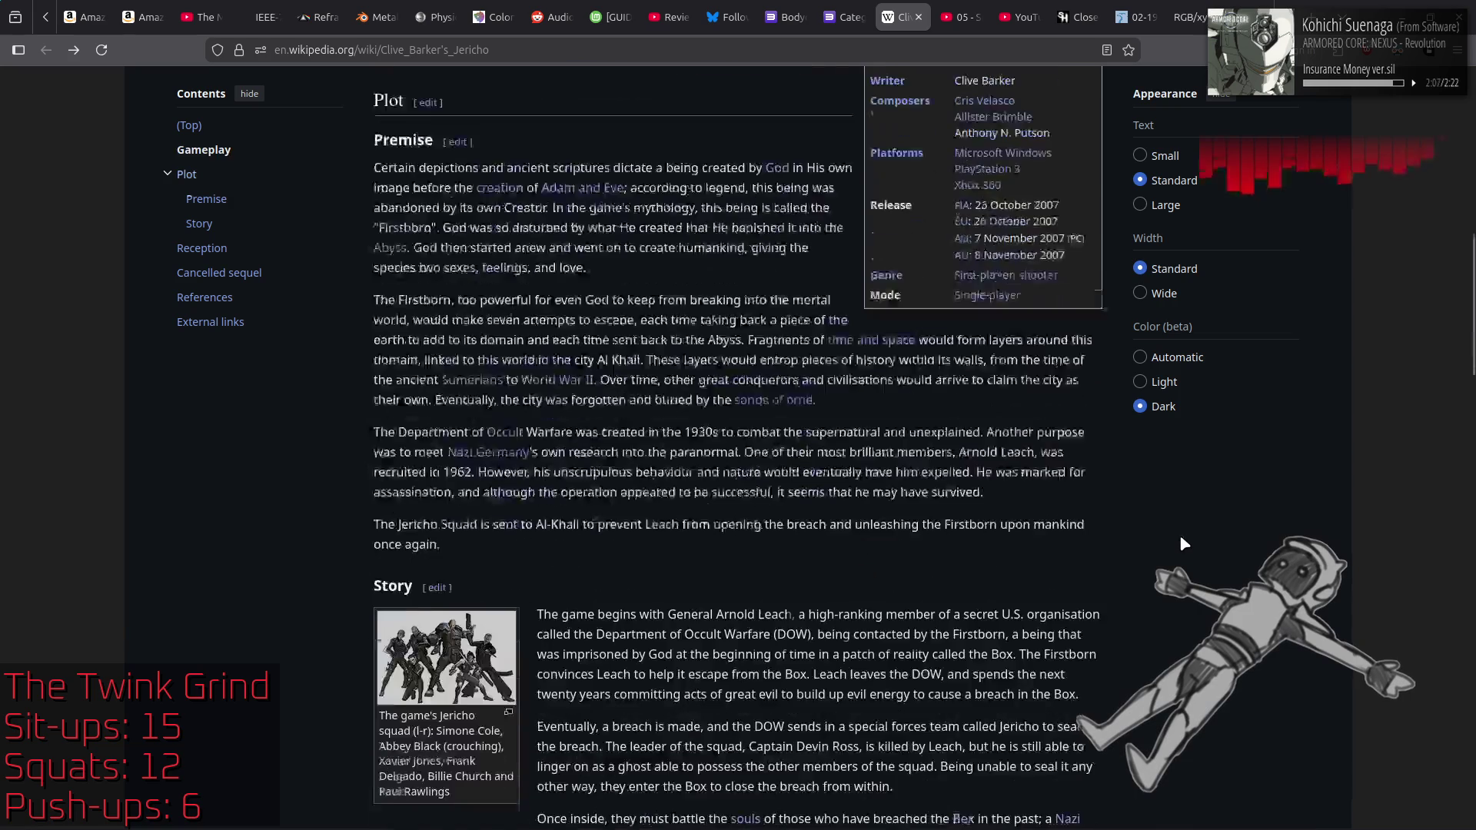
scroll(1188, 538, "down", 2)
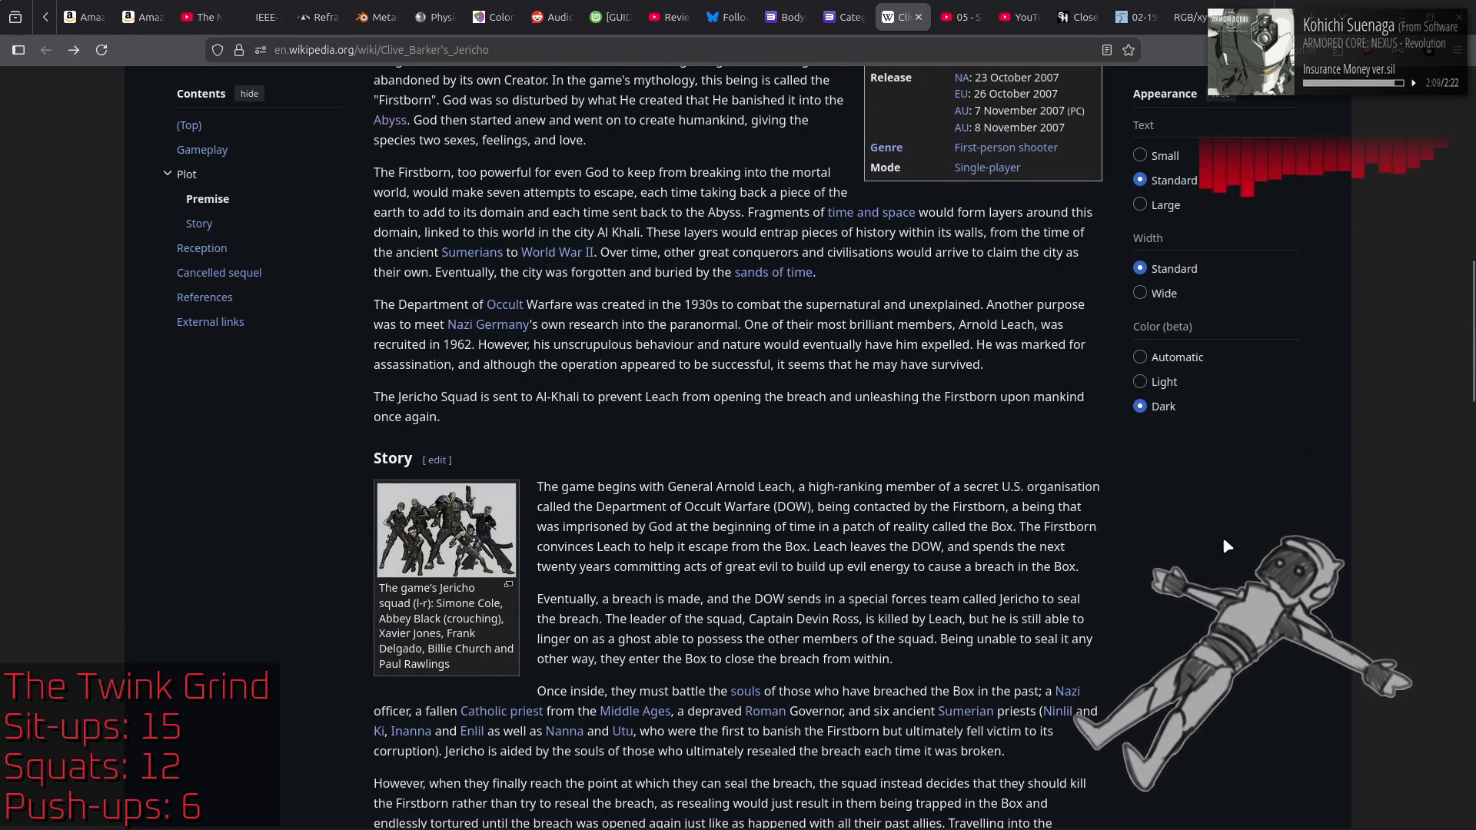
scroll(1235, 541, "down", 2)
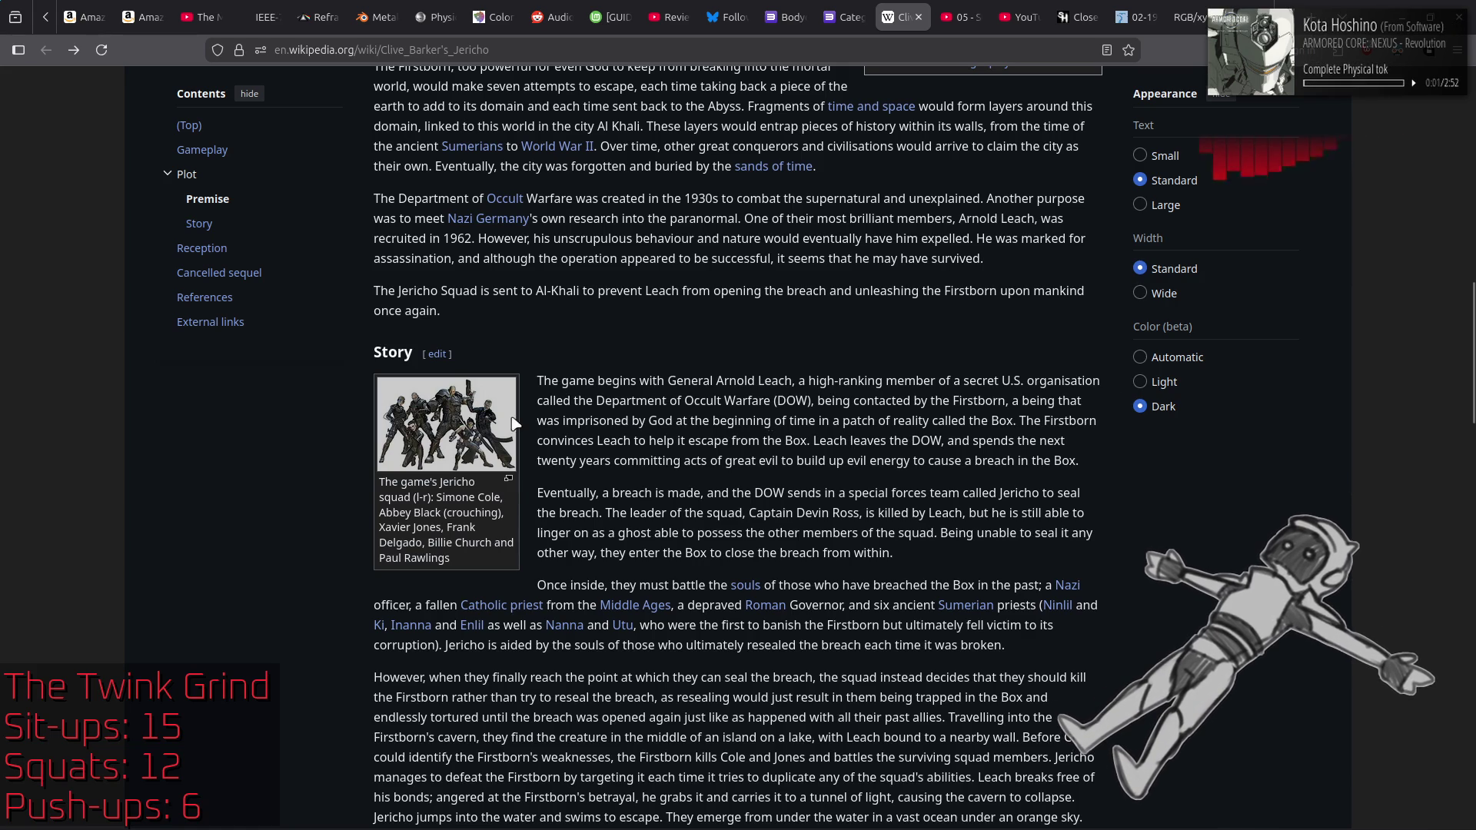
left_click_drag(905, 420, 1020, 417)
left_click(1286, 496)
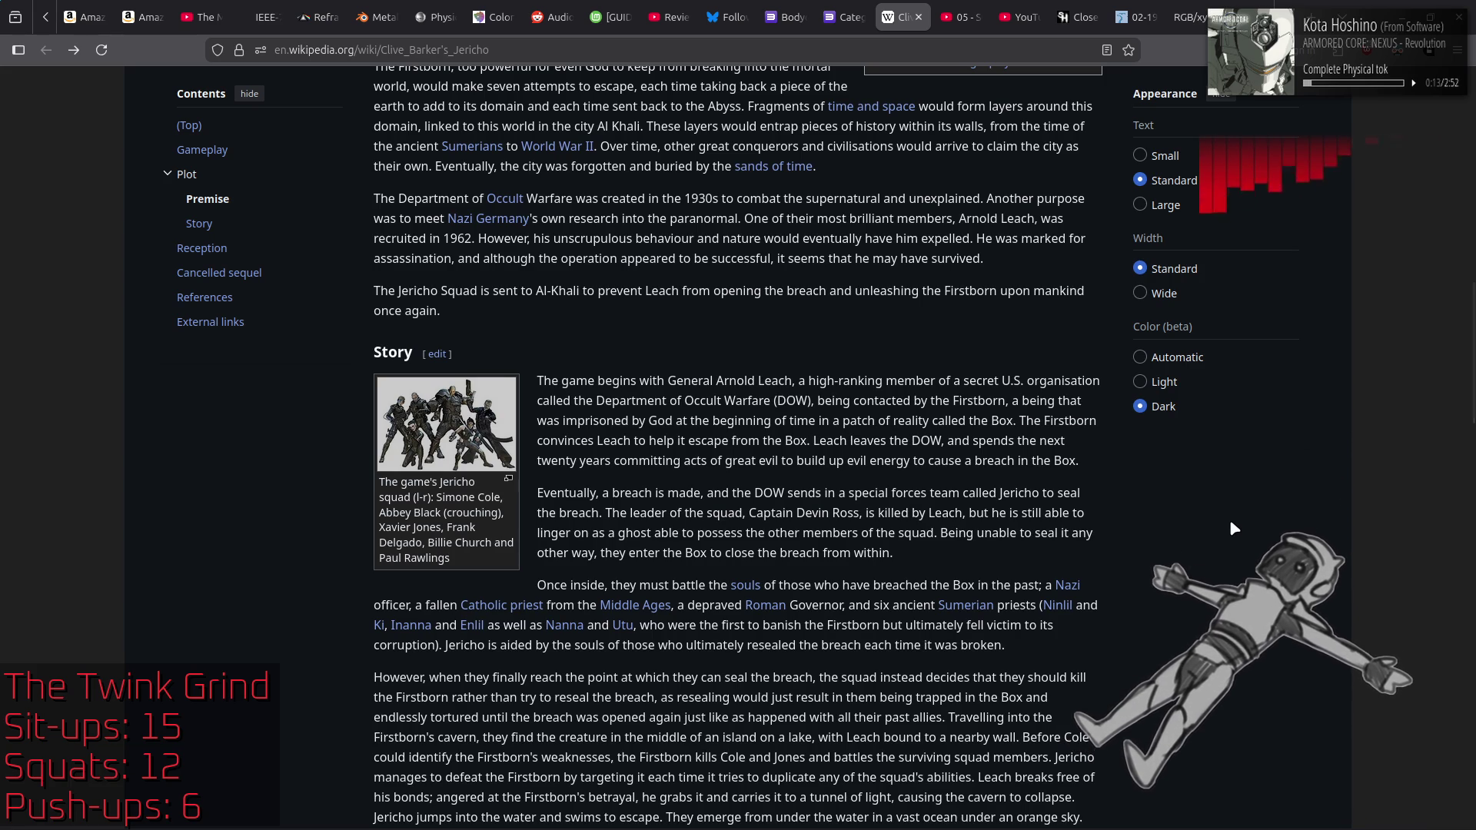
left_click(448, 403)
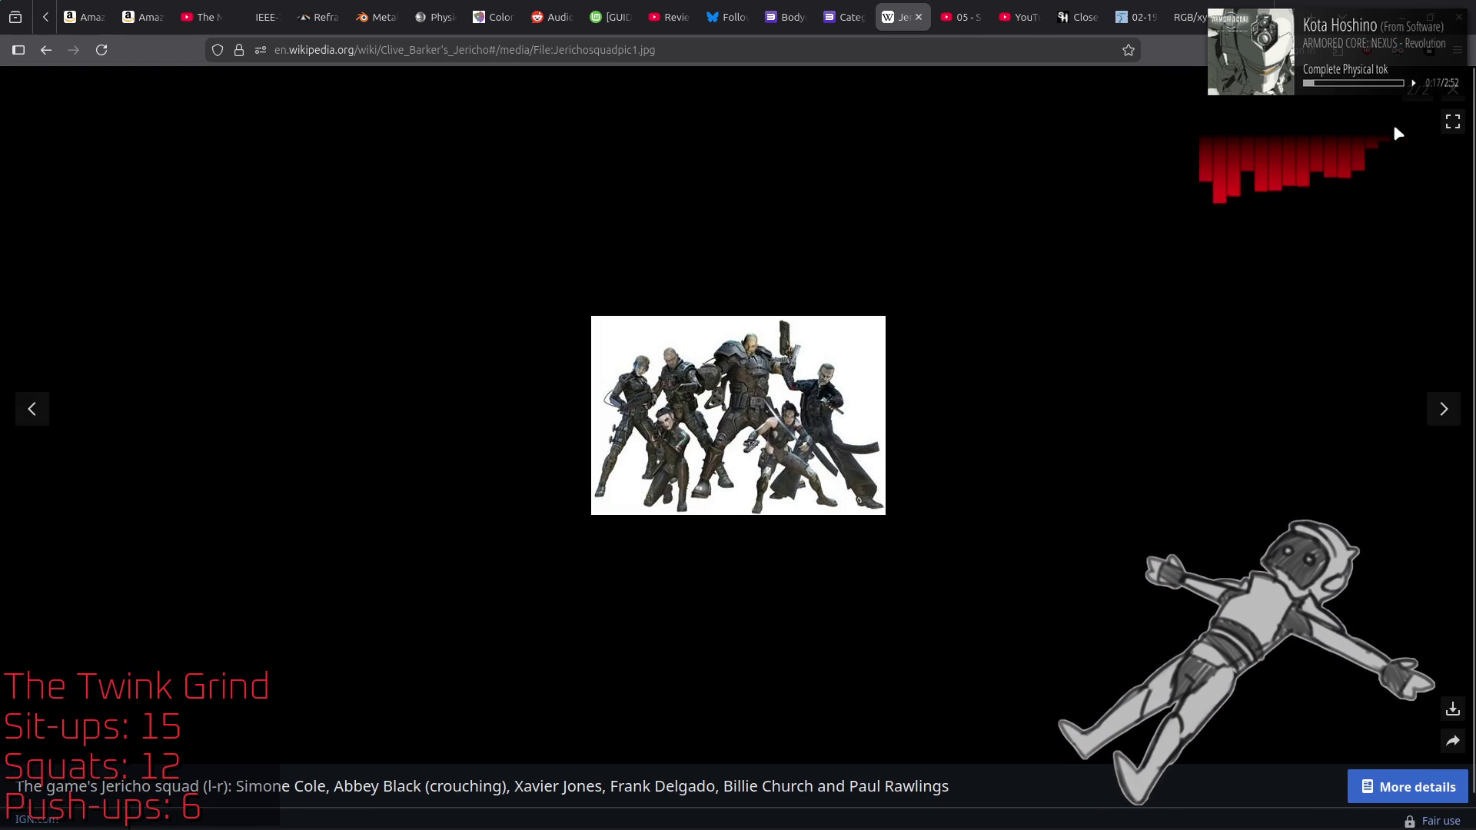
Step: Close the enlarged Jericho squad picture with Esc to get back to the Story text
key("Escape")
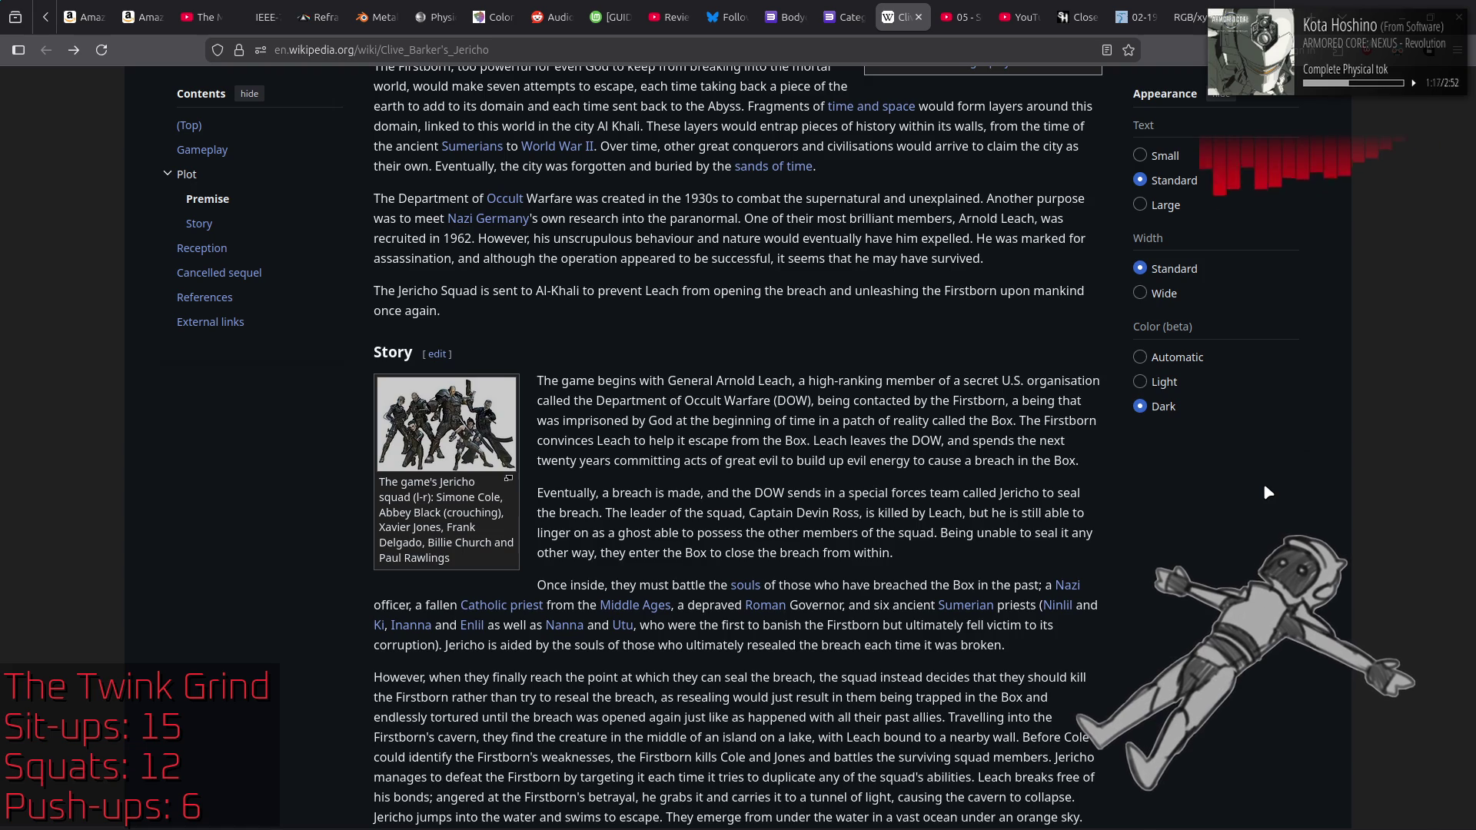
Step: Scroll through the Reception scores (Metacritic 63/100 PC/Xbox 360, 60/100 PS3) down to References
scroll(1277, 492, "down", 3)
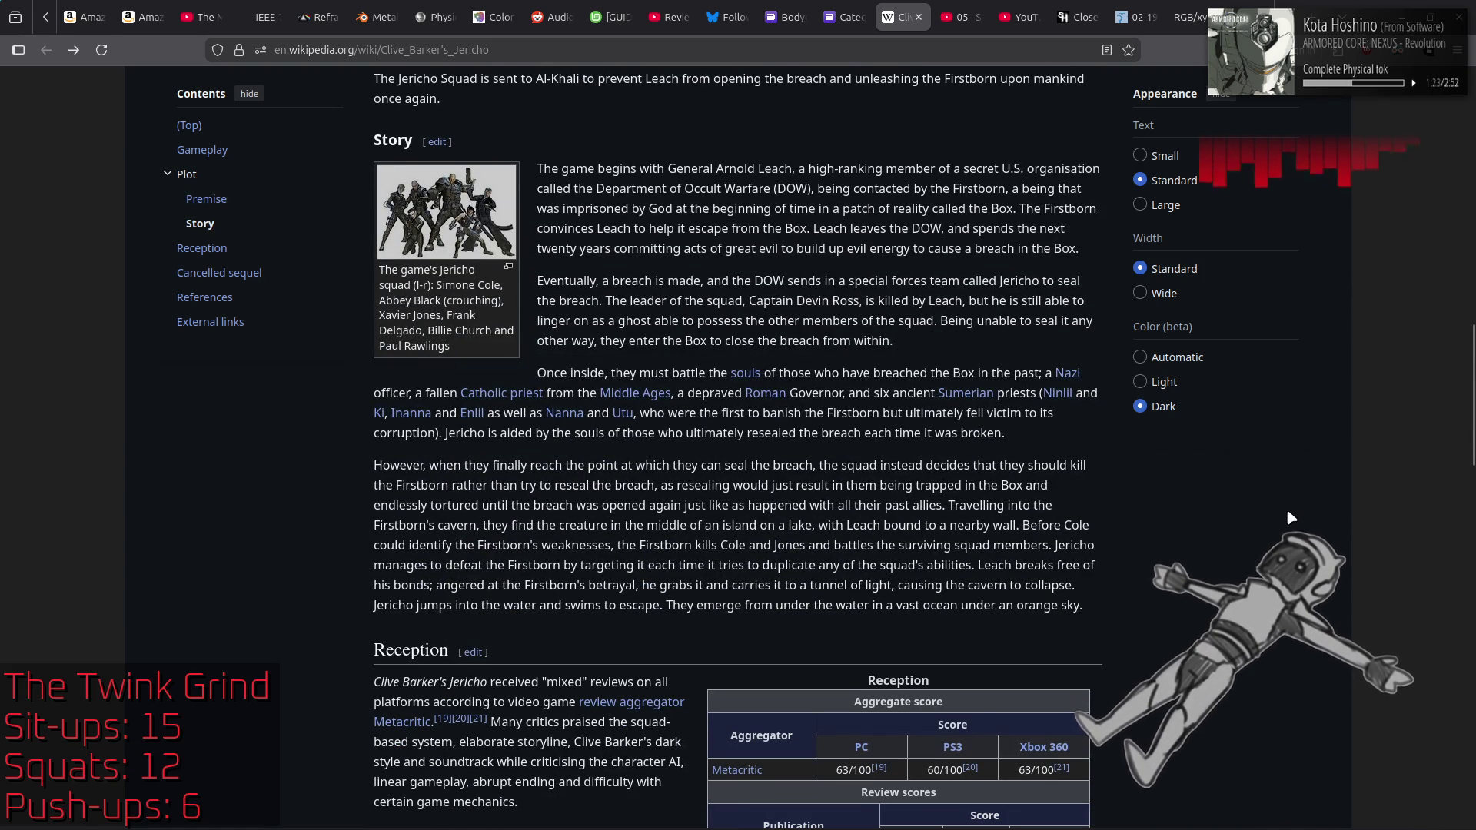
scroll(1287, 509, "down", 4)
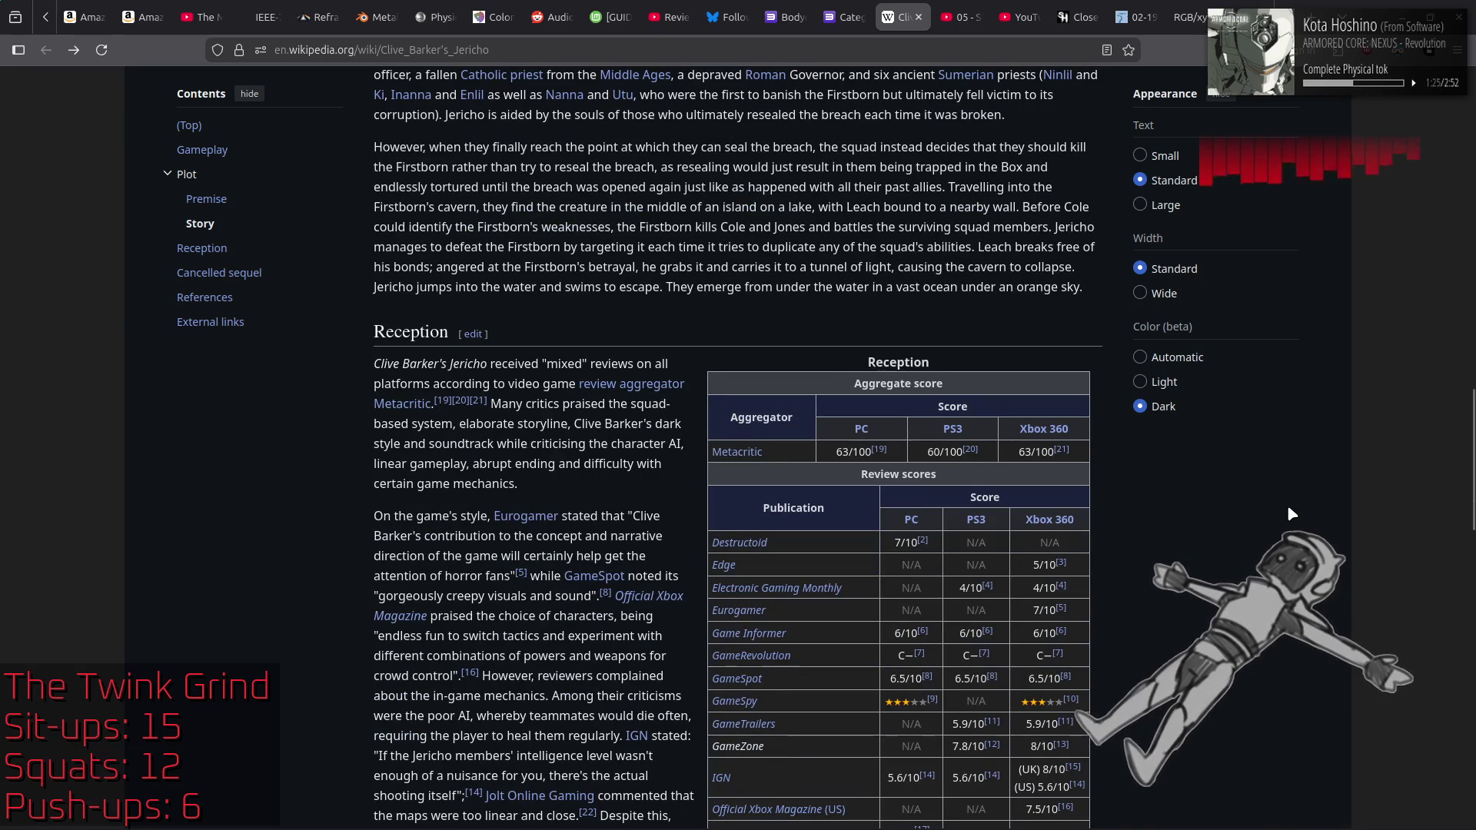
scroll(1289, 508, "down", 1)
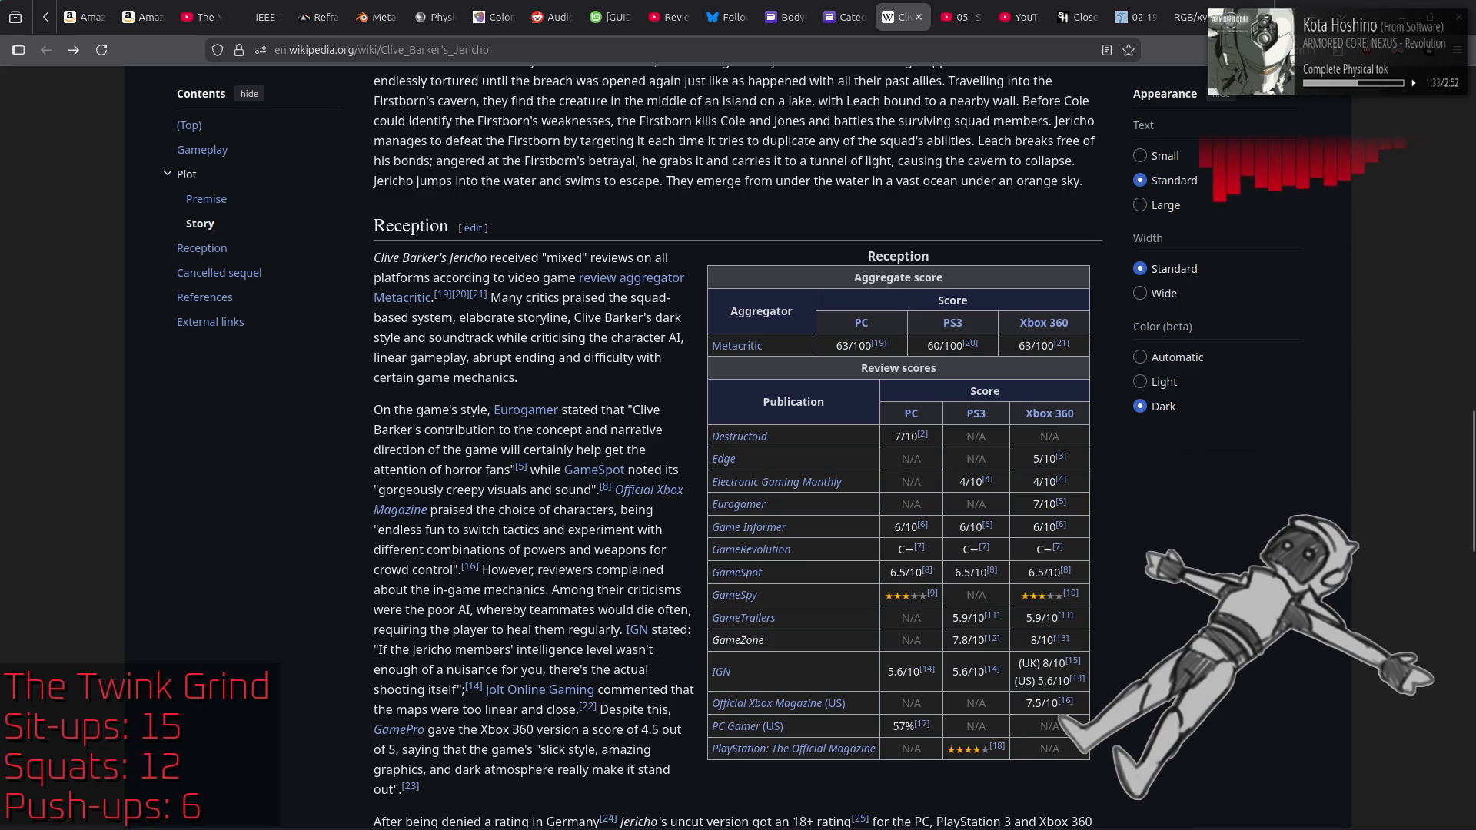
scroll(1294, 521, "down", 5)
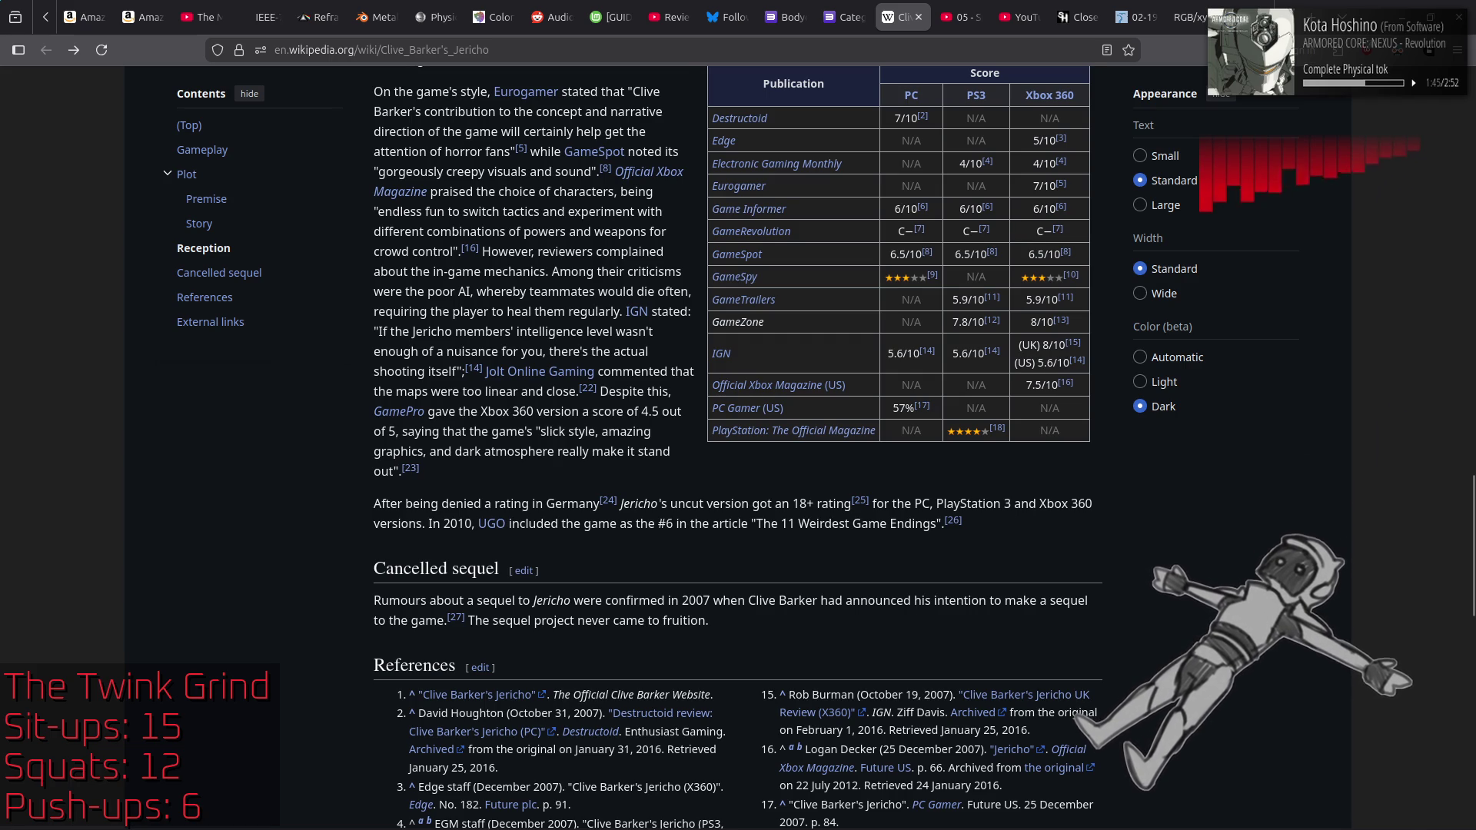
scroll(738, 446, "up", 3)
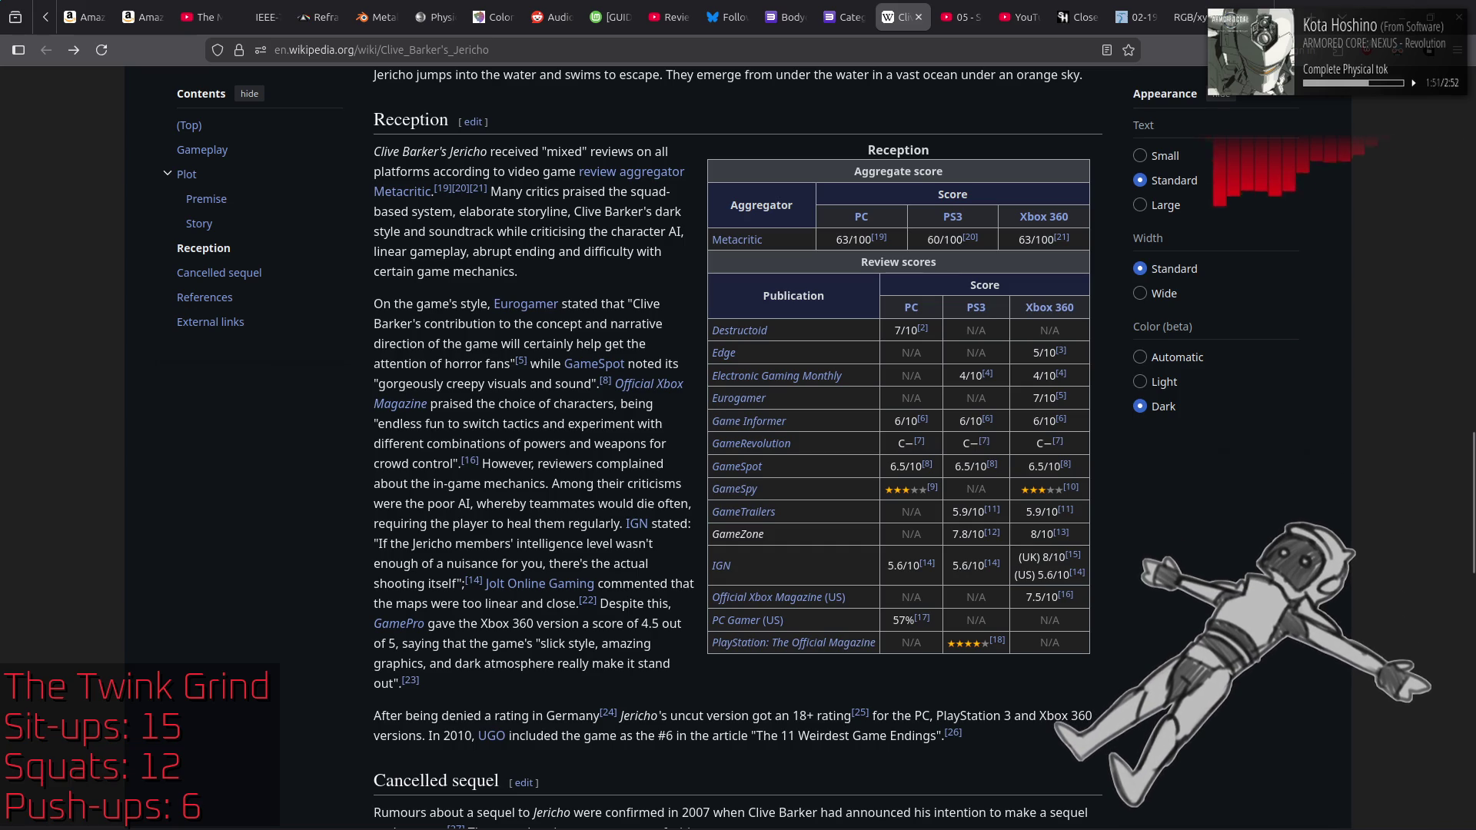
scroll(738, 446, "down", 4)
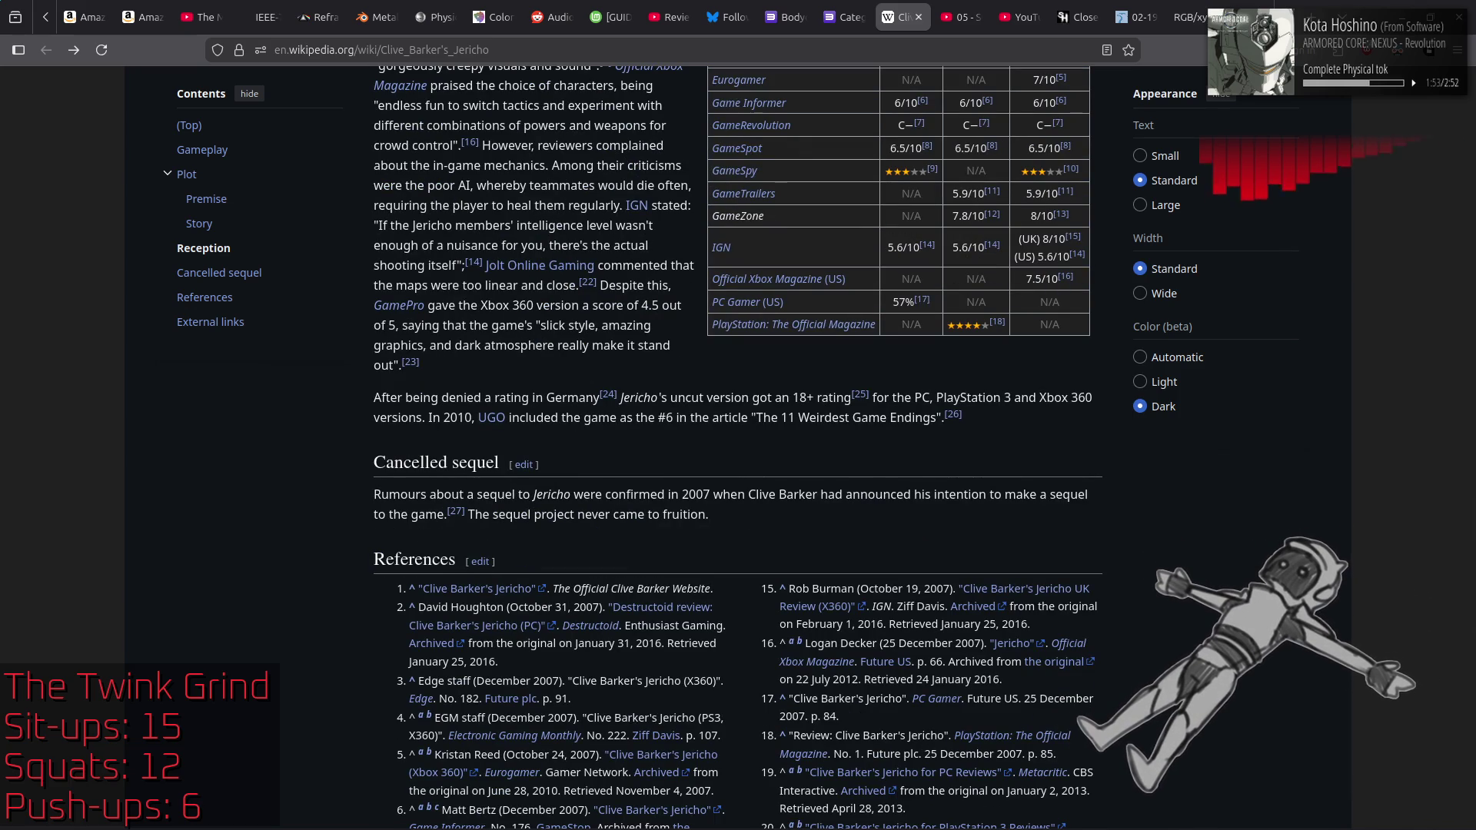
scroll(738, 446, "up", 4)
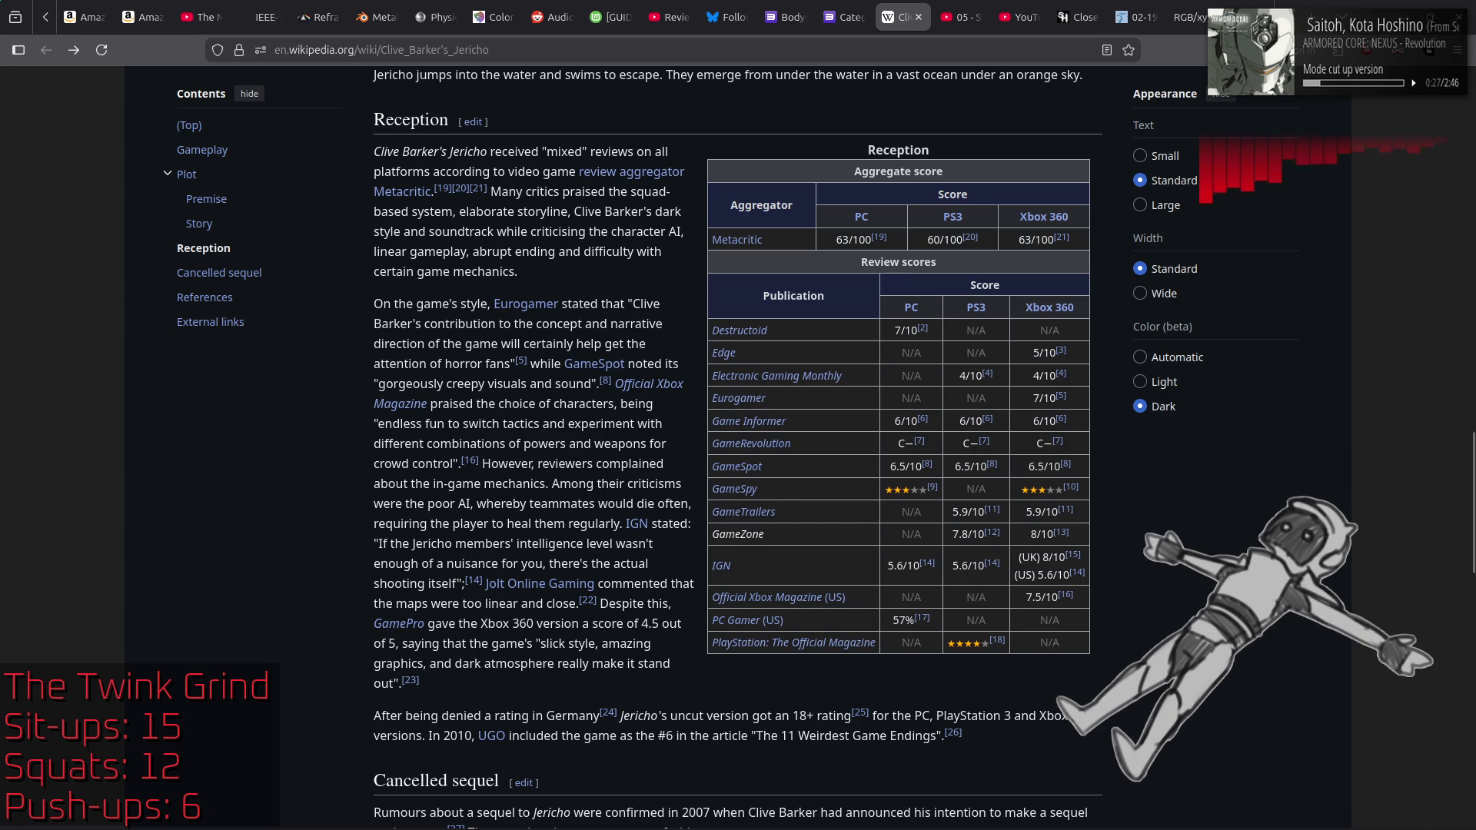
Step: Close the Category:Codemasters and Bodycount tabs so the Jericho article is left showing
left_click(837, 7)
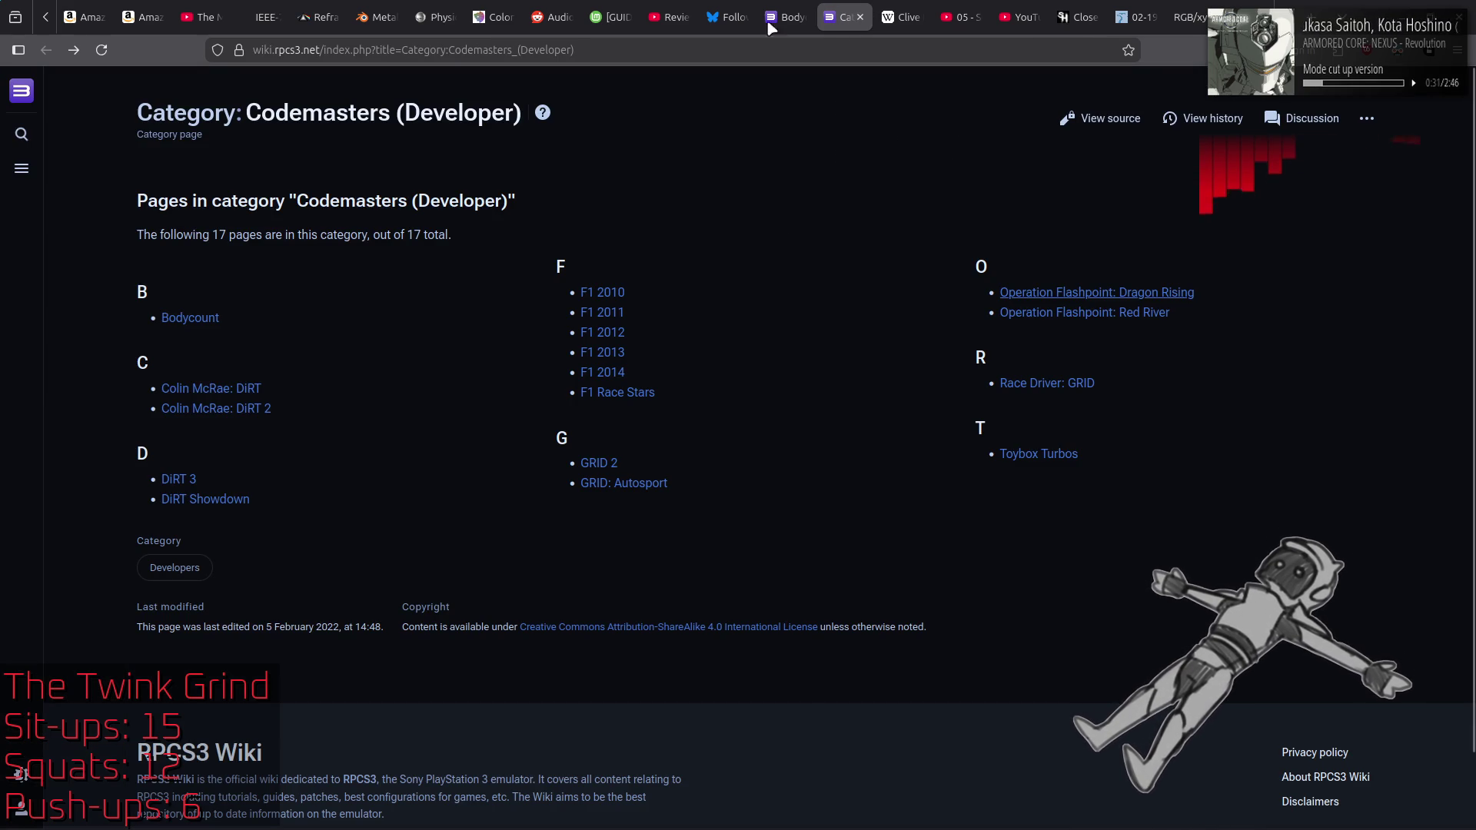
left_click(860, 17)
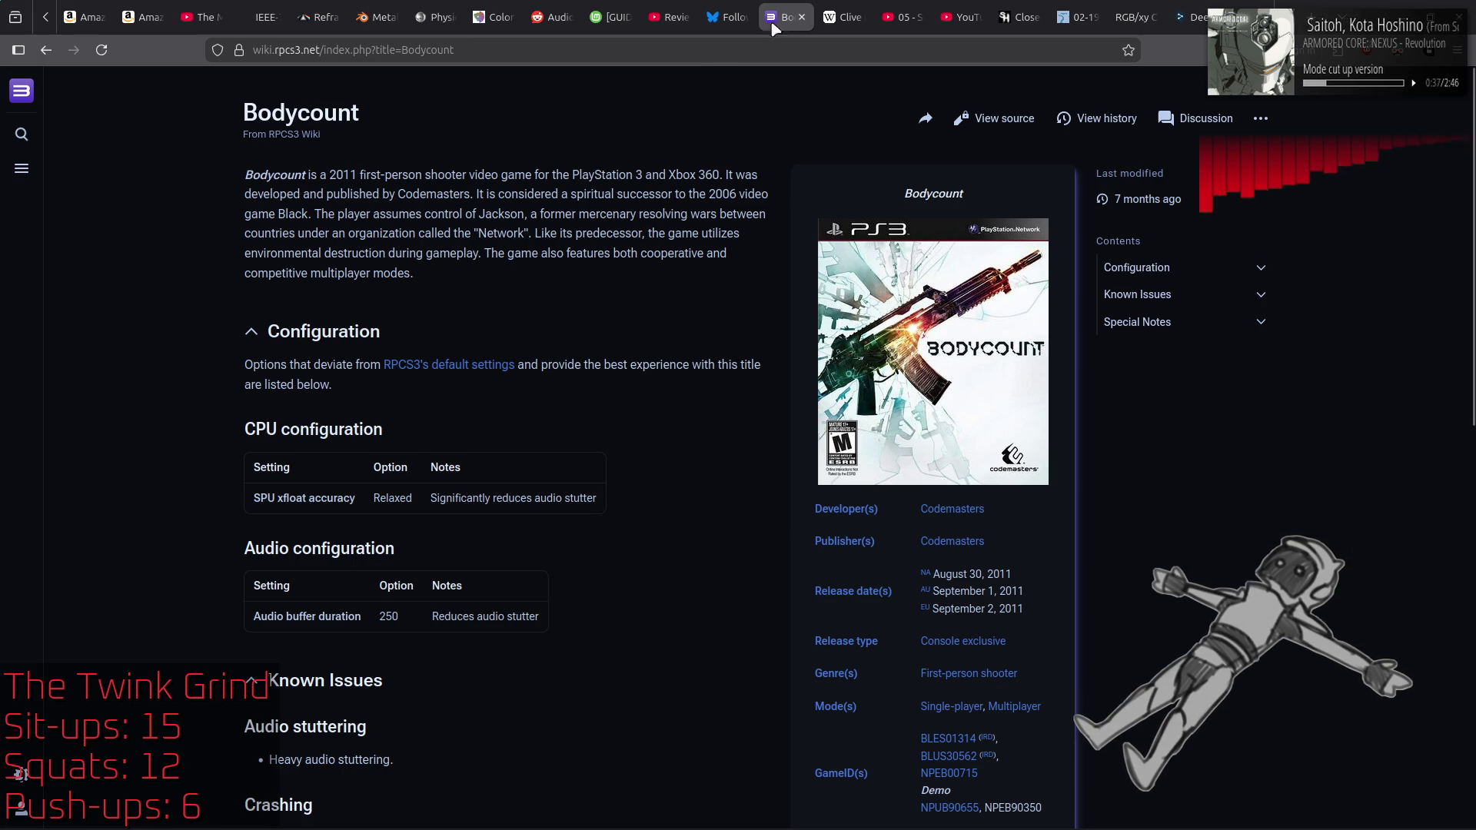
left_click(802, 17)
key("alt+Tab")
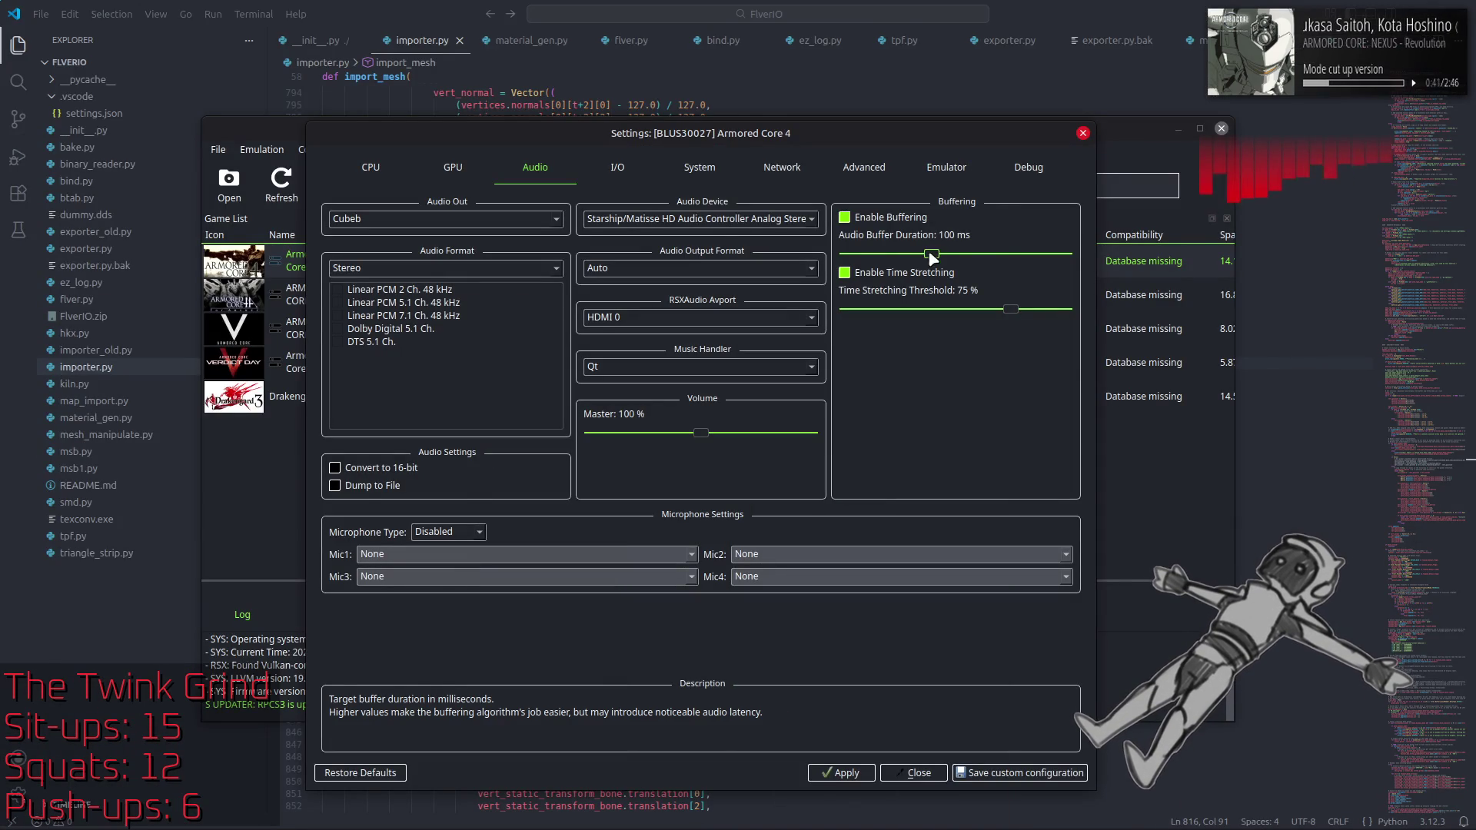
Step: Set audio buffer to 20 ms and time-stretching threshold to 50%, save the custom config, and boot
left_click_drag(930, 254, 873, 254)
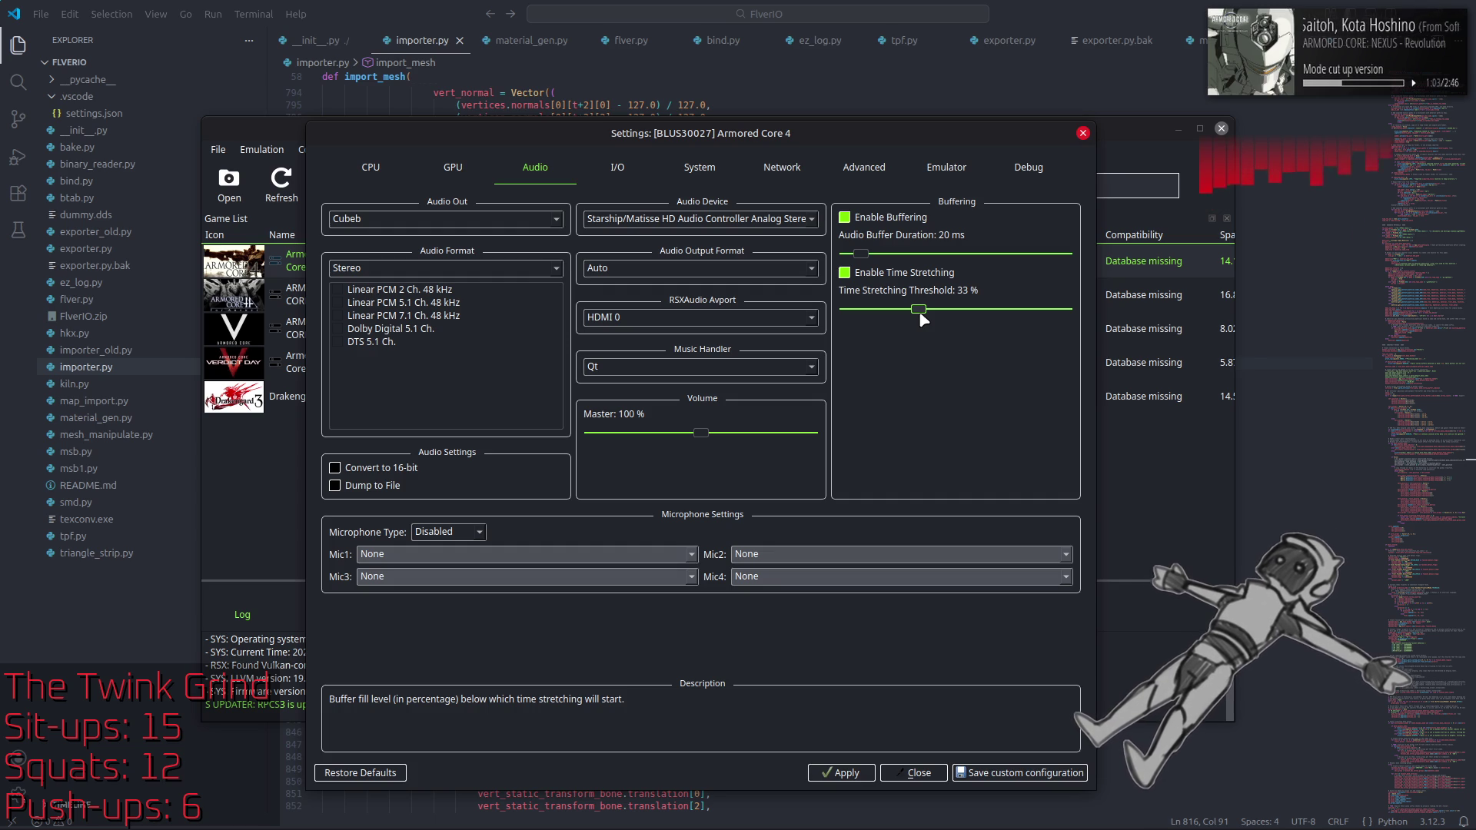
left_click_drag(920, 315, 958, 316)
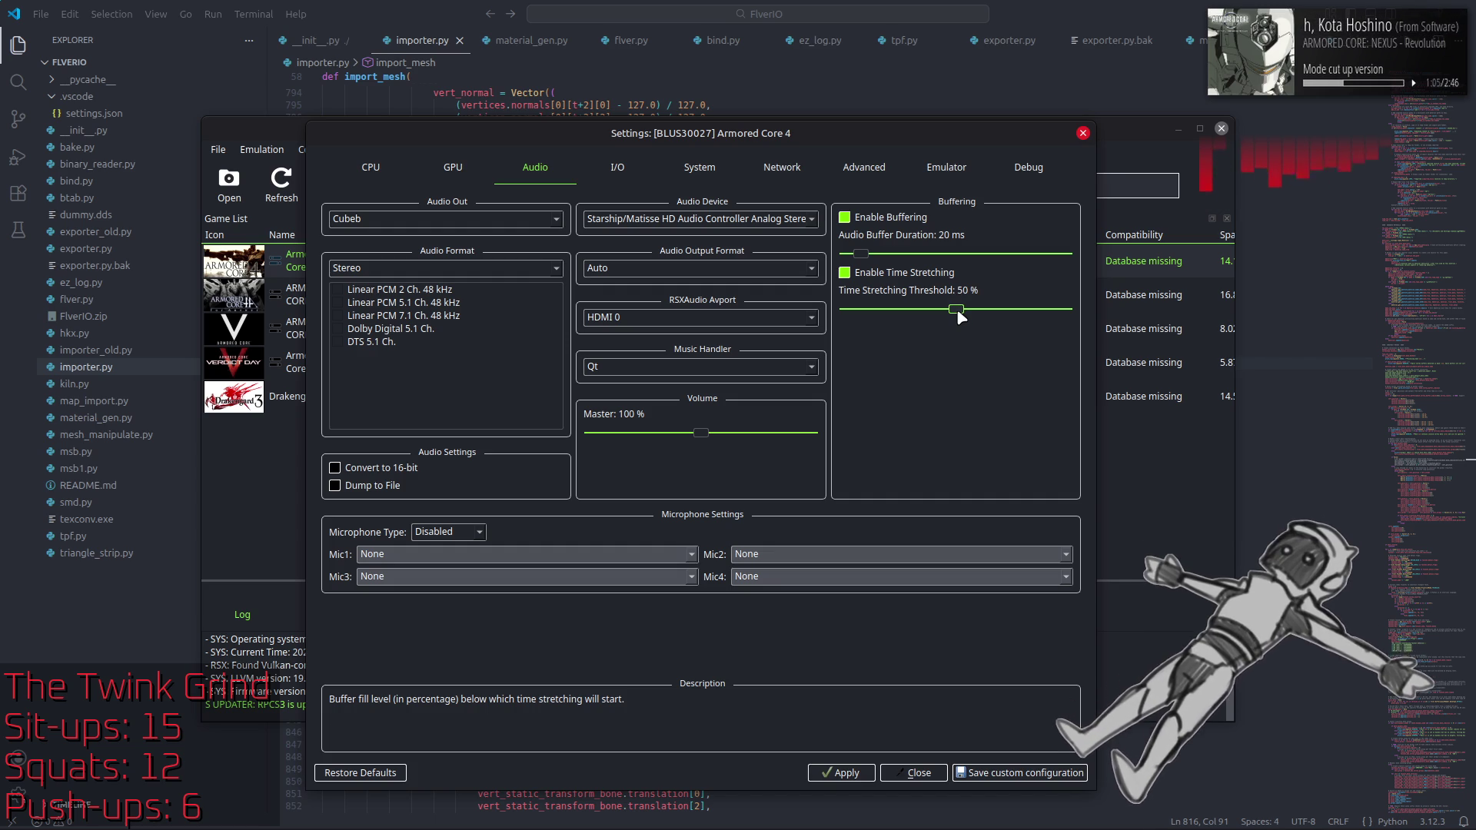
left_click(1030, 774)
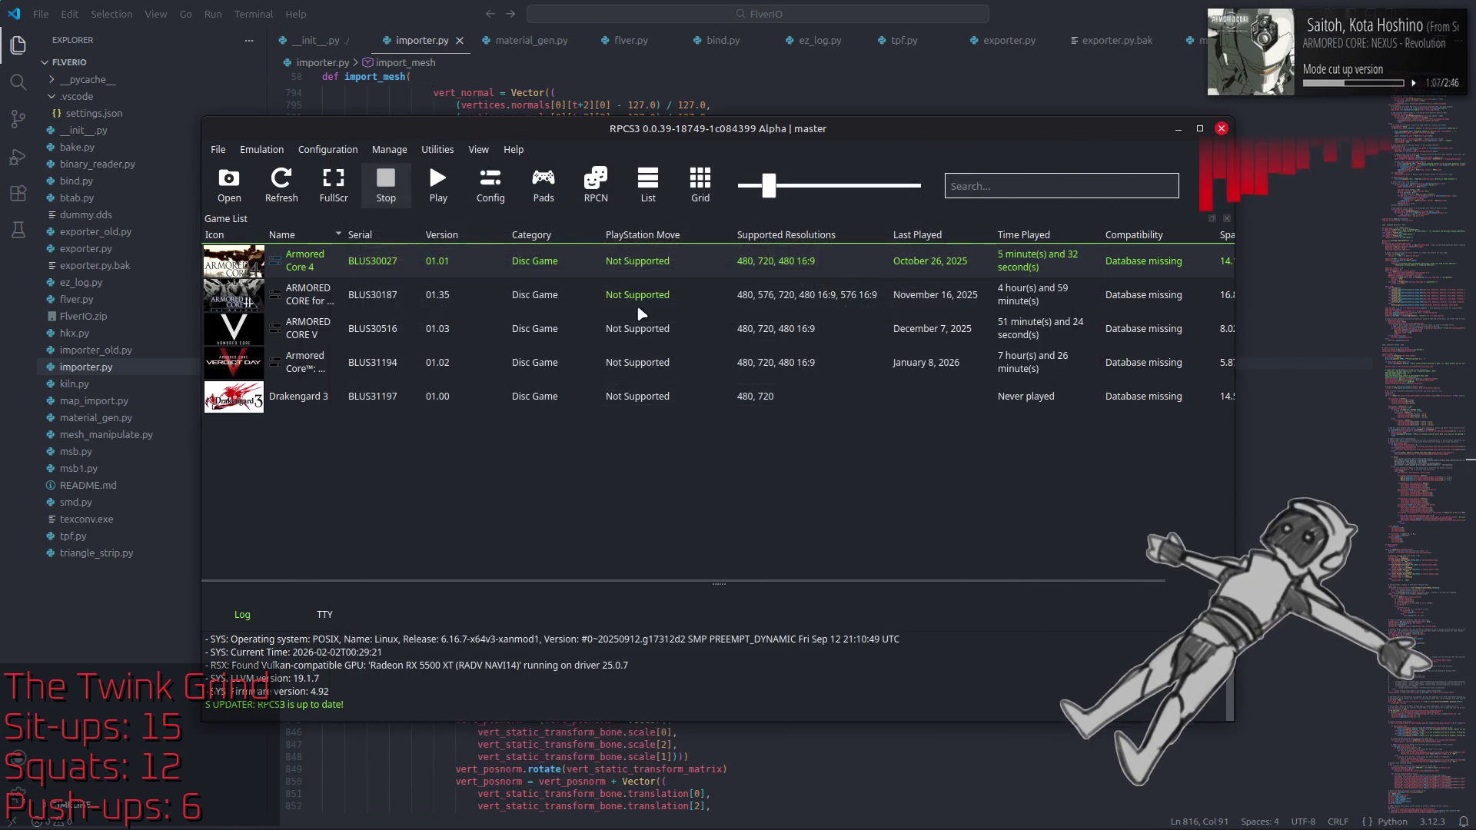
key("Return")
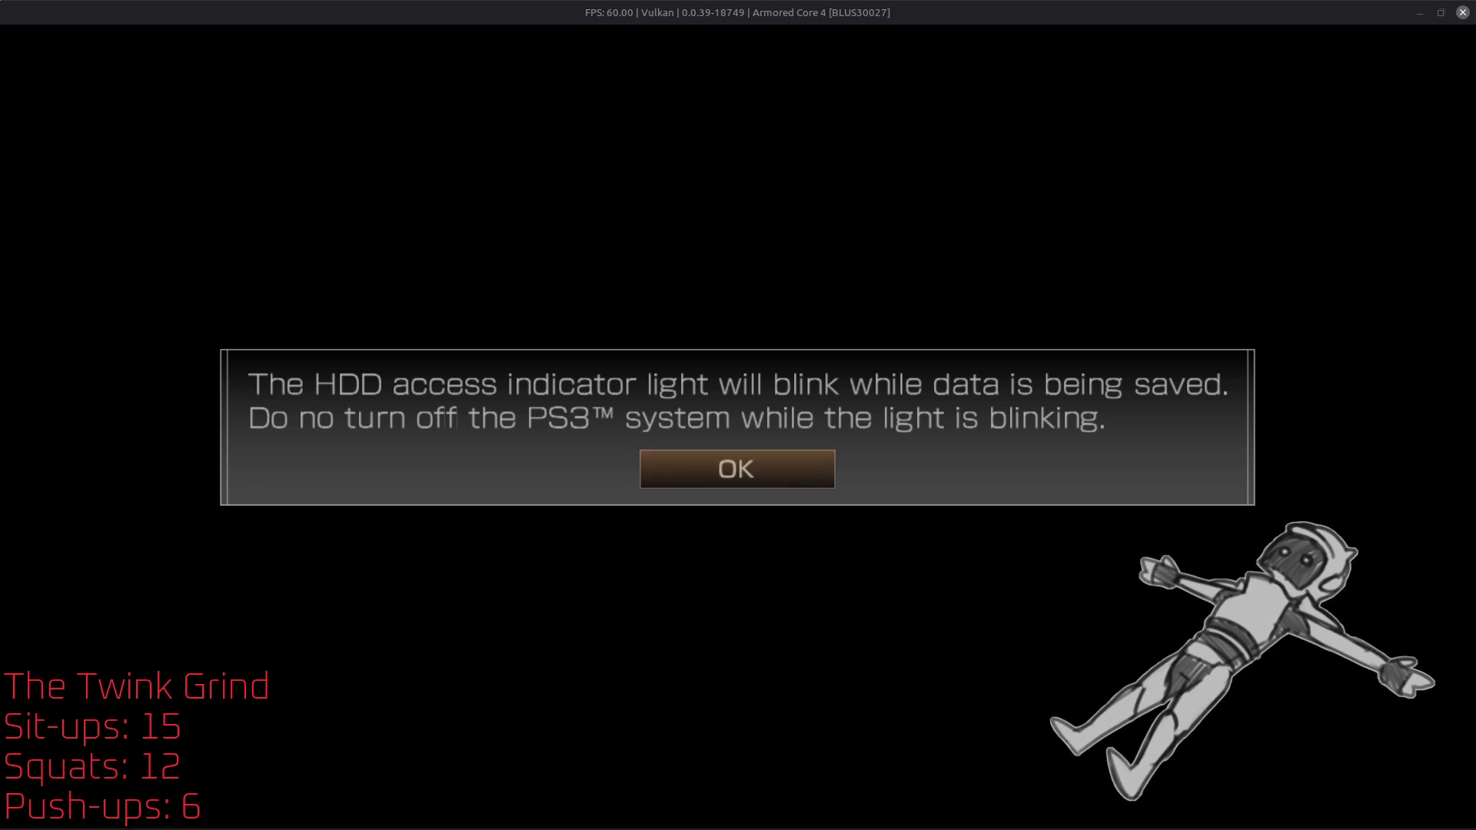
Step: Dismiss the data-saving notice, cancel the Regulations download, save the recording with Ctrl+F11, and go fullscreen
left_click(1116, 2)
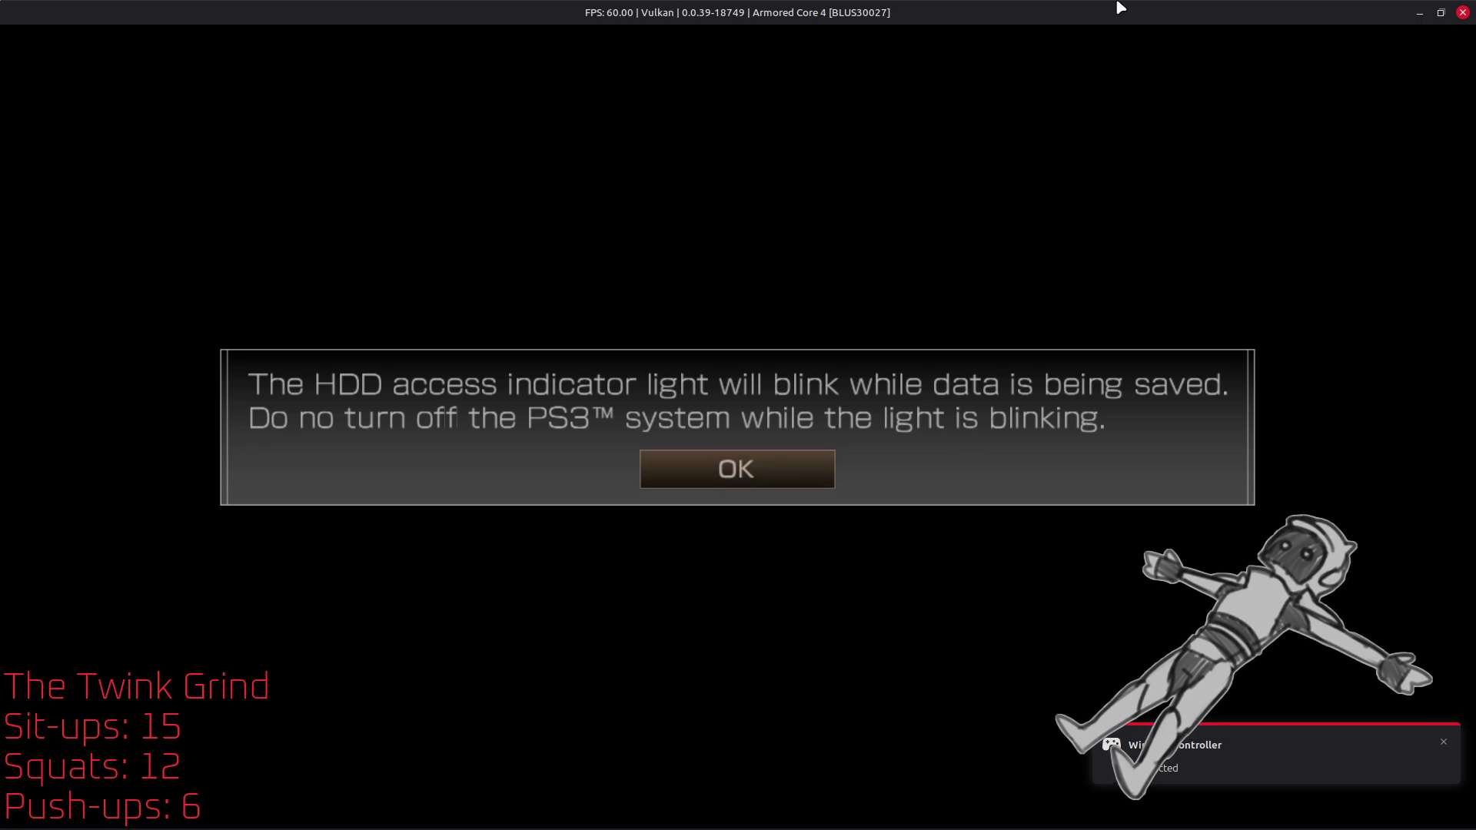
key("Return")
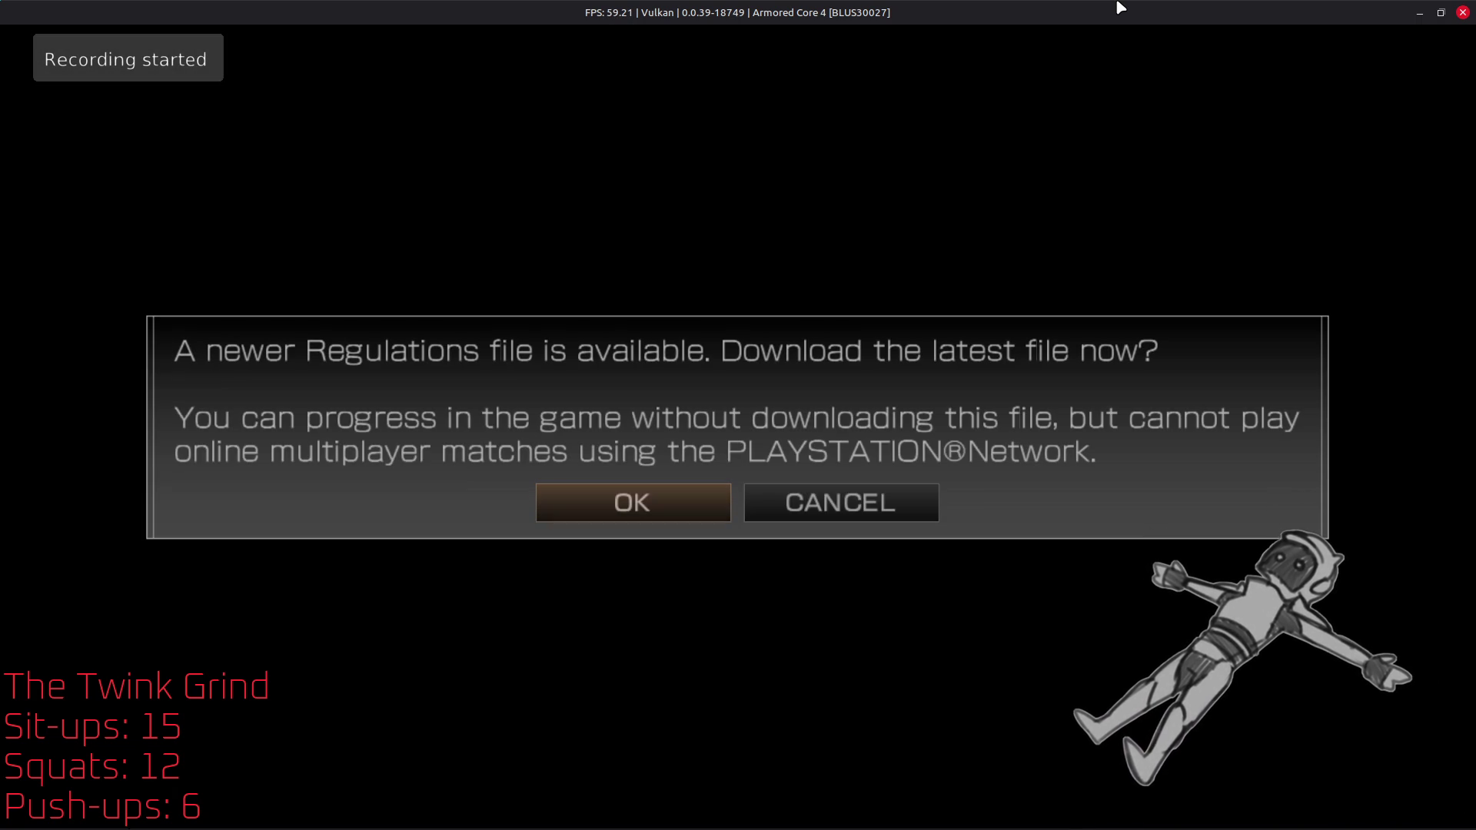
key("Right")
key("Return")
key("ctrl+F11")
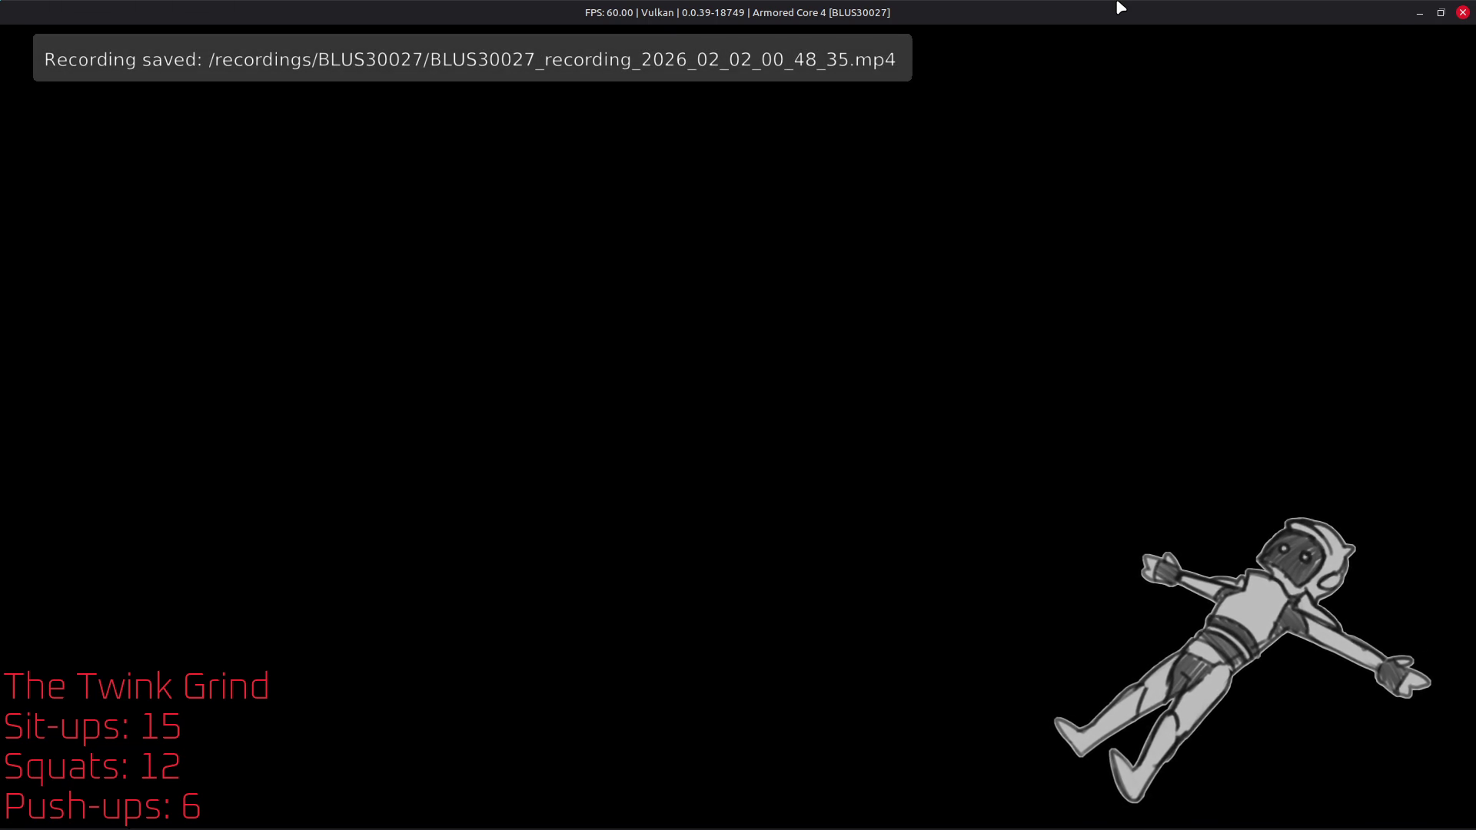
double_click(1166, 284)
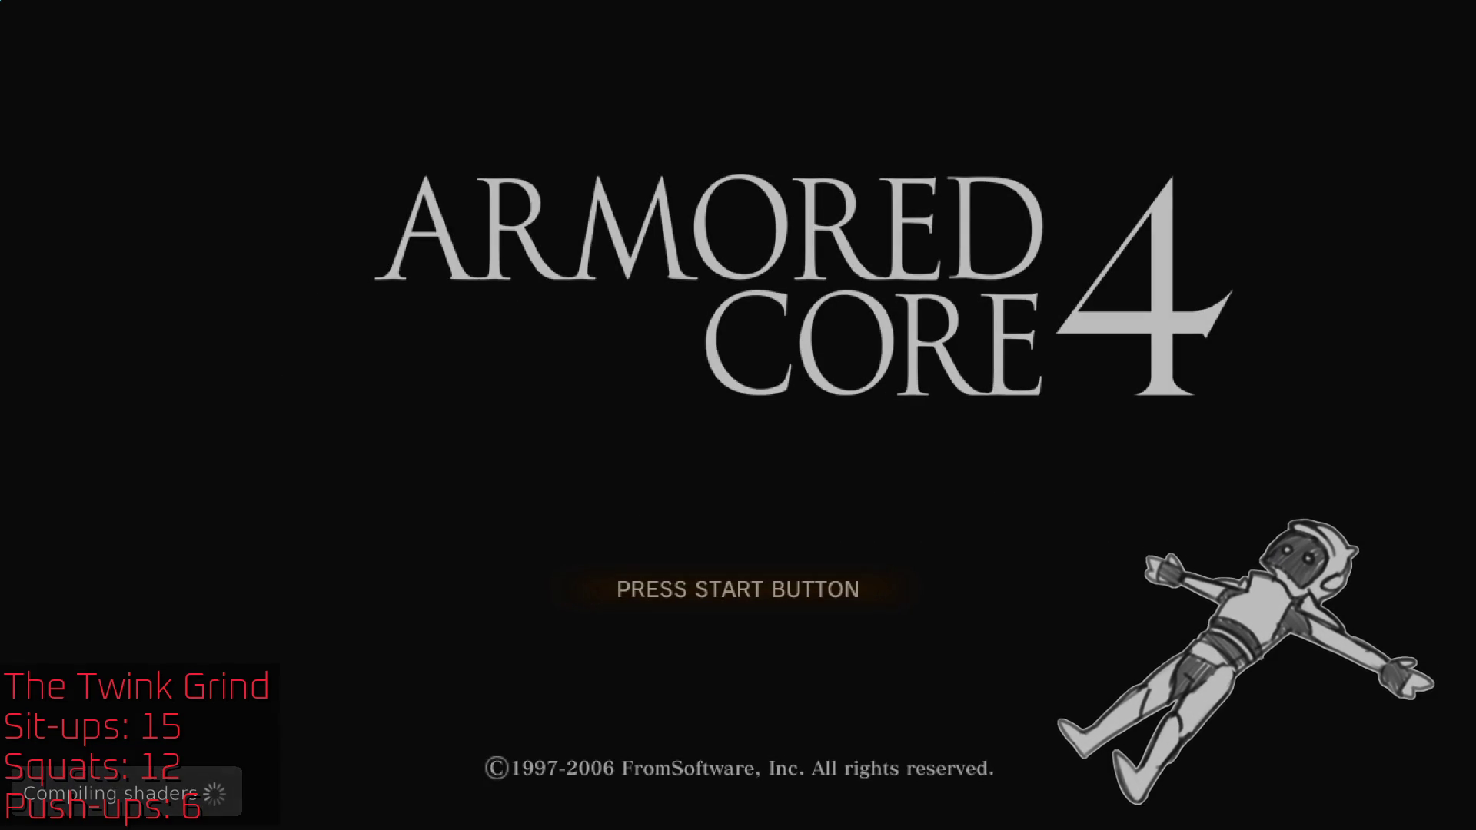
Step: Load the top Game Progress Data save through the LOAD GAME menu to reach the Mission List
key("Return")
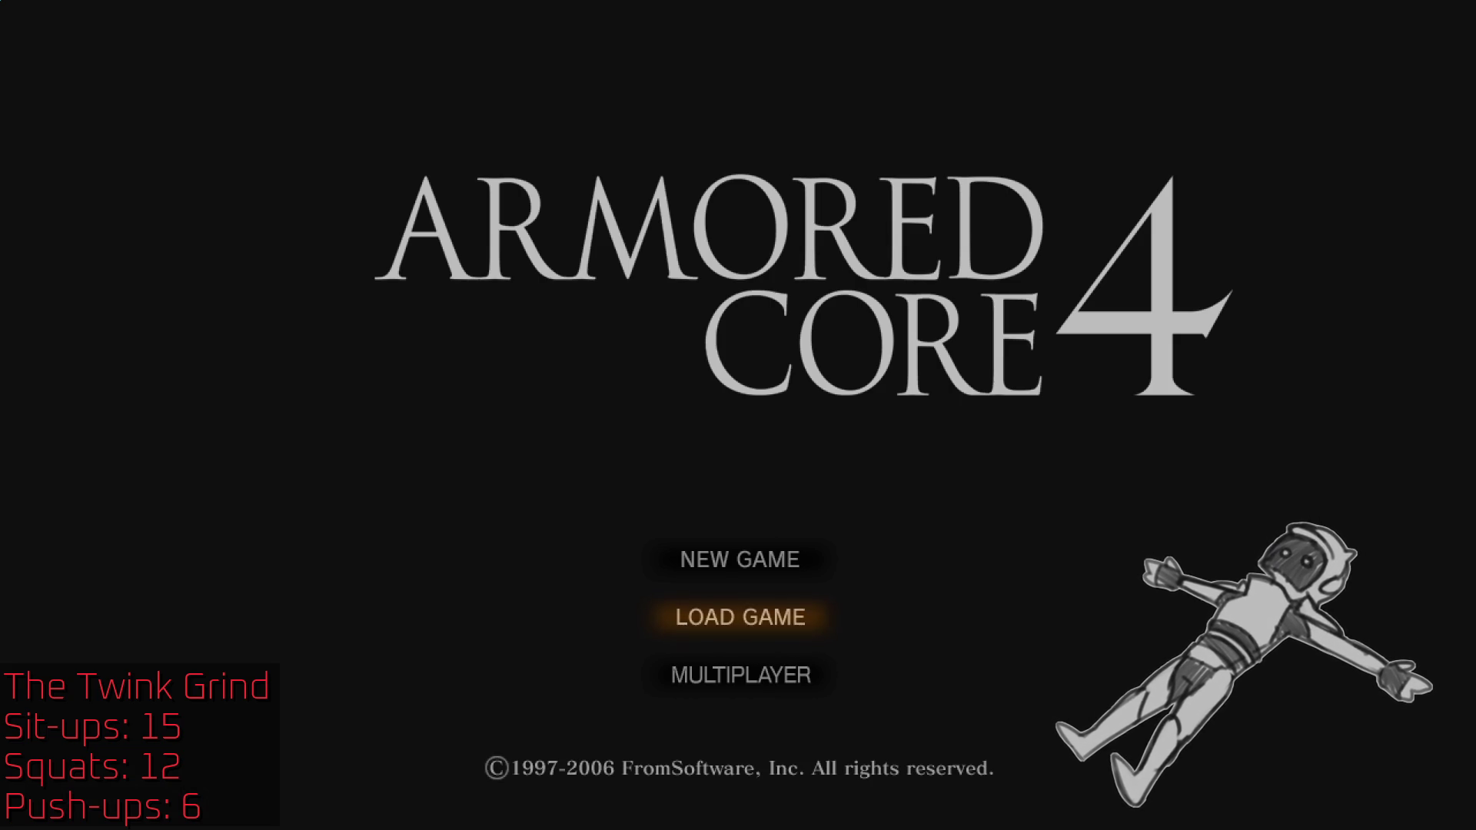
key("Return")
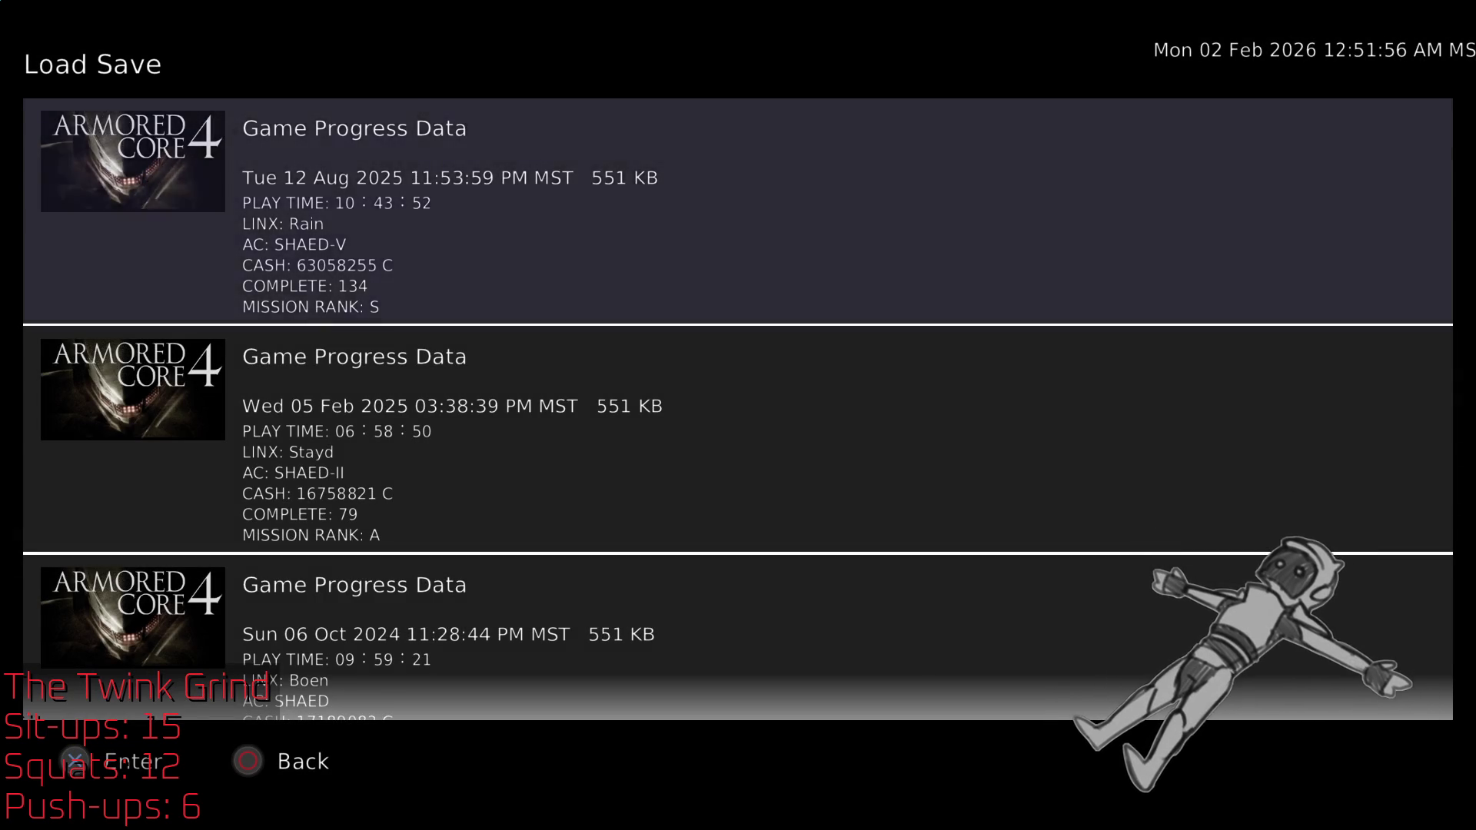
key("Return")
key("Return")
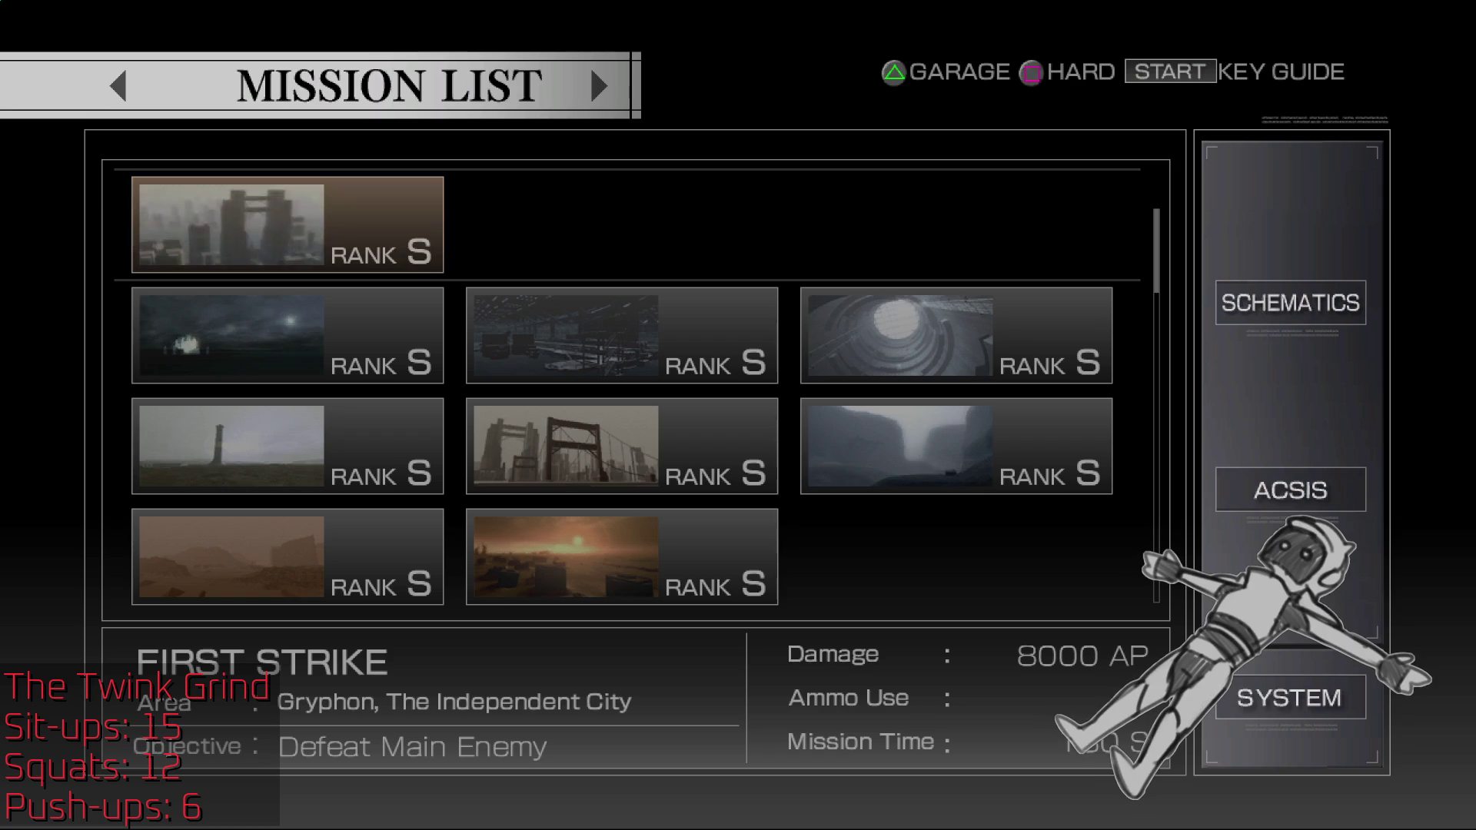
key("alt+Tab")
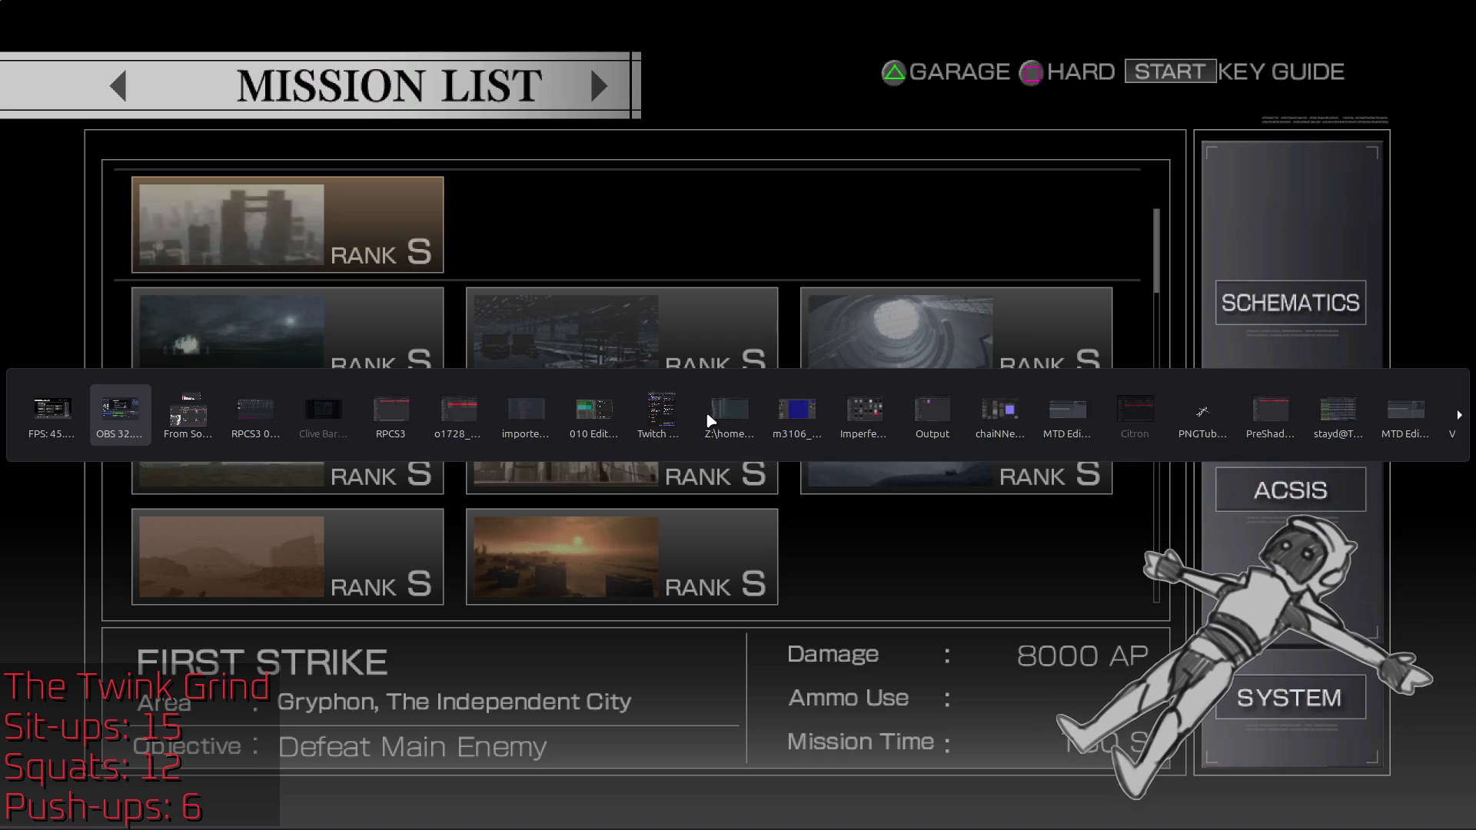
Step: Search Google in a new Firefox tab for 'armored core 4 art book e-hentai'
key("alt+Tab")
key("alt+Tab")
key("alt+Tab")
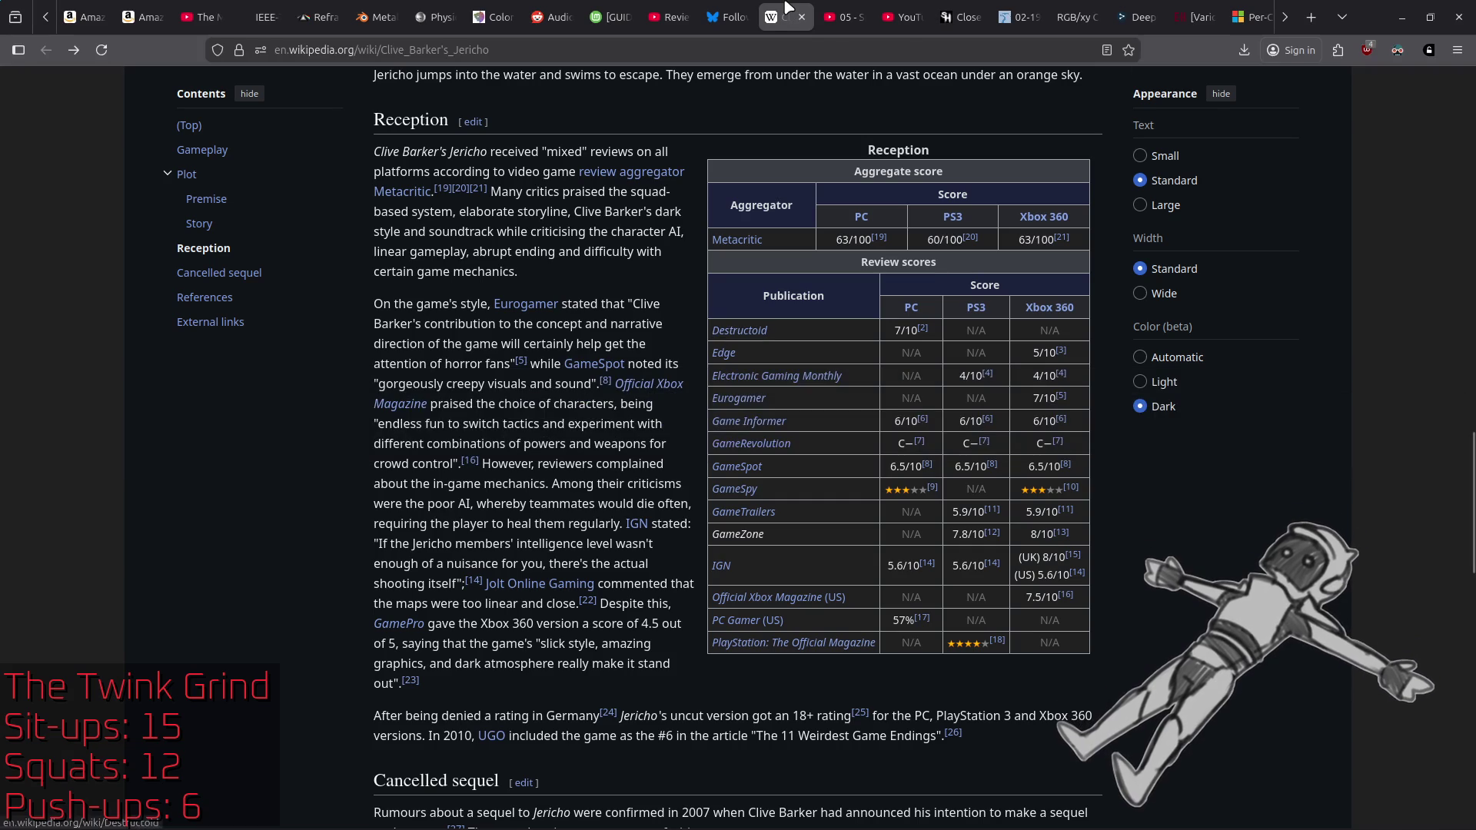
right_click(785, 16)
left_click(822, 25)
type("armored core 4 art book e-hentai")
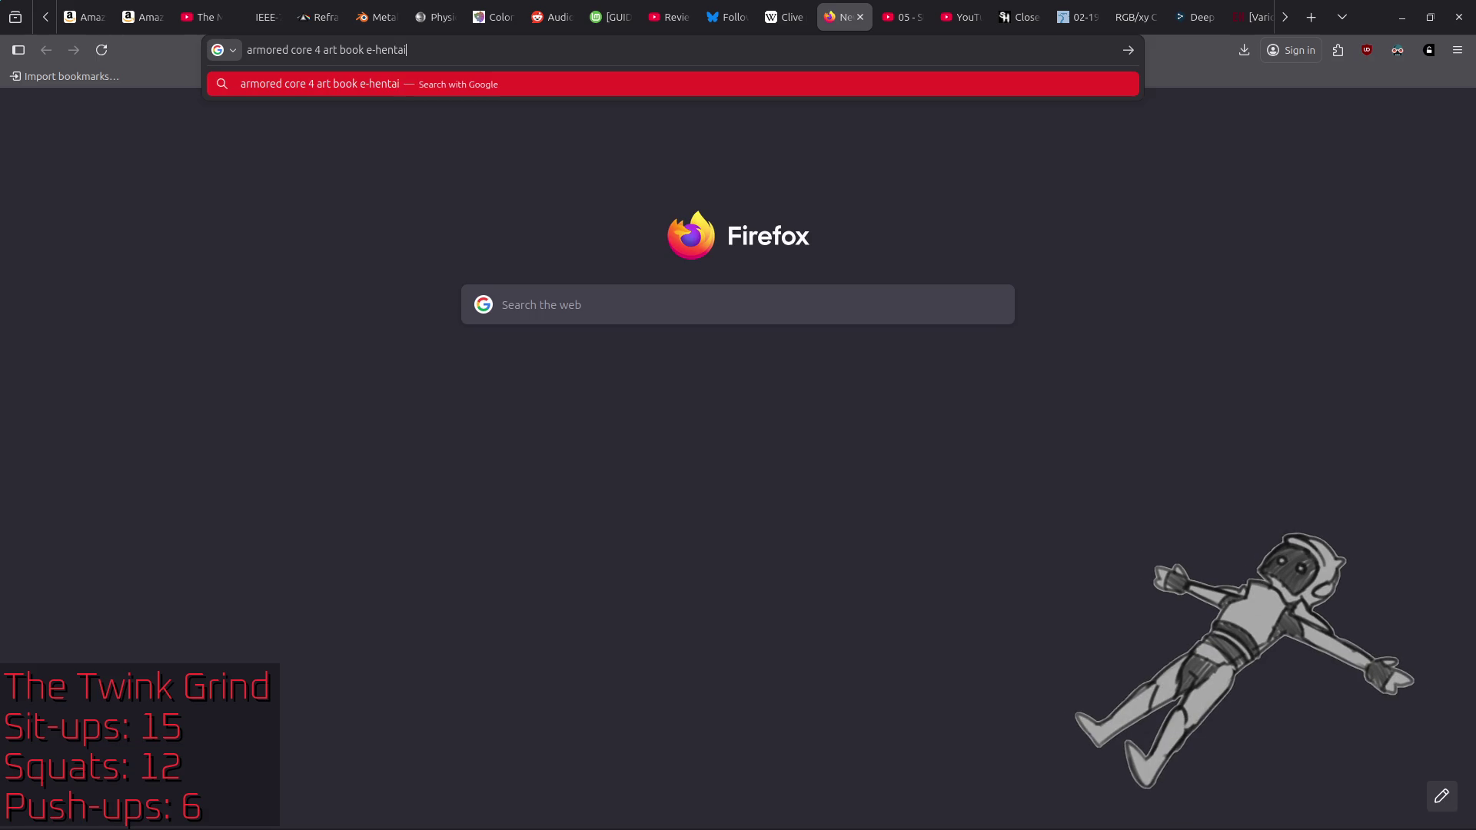
key("Return")
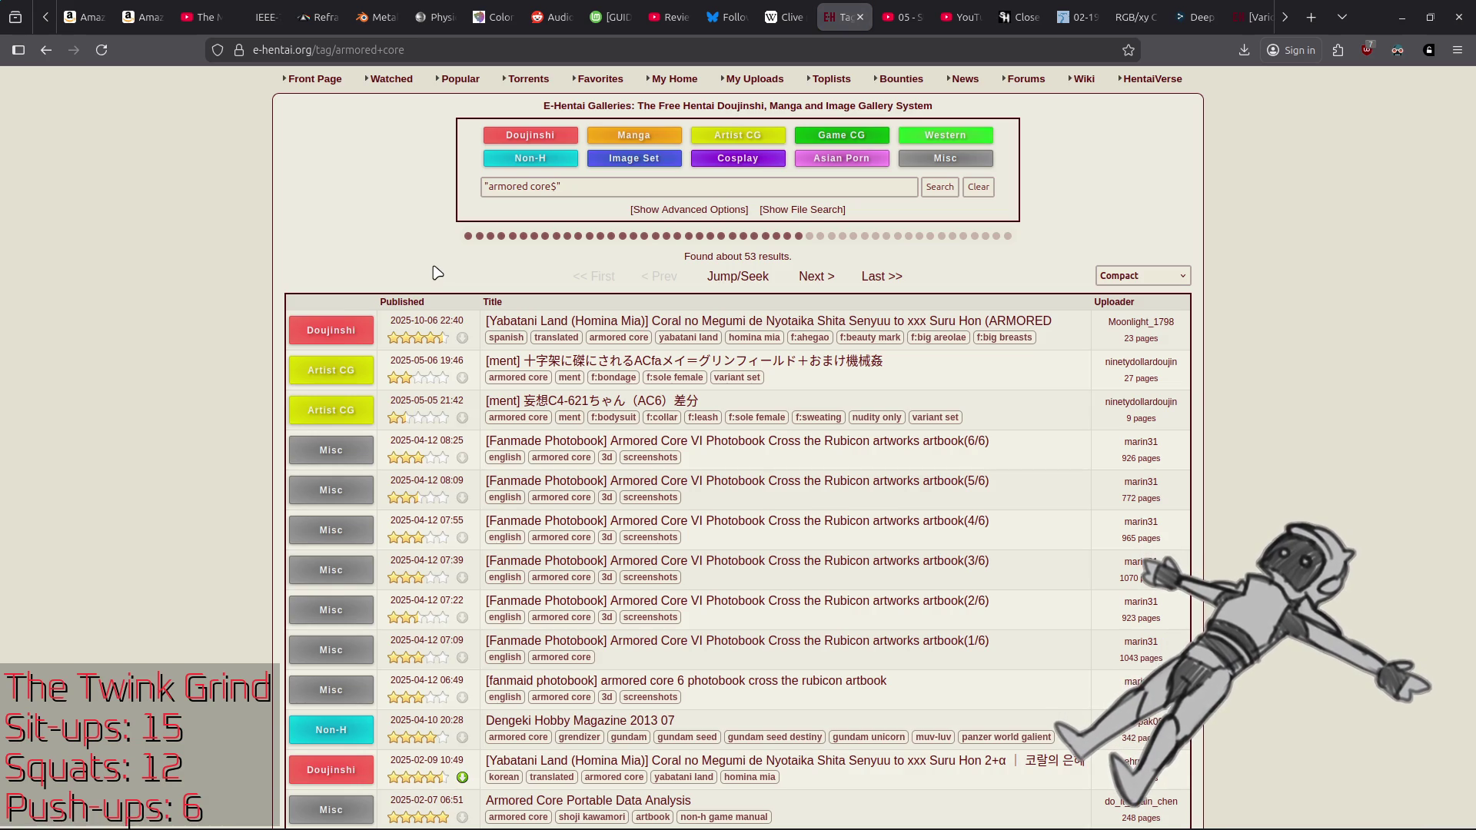
key("alt+Left")
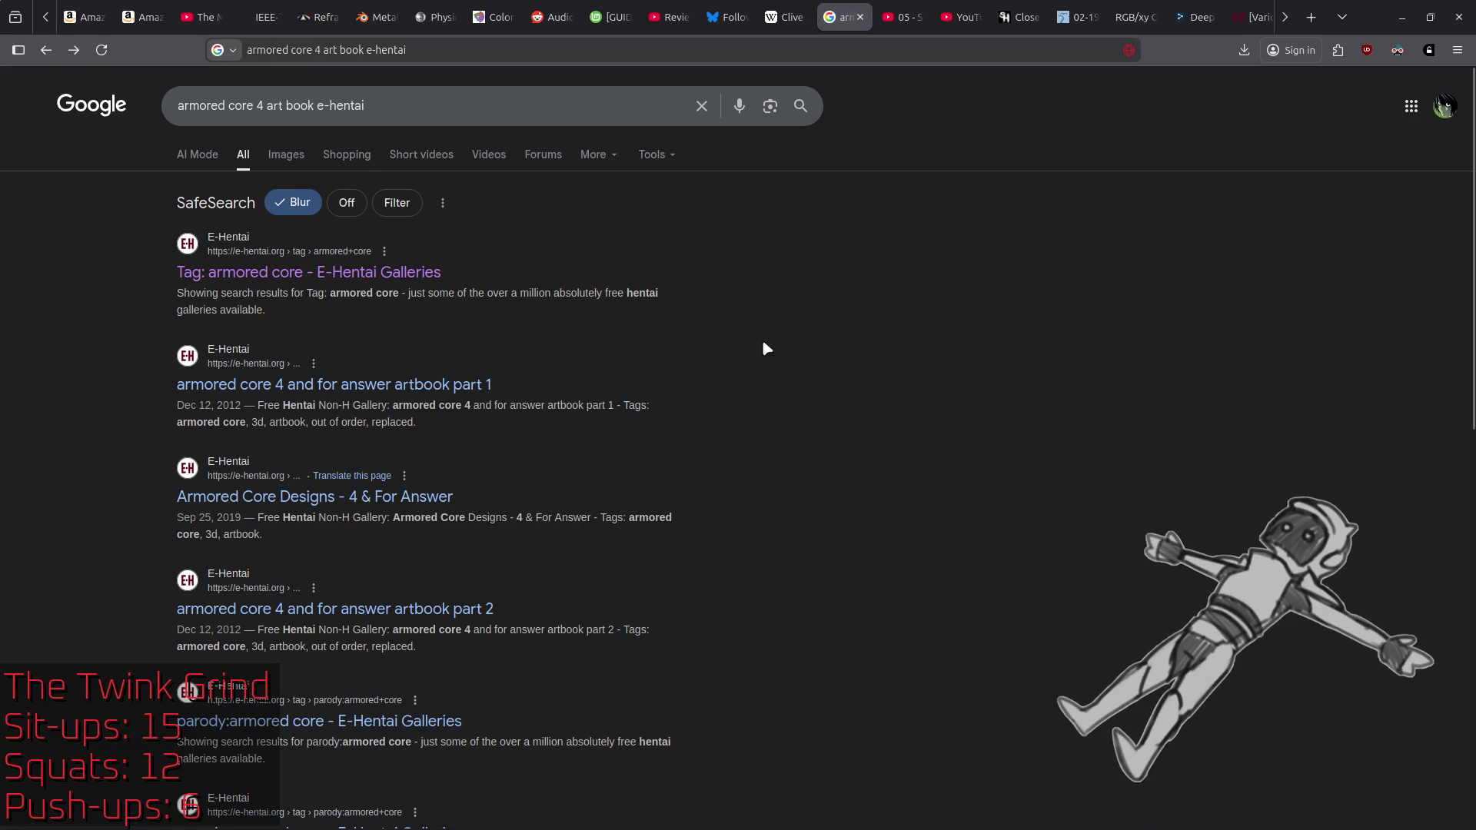
Step: Open the 'armored core 4 and for answer artbook part 1' gallery and read its first comment
left_click(439, 383)
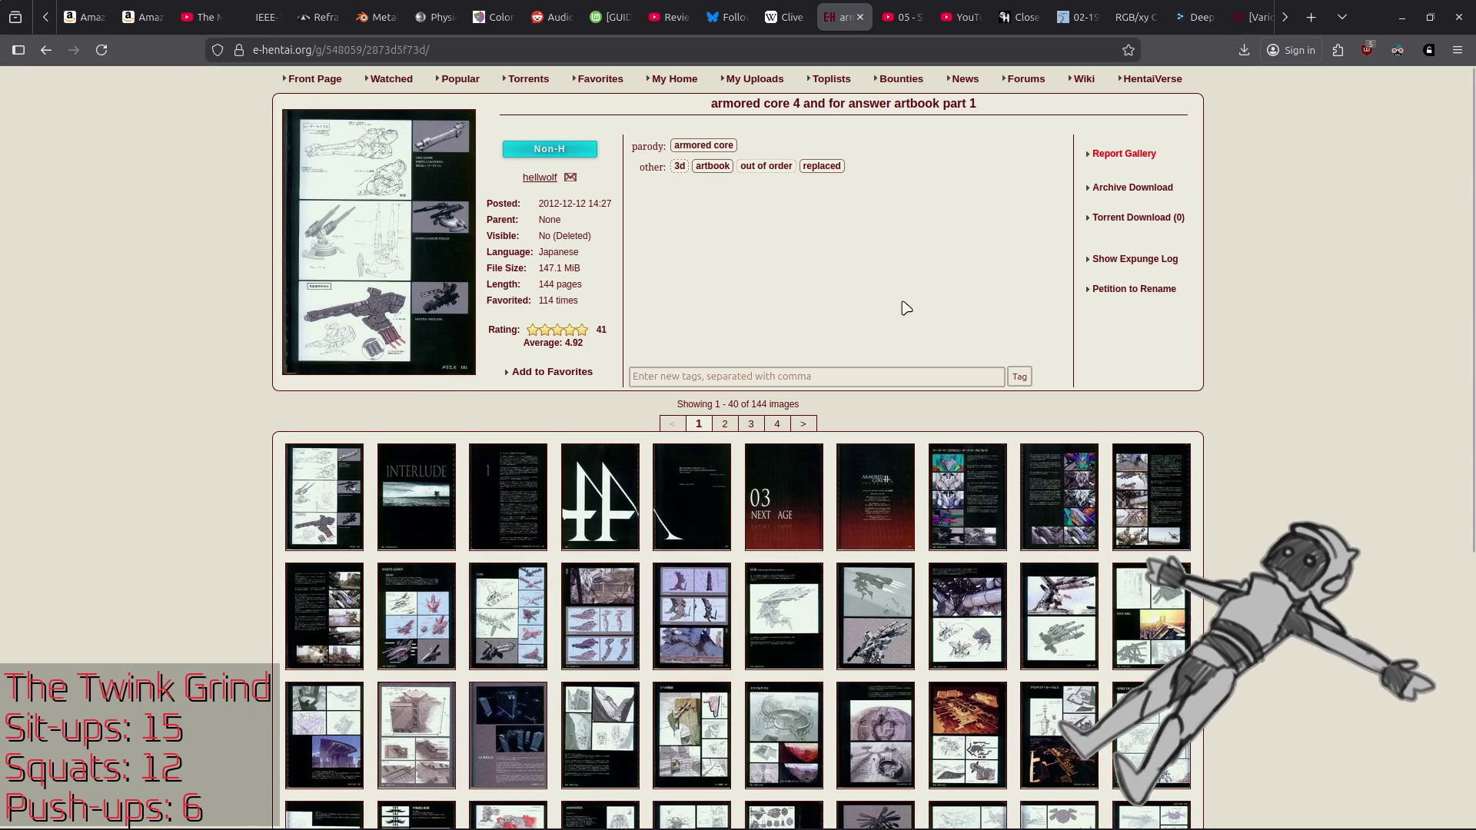
scroll(951, 337, "down", 3)
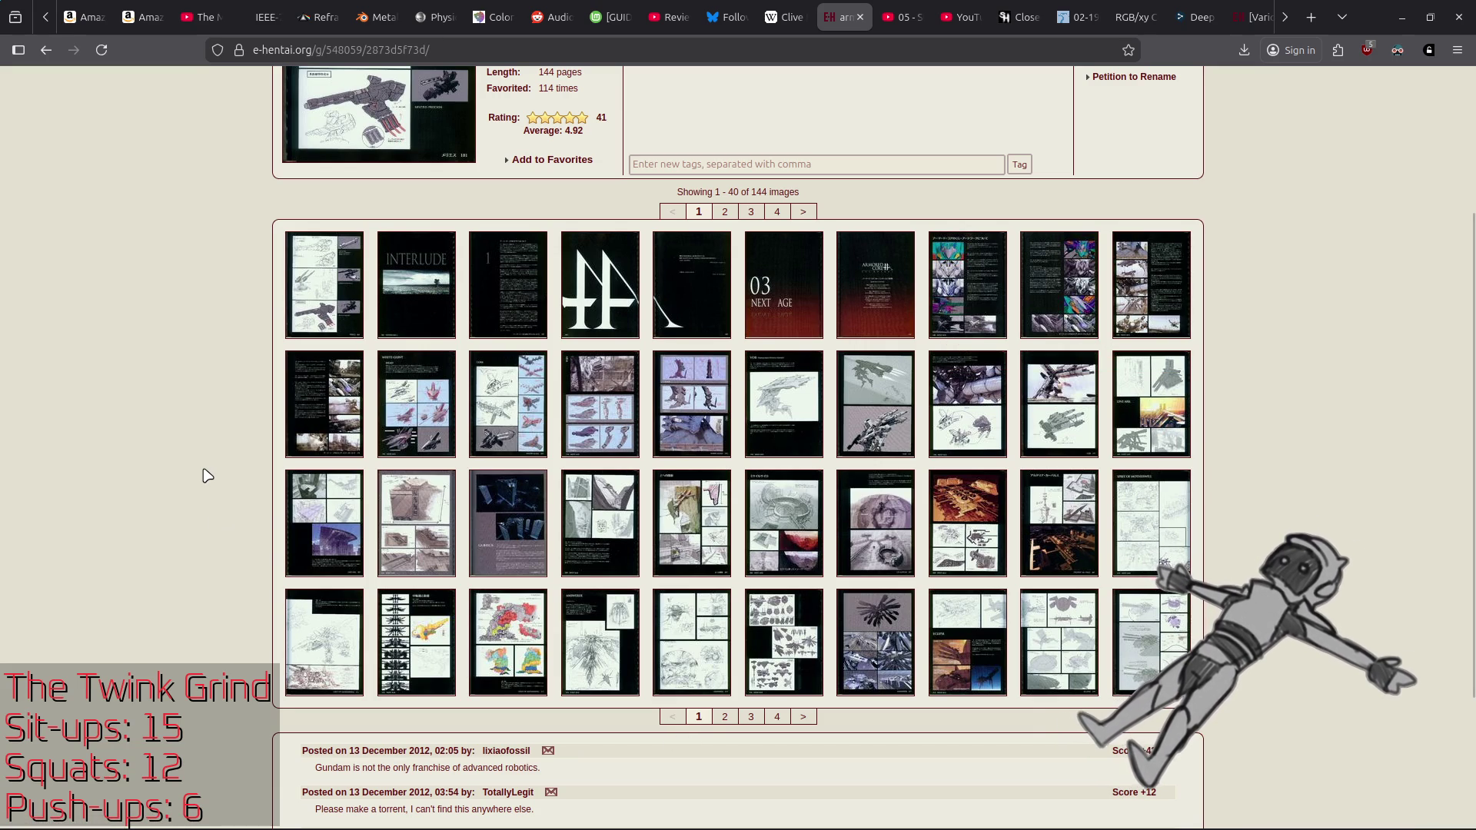
scroll(206, 473, "down", 1)
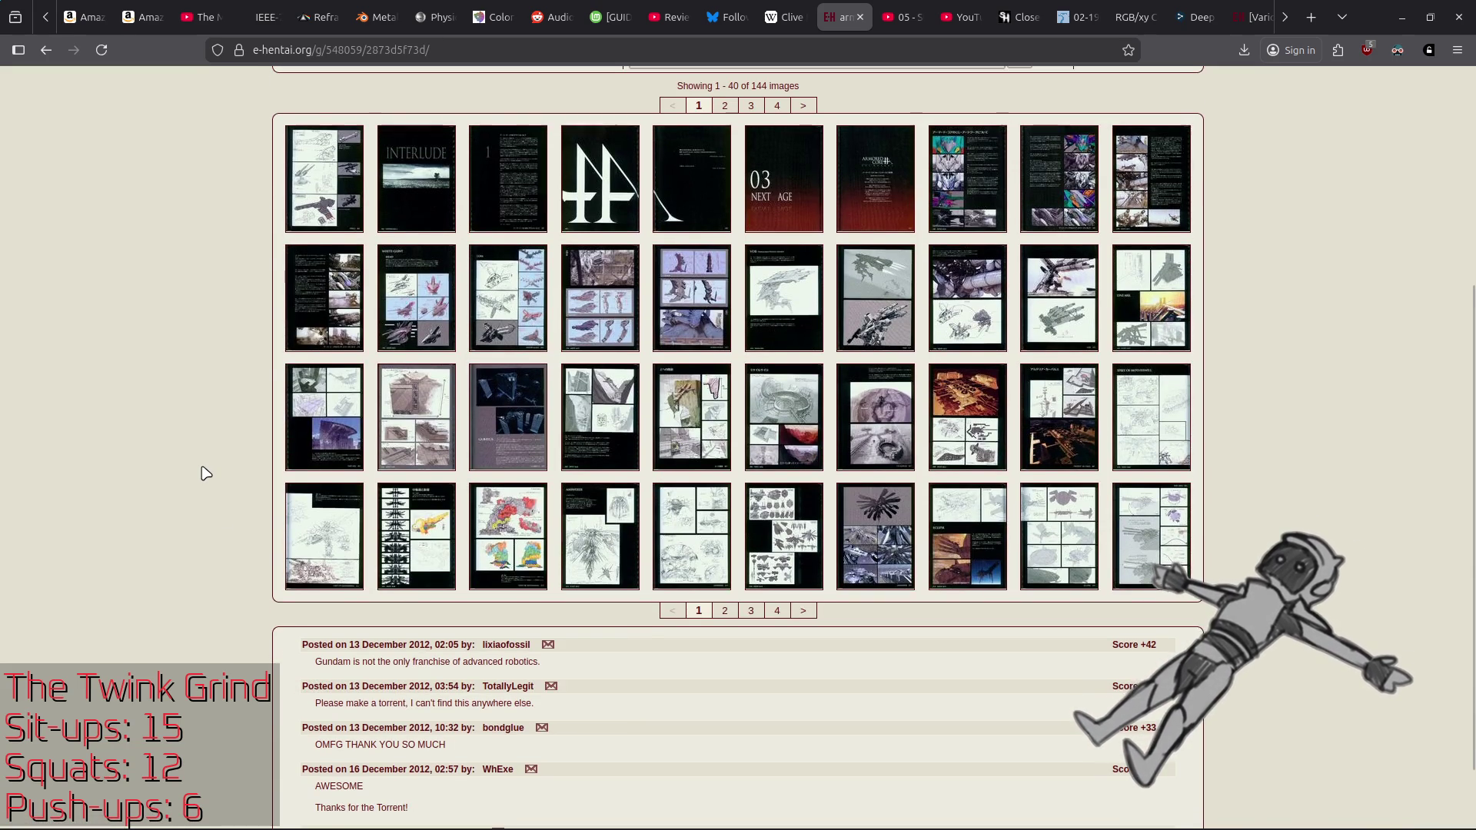
scroll(206, 472, "down", 1)
left_click_drag(311, 581, 564, 579)
left_click(206, 536)
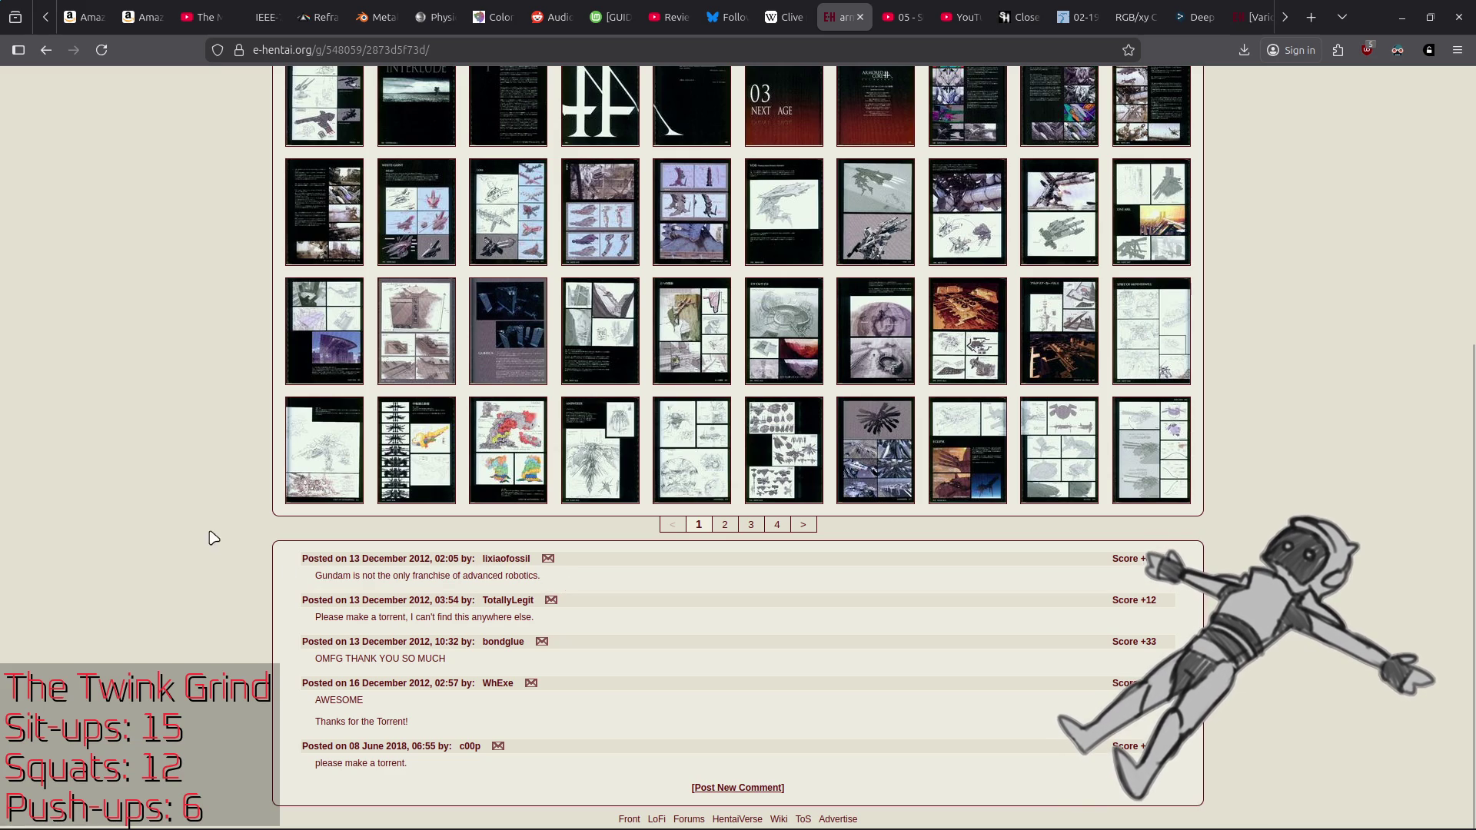
left_click_drag(406, 570, 302, 557)
left_click(171, 517)
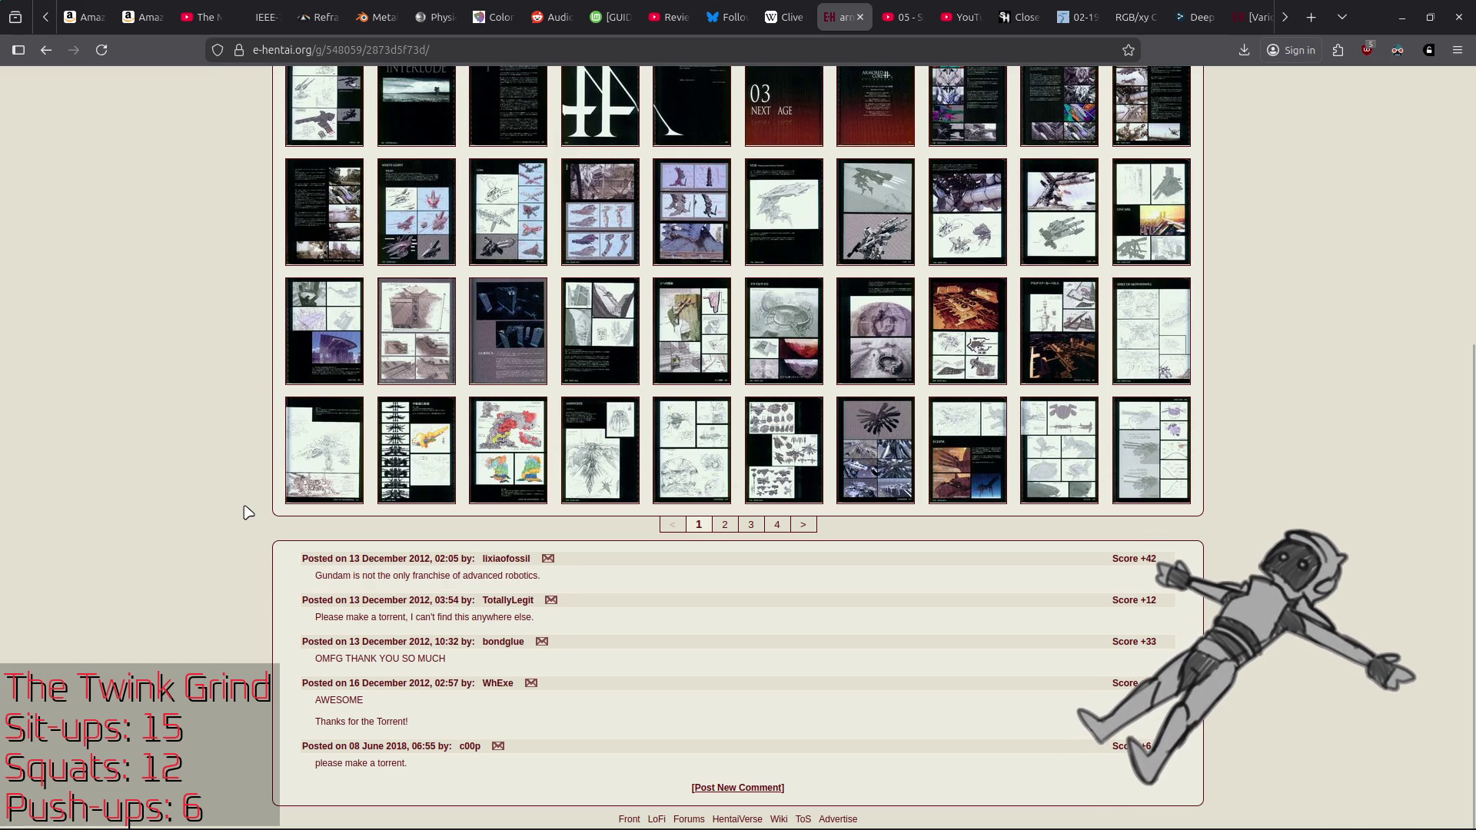
scroll(248, 512, "up", 3)
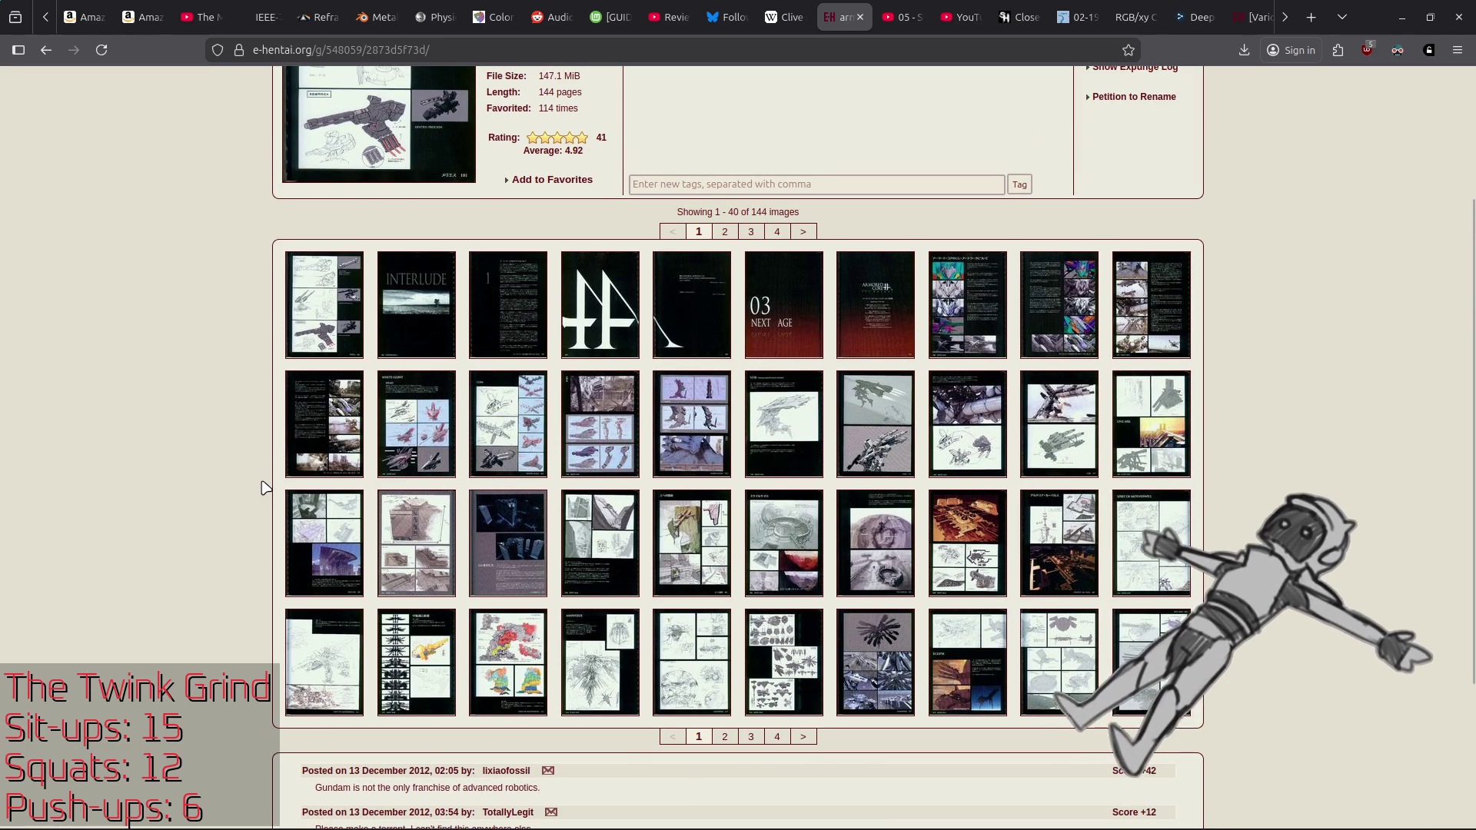
Step: Preview artbook pages 11 and 12, then jump to the last thumbnail page (images 121–144)
left_click(323, 424)
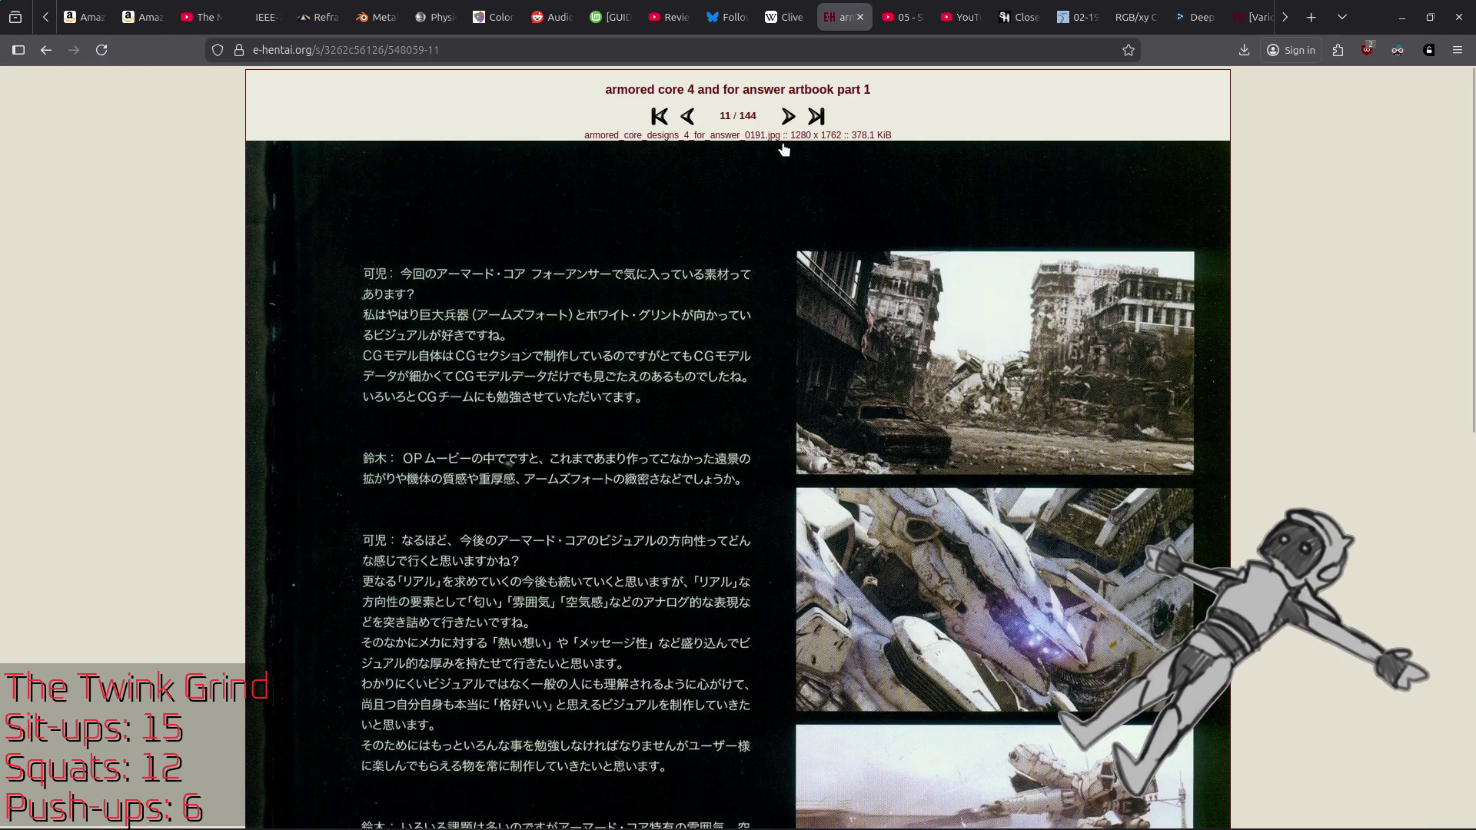
left_click(792, 122)
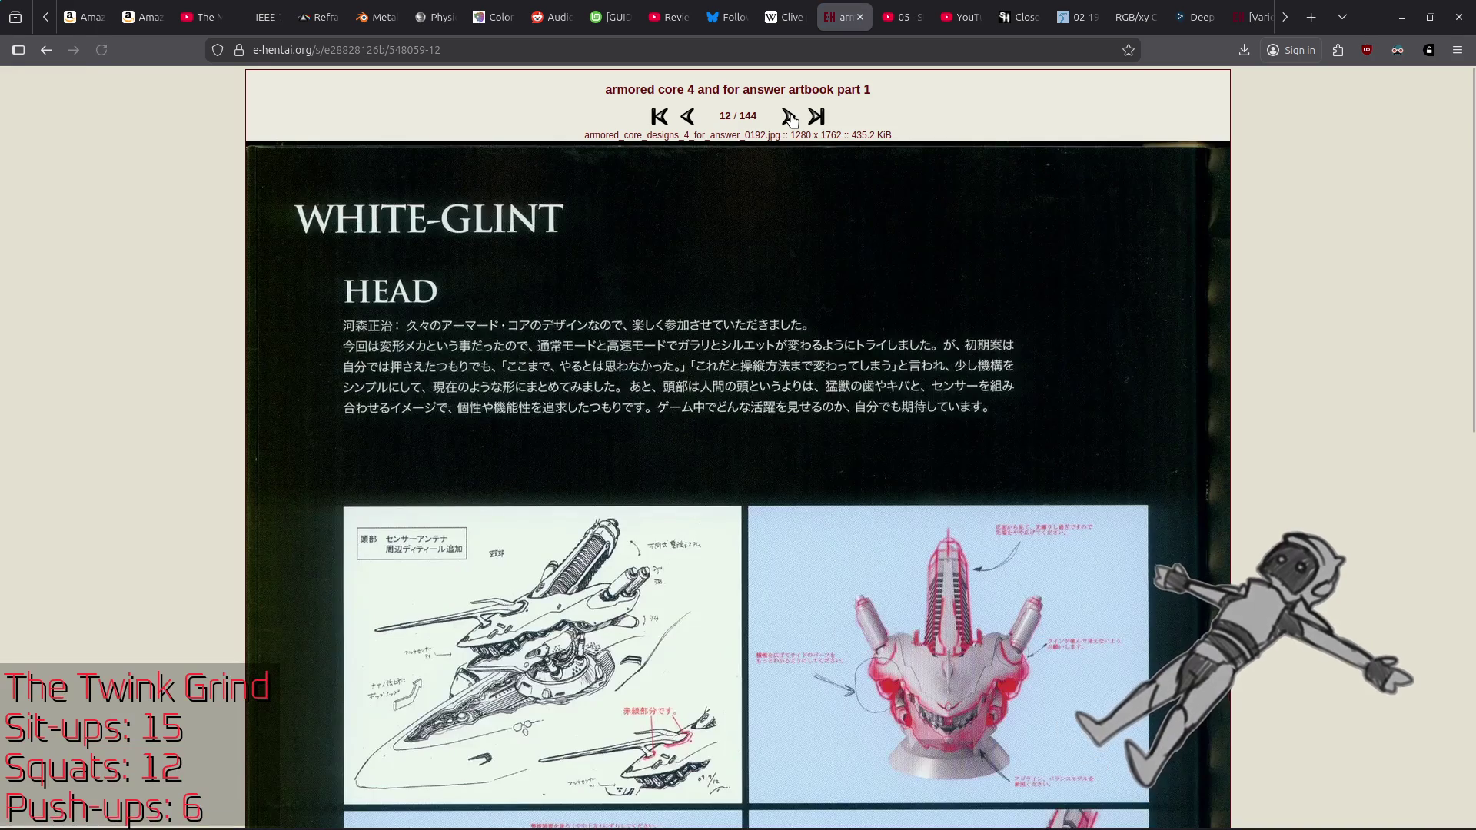
key("alt+Left")
key("alt+Left")
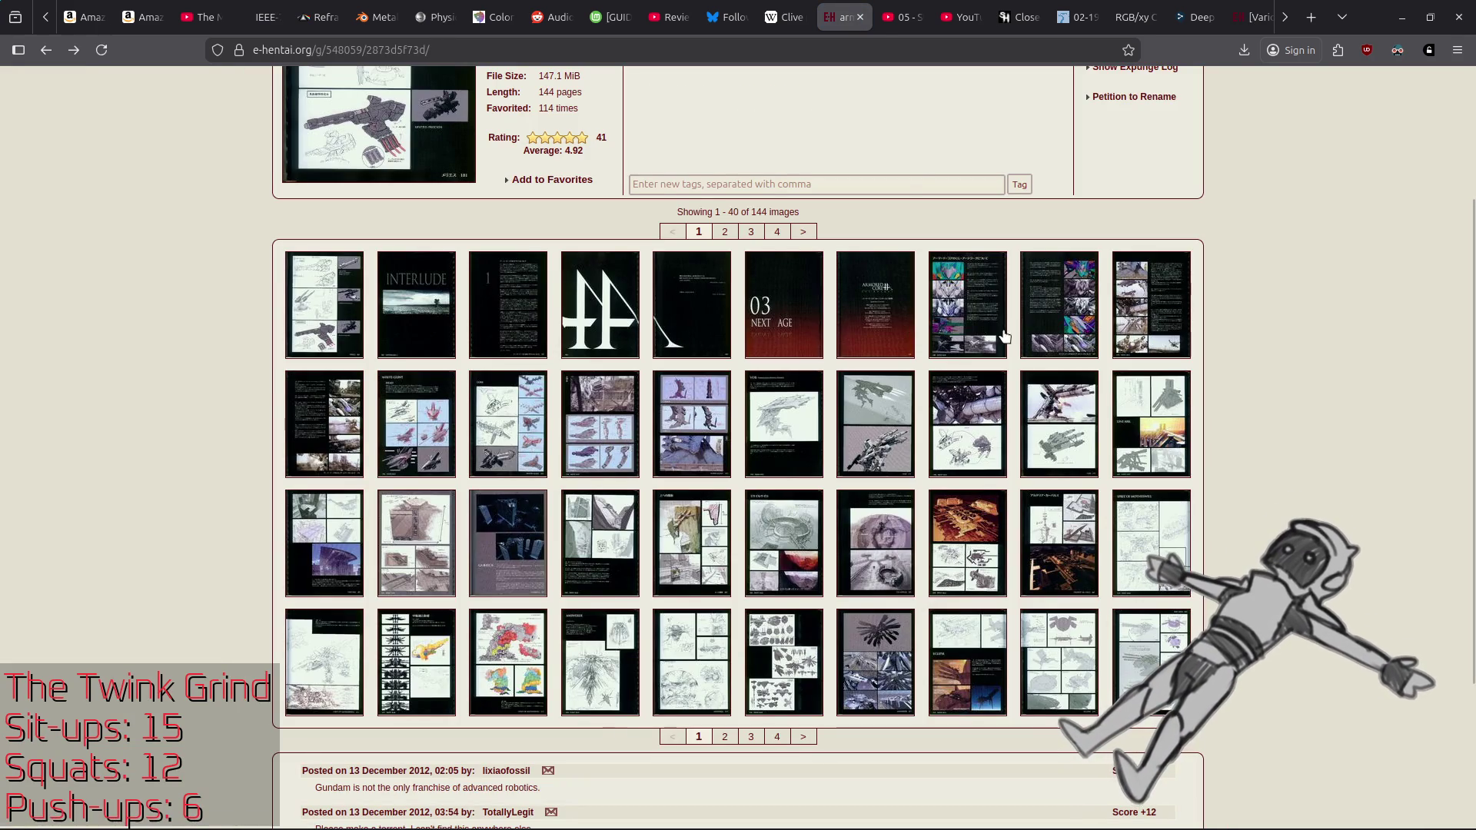
left_click(774, 738)
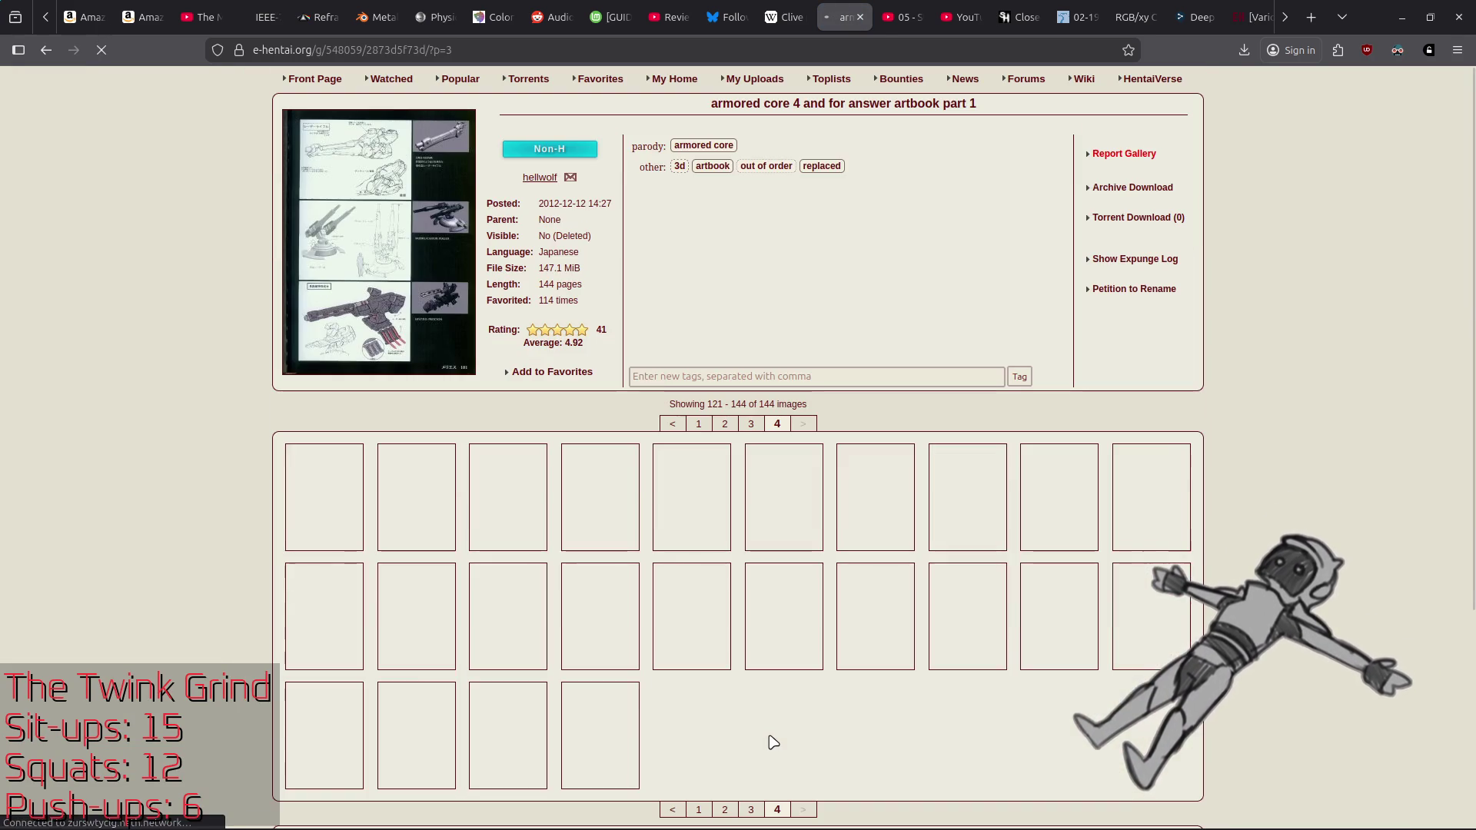
Step: View artbook page 129 at full size, then return to the thumbnail page
scroll(790, 669, "down", 3)
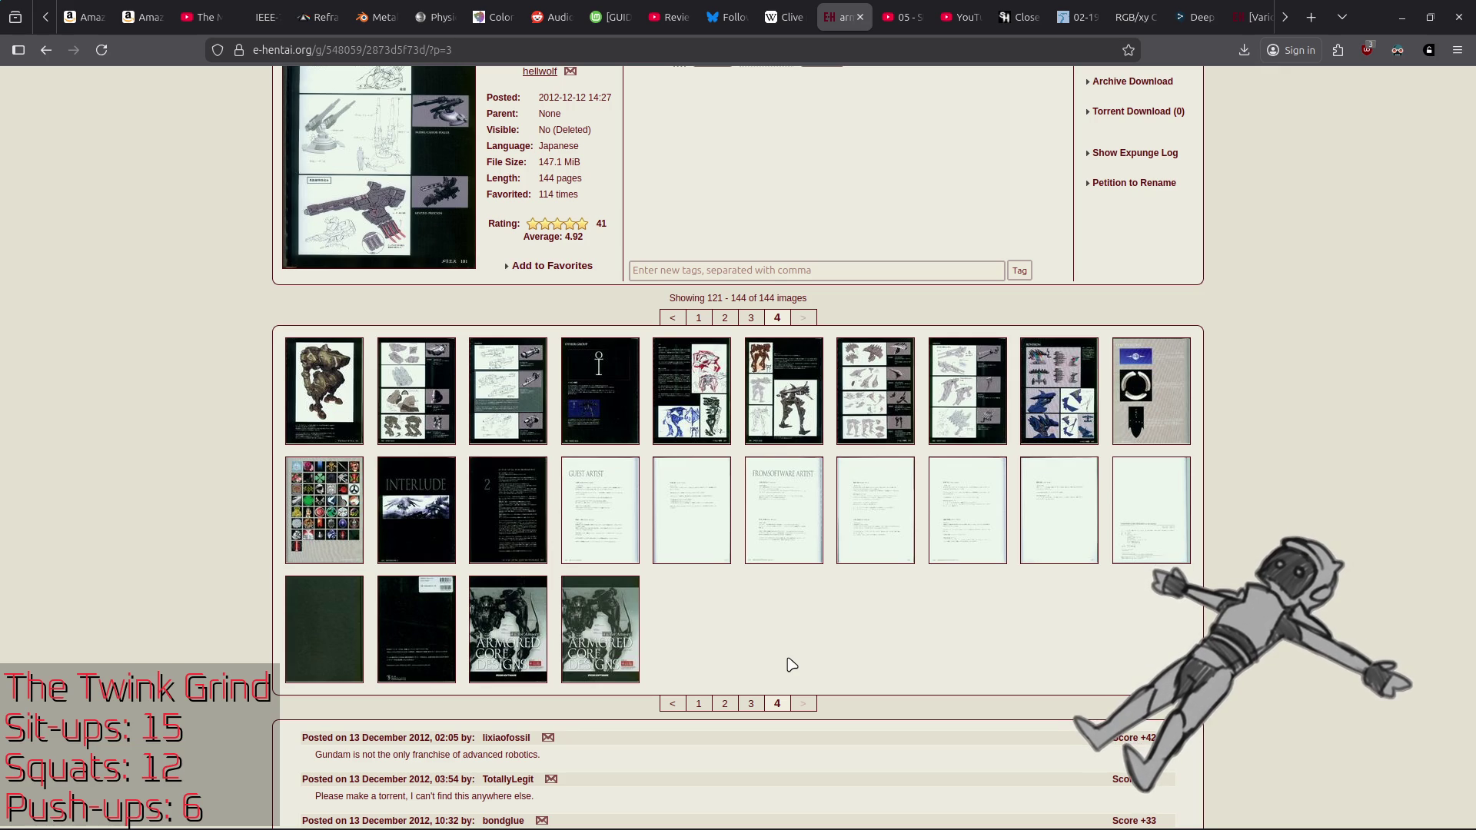
left_click(1077, 402)
scroll(994, 267, "down", 5)
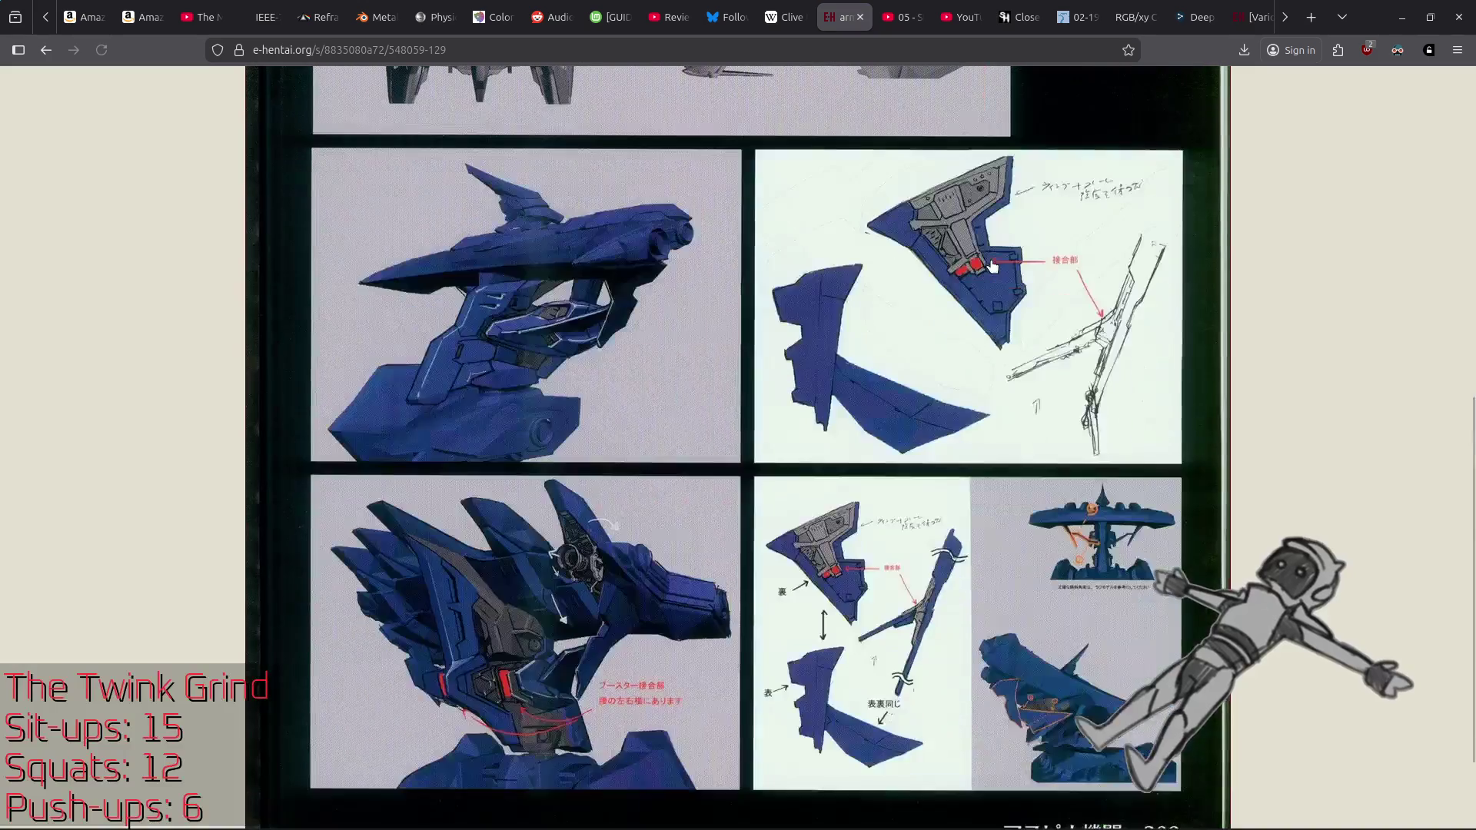
scroll(992, 267, "down", 3)
key("alt+Left")
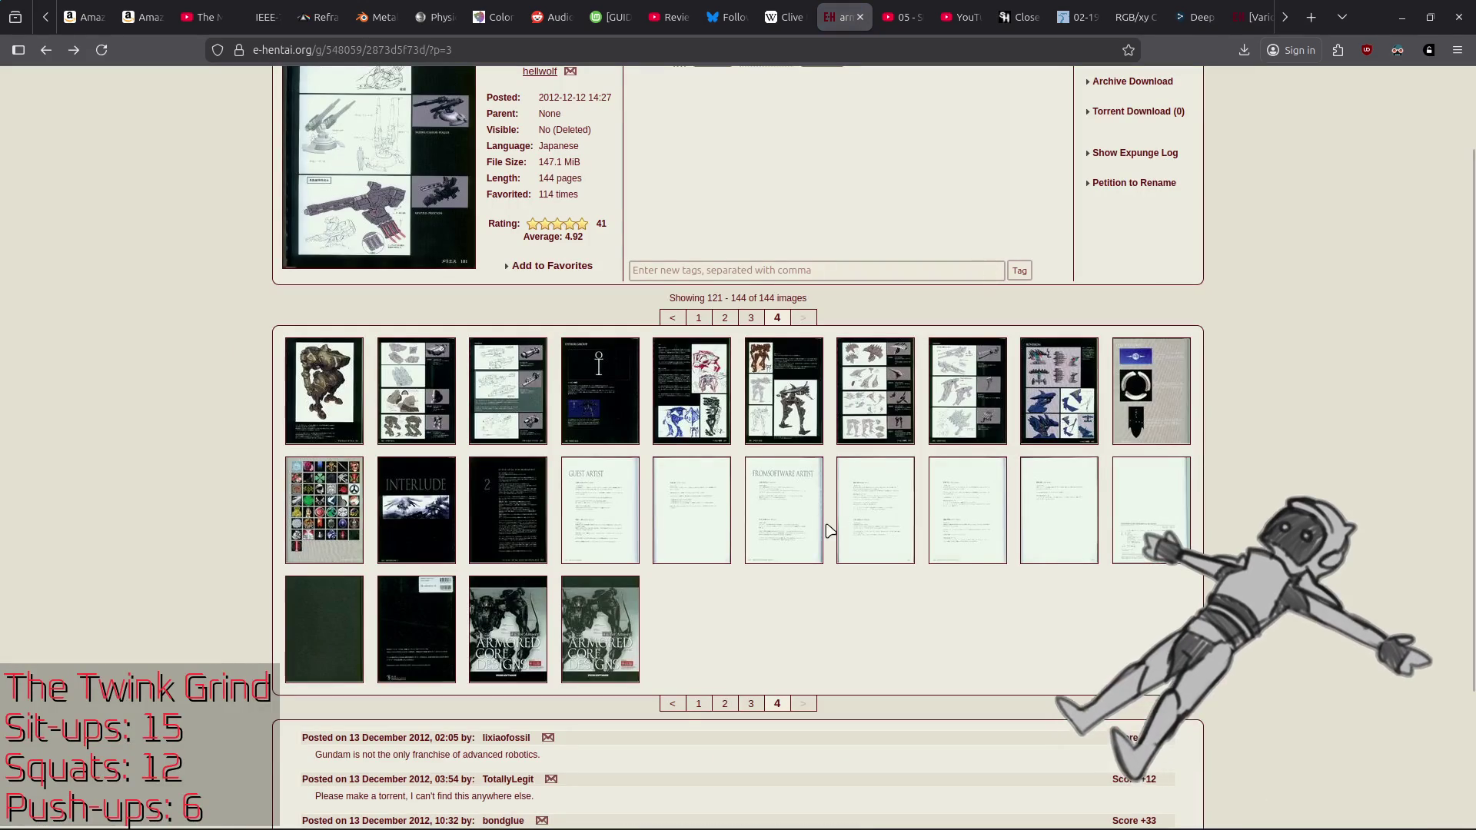
Step: From the third thumbnail page, view page 81 (ARMS sheet) and page 94 (WEAPON), then go back
left_click(751, 705)
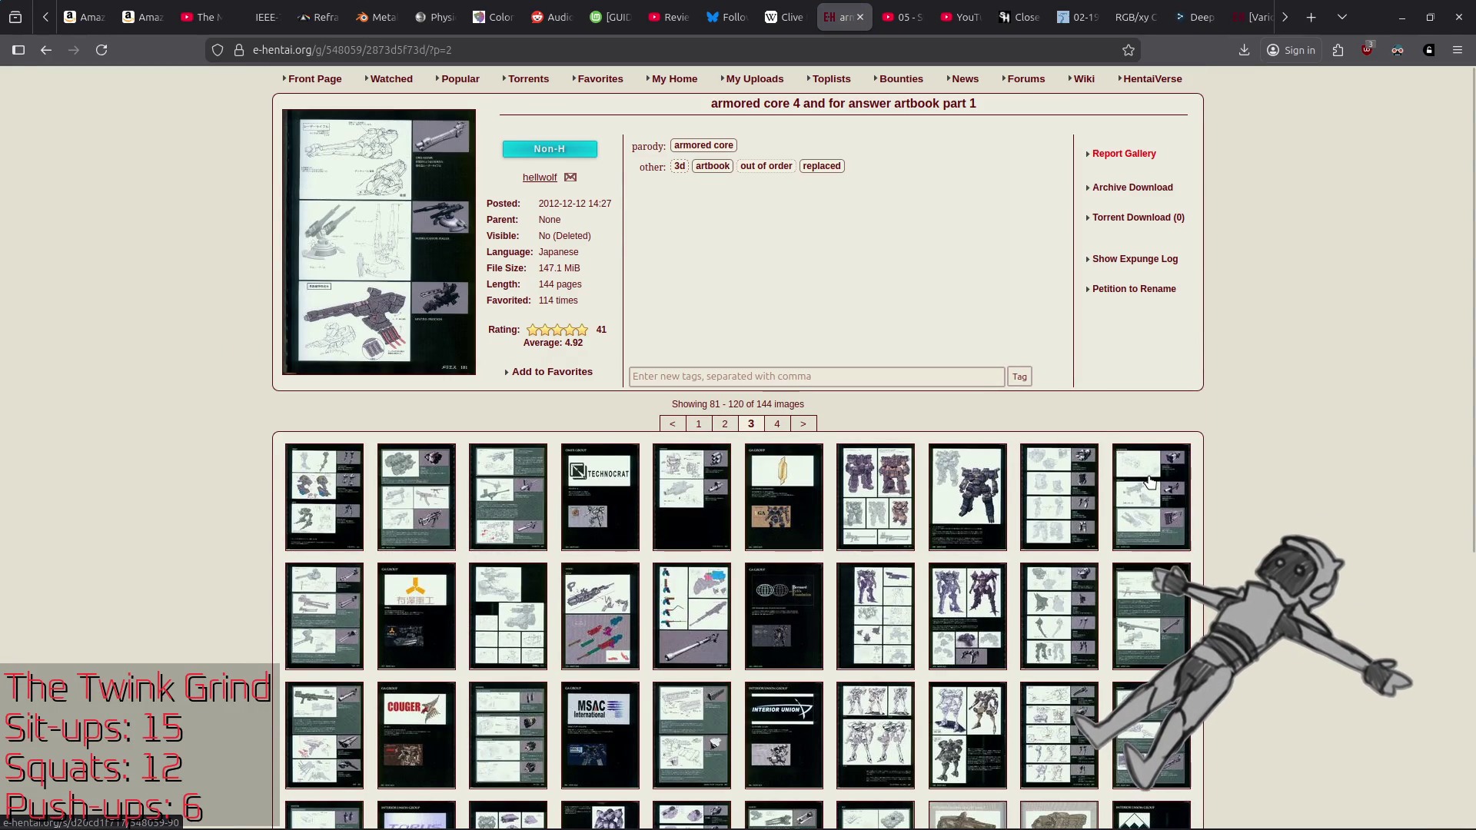
scroll(1226, 454, "down", 3)
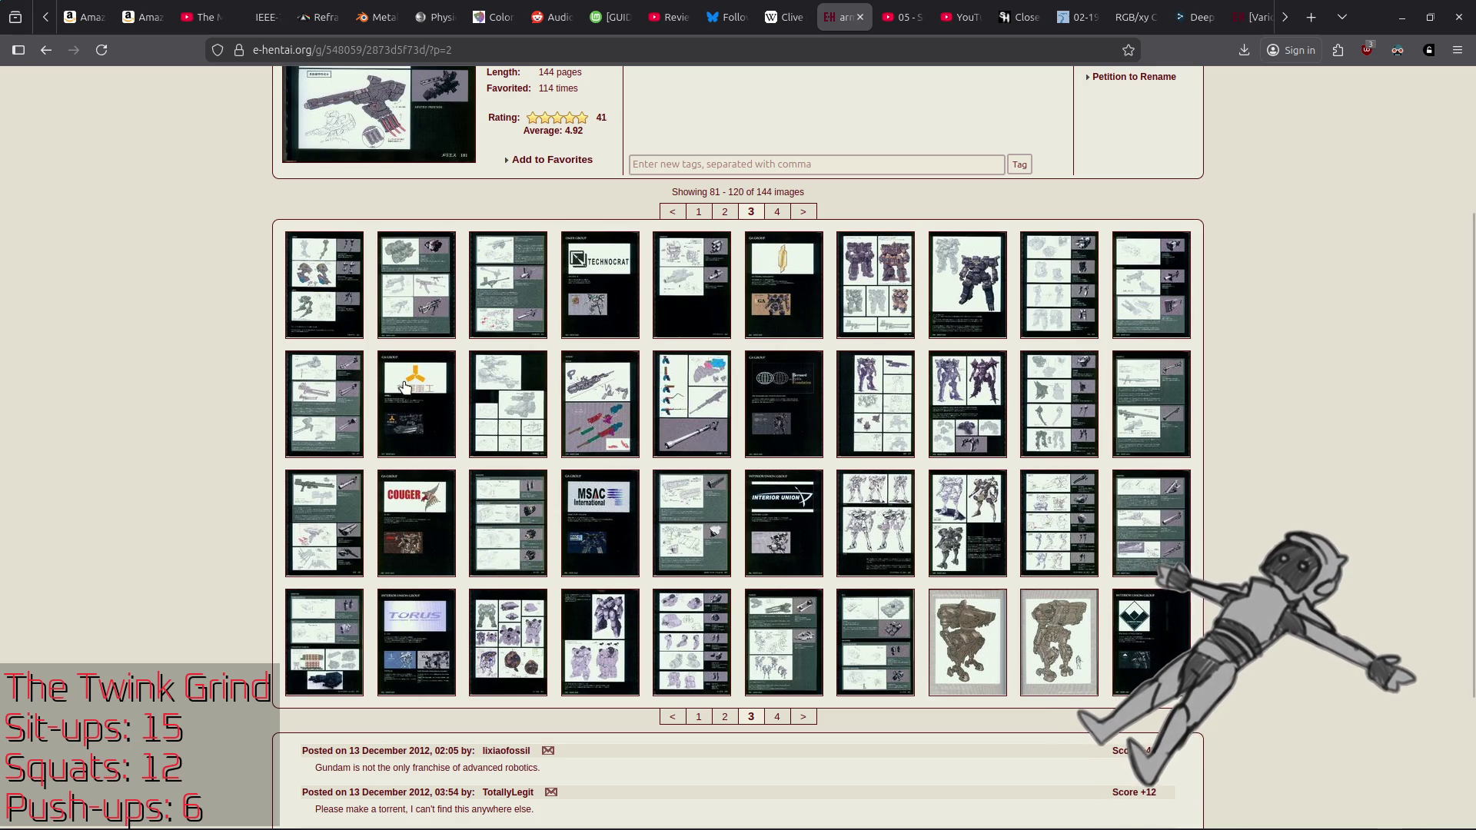
left_click(329, 327)
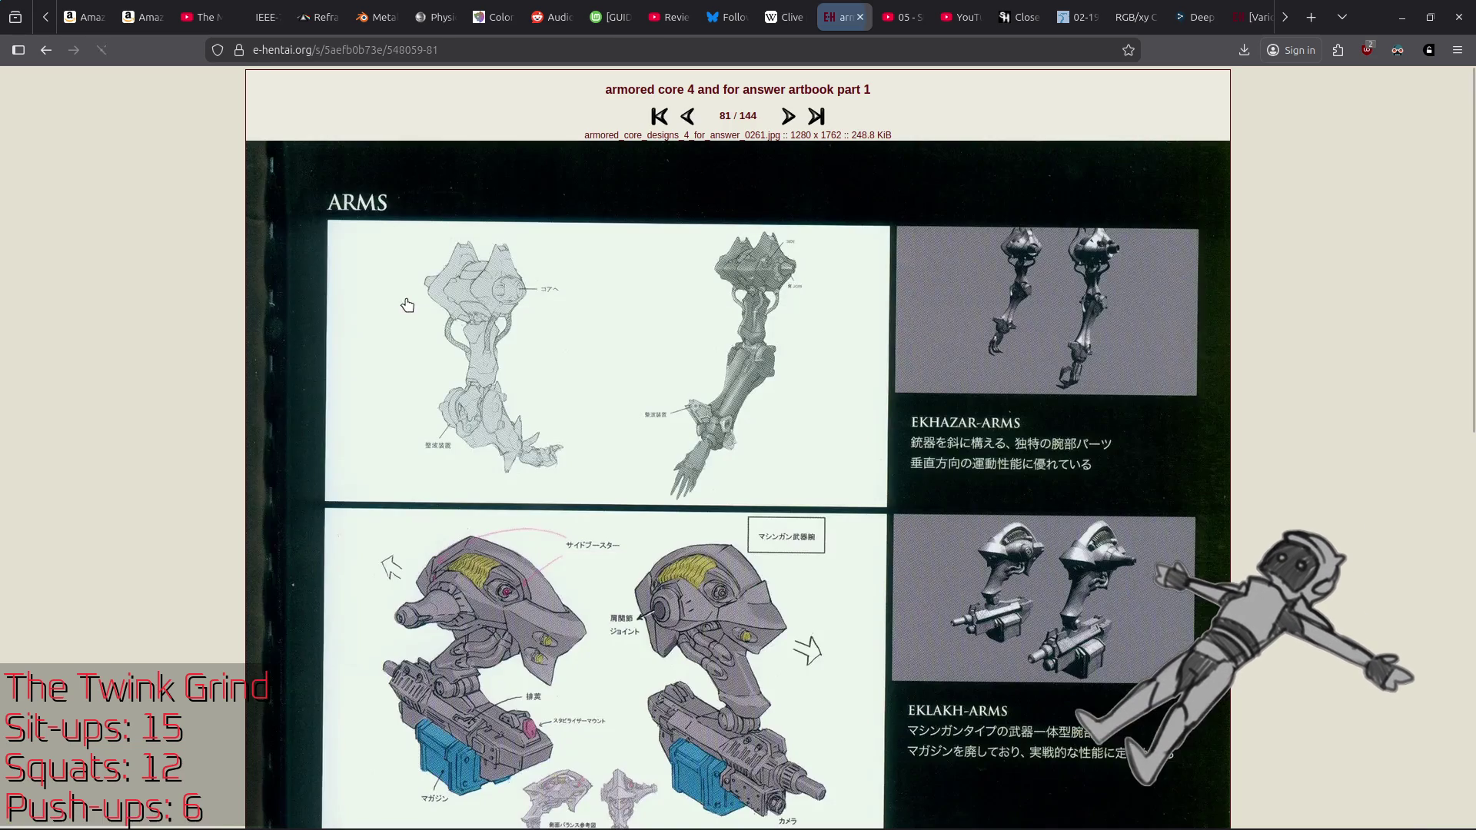
scroll(405, 300, "down", 5)
key("alt+Left")
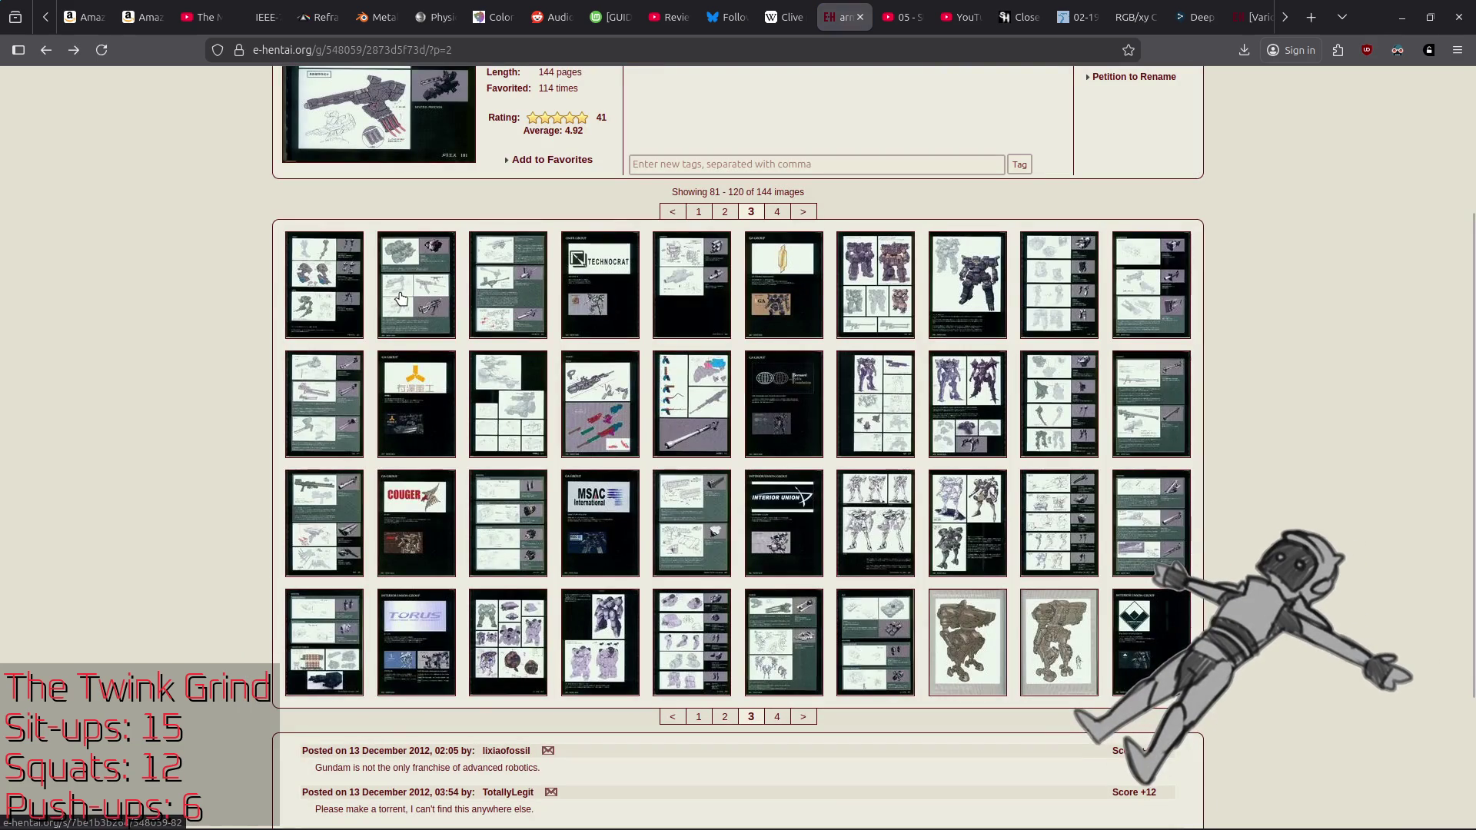
left_click(602, 386)
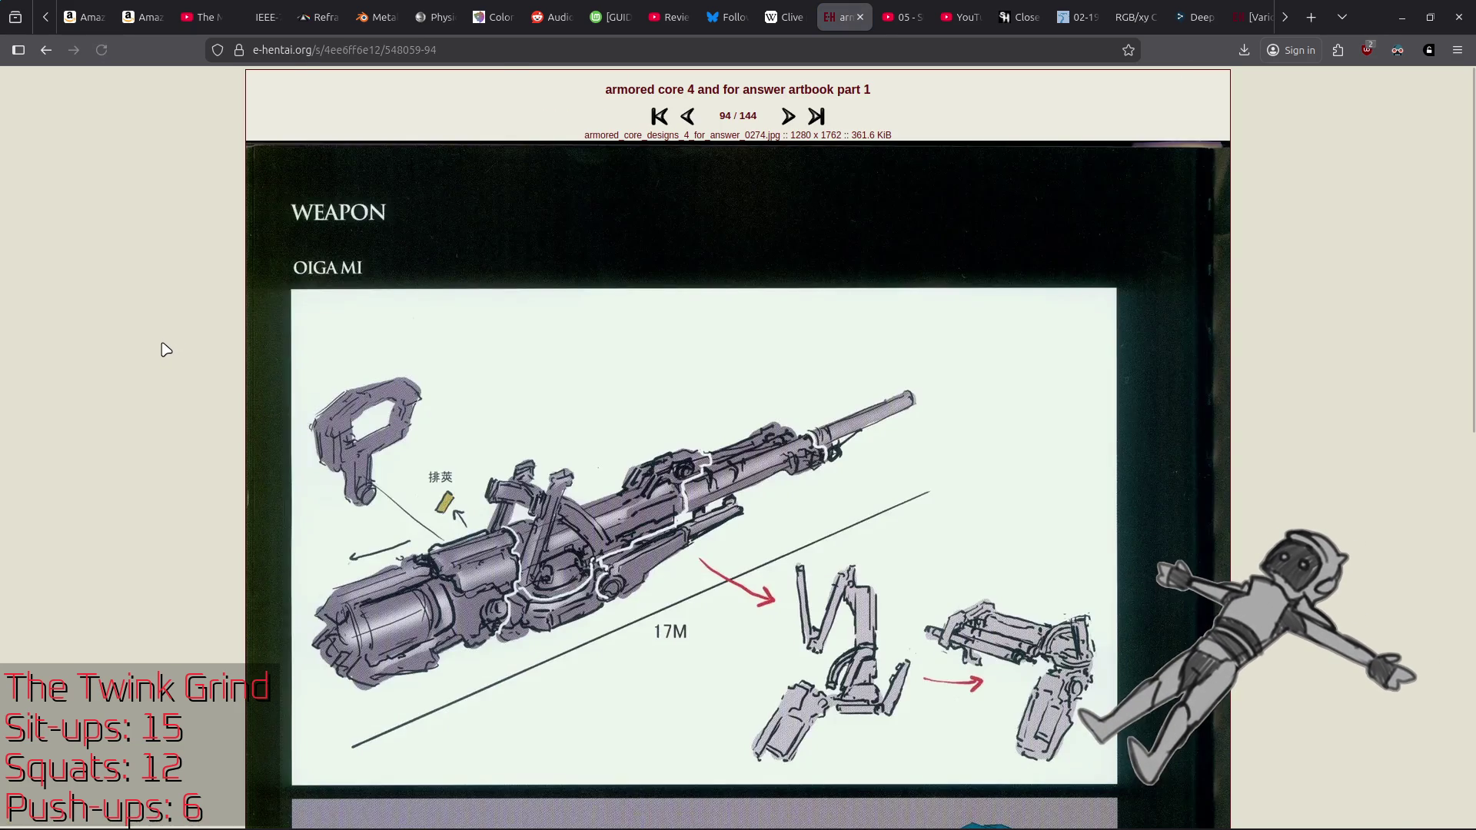
key("alt+Left")
key("alt+Left")
key("alt+Left")
key("alt+Left")
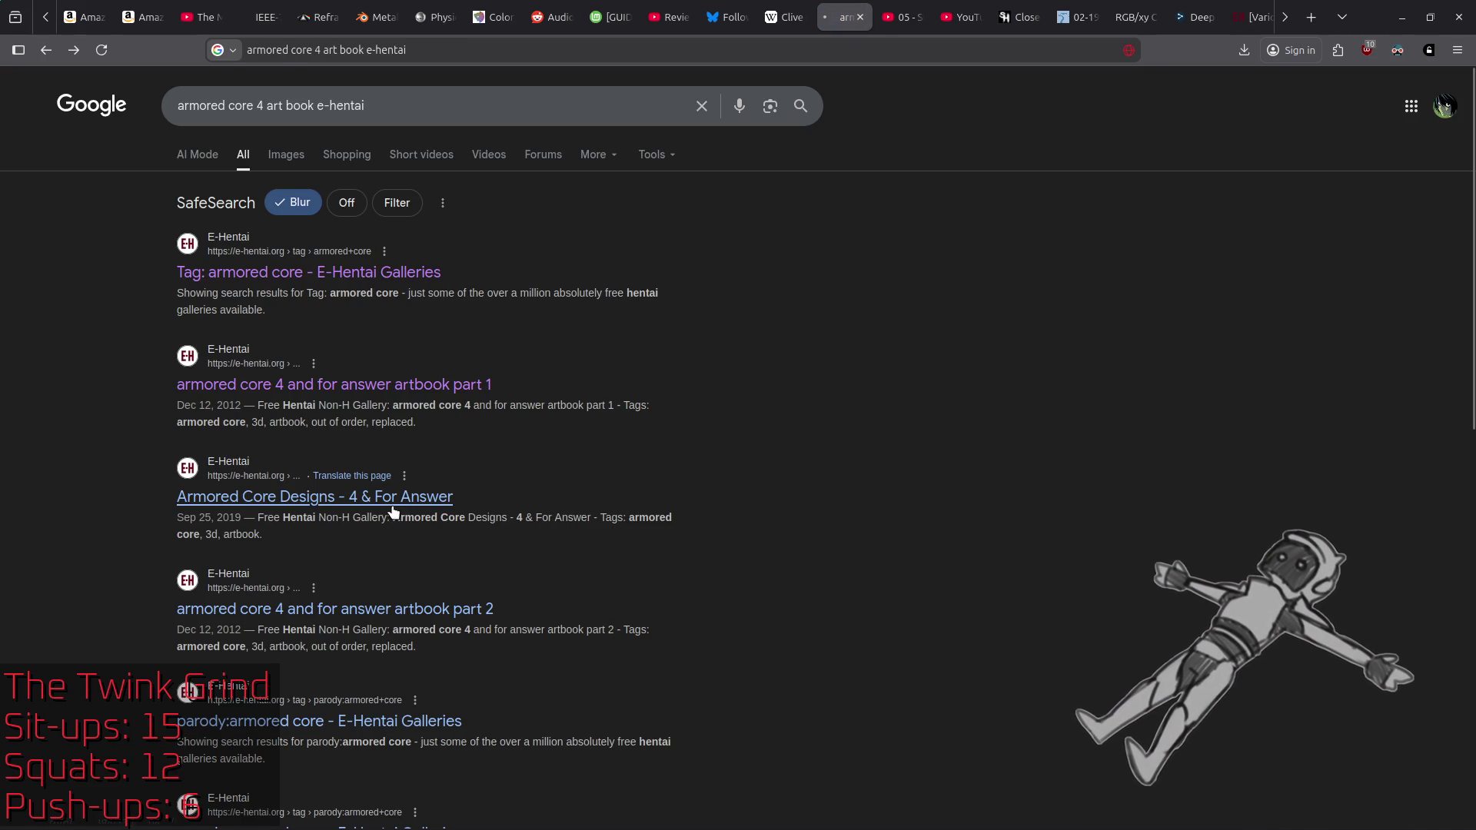
Step: Open the 'Armored Core Designs - 4 & For Answer' gallery, view its STABILIZER page, then return to thumbnails
left_click(396, 511)
scroll(238, 412, "down", 10)
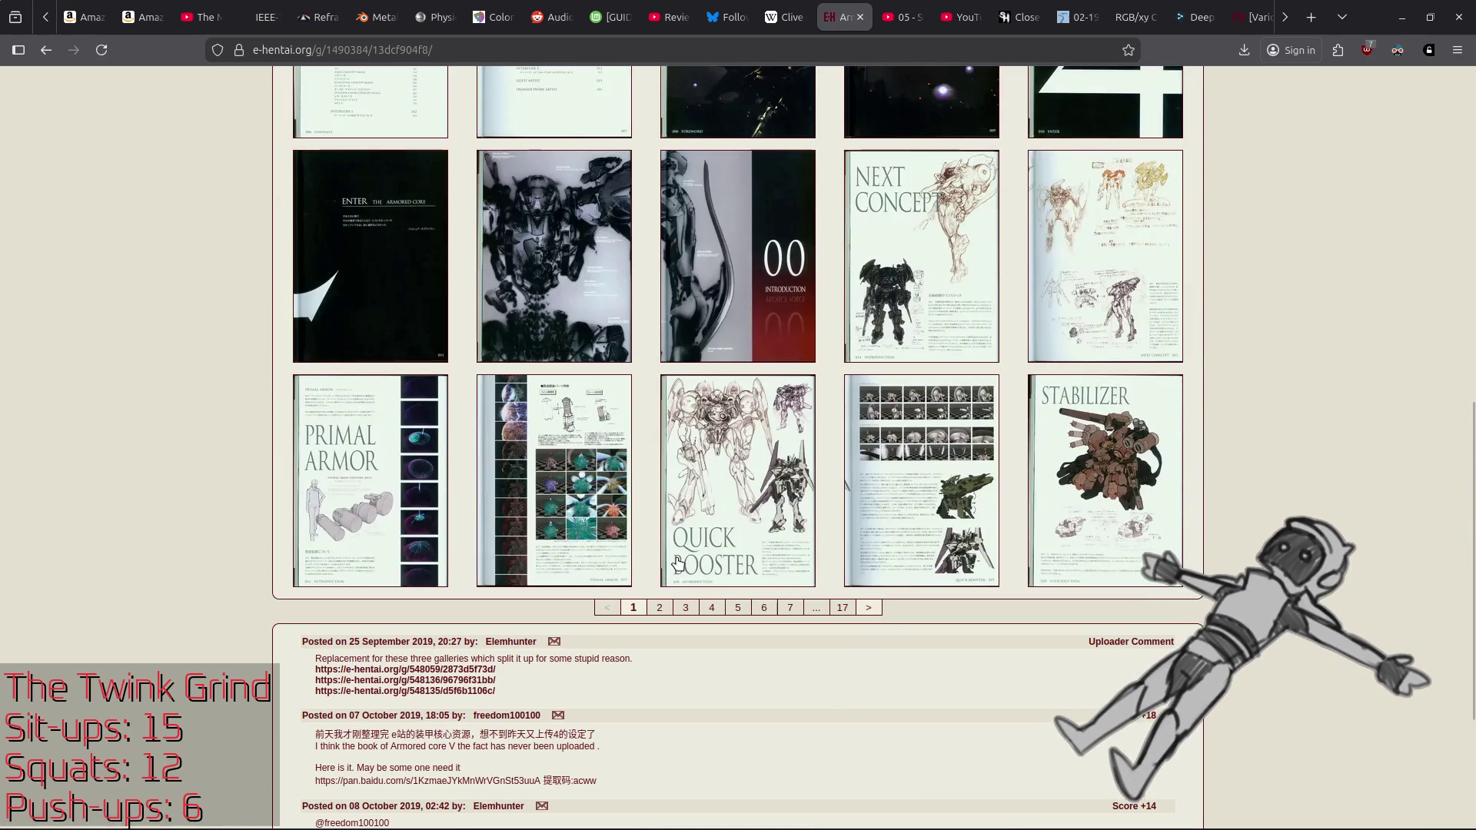
left_click(1107, 504)
scroll(896, 236, "down", 5)
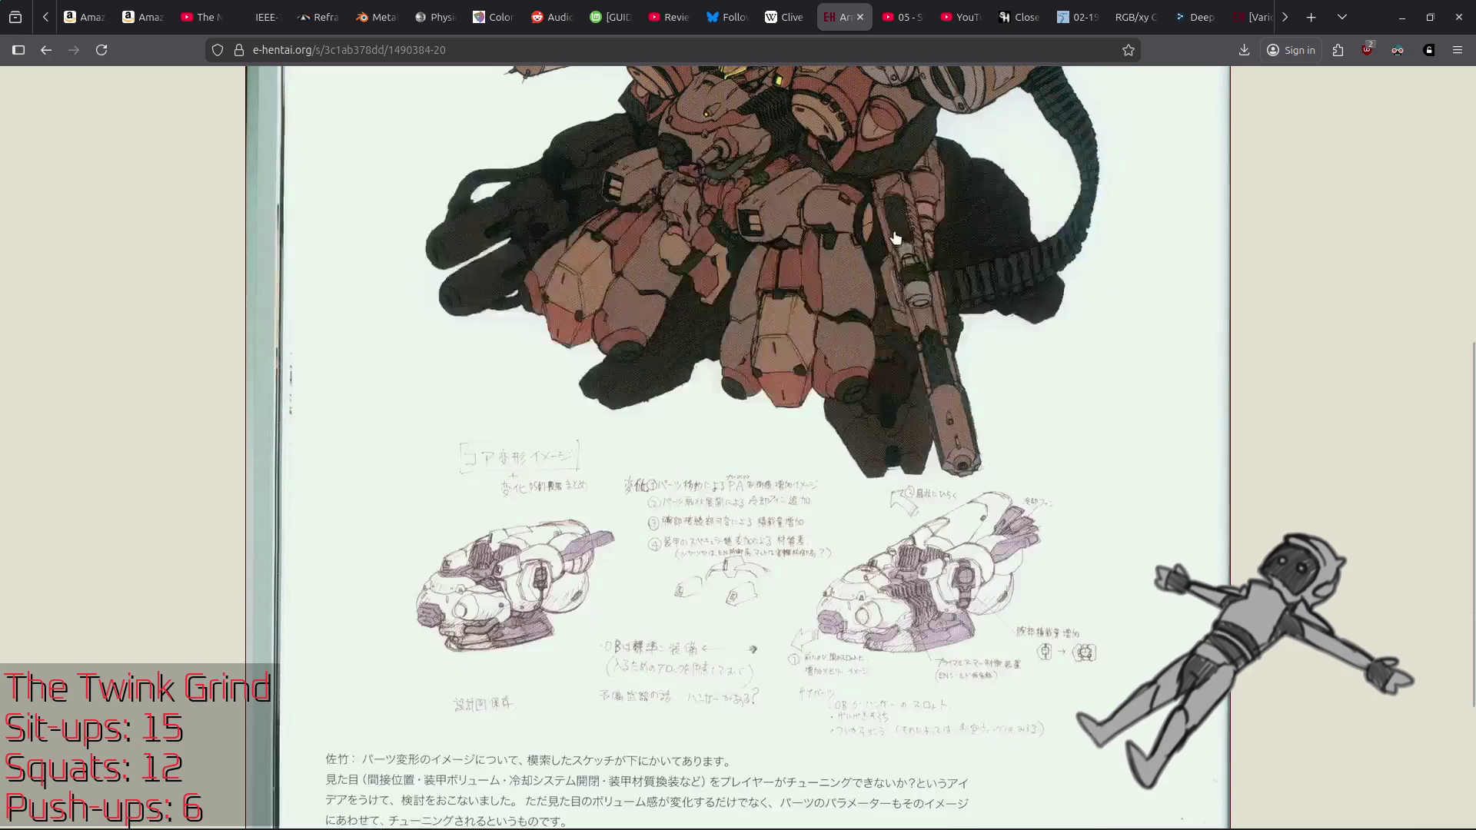
scroll(896, 239, "up", 3)
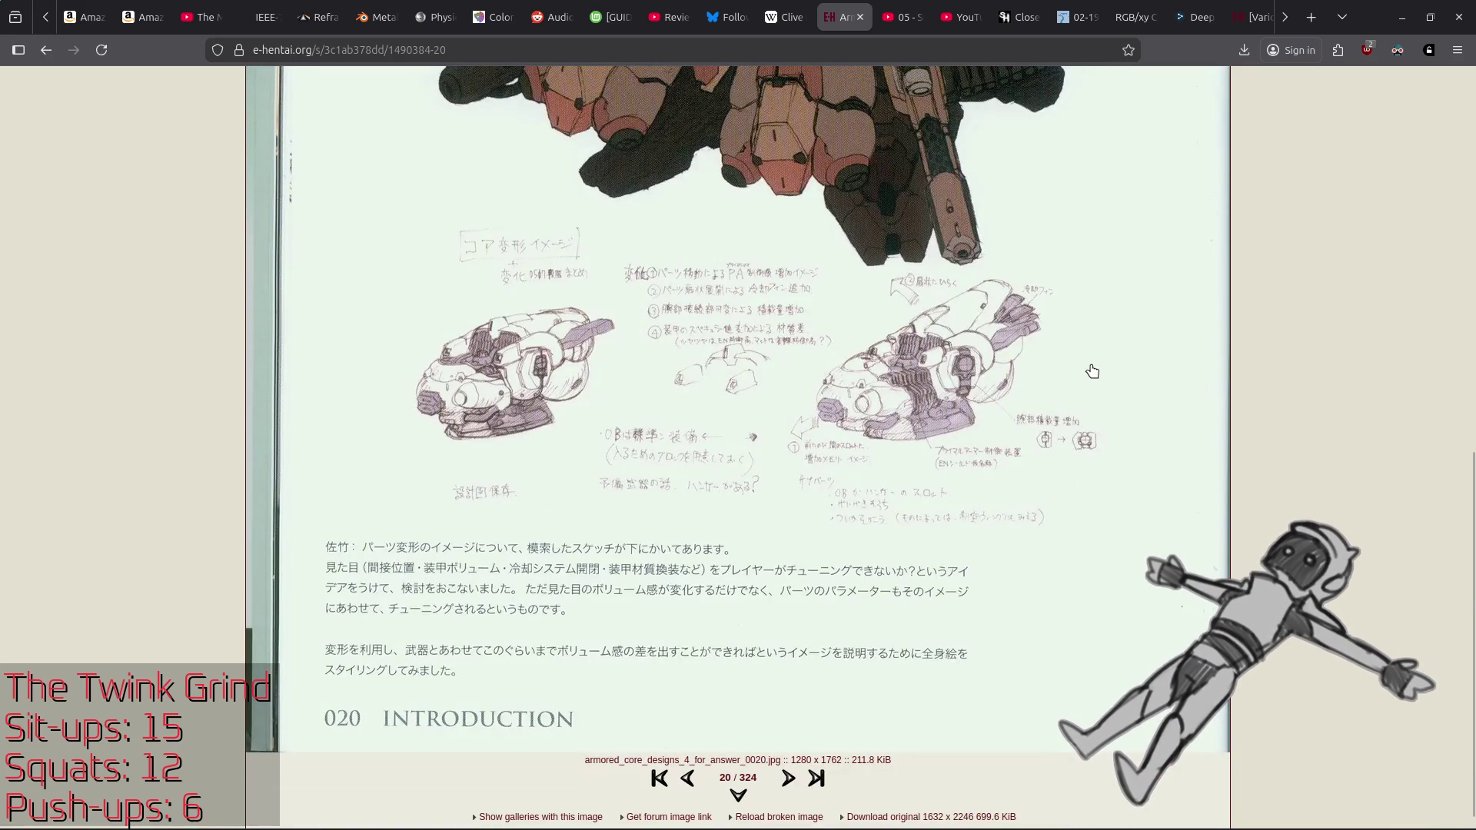
scroll(1096, 372, "up", 5)
key("alt+Left")
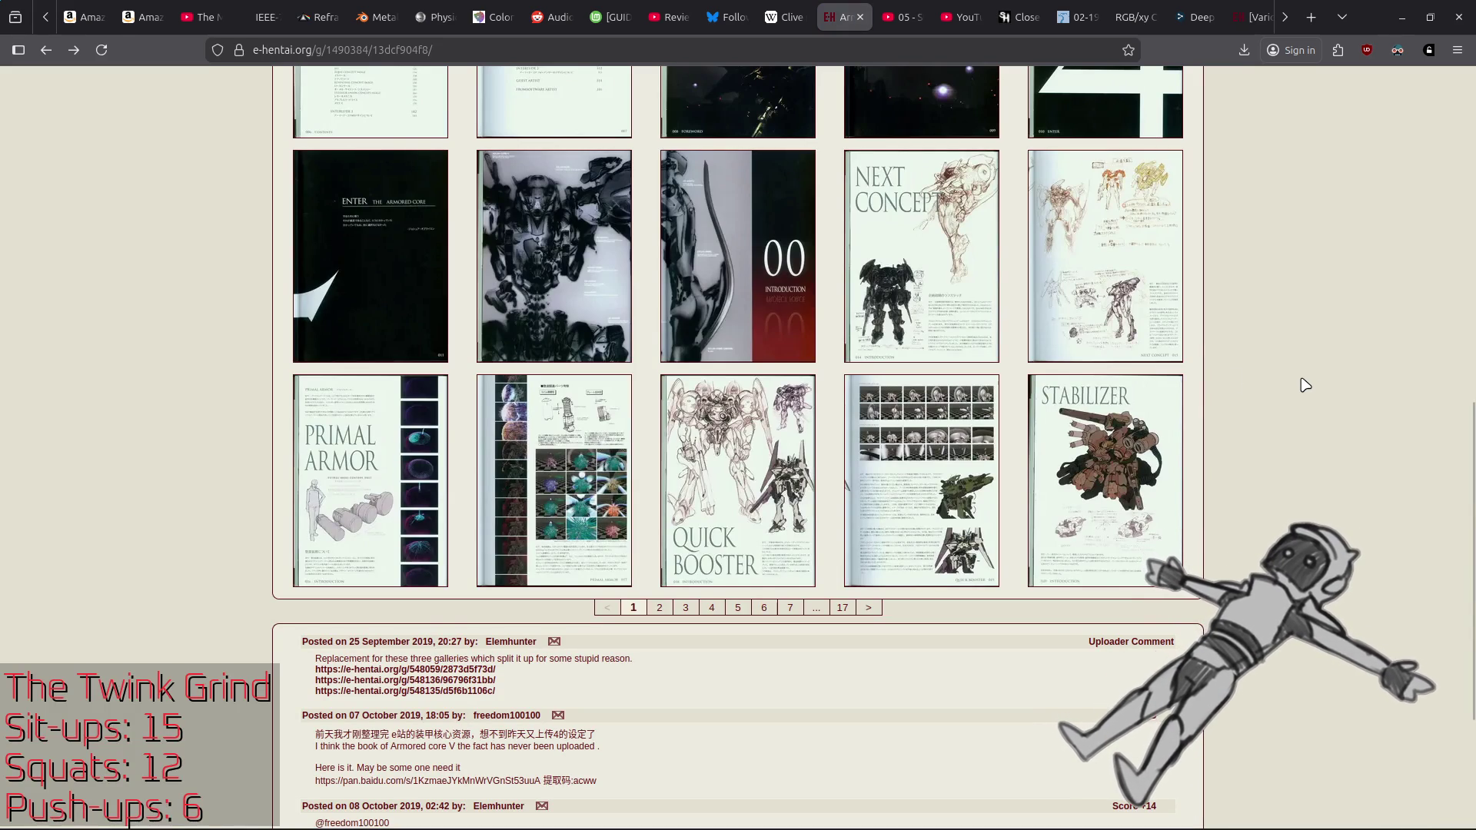
scroll(615, 550, "up", 3)
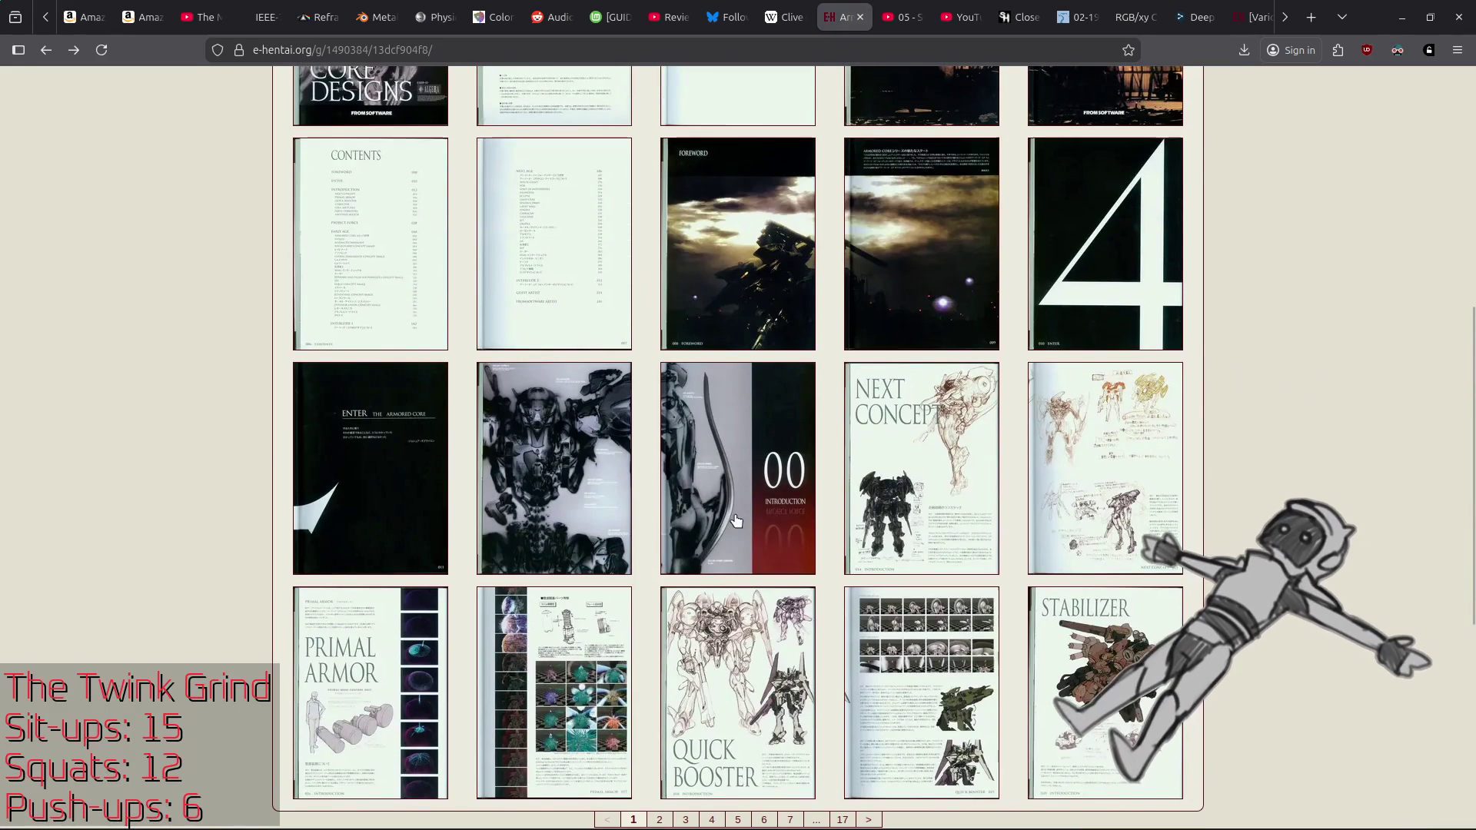
scroll(650, 549, "down", 3)
Step: View artbook image 17 at full size and return to the gallery thumbnails
left_click(547, 507)
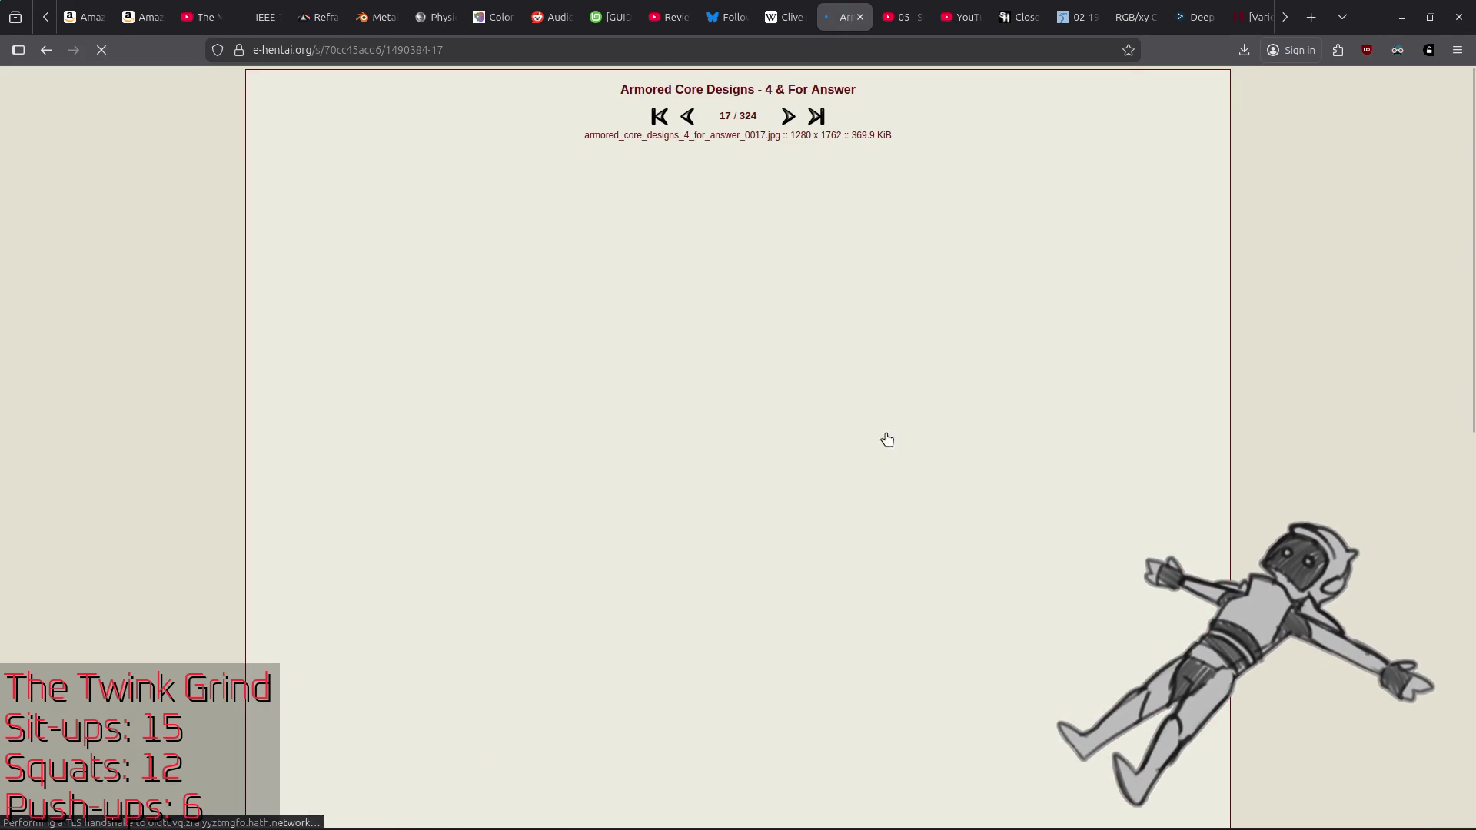
scroll(1282, 454, "down", 4)
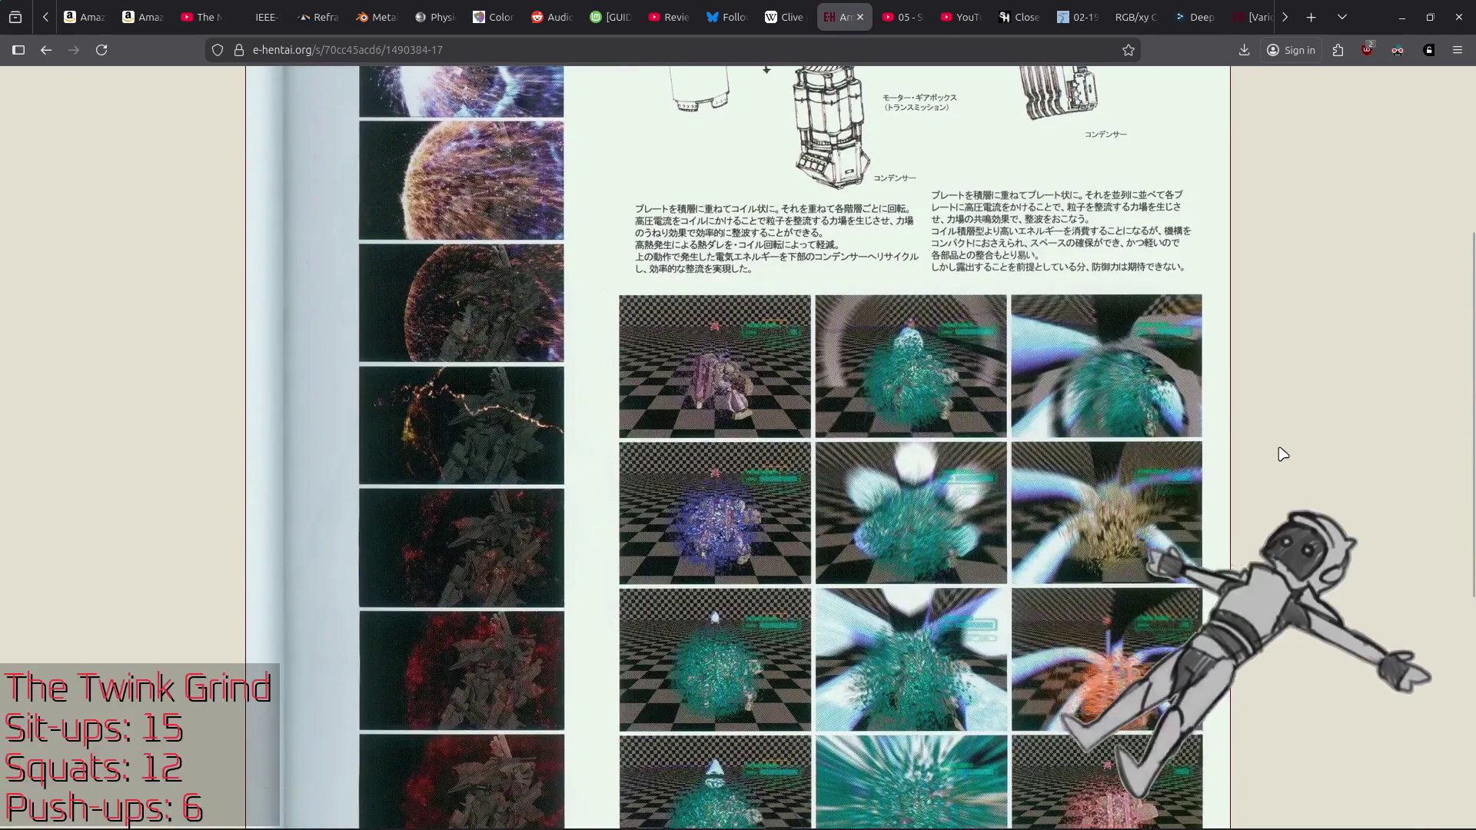
scroll(1282, 454, "down", 6)
scroll(1283, 454, "up", 7)
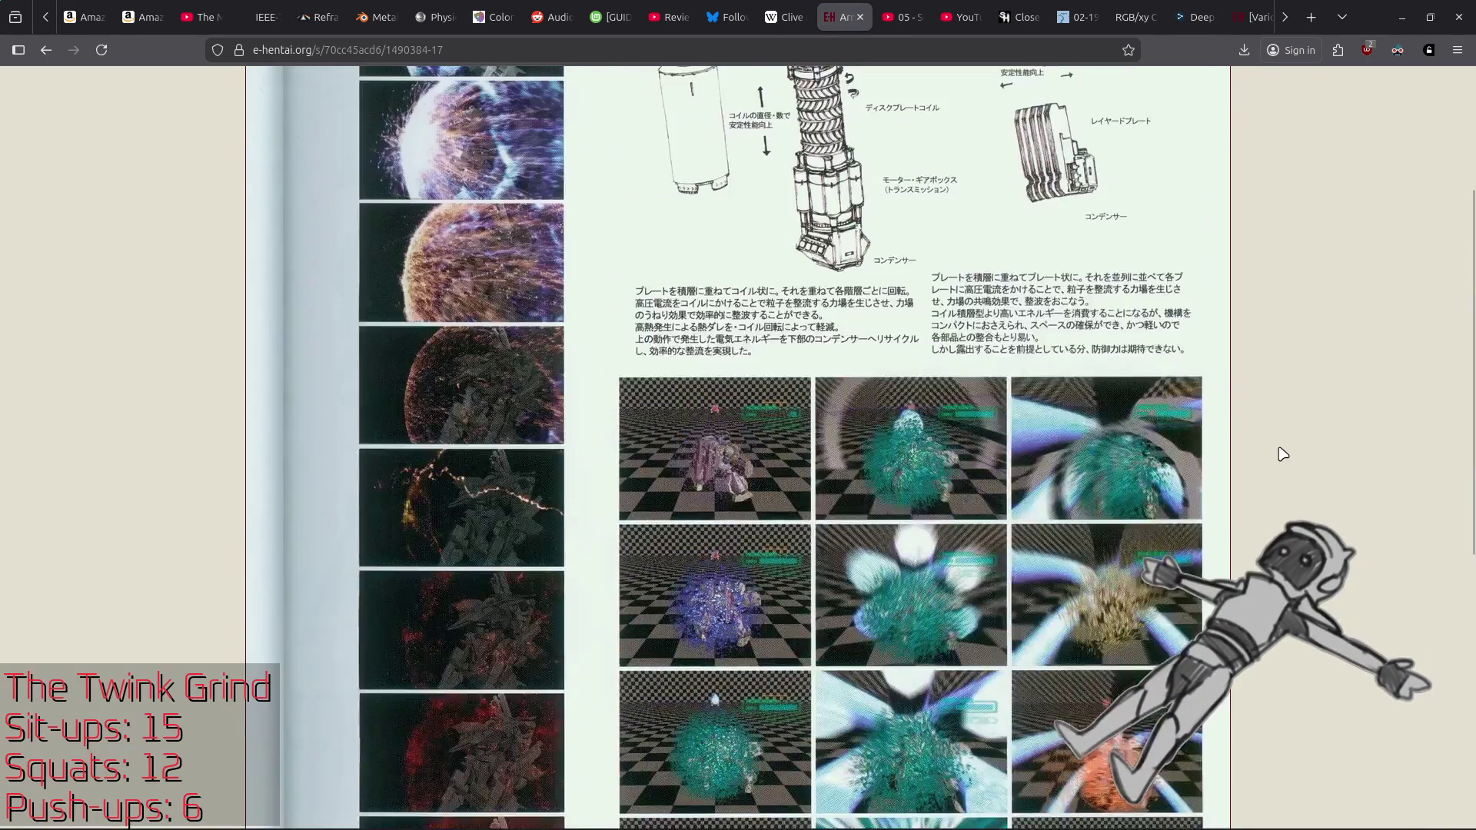
scroll(1283, 453, "up", 3)
scroll(475, 212, "down", 3)
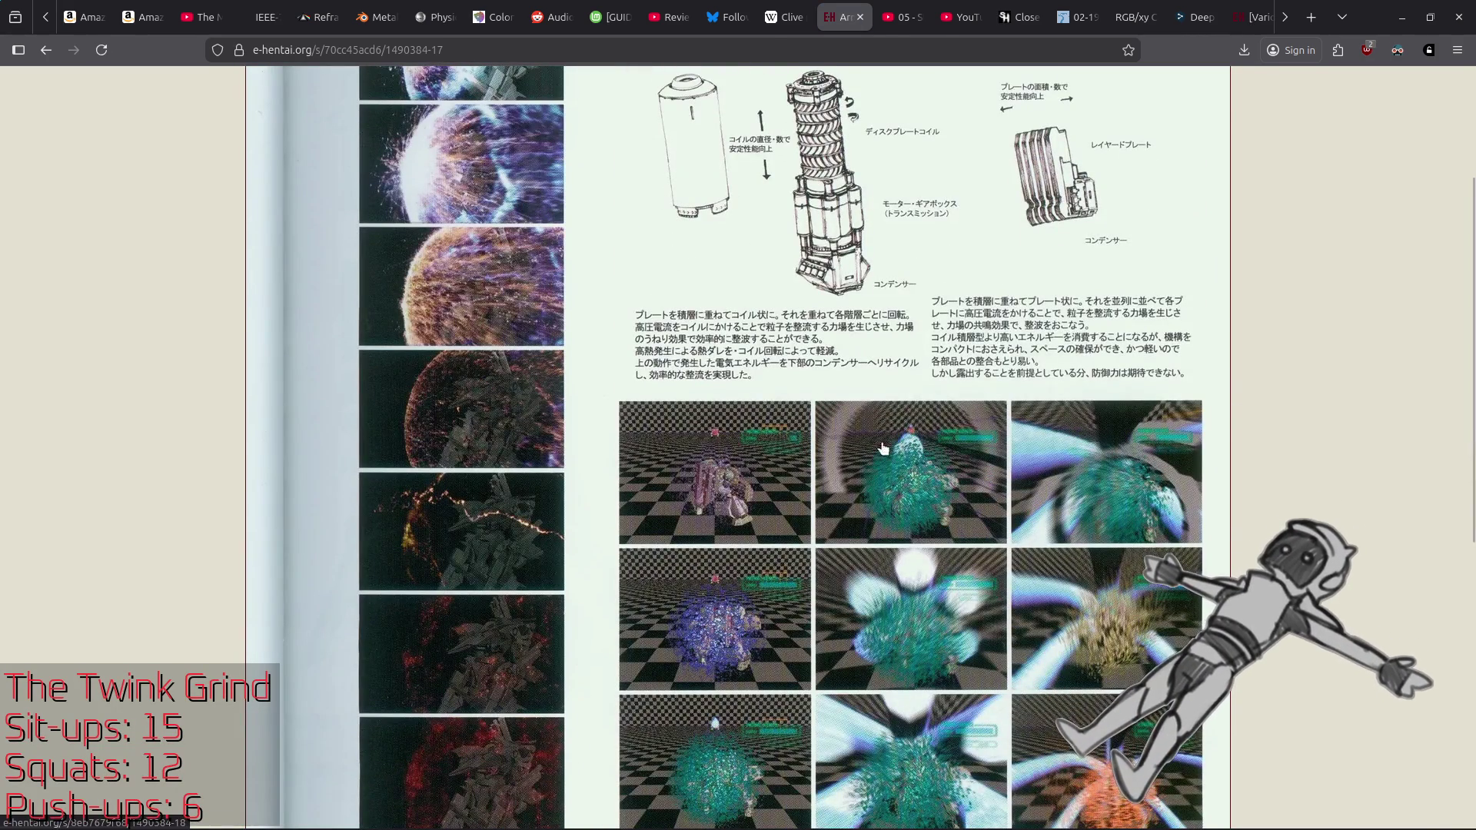
scroll(752, 490, "down", 2)
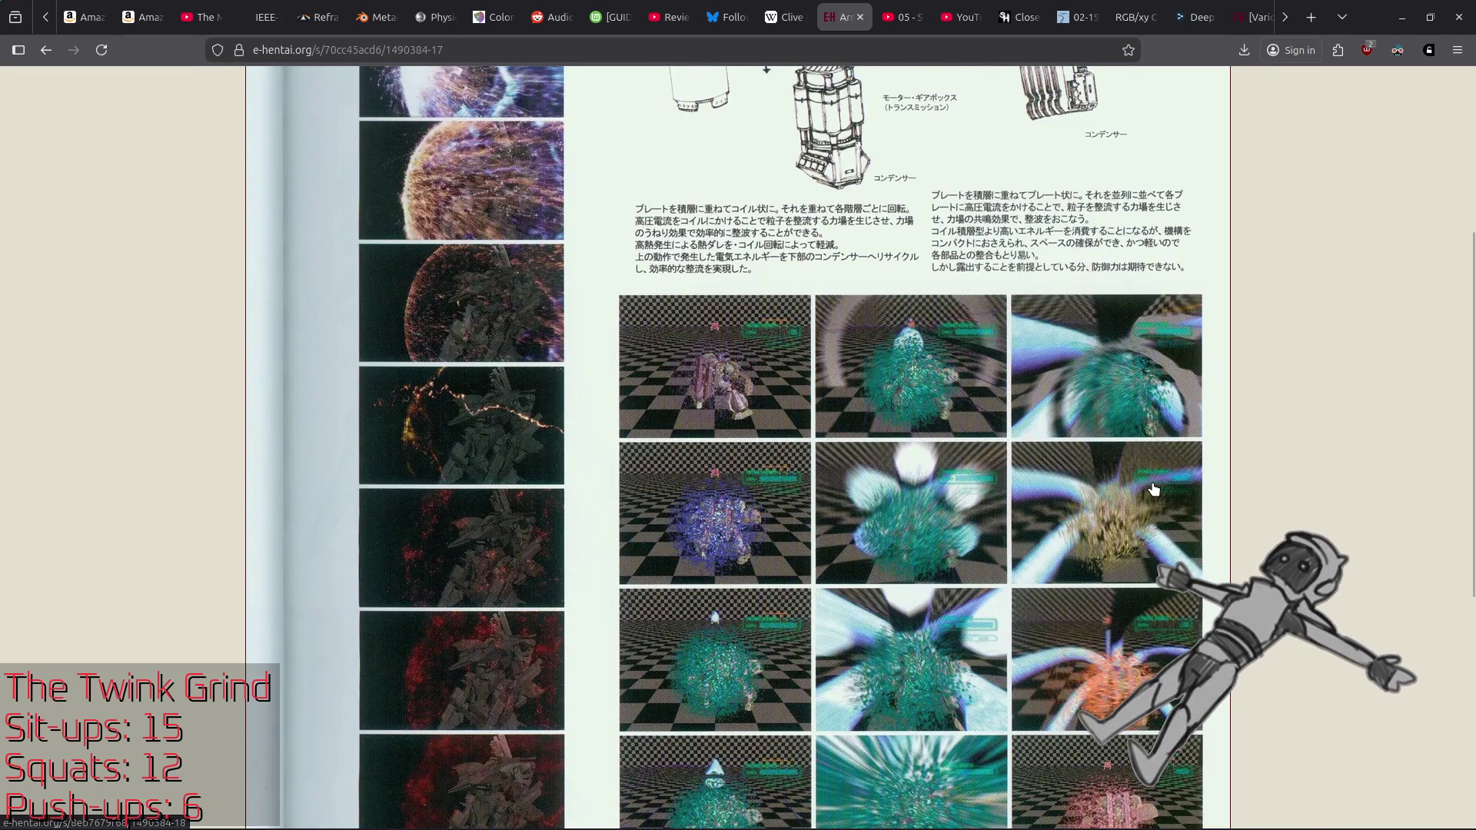
scroll(1153, 488, "down", 3)
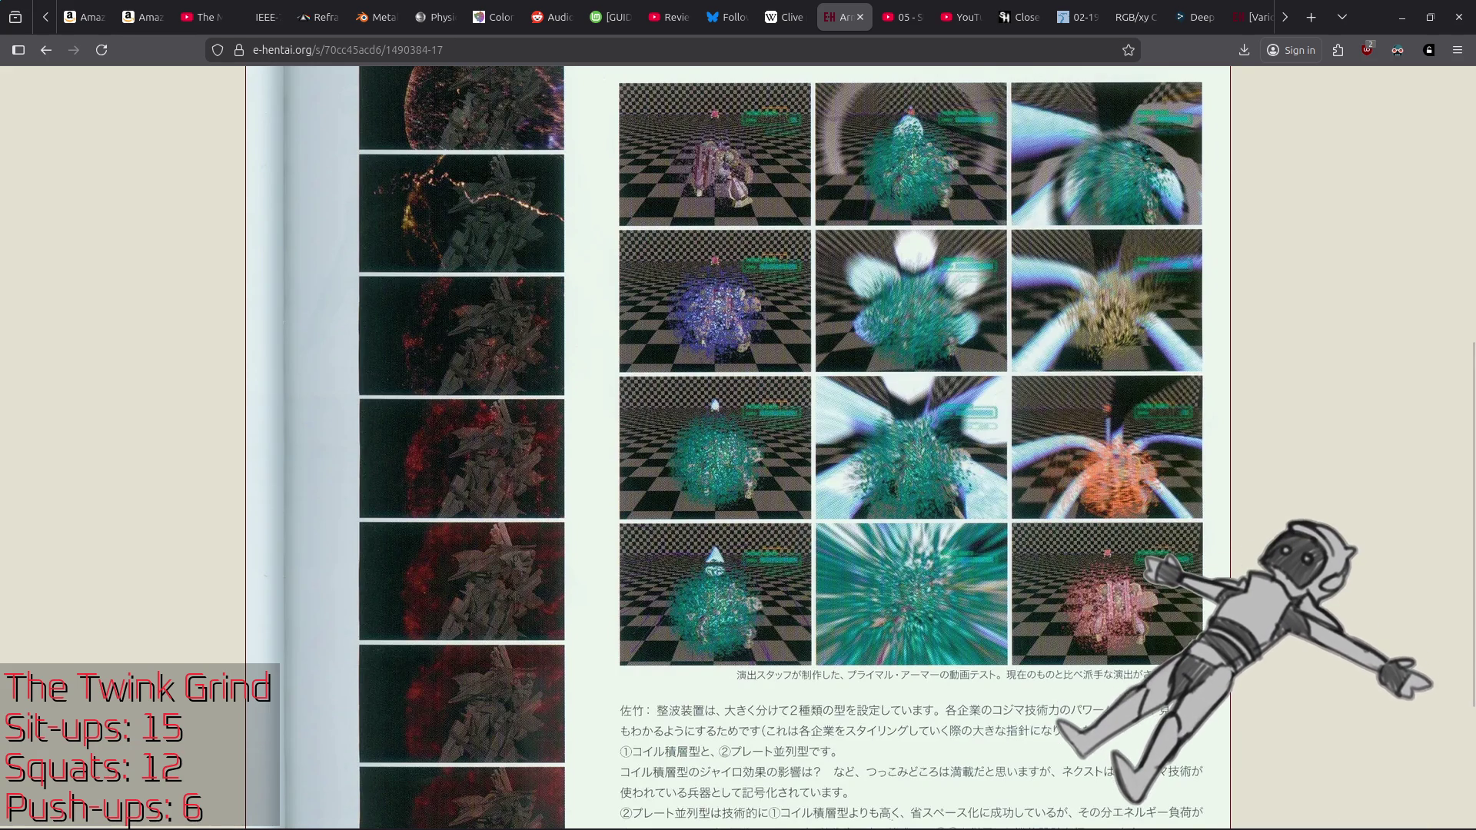
key("alt+Left")
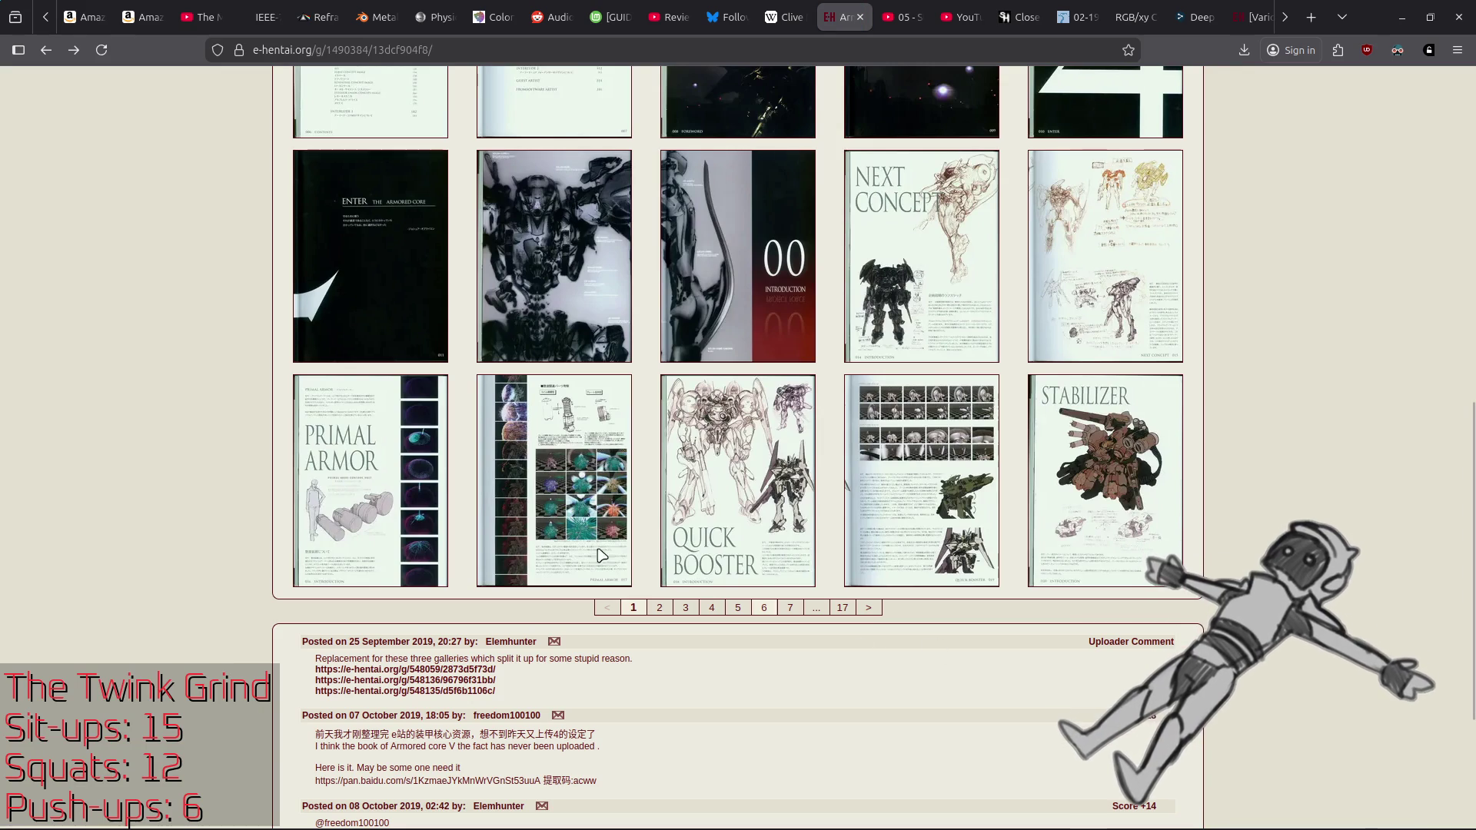
Step: View image 19, then bring up the gallery's second thumbnail page (images 21–40)
left_click(936, 522)
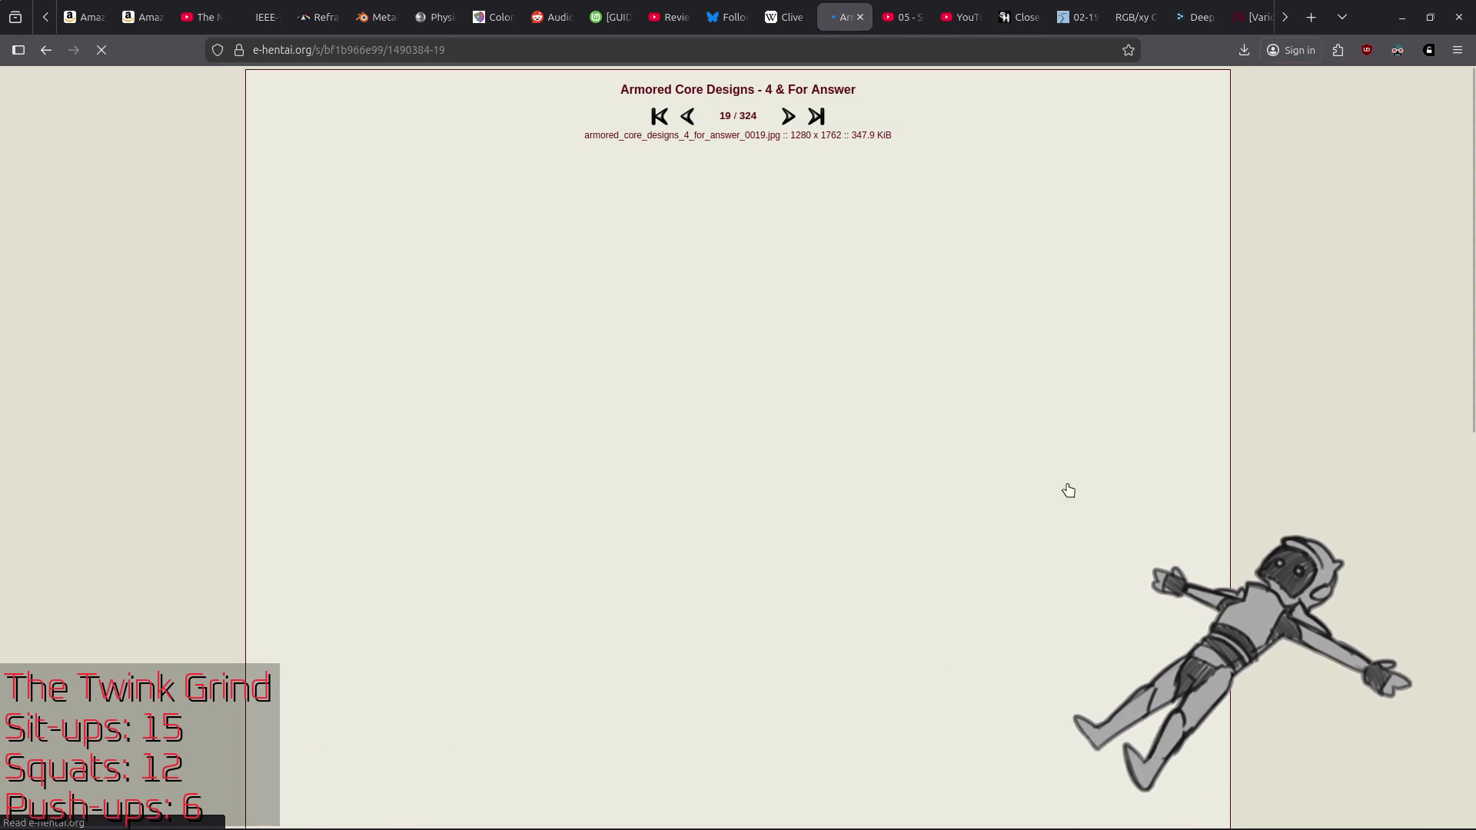
scroll(1303, 465, "down", 2)
scroll(1302, 465, "down", 5)
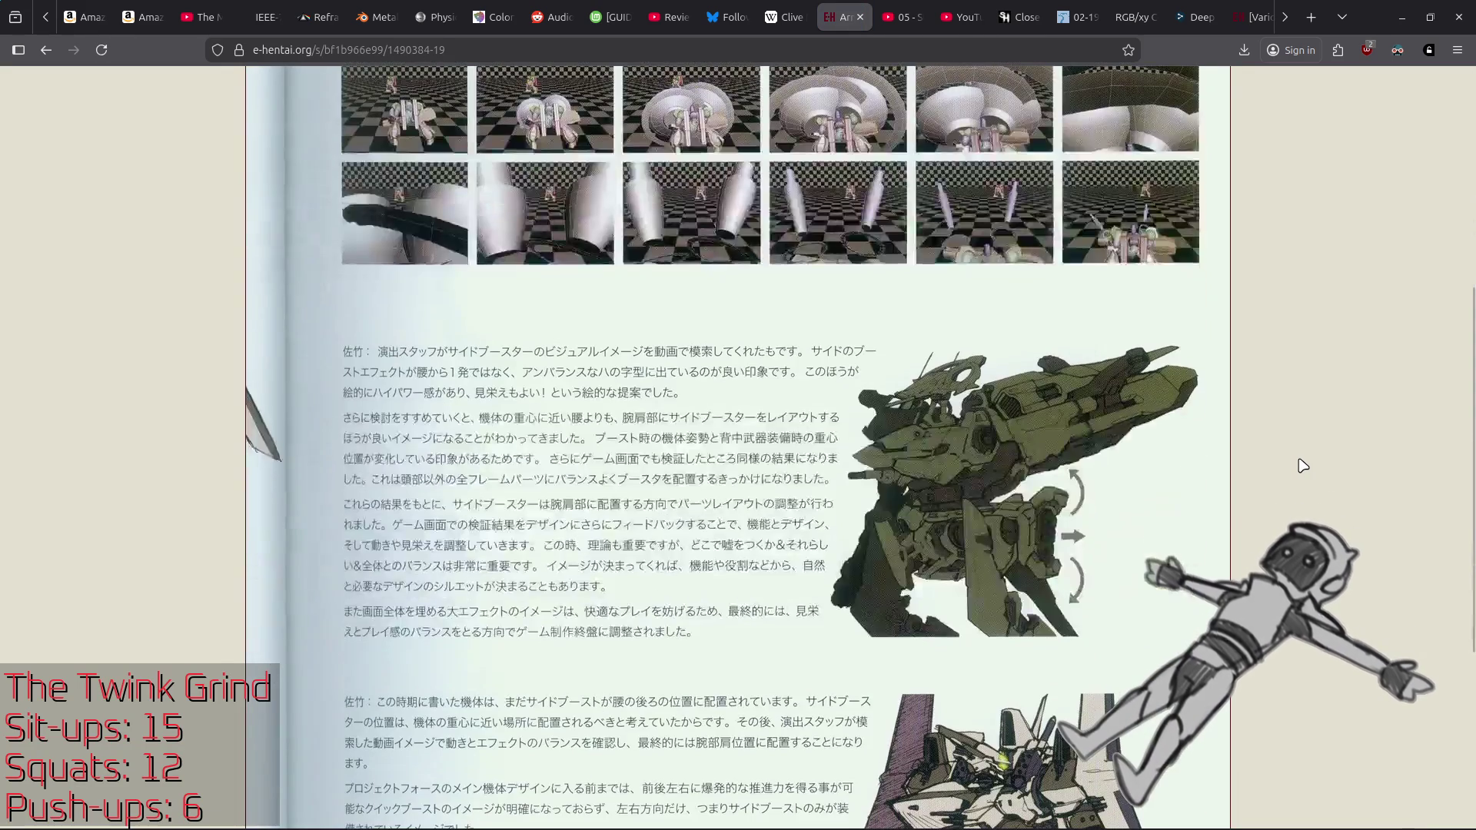
key("alt+Left")
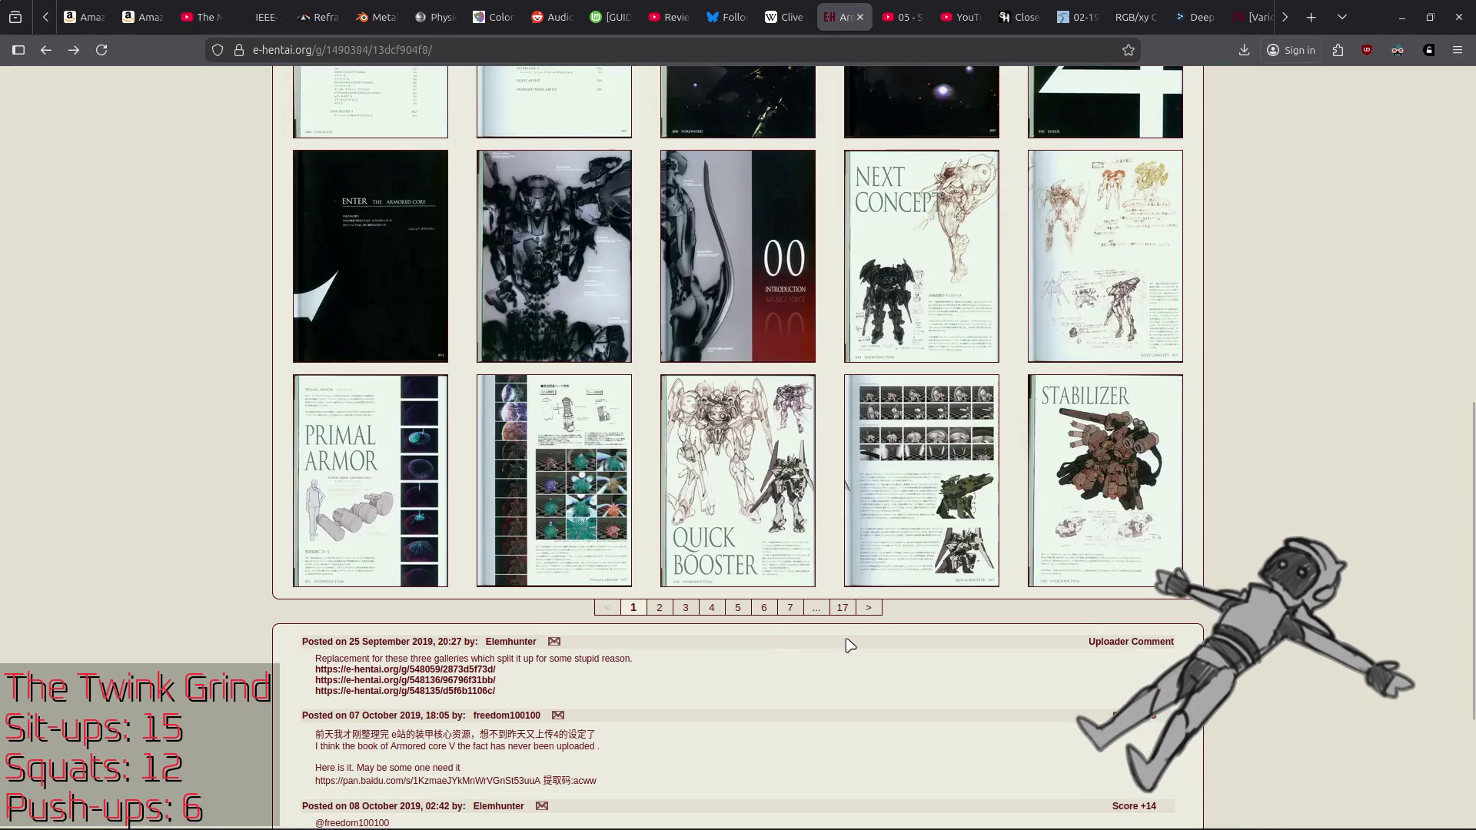
left_click(605, 594)
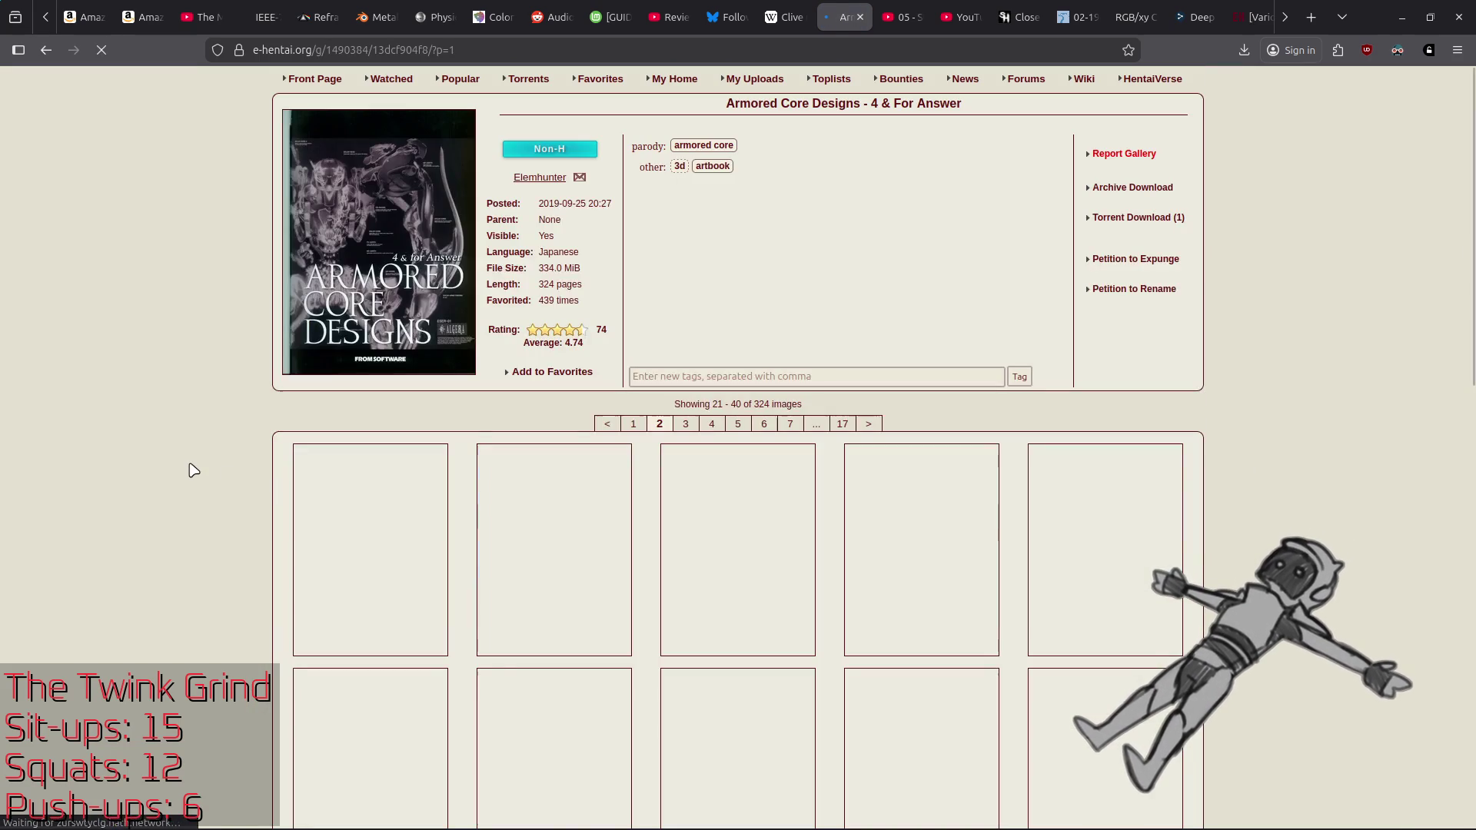
Step: Open image 21 of the artbook at full size and advance to image 22
left_click(362, 520)
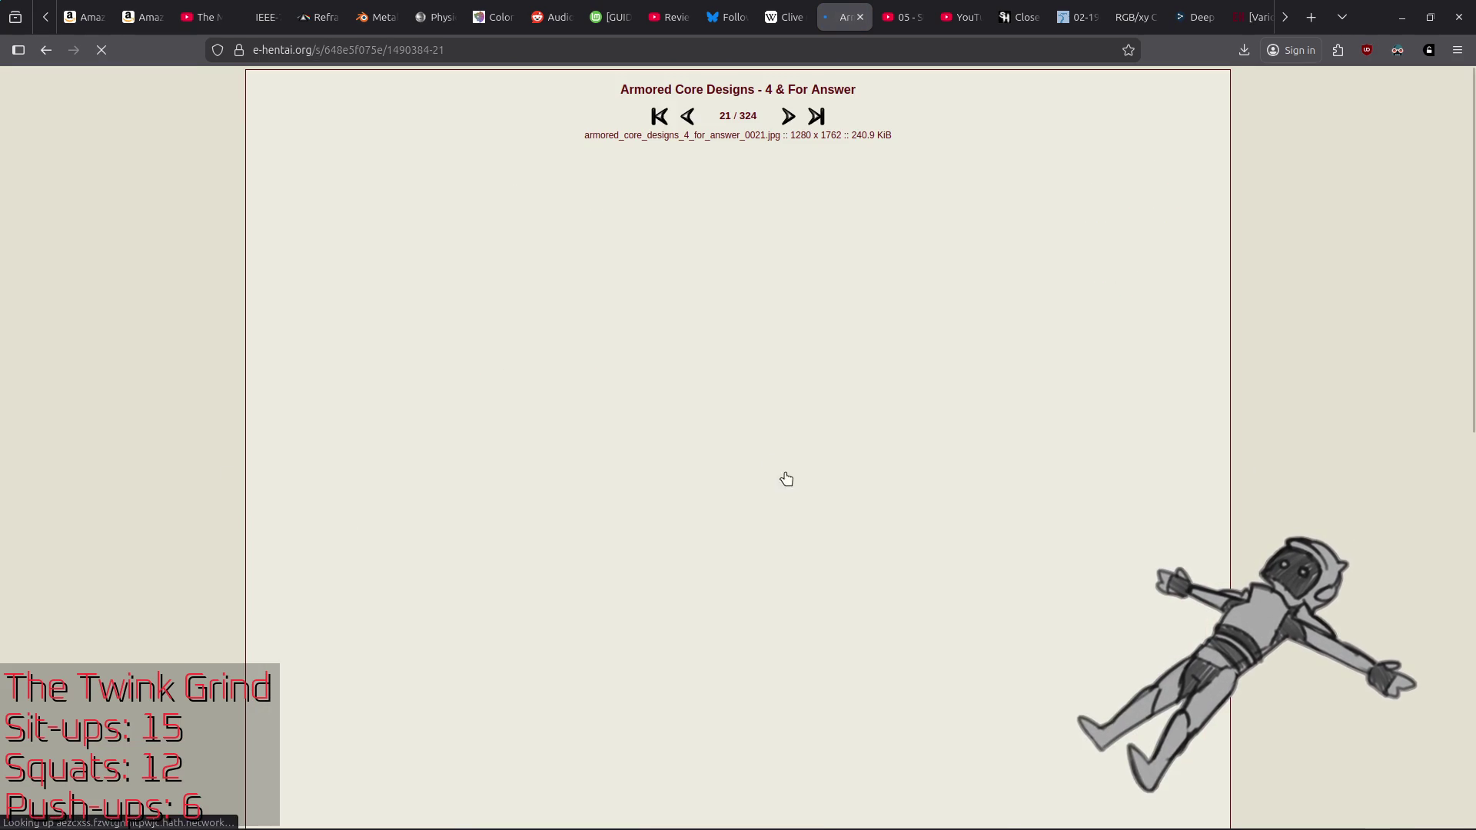
scroll(758, 192, "down", 5)
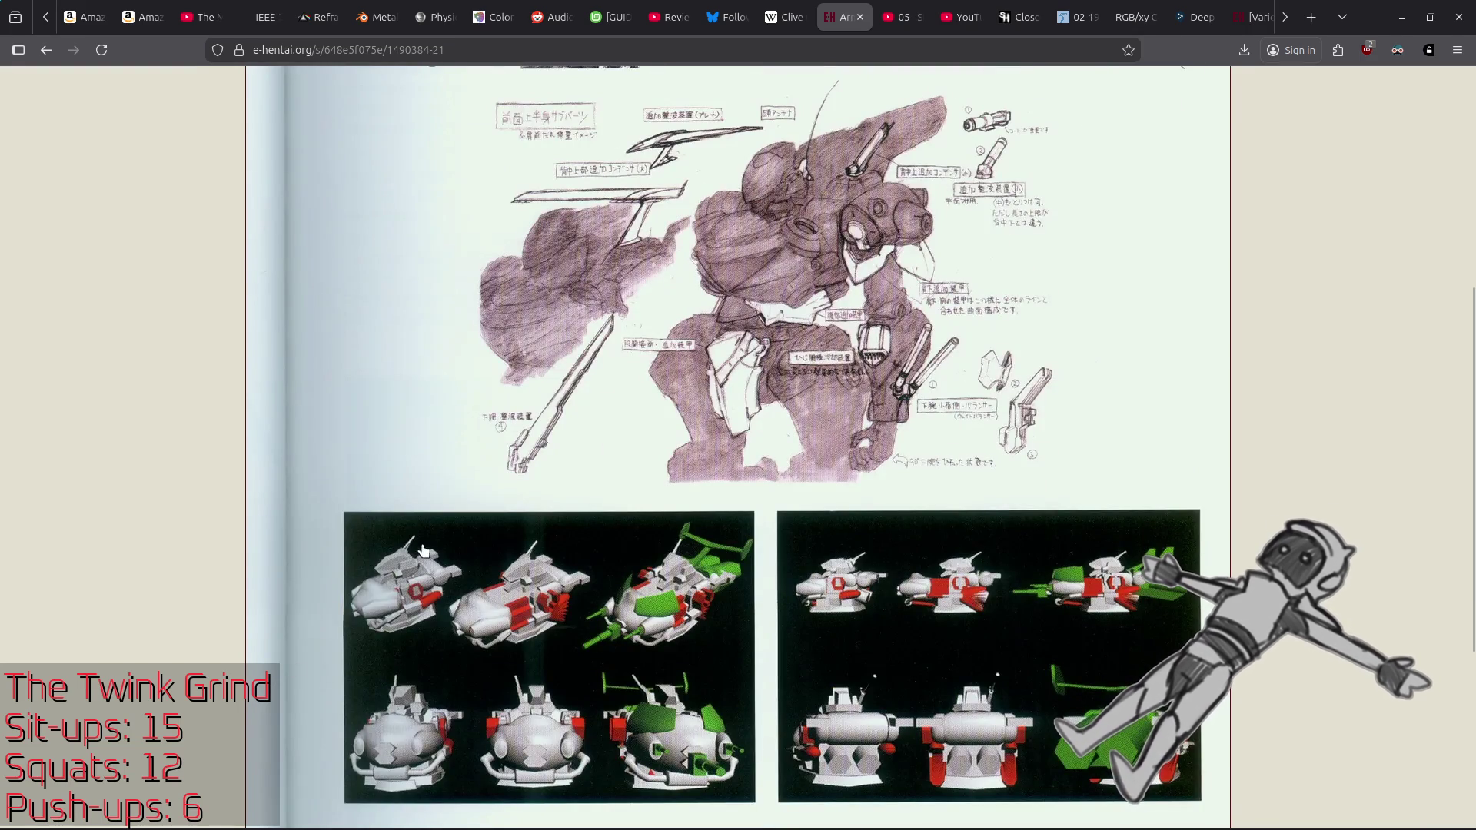
scroll(823, 589, "up", 3)
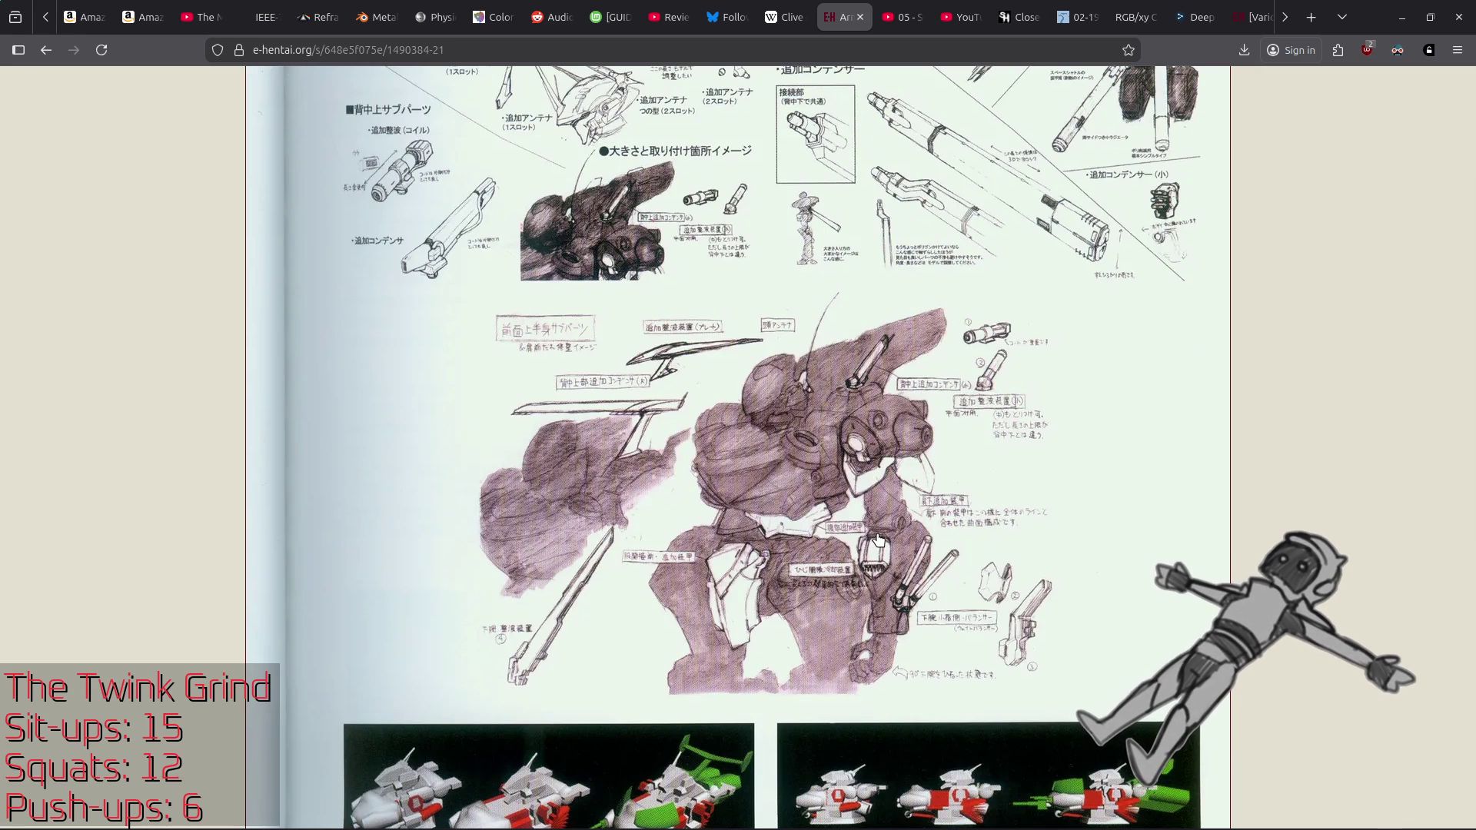
scroll(878, 539, "up", 3)
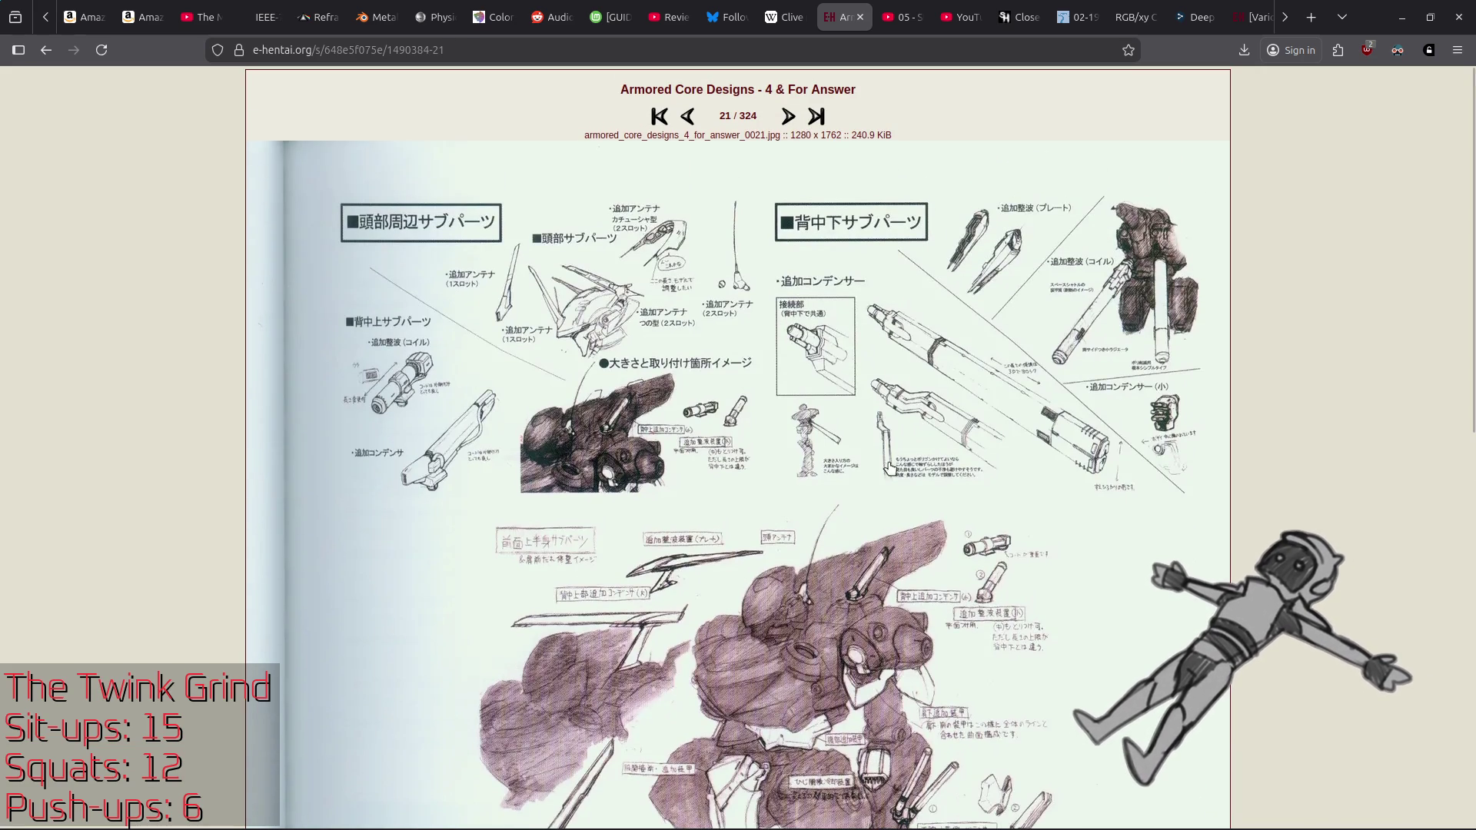
left_click(788, 119)
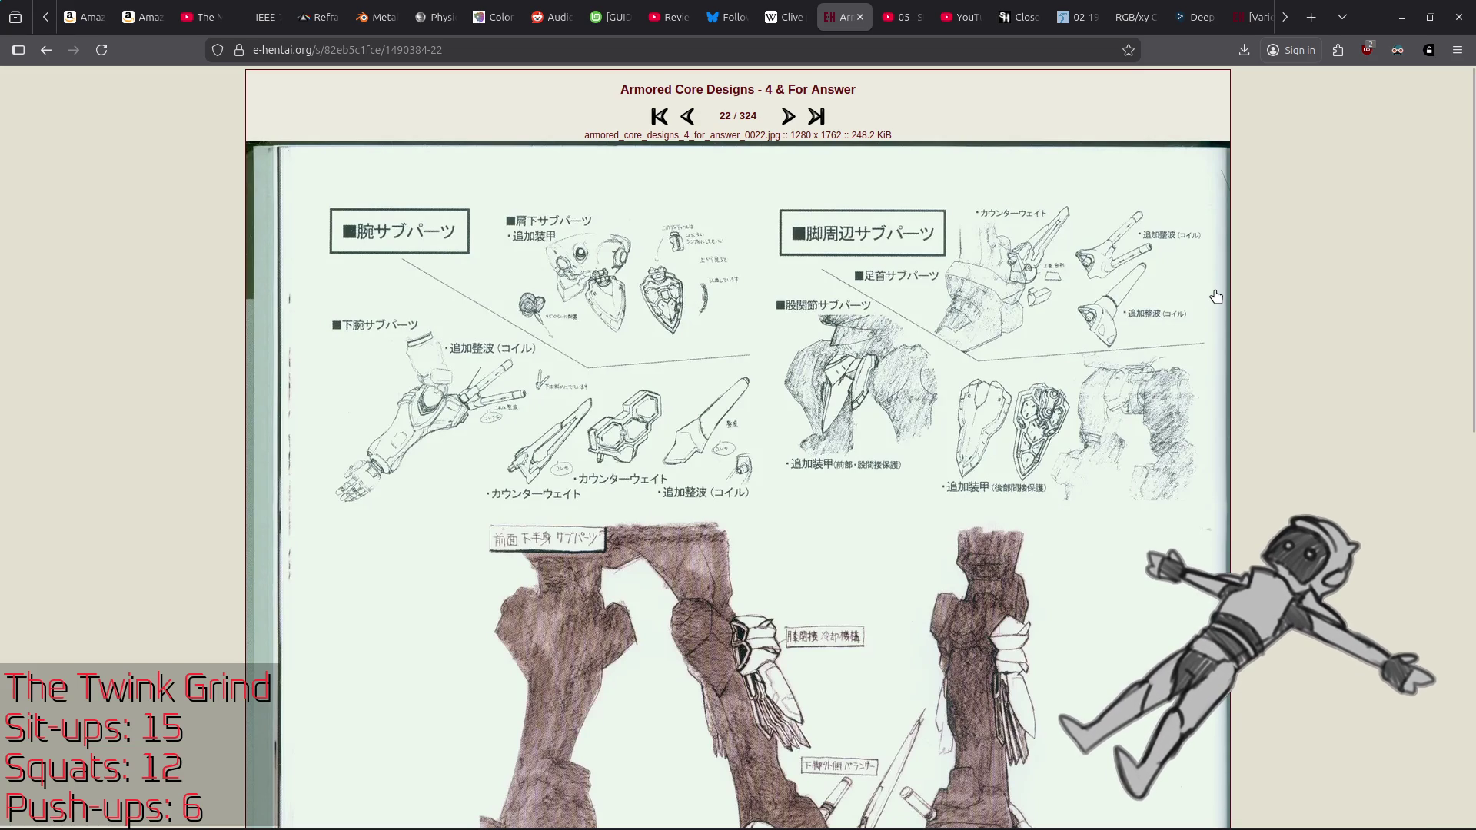
scroll(1218, 295, "down", 10)
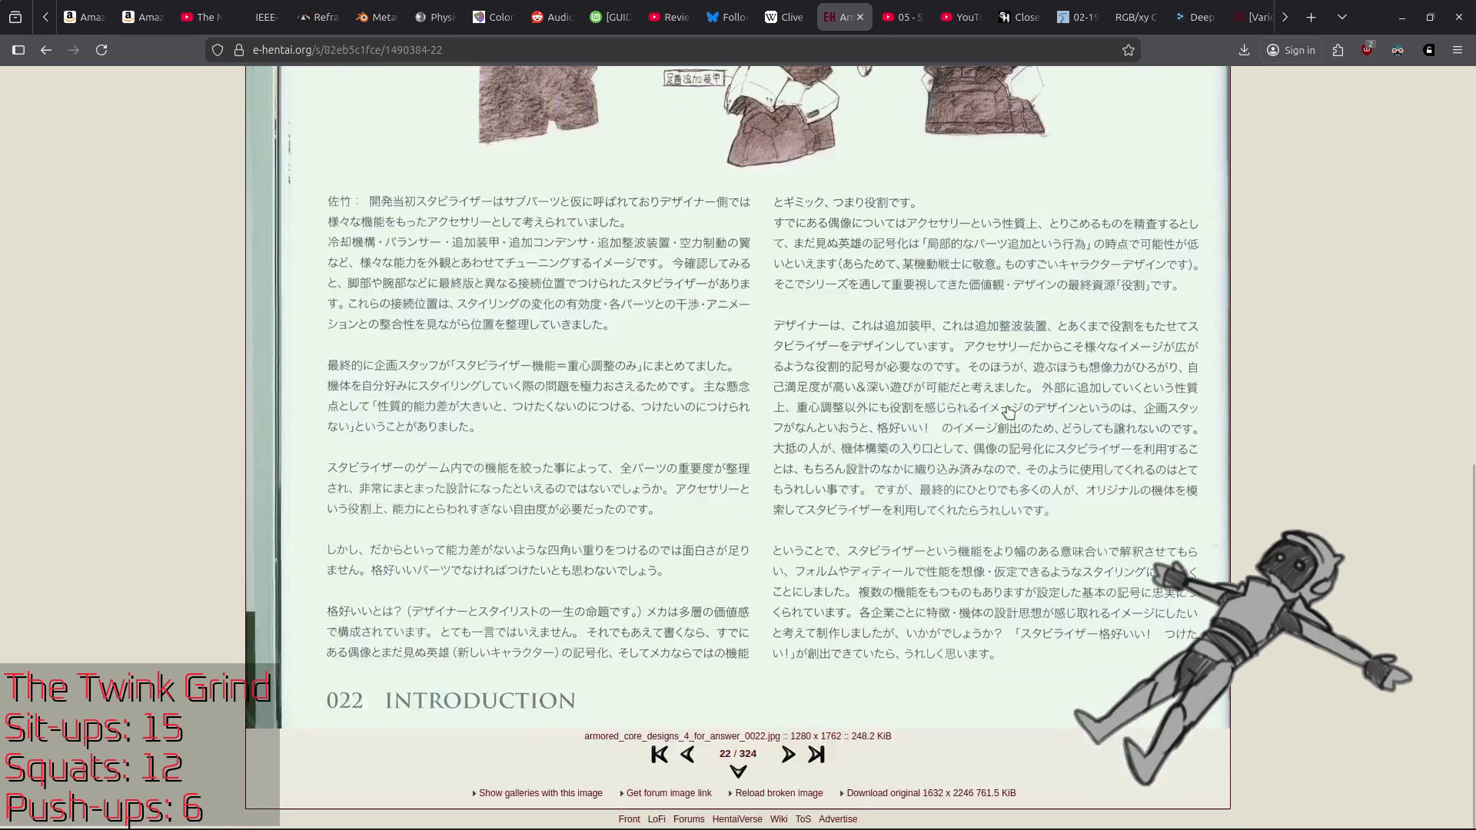
Step: Page forward through images 23, 24 and 25, reading each mech sketch scan
left_click(788, 757)
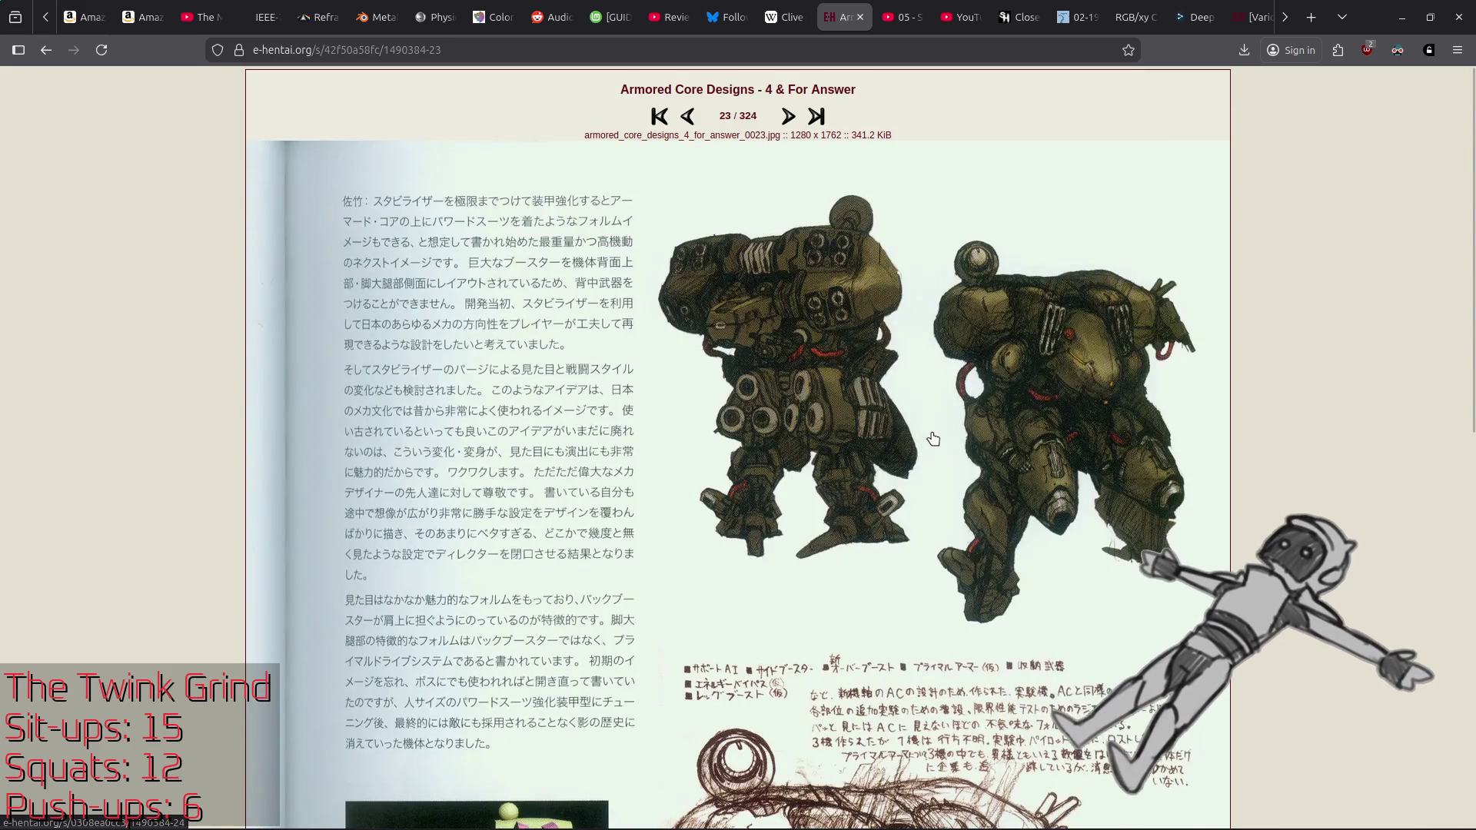
scroll(932, 438, "down", 10)
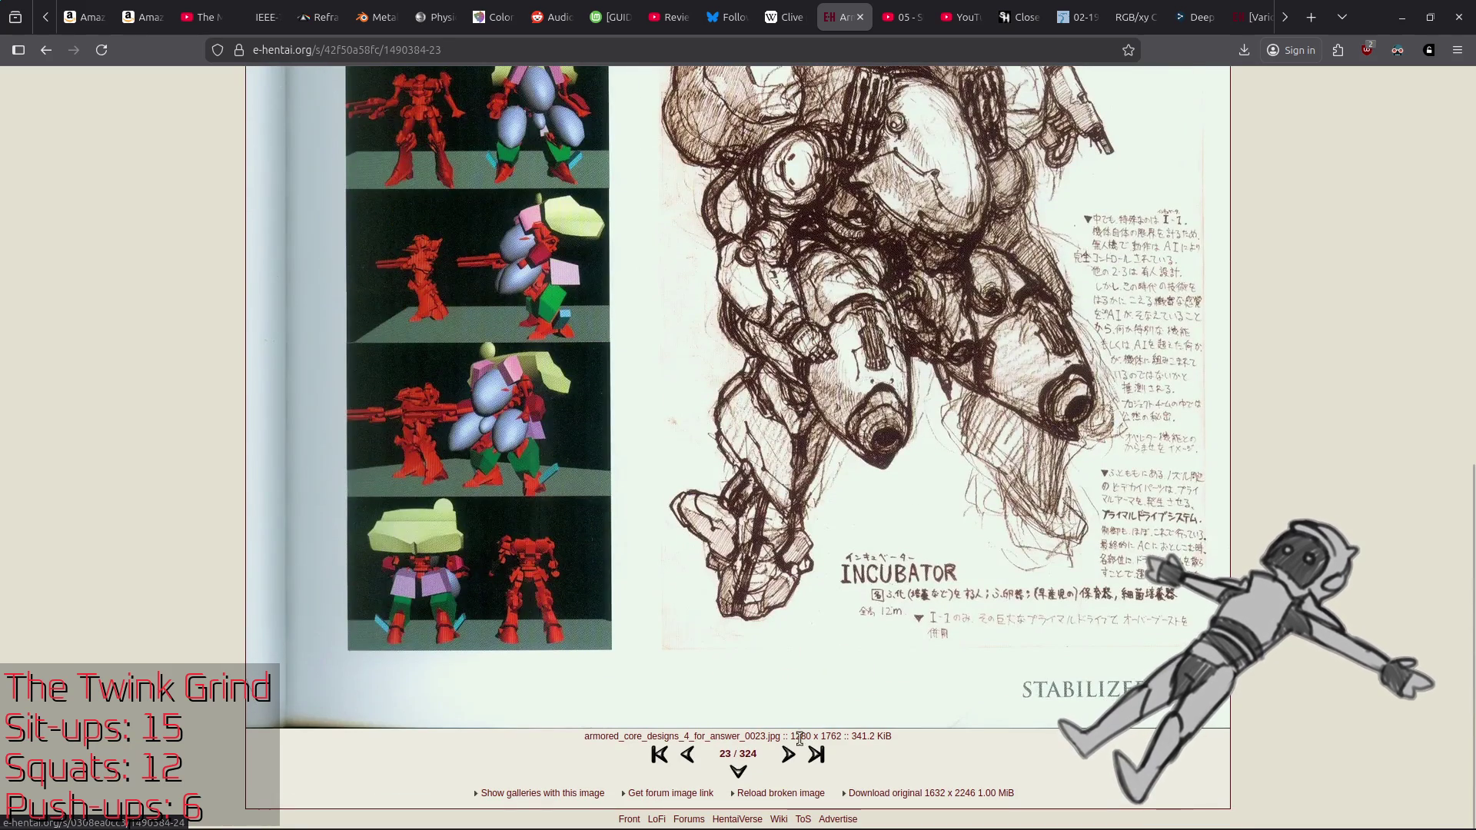
left_click(789, 759)
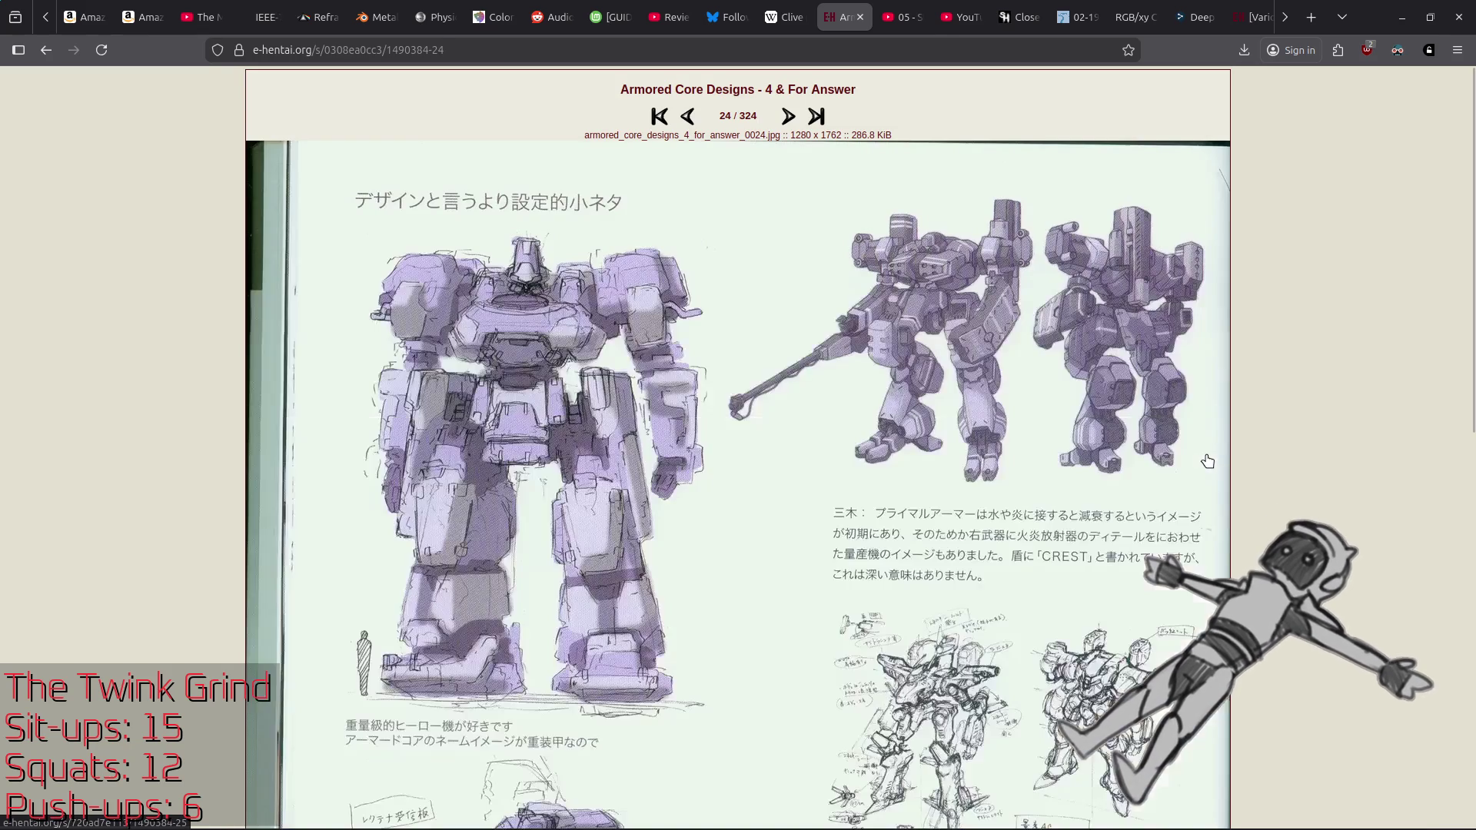
scroll(784, 461, "down", 10)
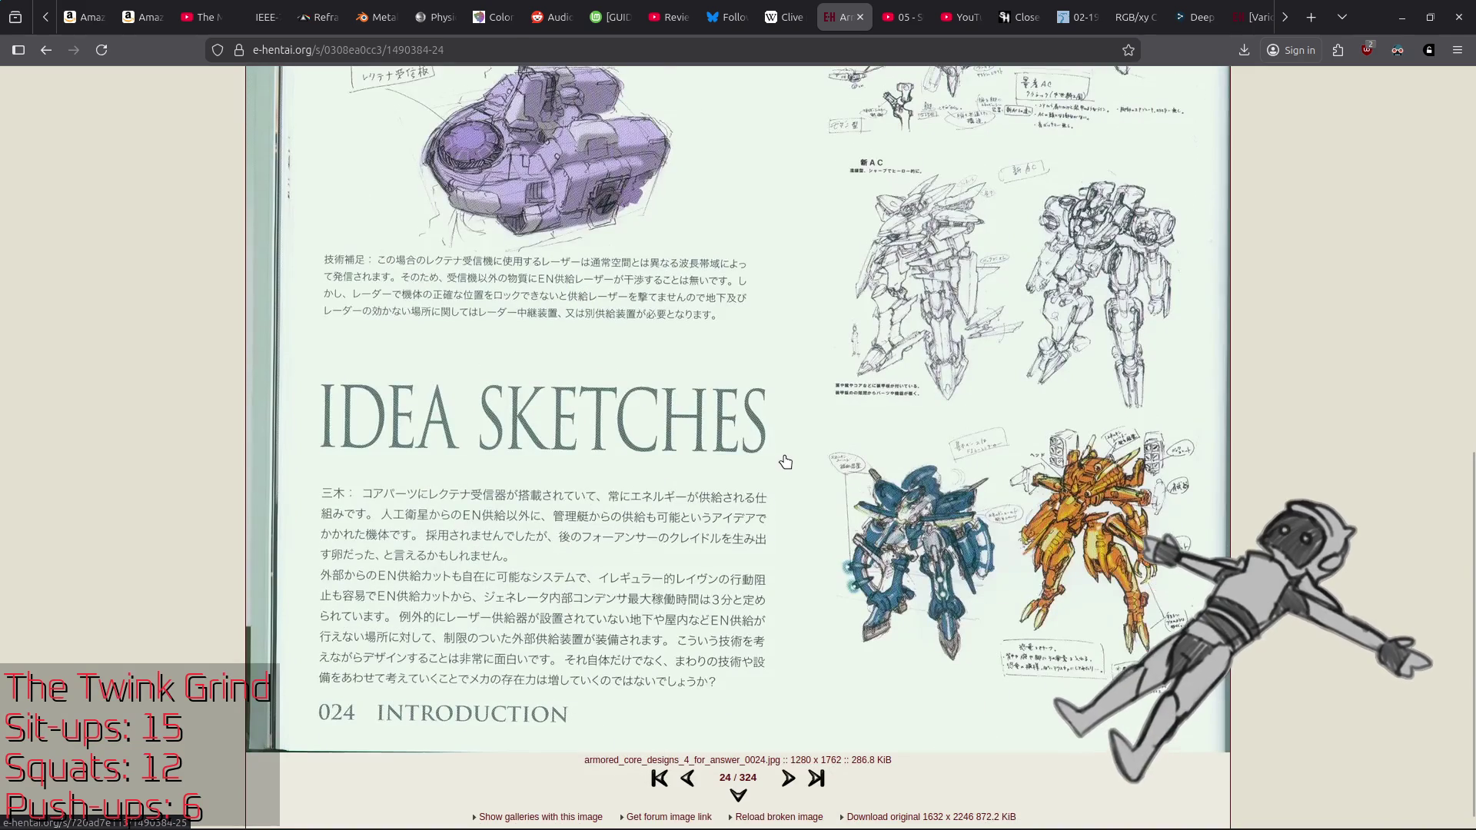
left_click(788, 763)
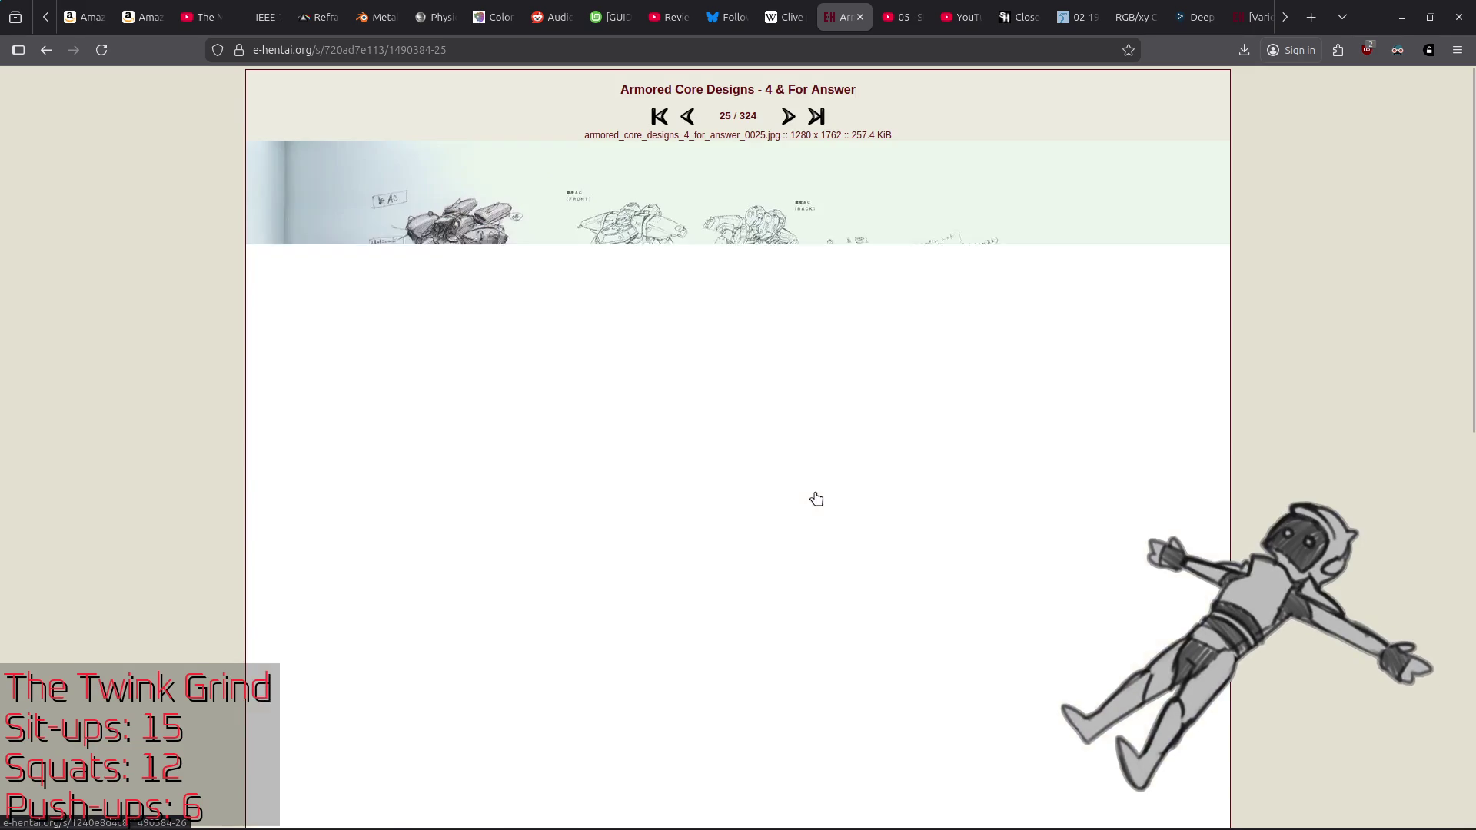
scroll(815, 490, "down", 10)
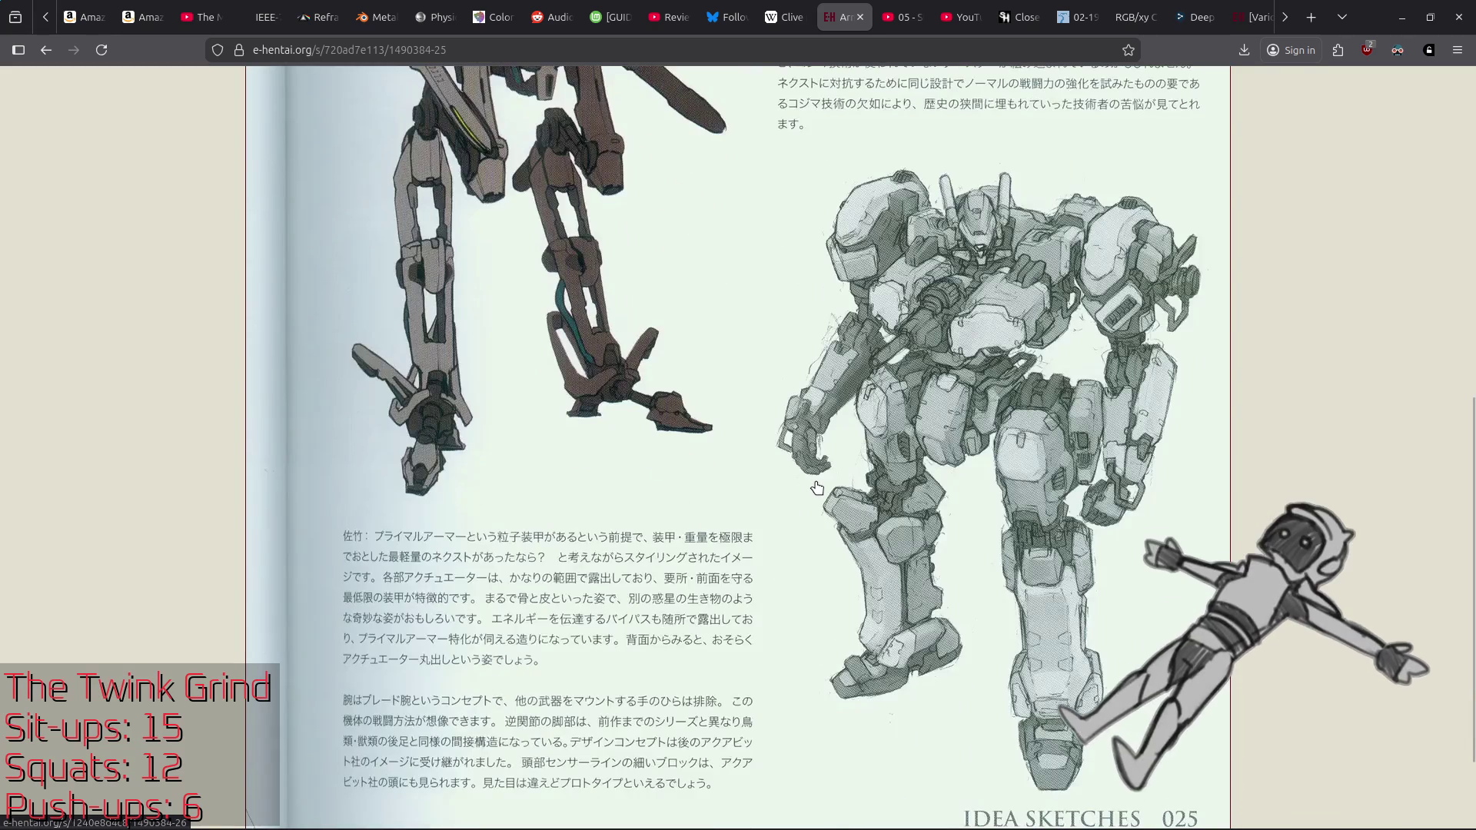
scroll(827, 646, "up", 10)
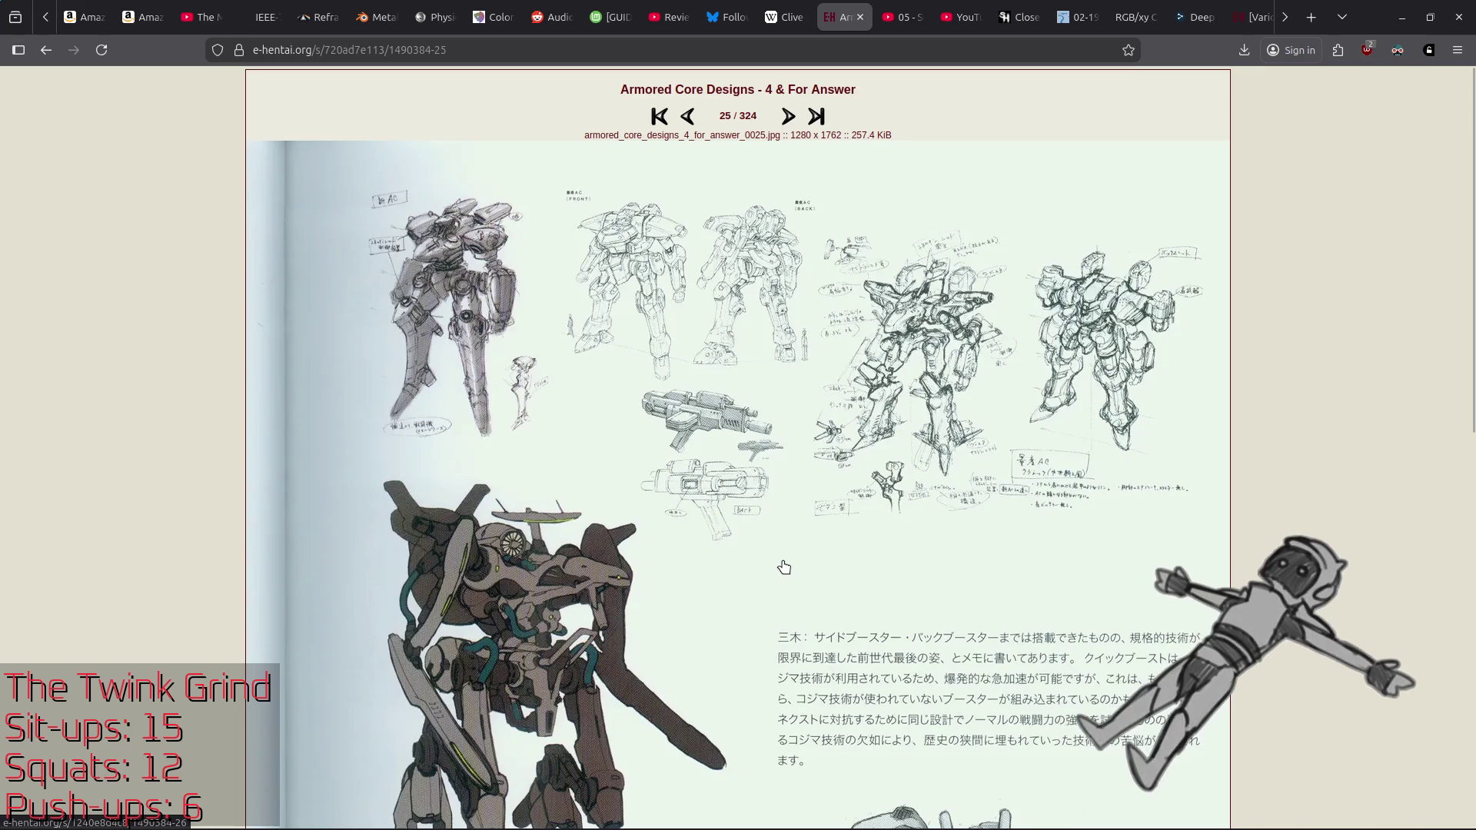
scroll(787, 566, "down", 4)
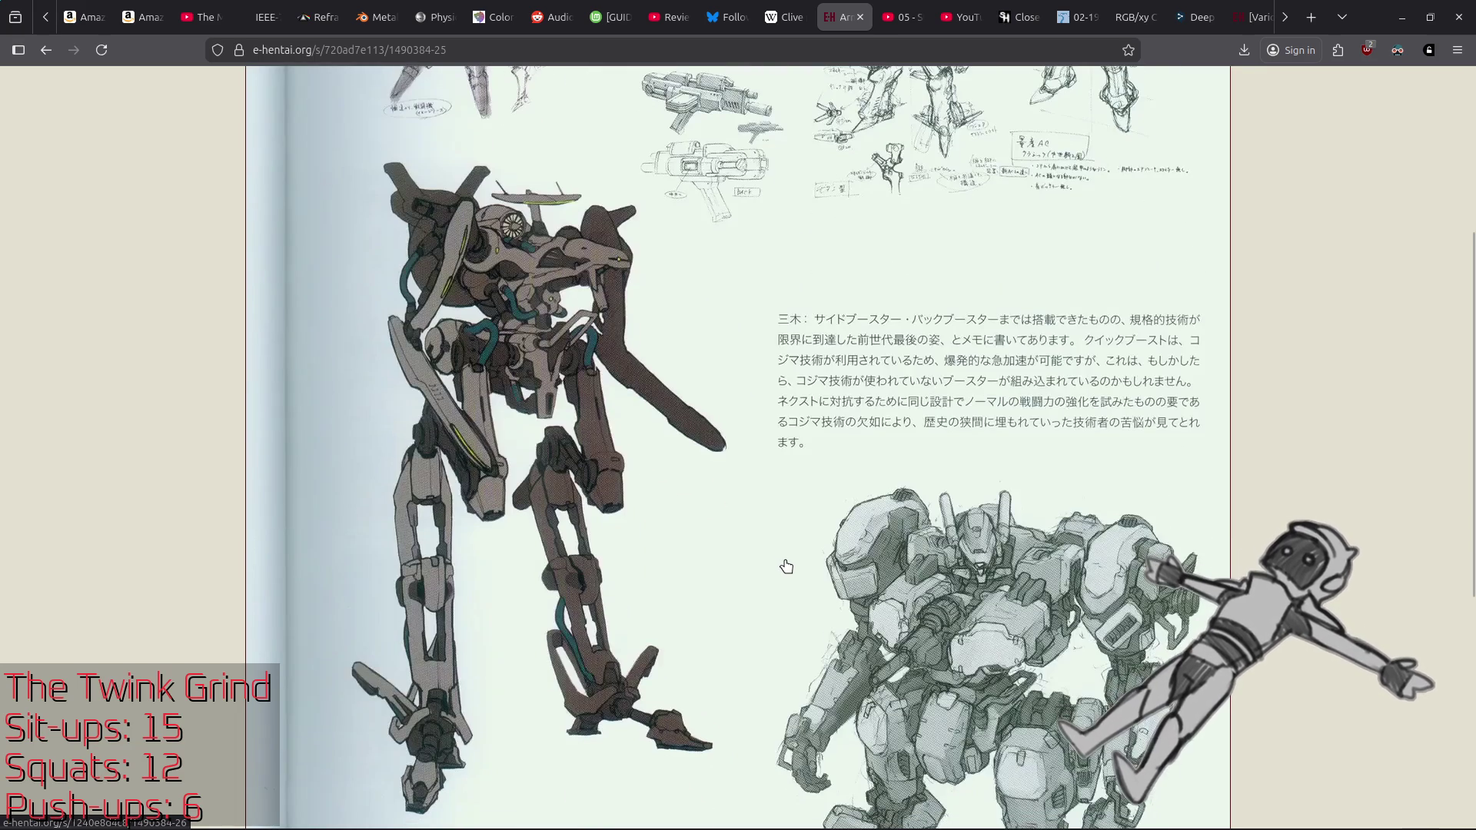
scroll(790, 565, "down", 3)
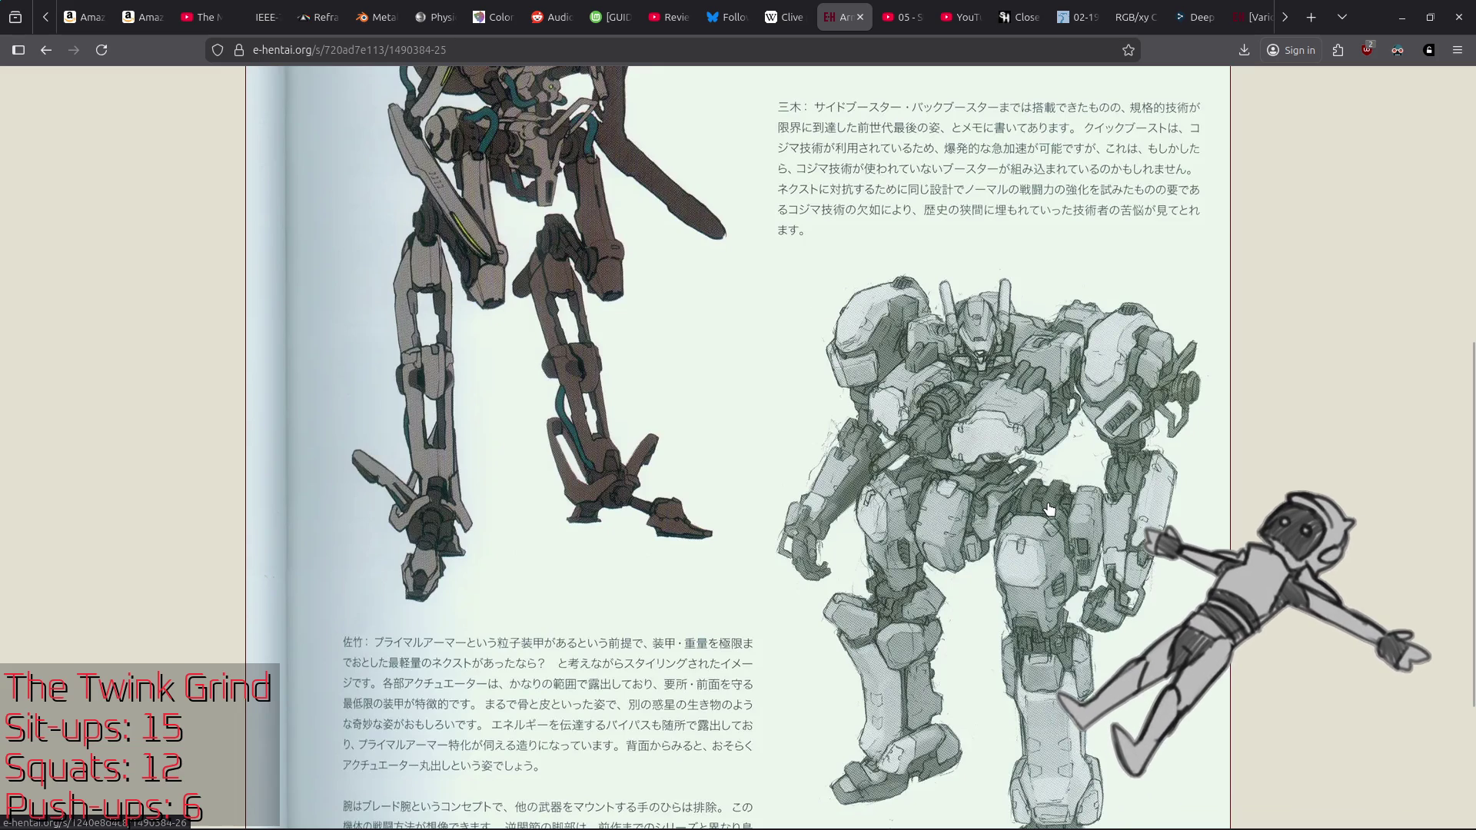
scroll(1050, 507, "down", 3)
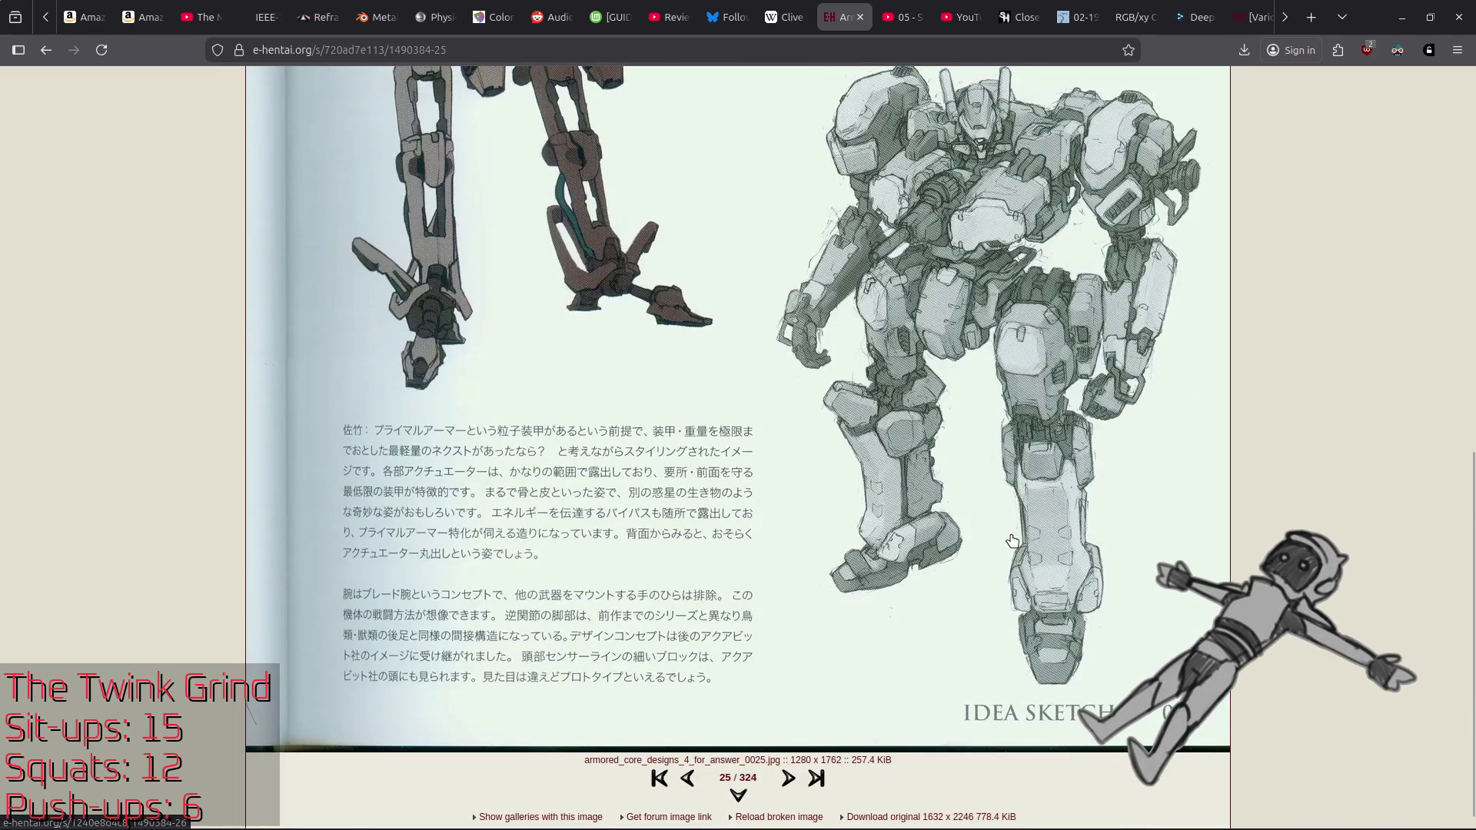